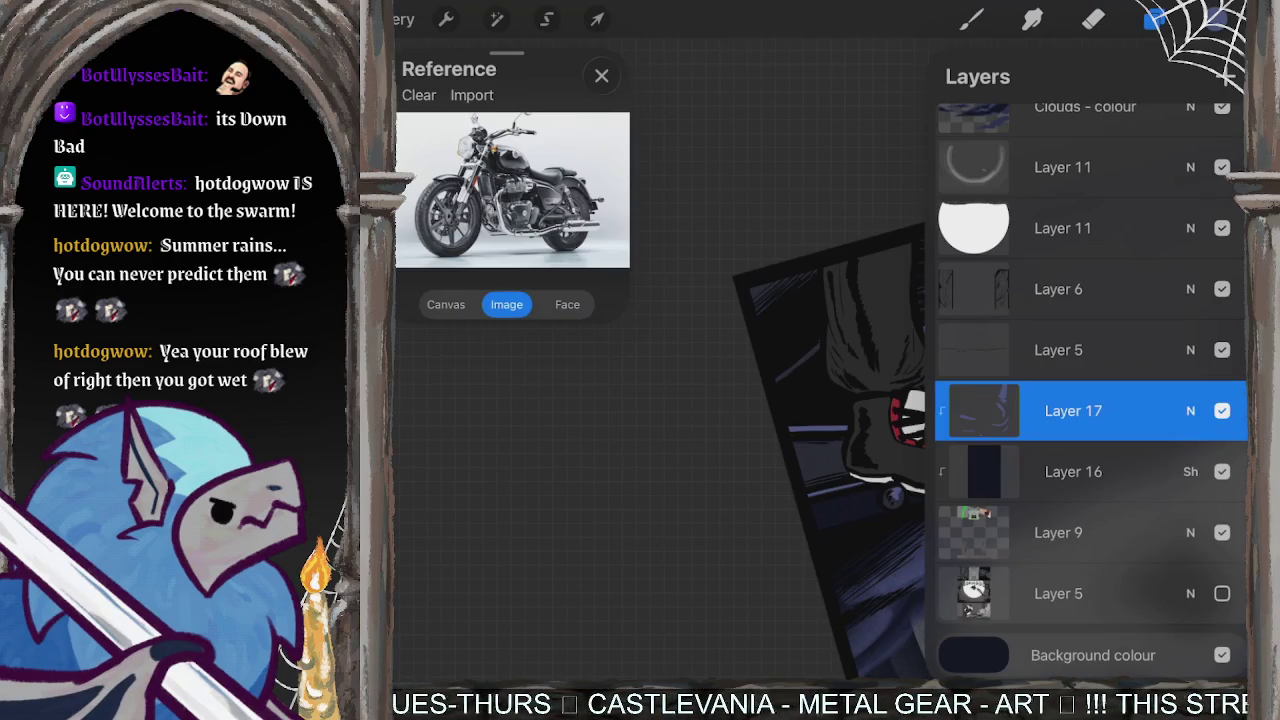
- Set Layer 17's blending mode to Add from its blend options in the layer list
click(1213, 19)
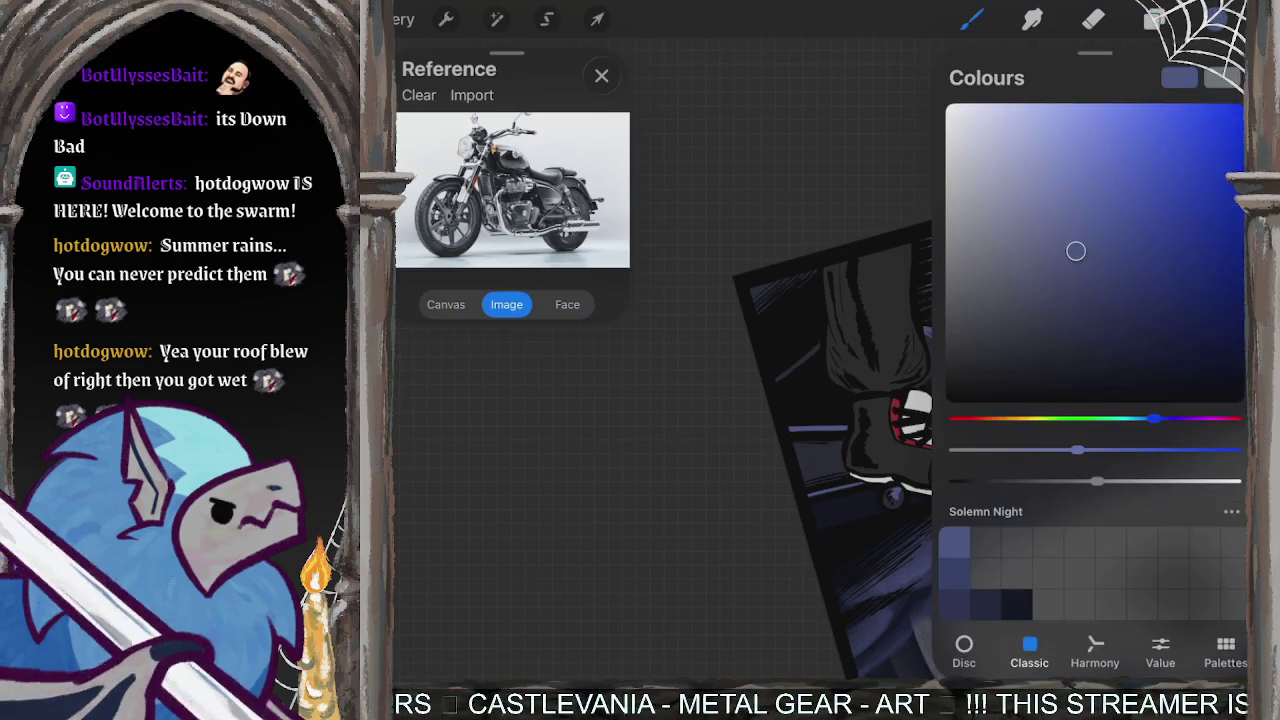
click(1155, 19)
click(1190, 411)
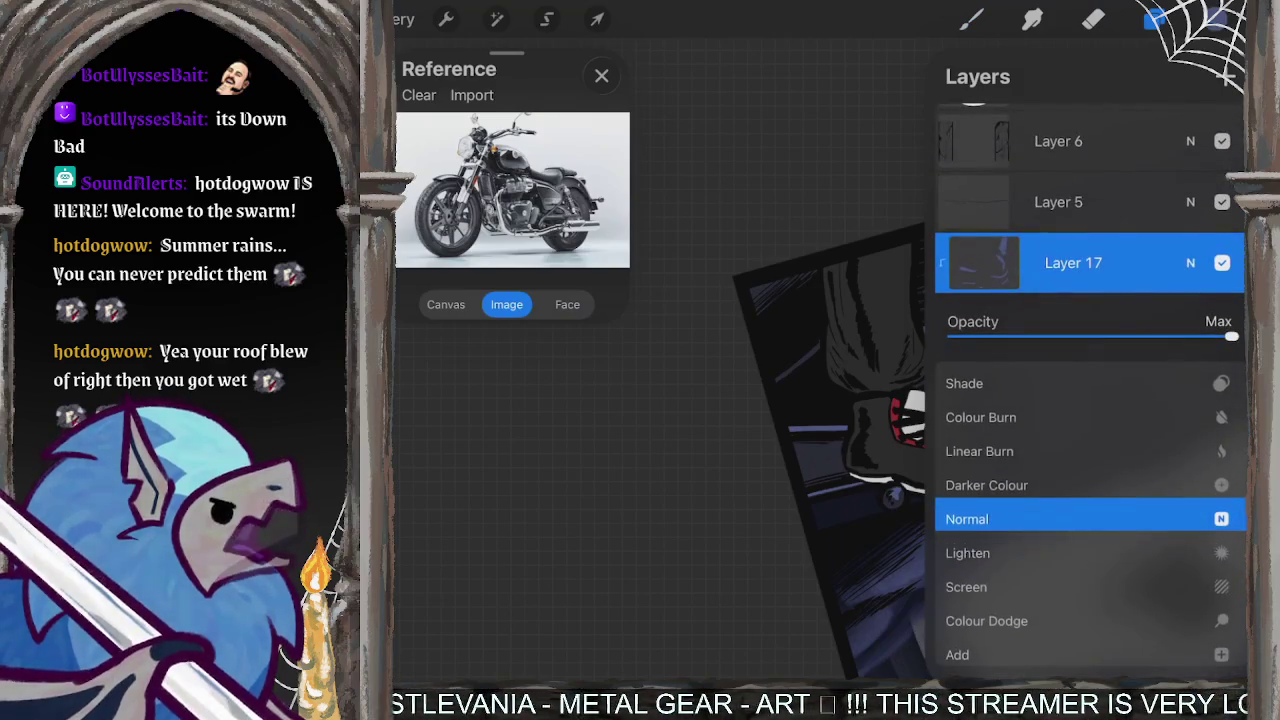
drag(1090, 560, 1090, 470)
drag(1090, 563, 1090, 512)
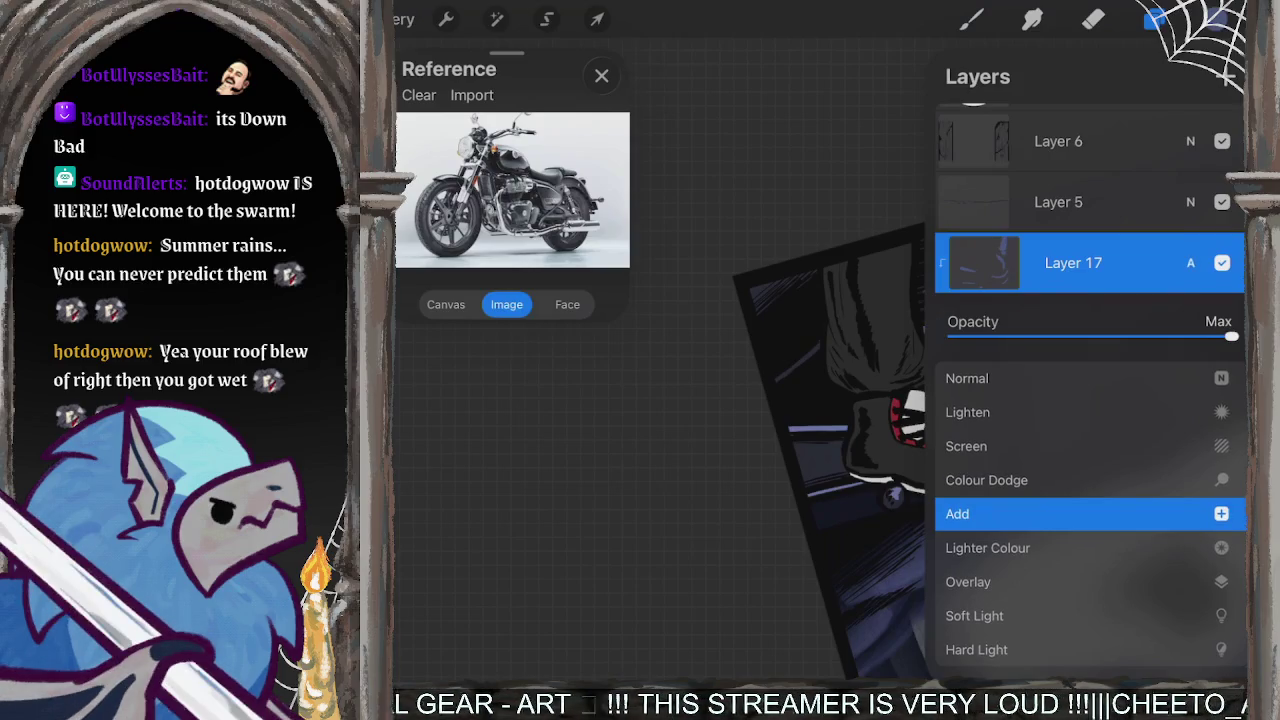
click(1190, 262)
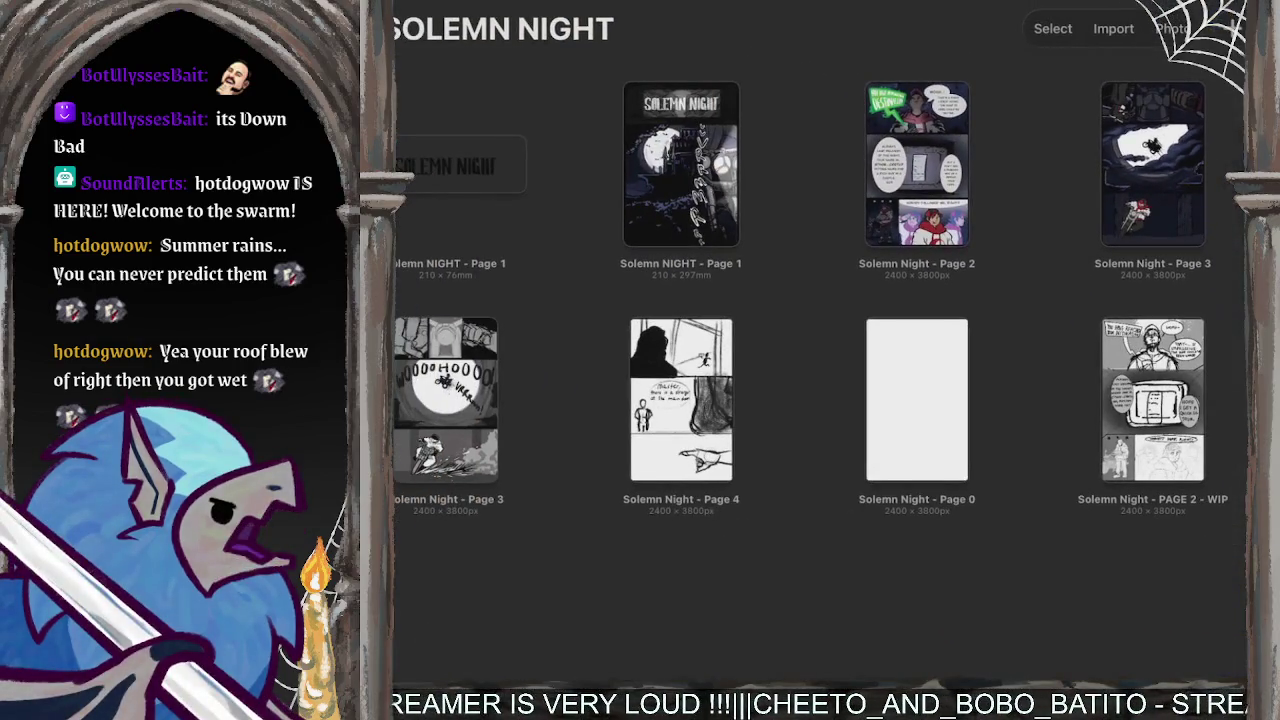
click(916, 163)
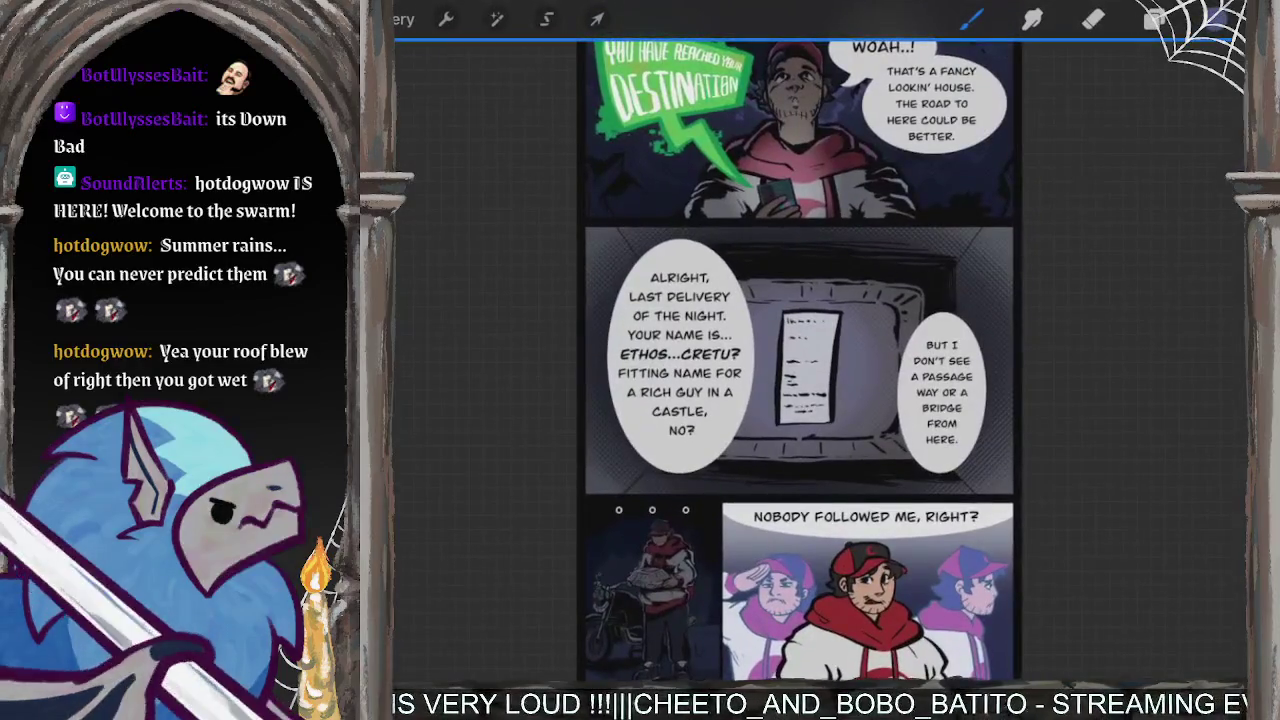
scroll(640, 600, up, 2)
scroll(640, 600, up, 2)
scroll(640, 600, up, 2)
scroll(640, 600, up, 2)
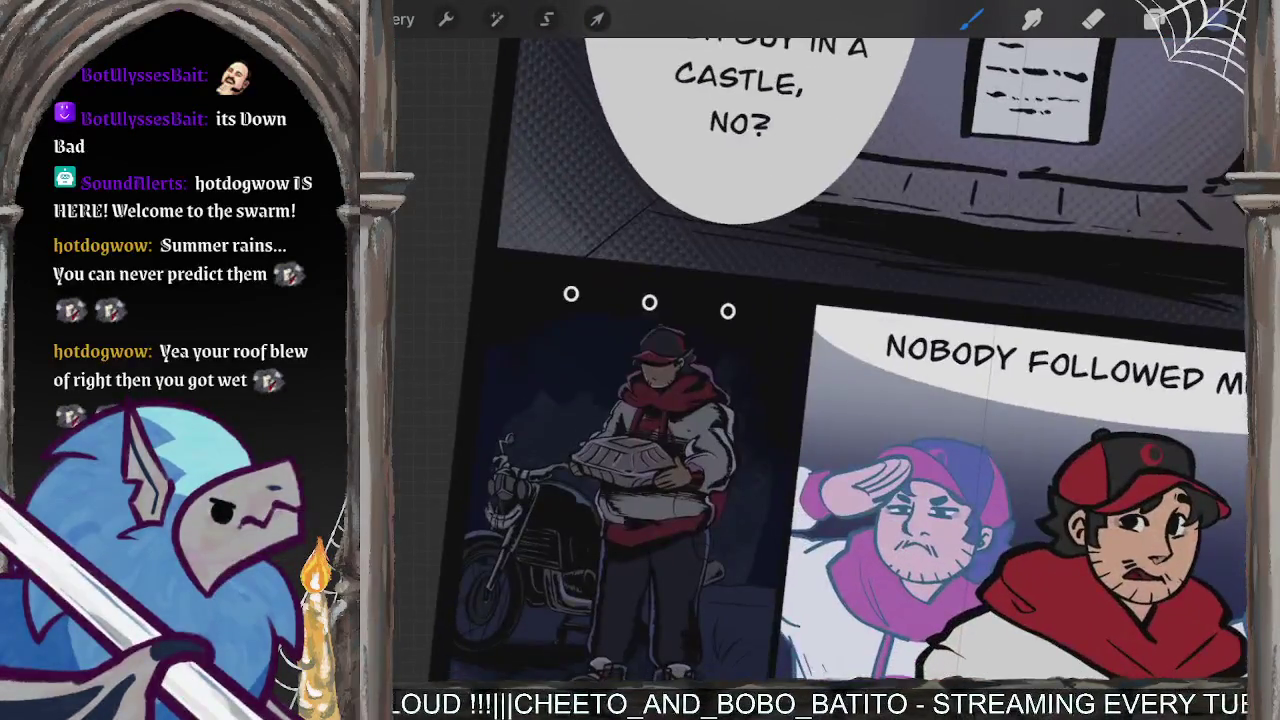
click(1155, 19)
scroll(1090, 360, down, 3)
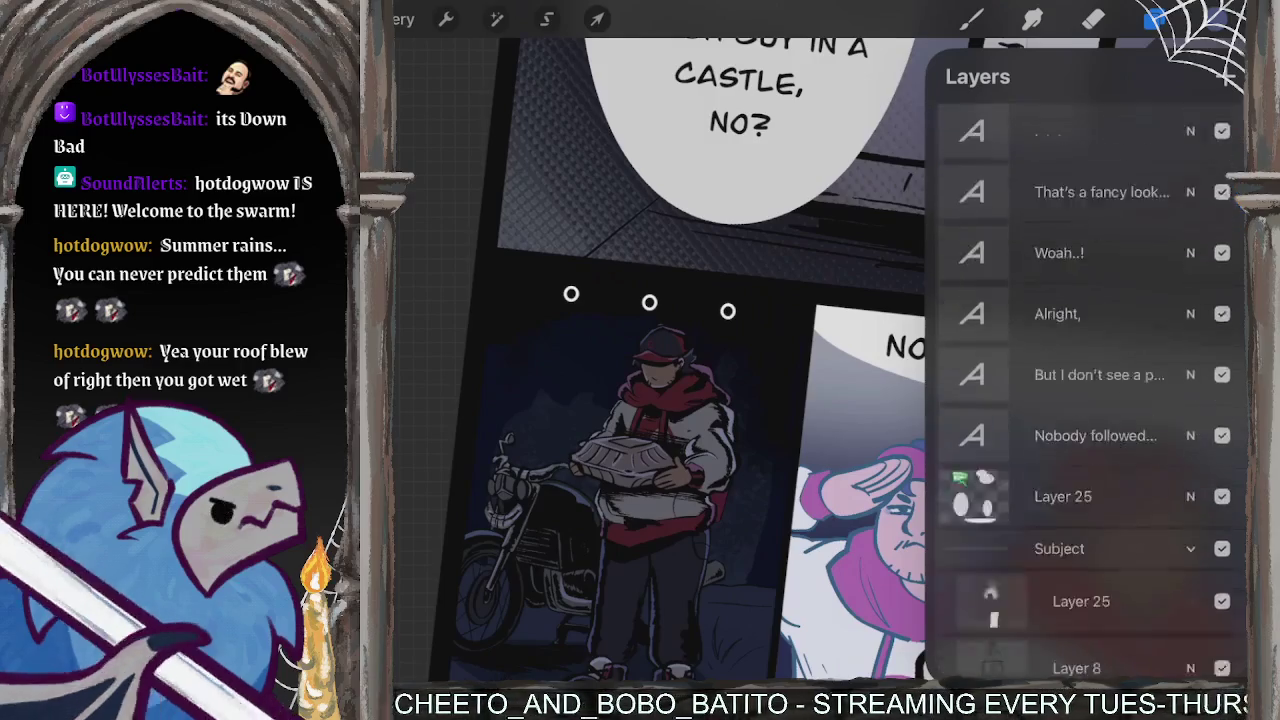
scroll(1090, 400, down, 3)
scroll(1090, 400, down, 2)
scroll(1090, 400, down, 1)
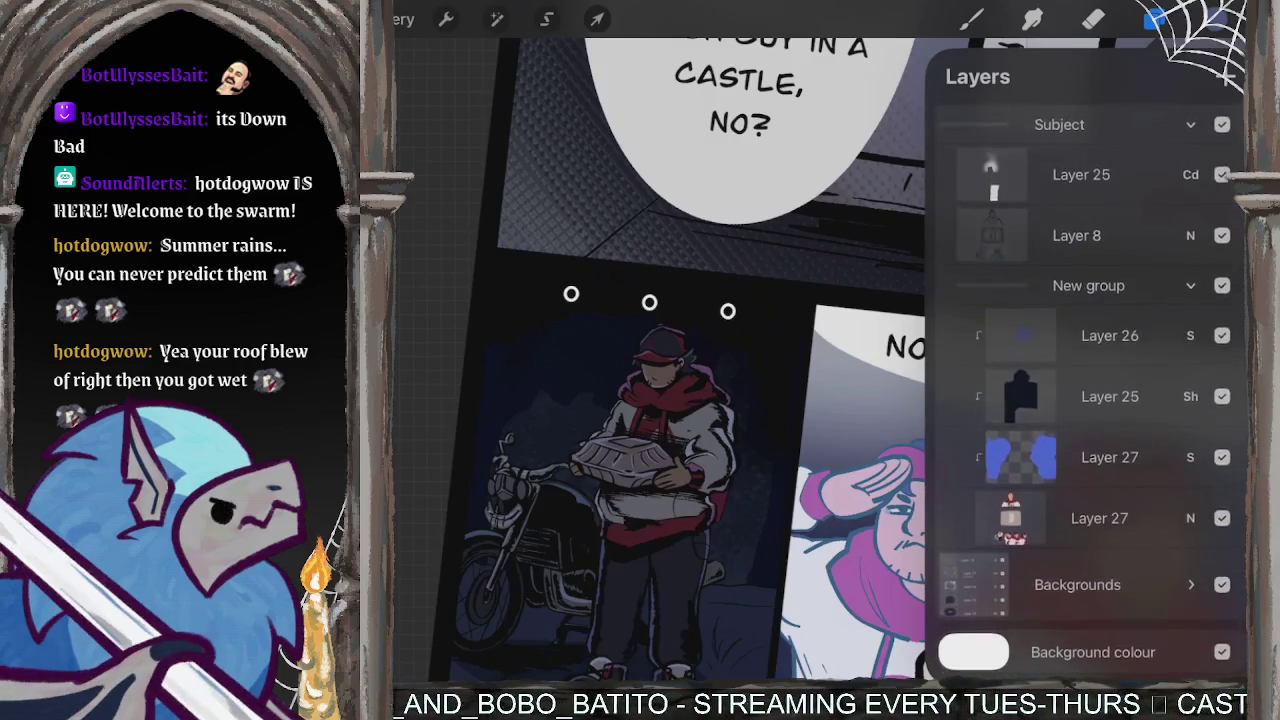
click(1222, 460)
click(1222, 460)
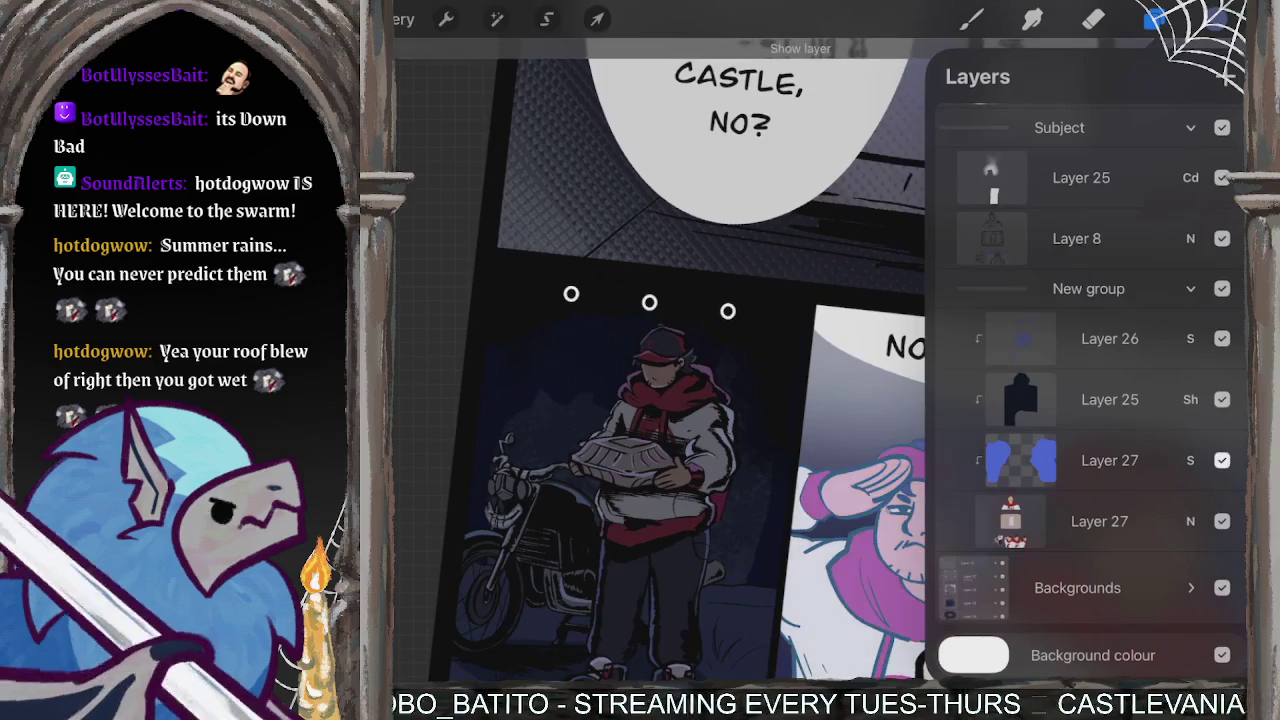
click(1222, 460)
click(1222, 460)
click(1222, 338)
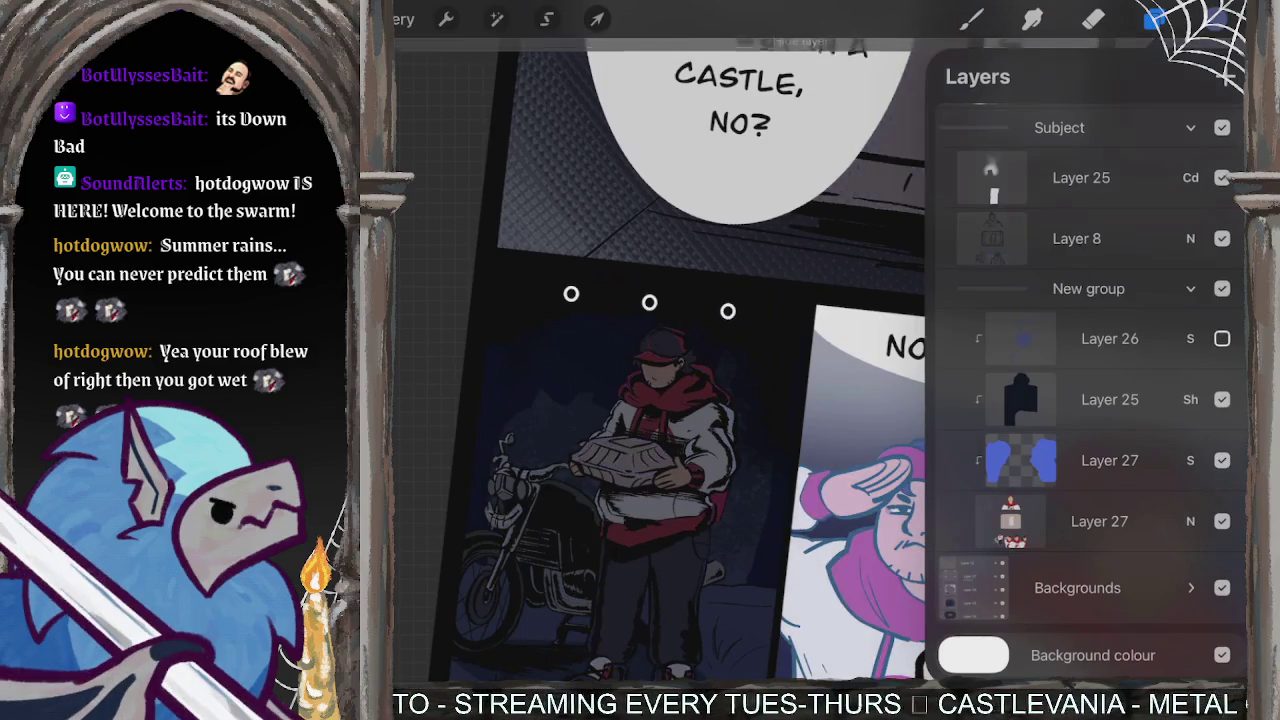
click(1222, 338)
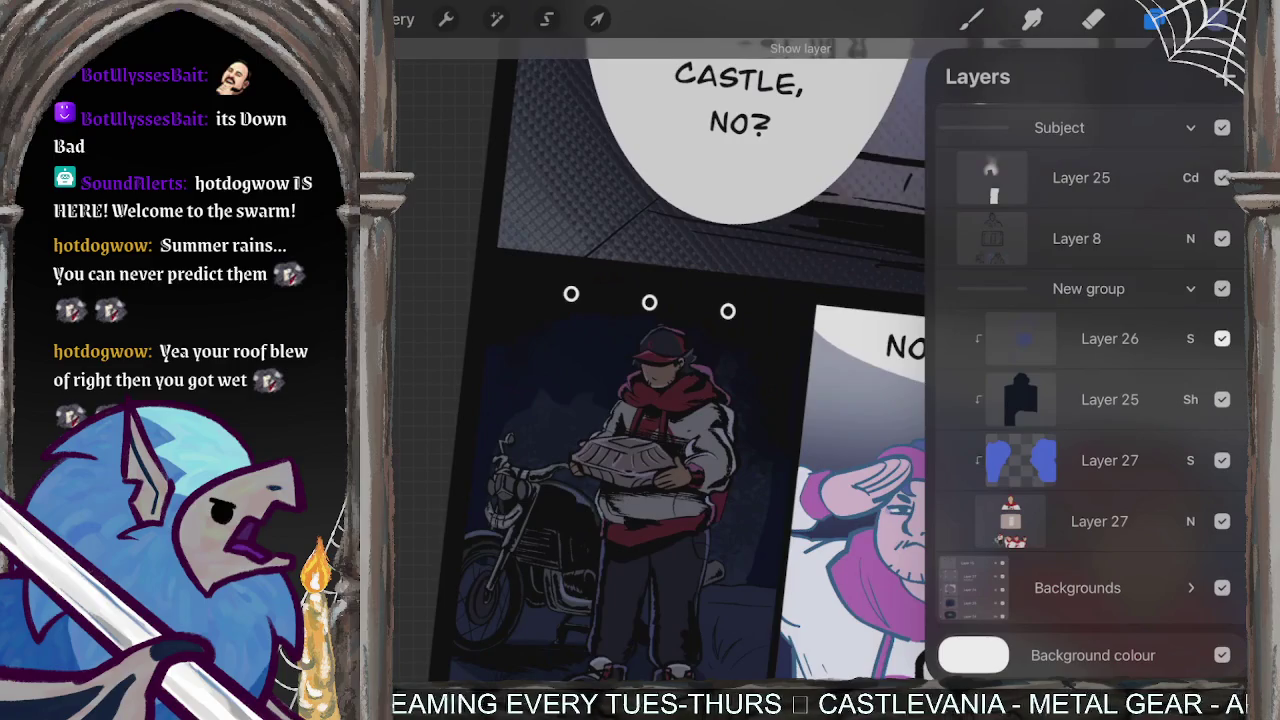
click(1190, 338)
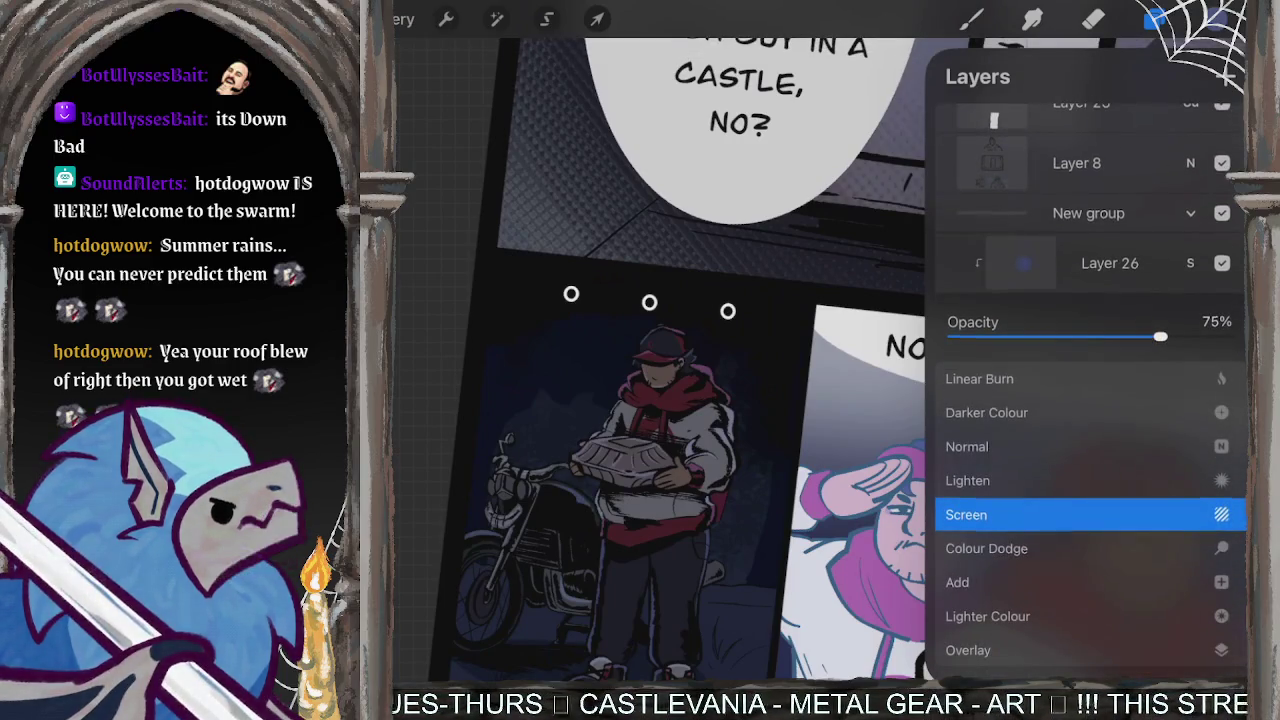
click(1190, 262)
click(970, 18)
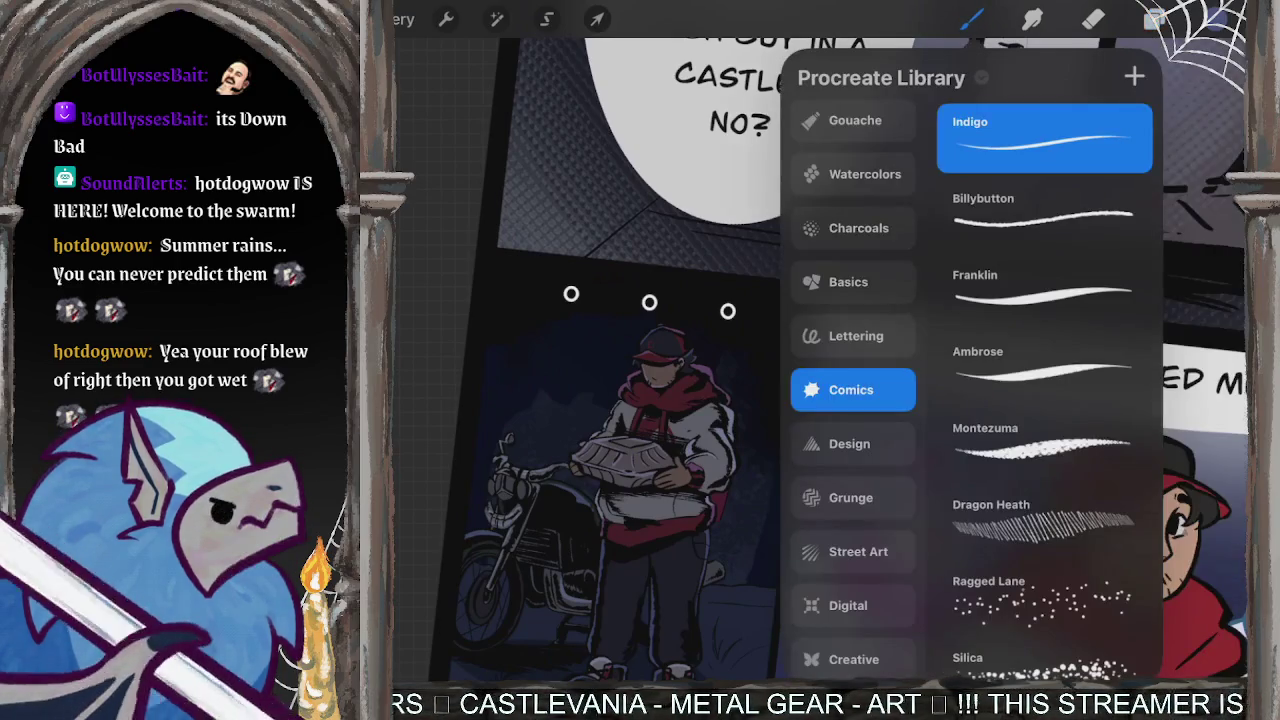
click(970, 18)
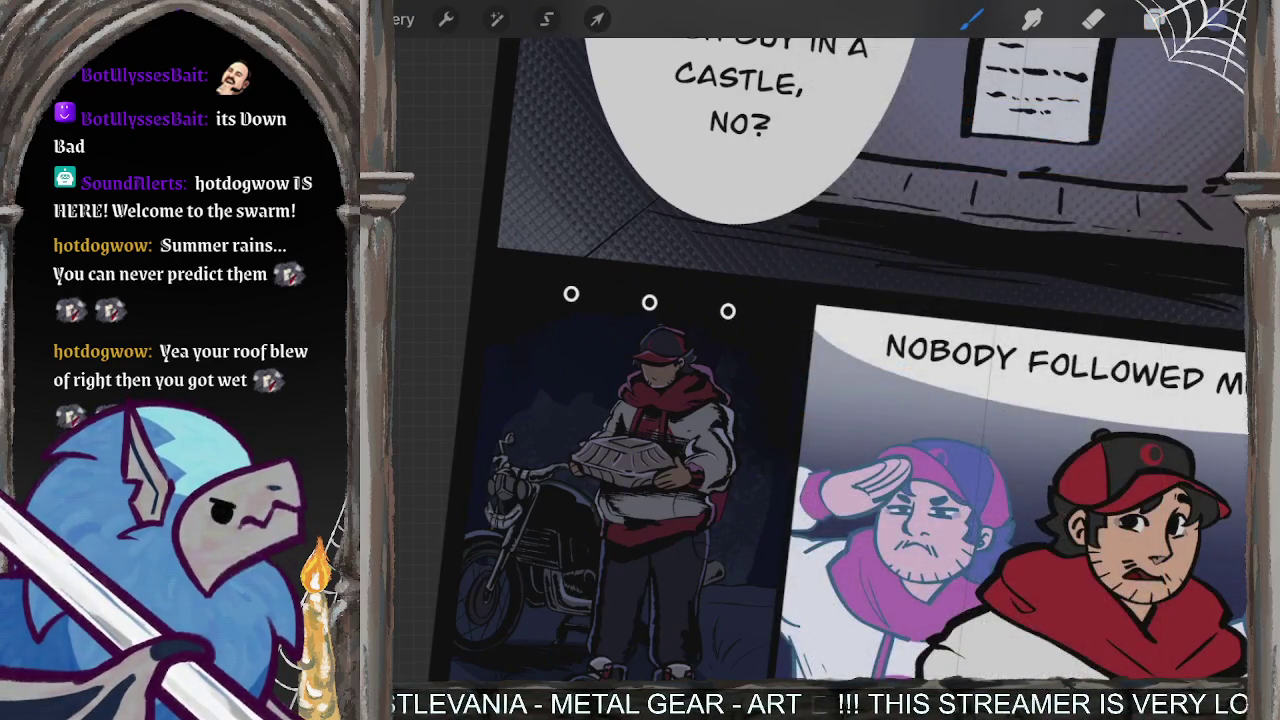
click(403, 18)
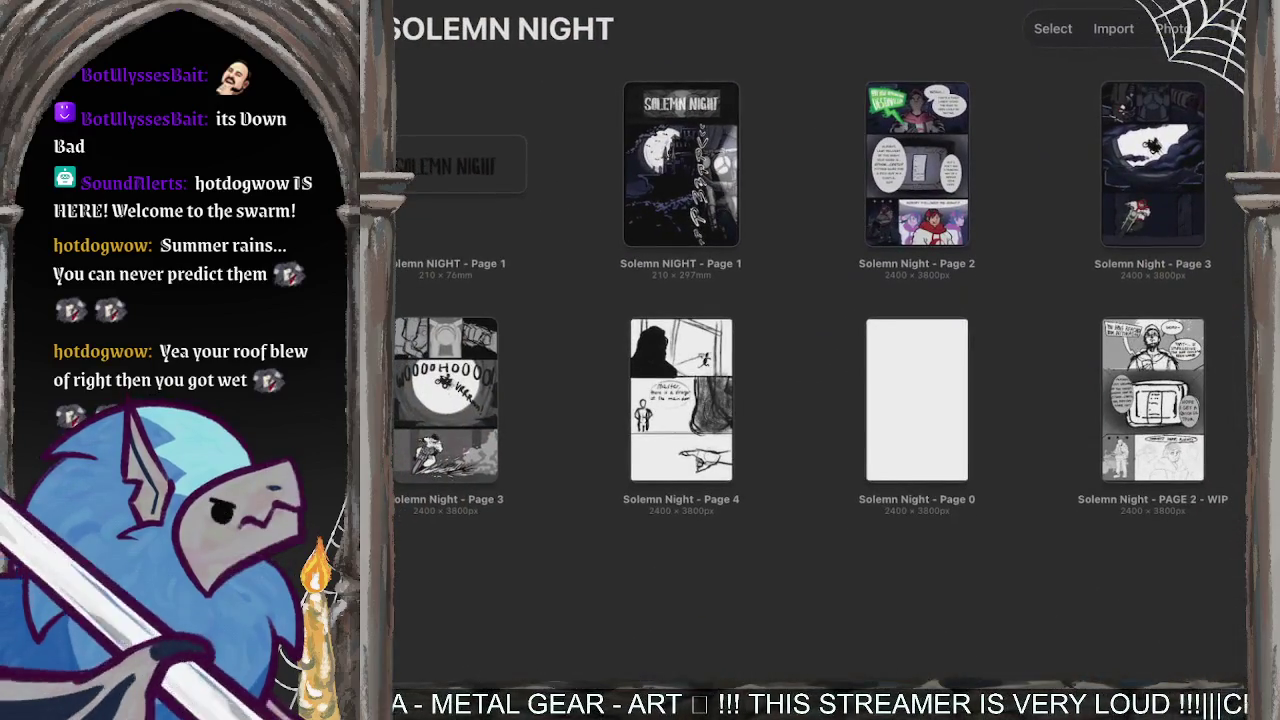
- Open Solemn Night Page 3 and set Layer 17 to Screen blending at about 75% opacity
click(1150, 170)
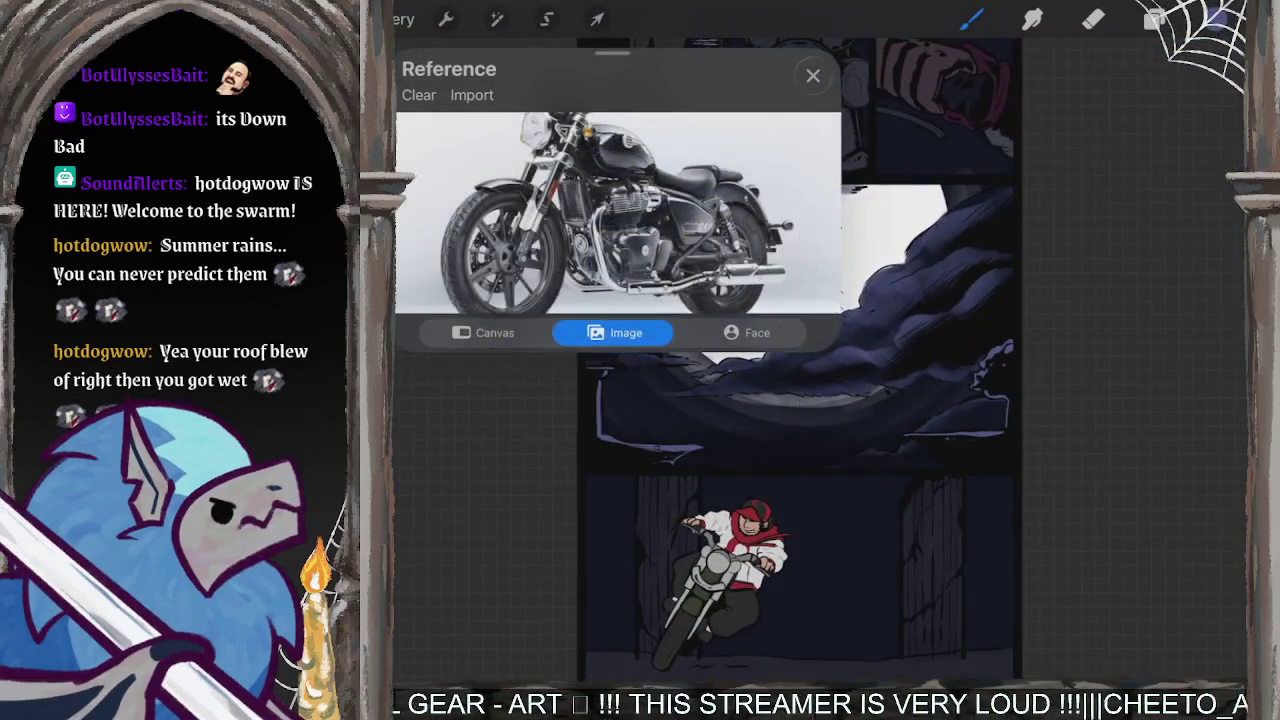
click(1155, 20)
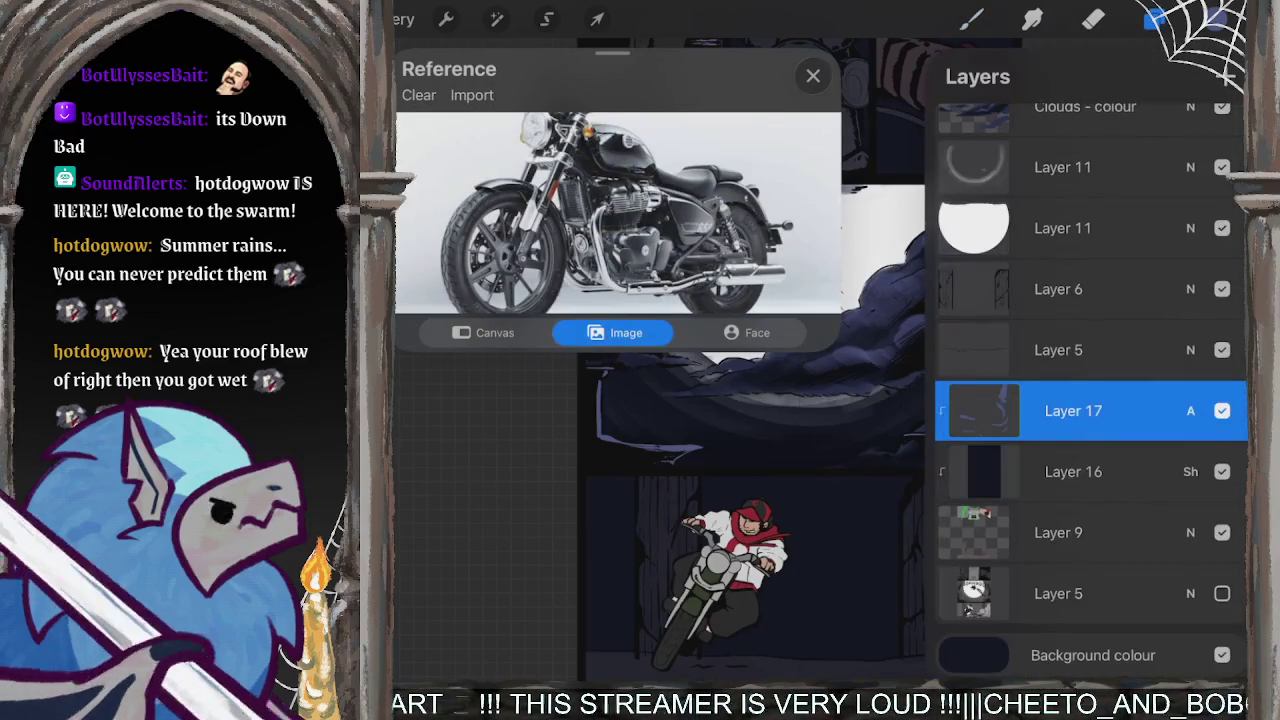
click(1190, 410)
scroll(1090, 510, down, 3)
scroll(1090, 510, up, 5)
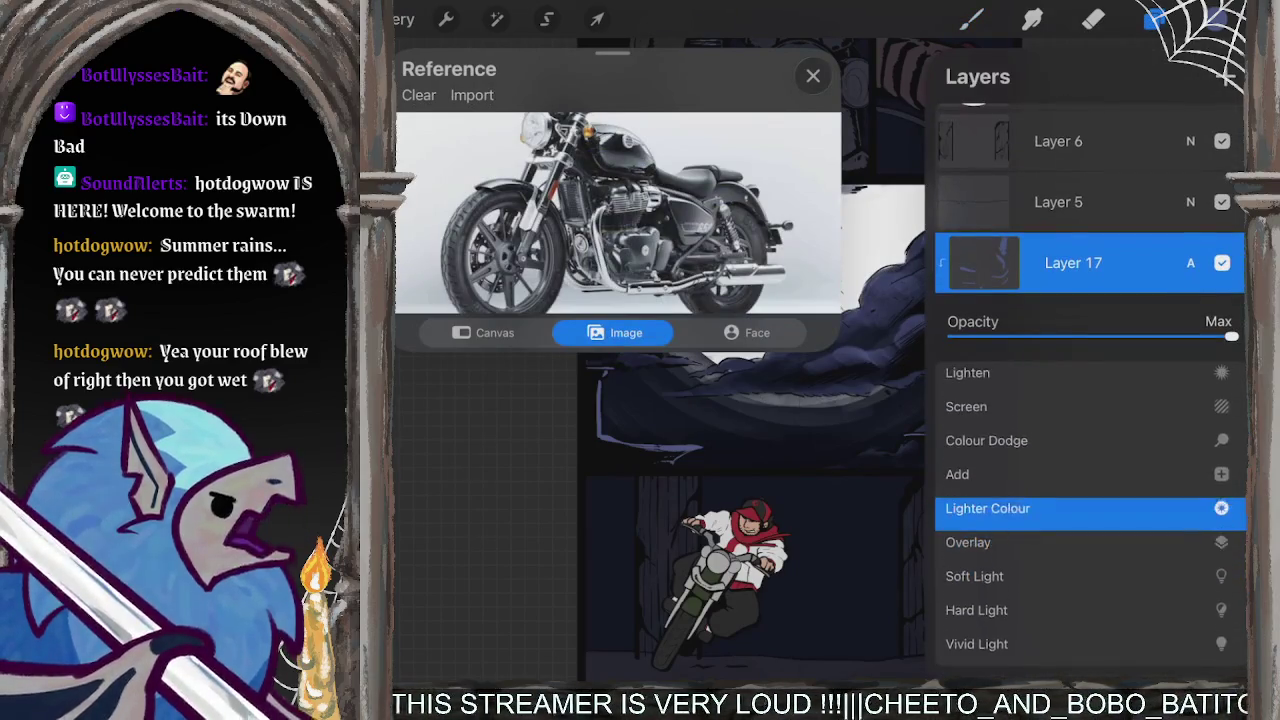
scroll(1090, 450, down, 1)
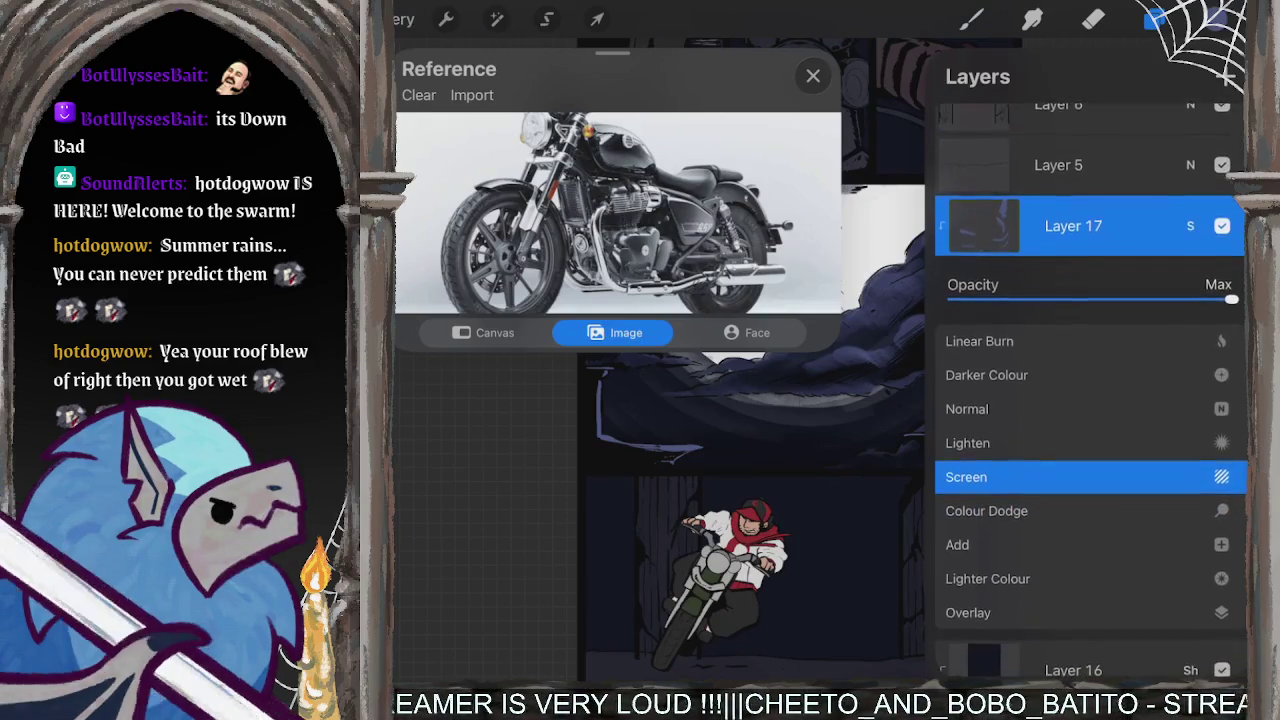
drag(1166, 298, 1154, 298)
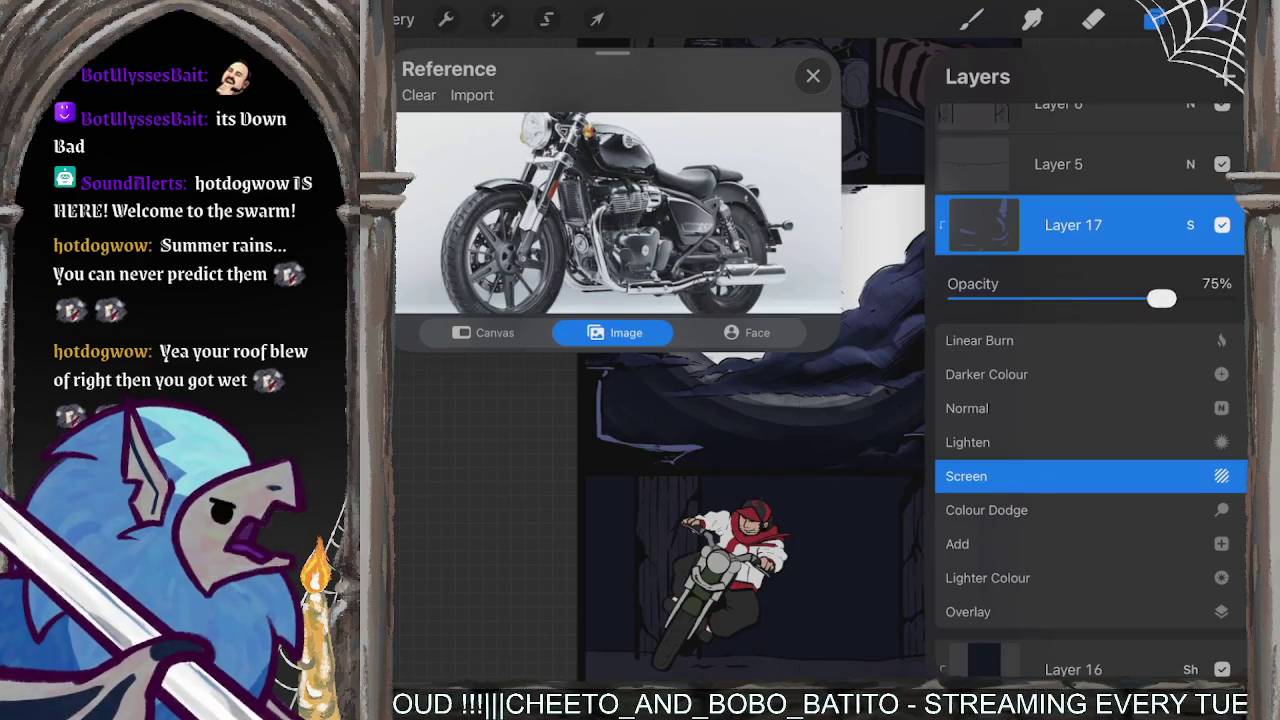
click(1190, 225)
- Close the motorcycle reference image and bring up Layer 17's layer options again
click(970, 19)
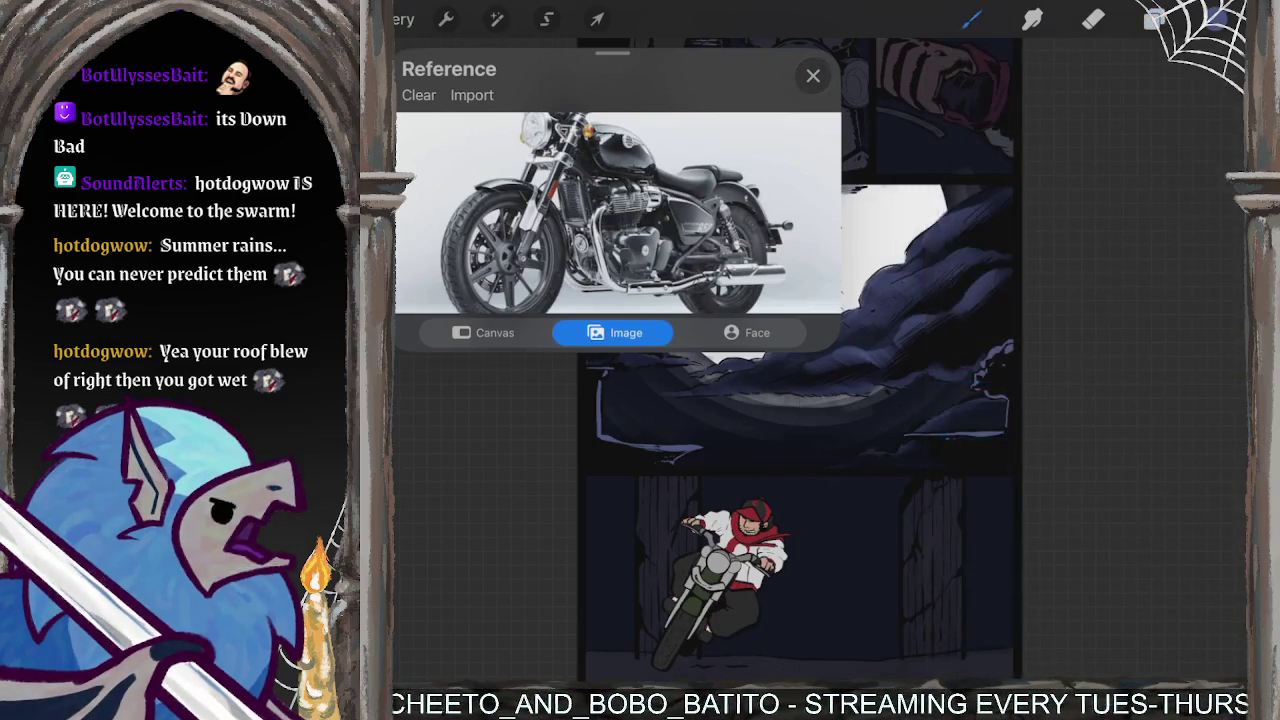
click(813, 75)
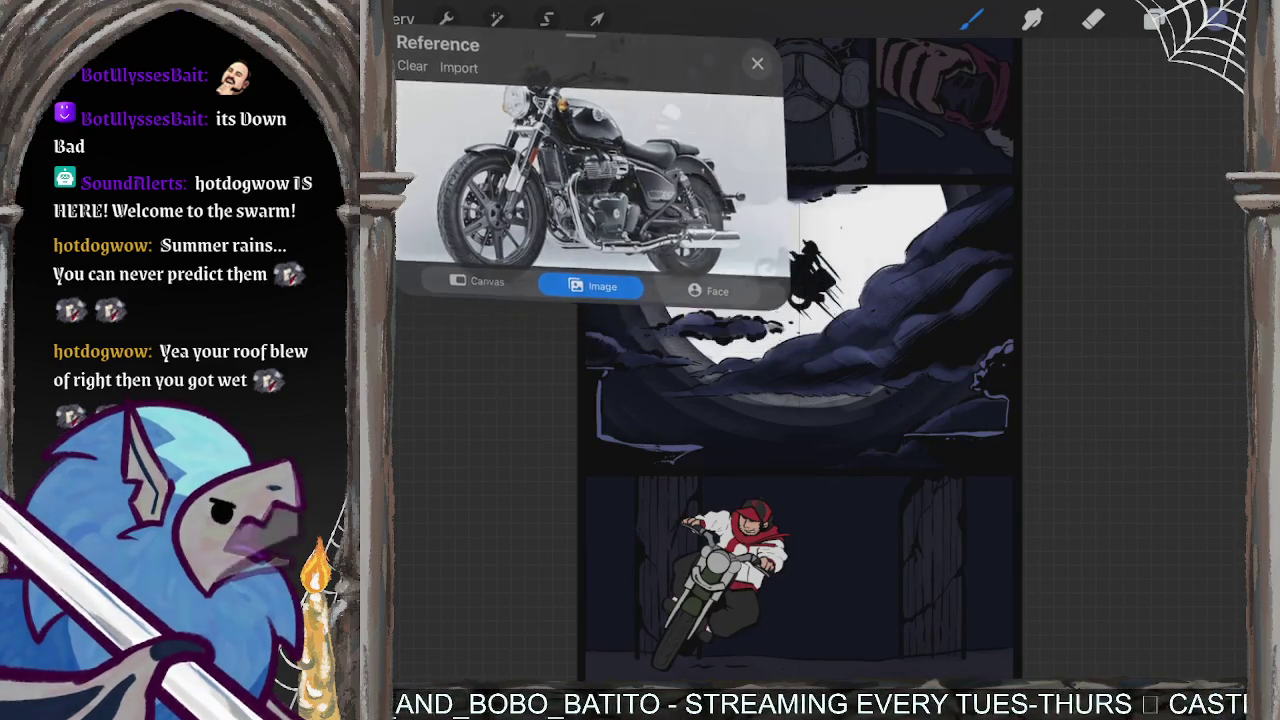
scroll(660, 130, up, 10)
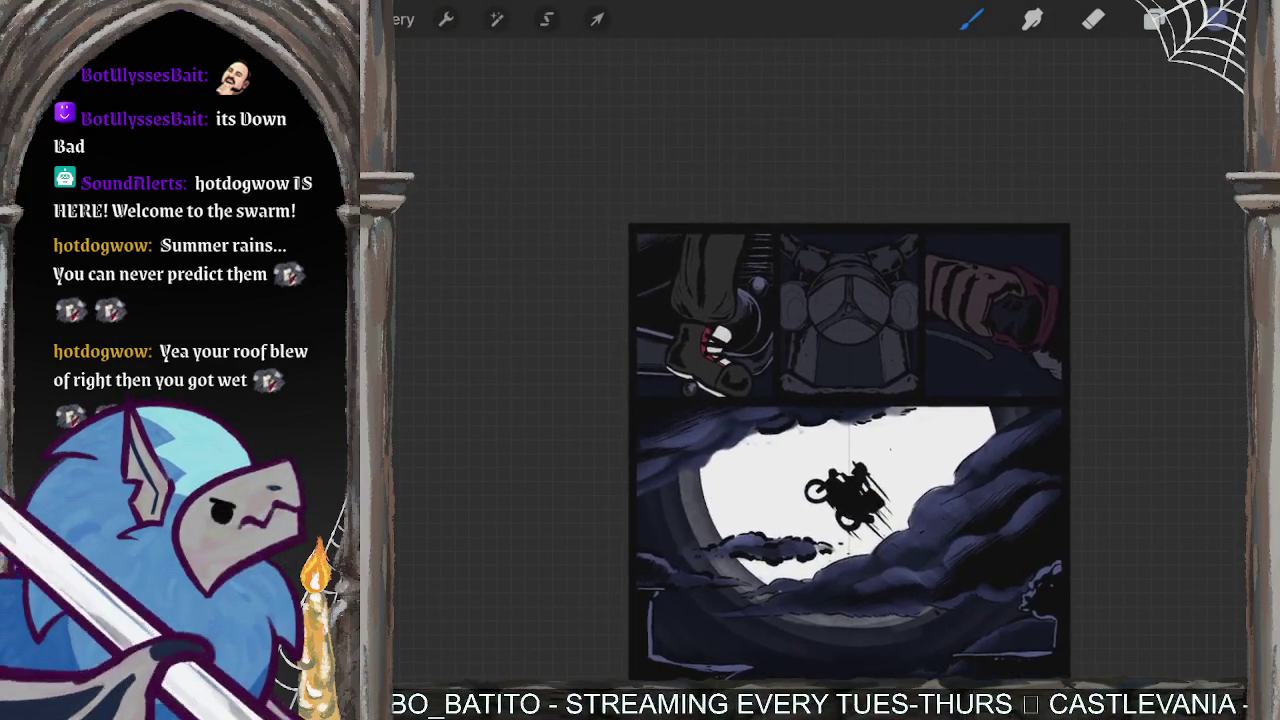
scroll(820, 360, down, 5)
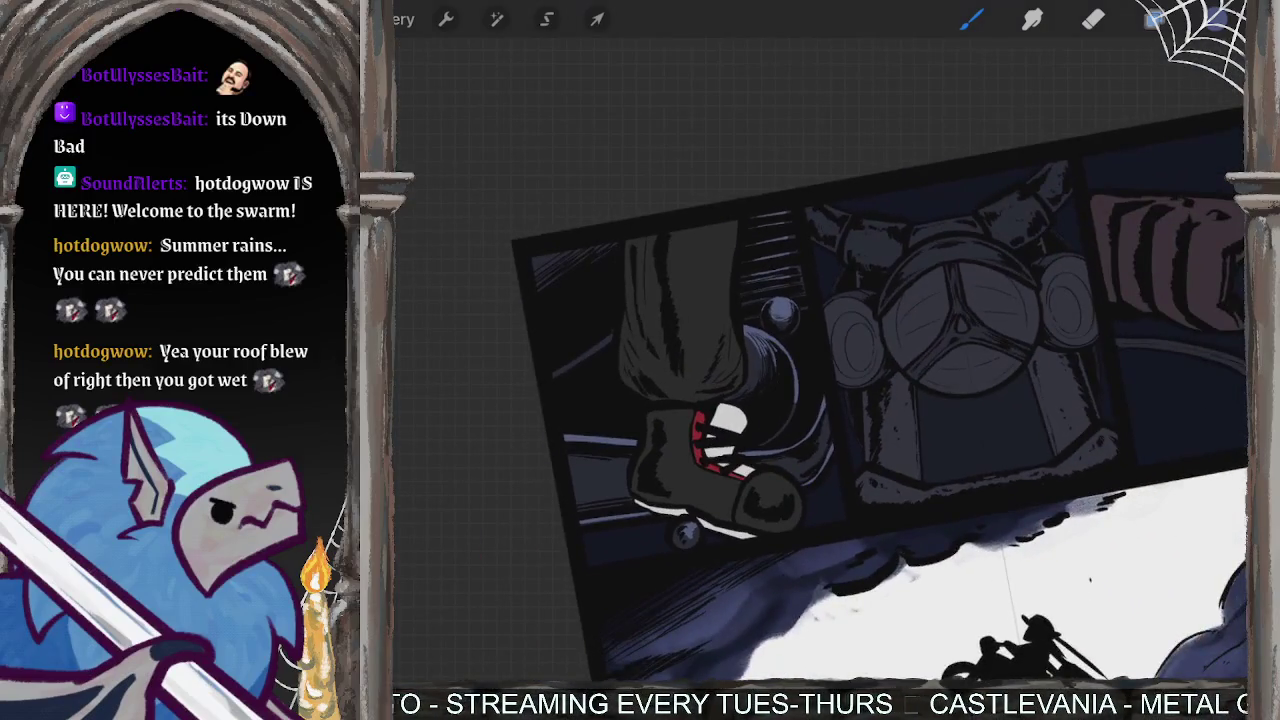
click(1155, 18)
click(1073, 410)
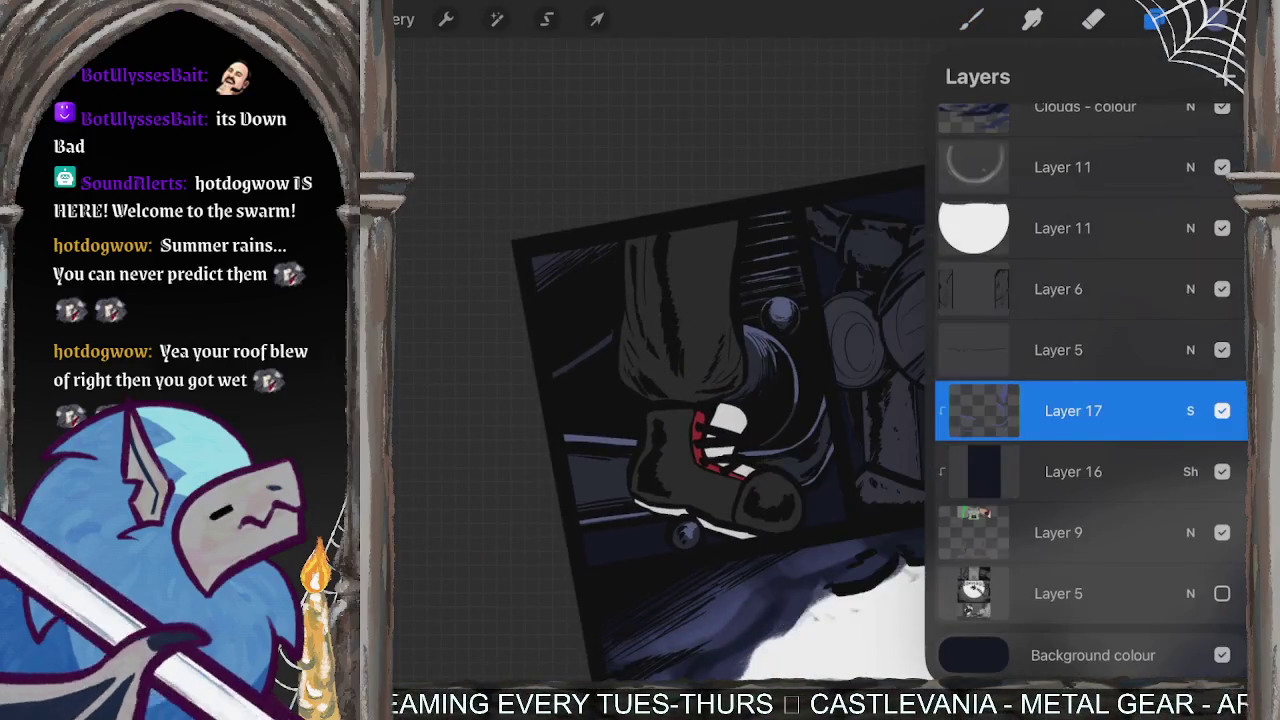
- Try Colour Dodge blending on Layer 17, then revert it to Screen
click(1215, 18)
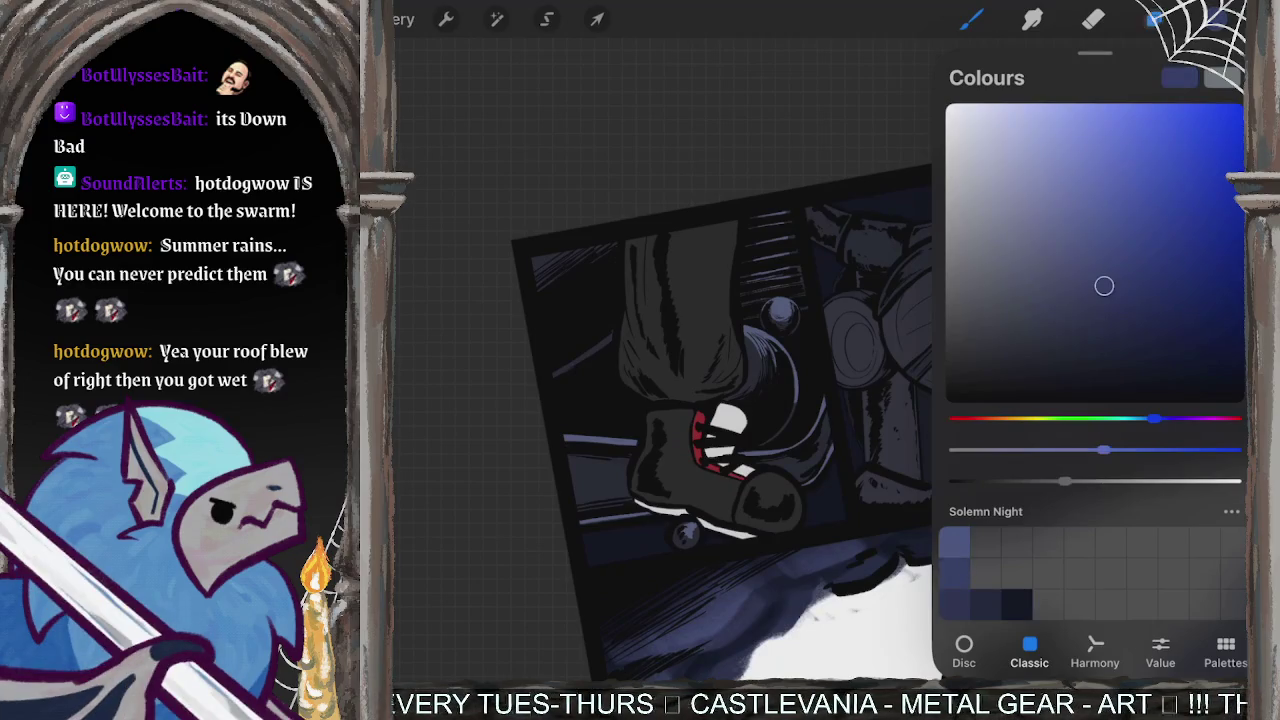
click(1155, 18)
click(1073, 410)
click(1073, 410)
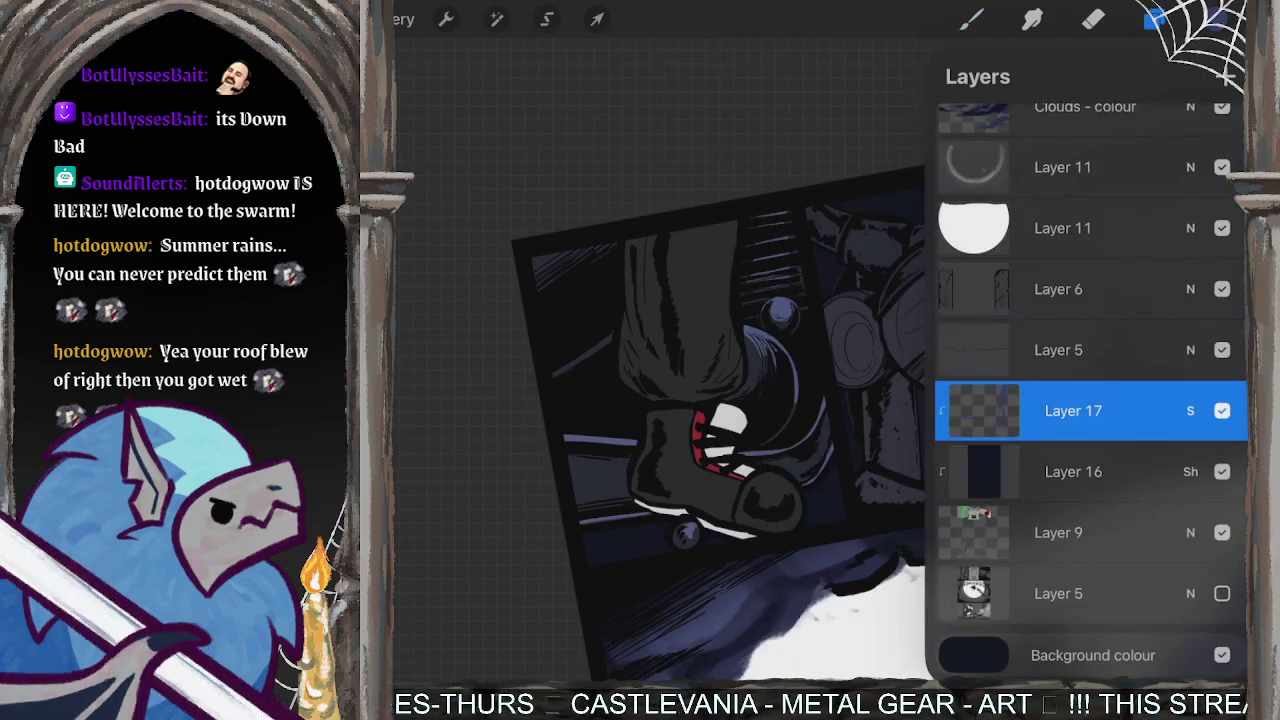
click(1073, 410)
click(1190, 410)
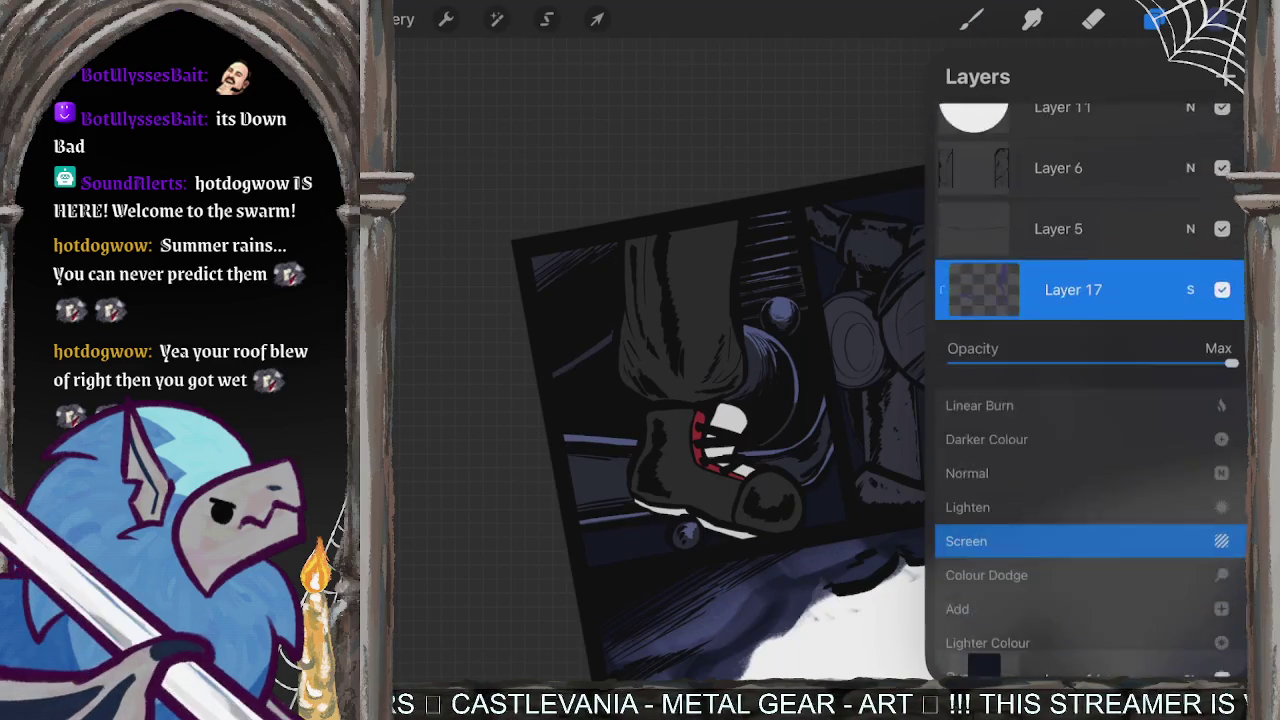
scroll(1090, 500, down, 1)
click(986, 518)
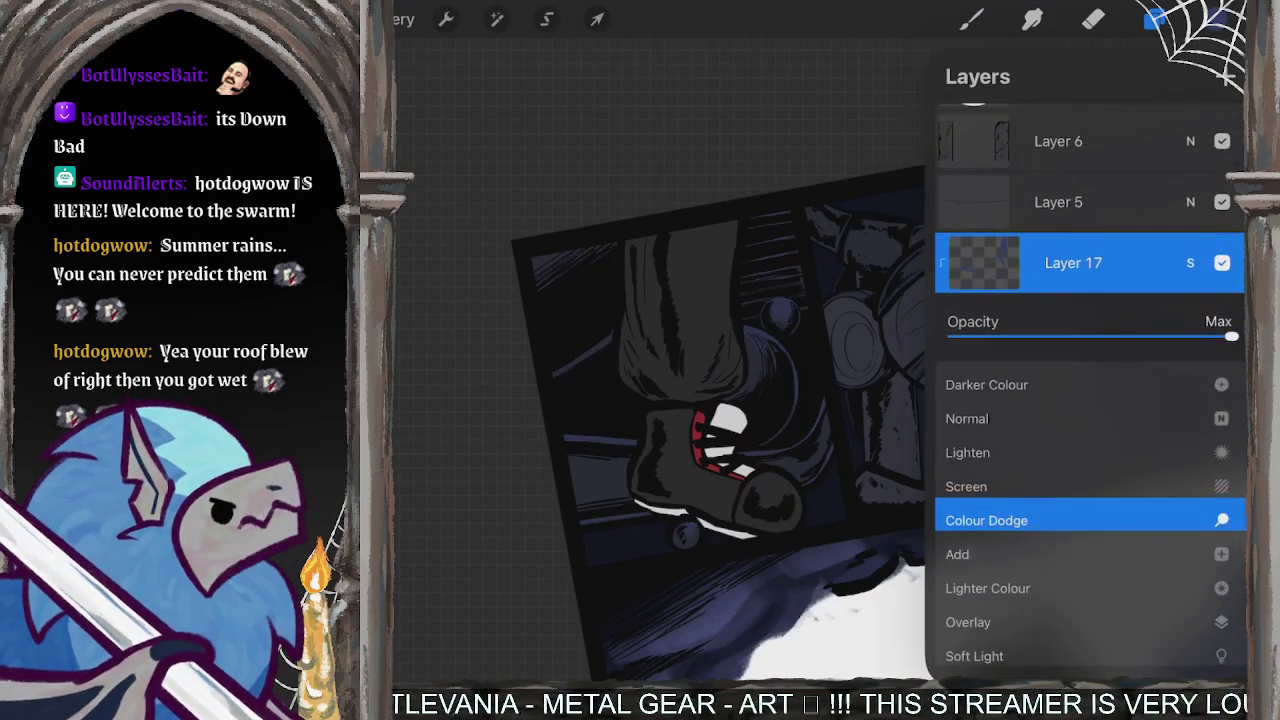
scroll(1090, 500, up, 1)
click(990, 514)
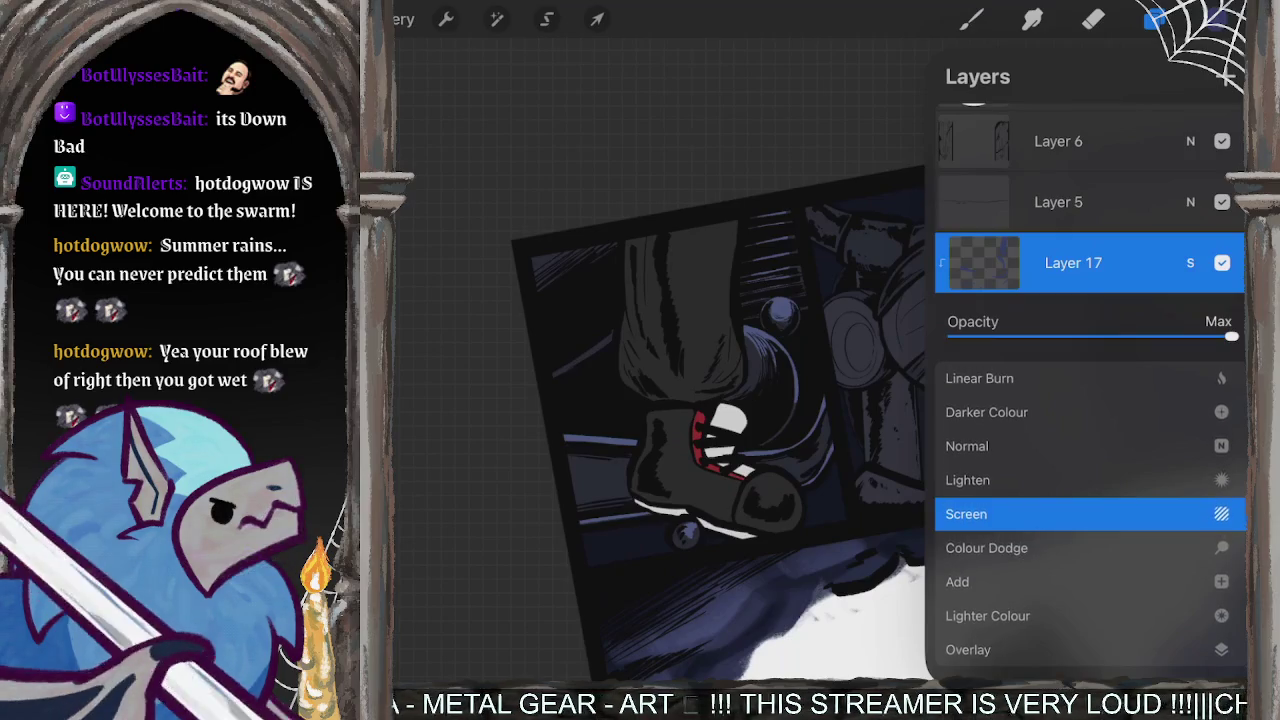
click(1190, 262)
- Browse the Basics brush set and review colours in the colour picker
click(970, 19)
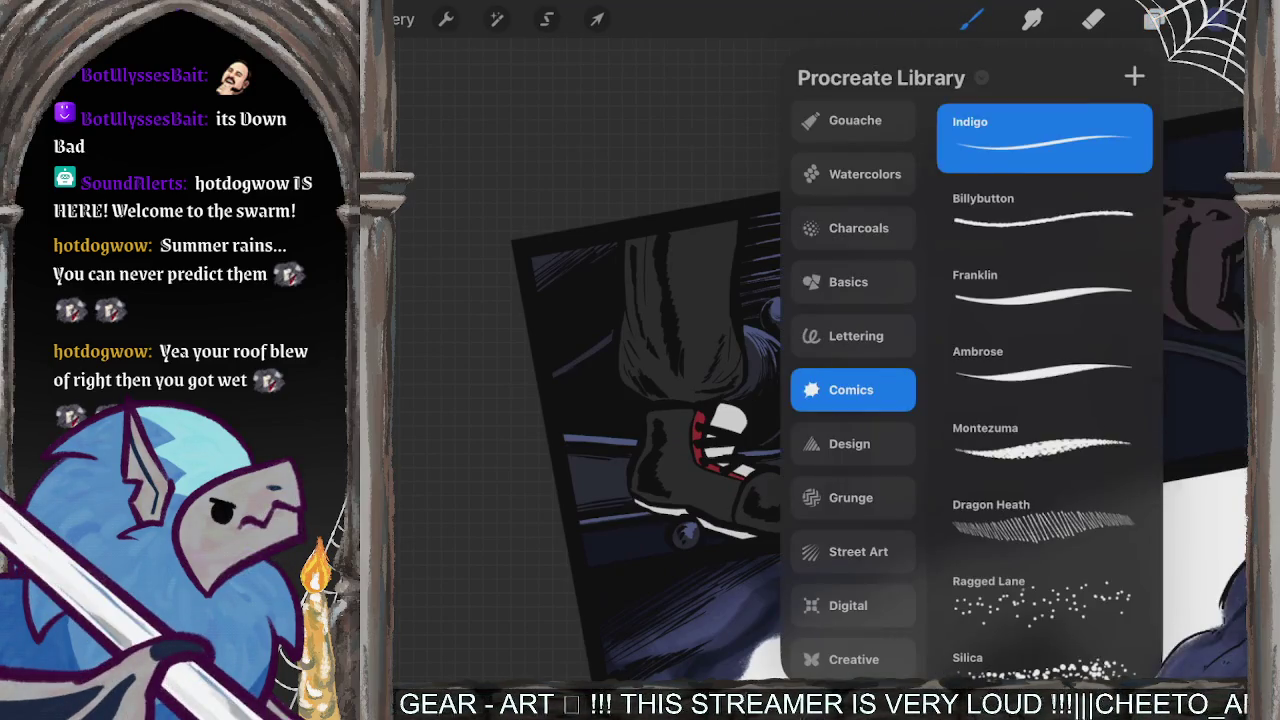
click(852, 282)
click(1224, 19)
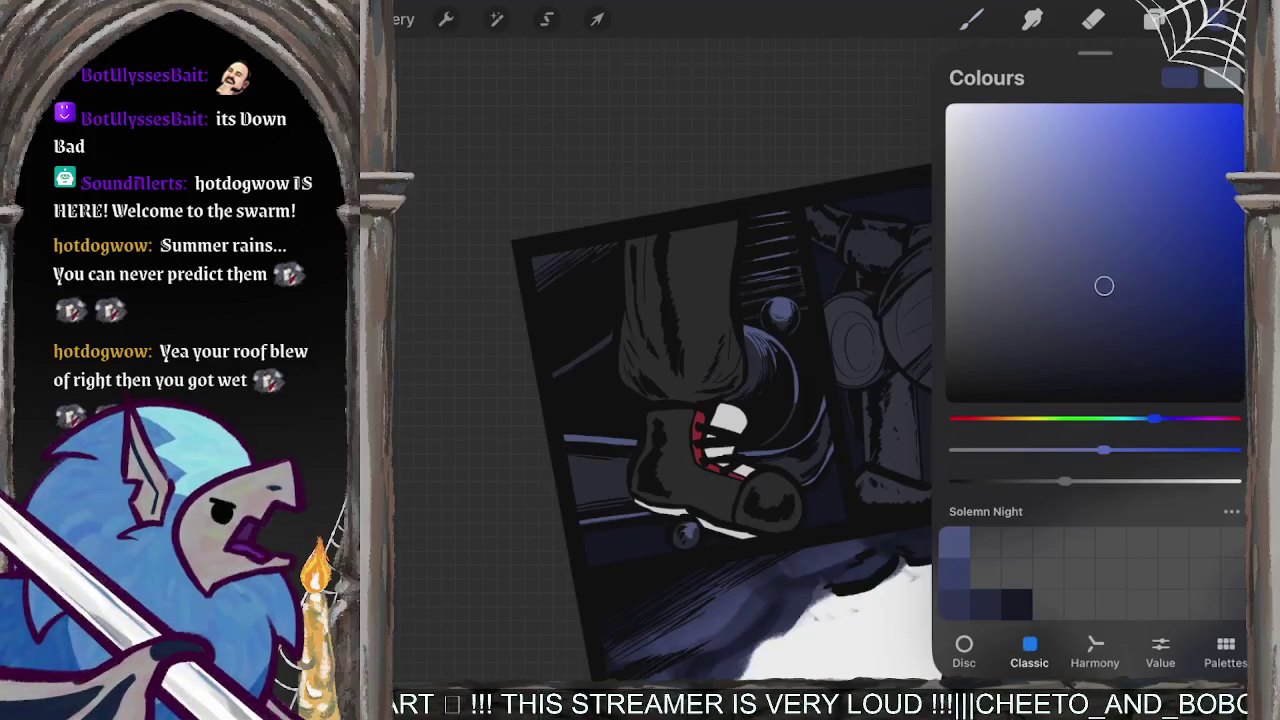
click(1224, 19)
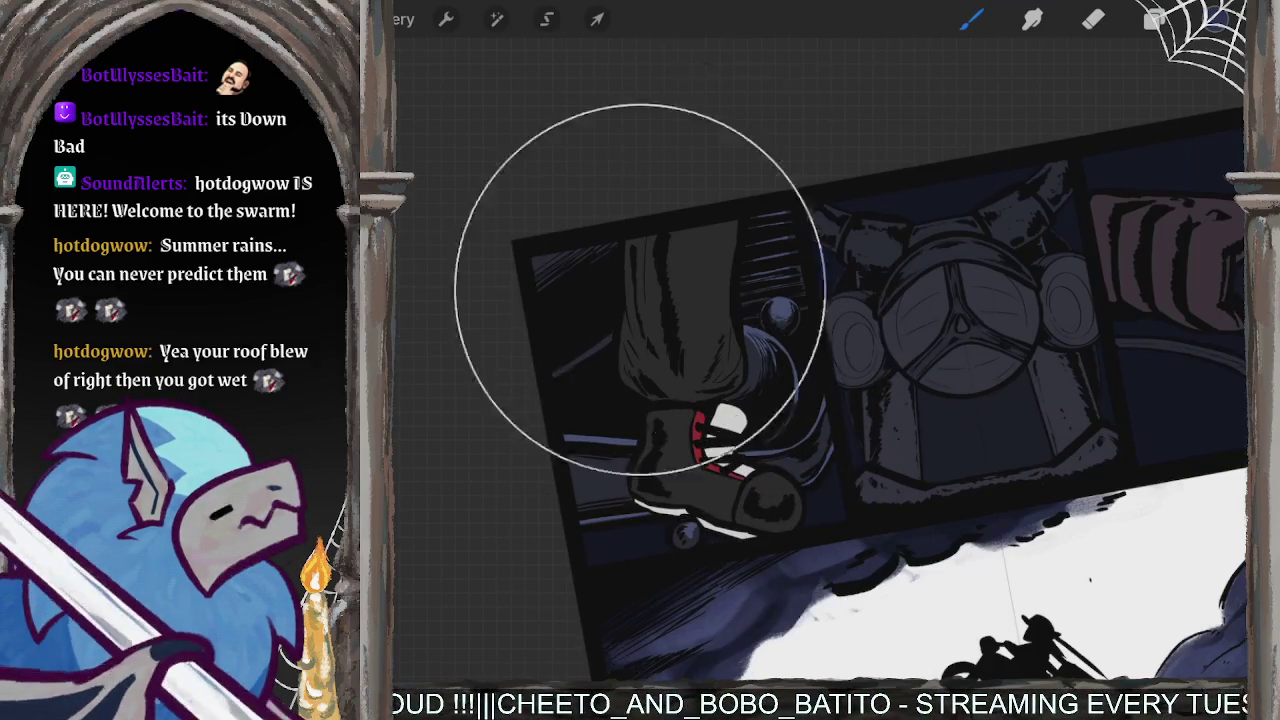
- Check colour choices against the page by repeatedly opening and closing the colour picker
scroll(890, 400, down, 3)
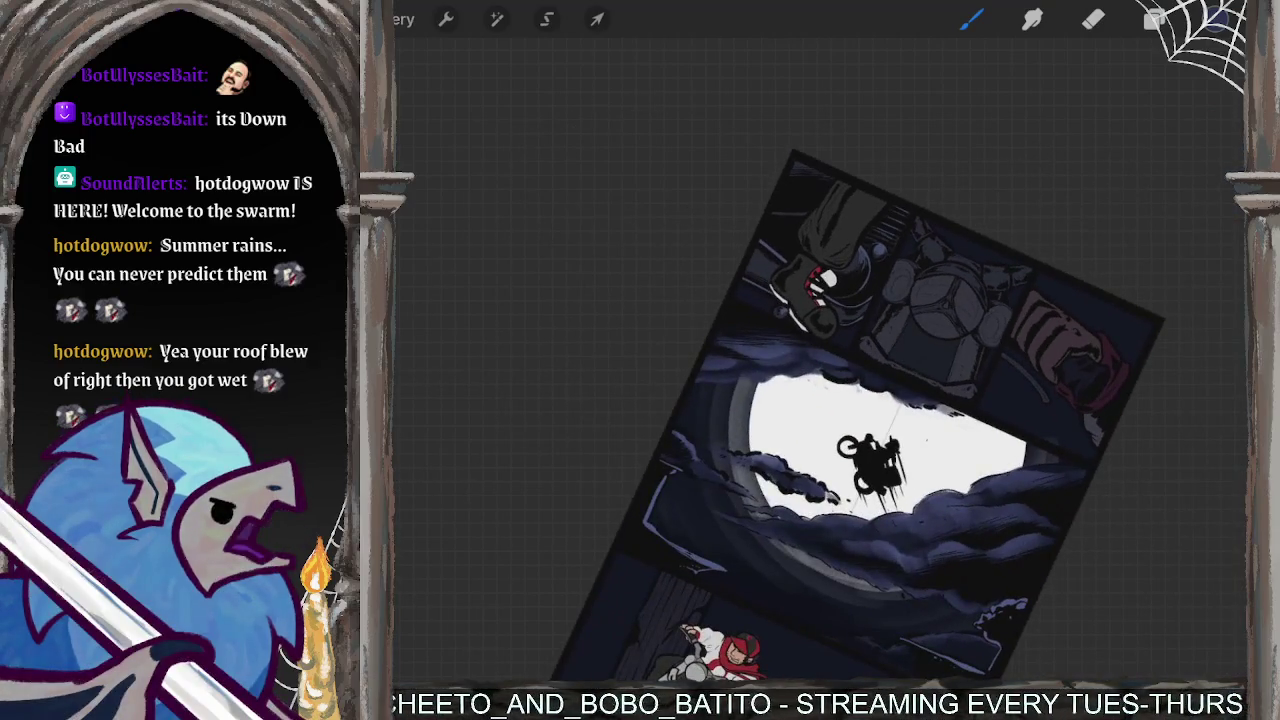
click(971, 19)
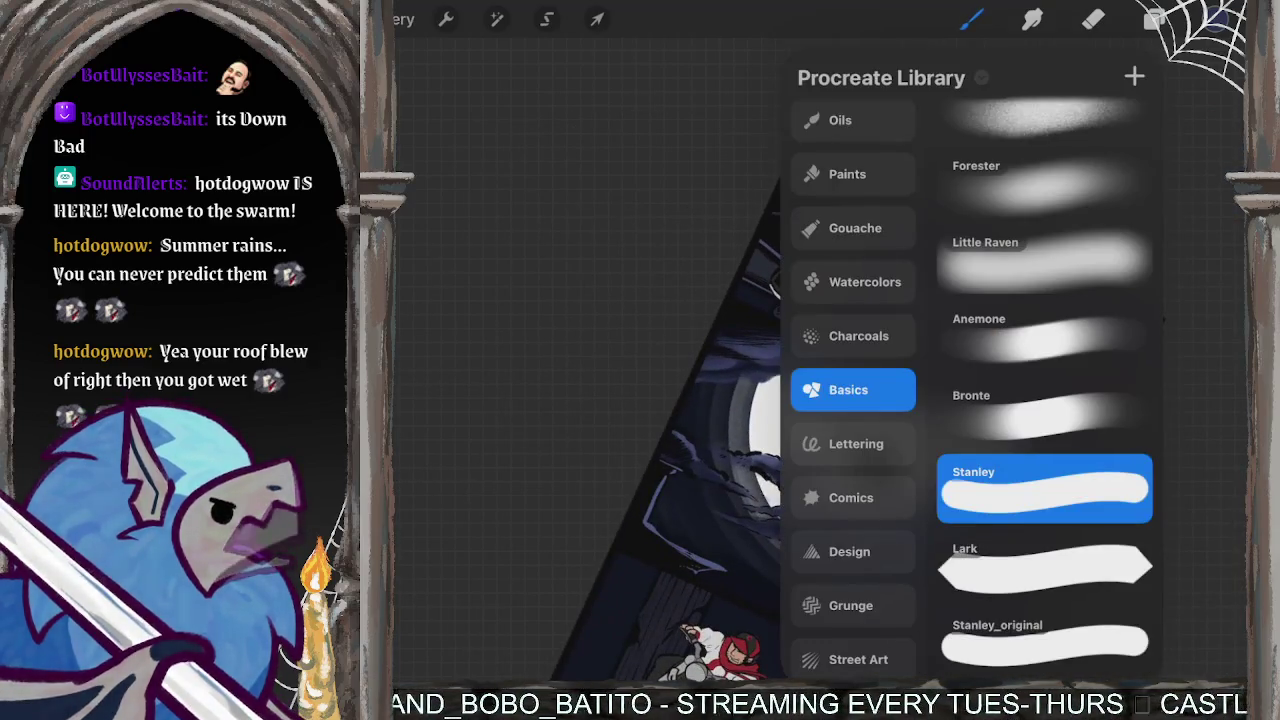
click(1217, 19)
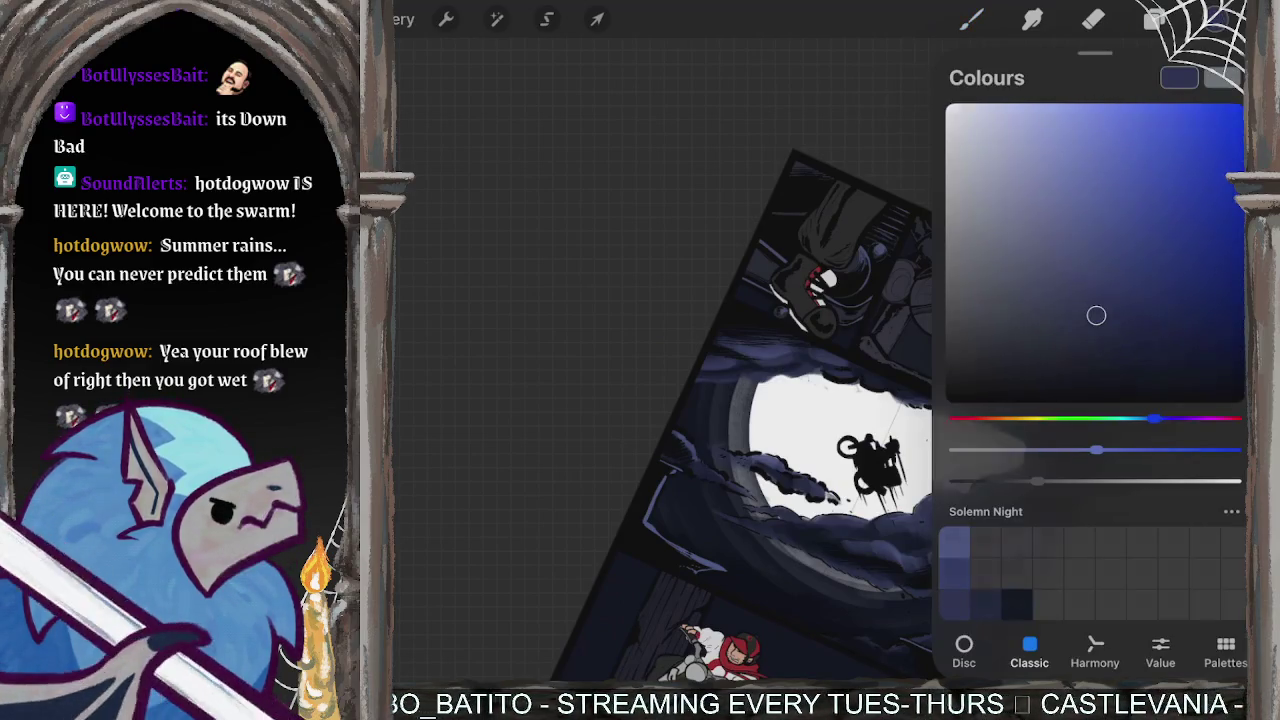
click(742, 292)
click(1217, 19)
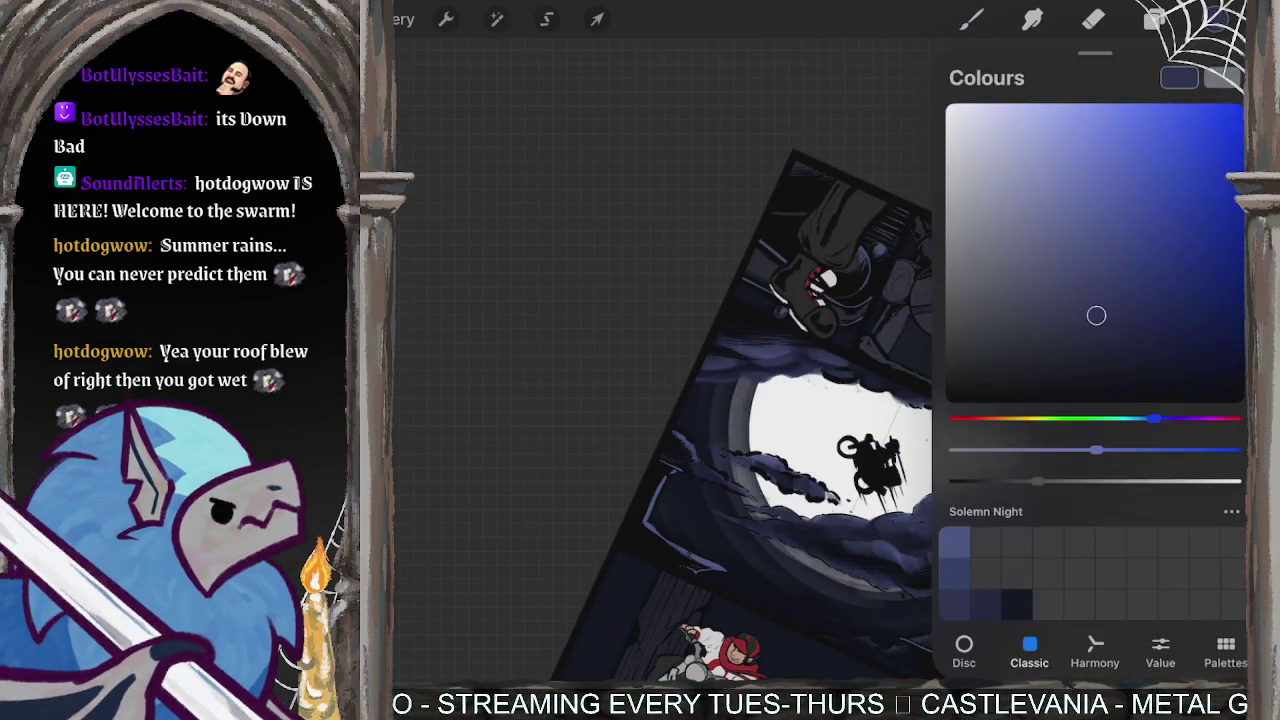
click(771, 286)
scroll(700, 300, up, 5)
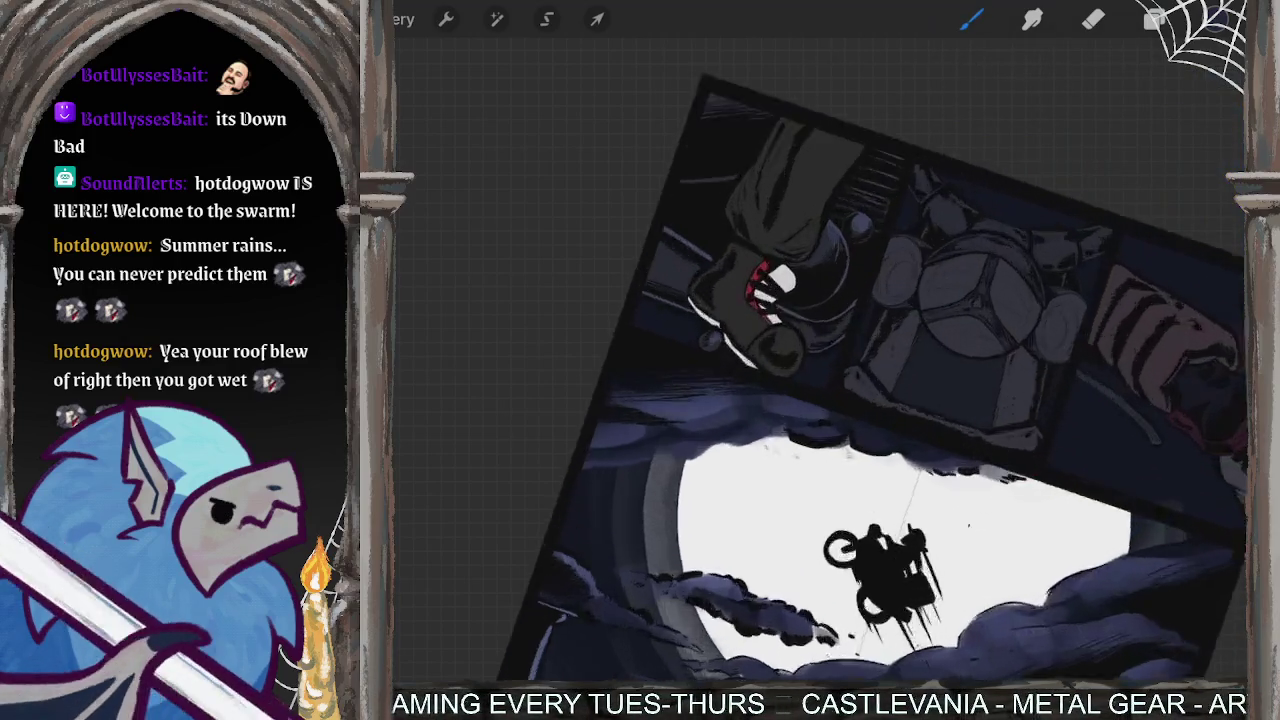
click(1217, 19)
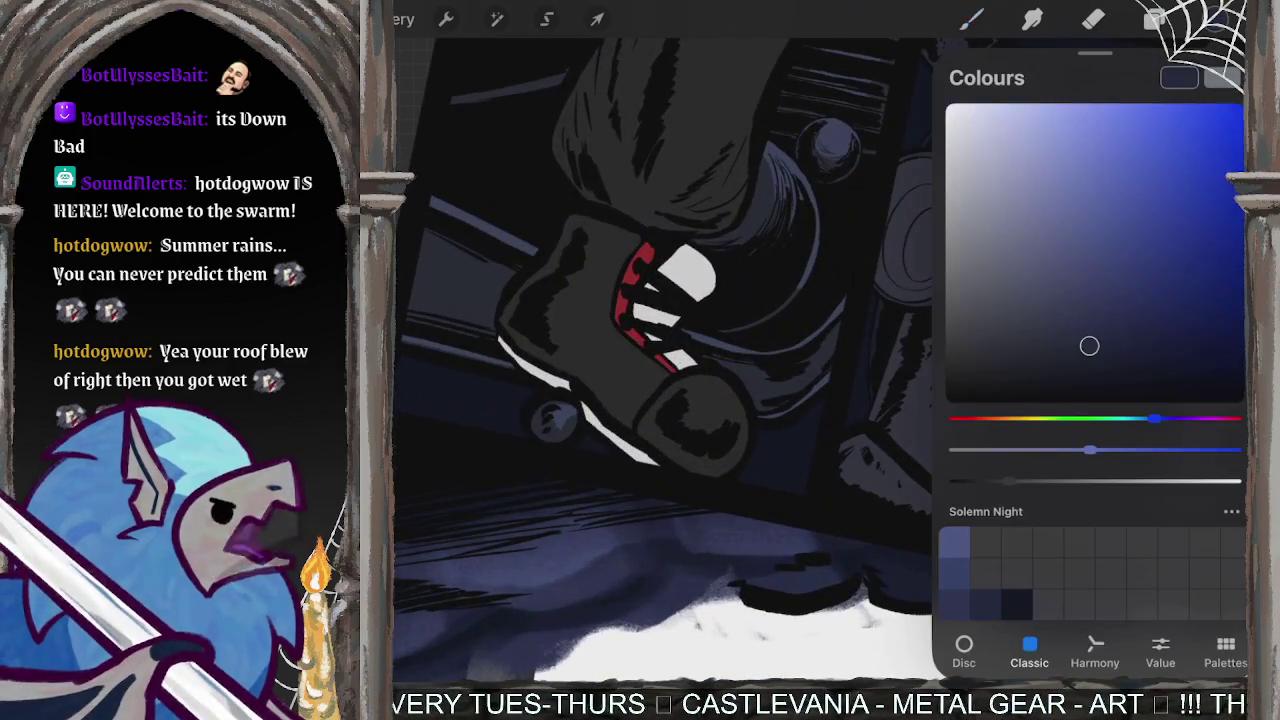
click(650, 300)
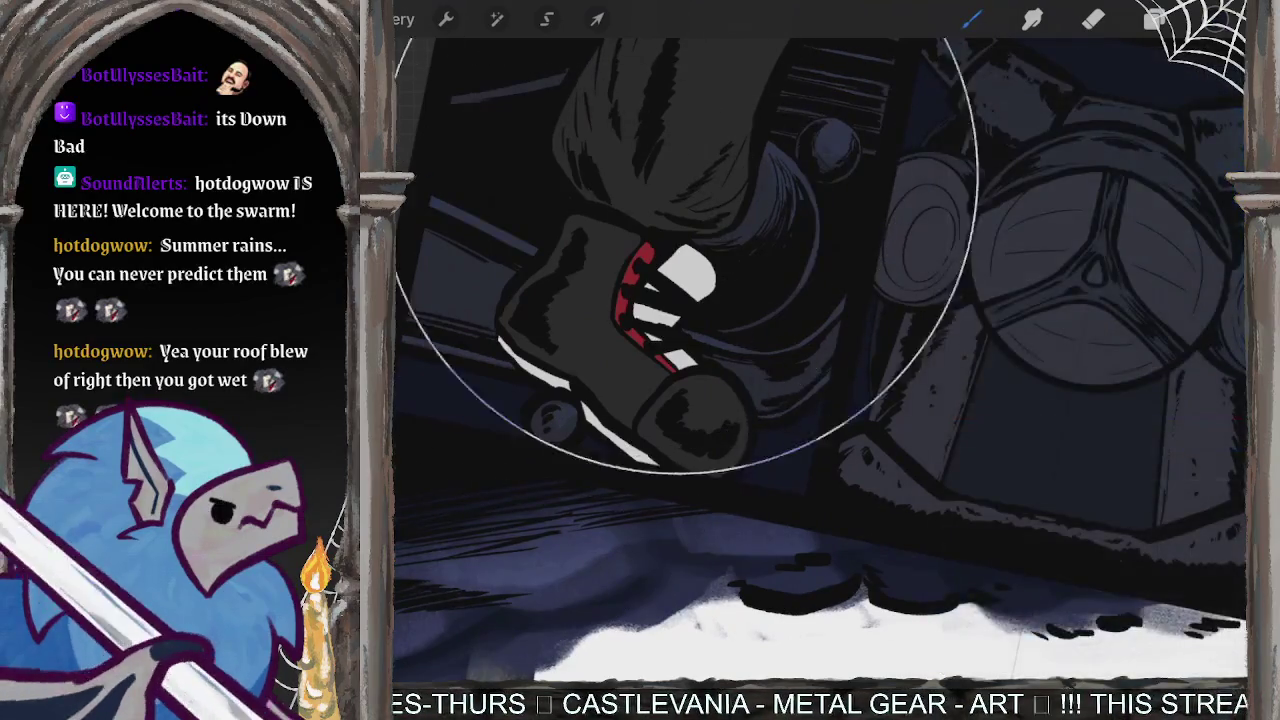
click(1217, 19)
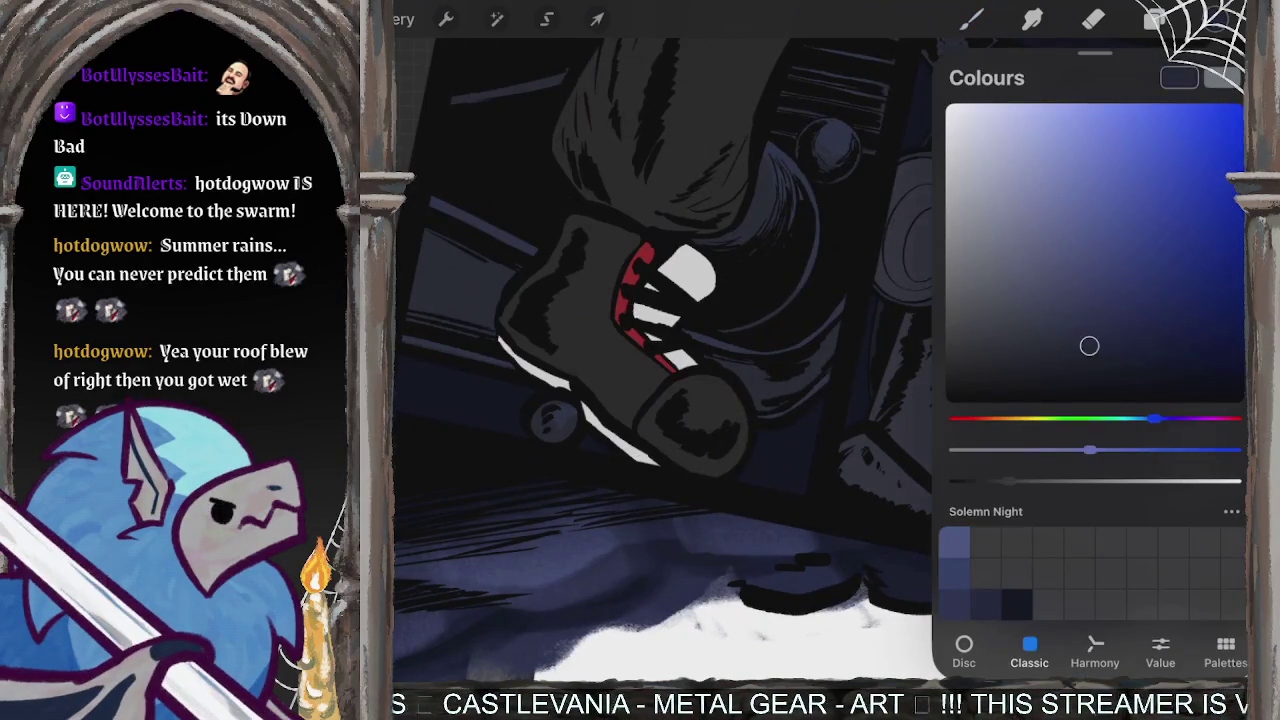
click(640, 200)
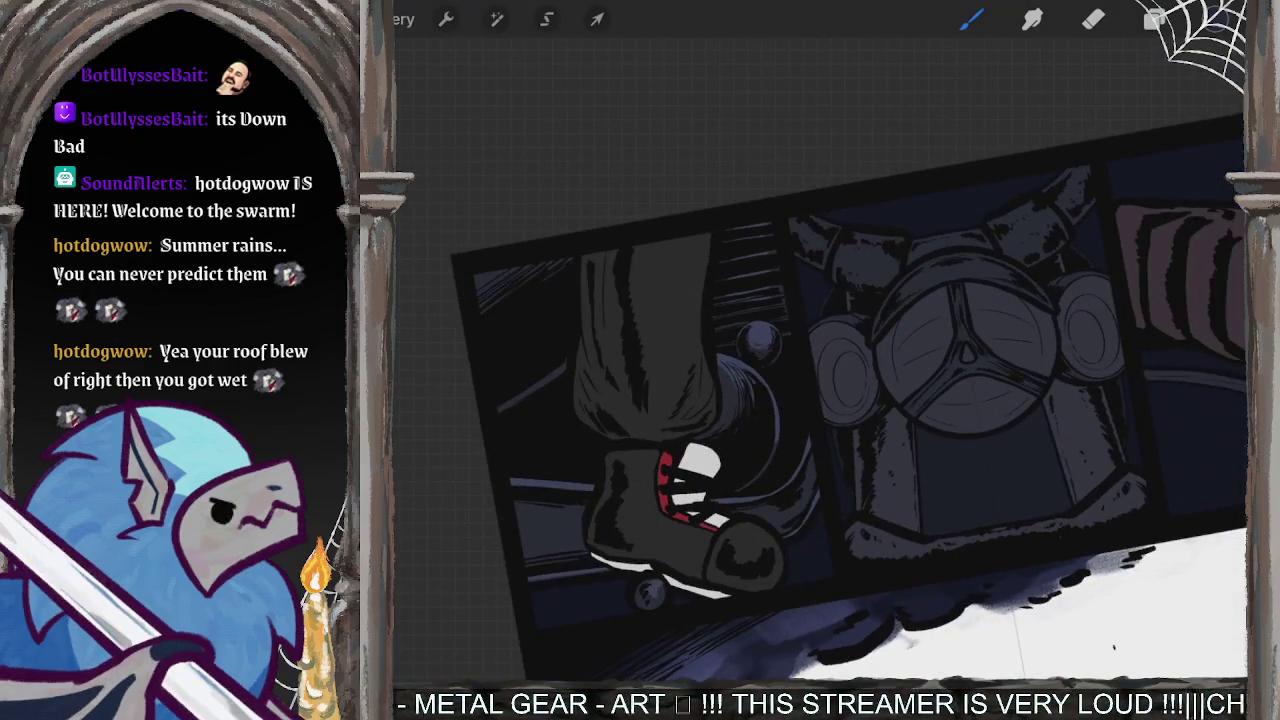
- Select the Comics brush set and release Layer 17 from its clipping mask
click(970, 19)
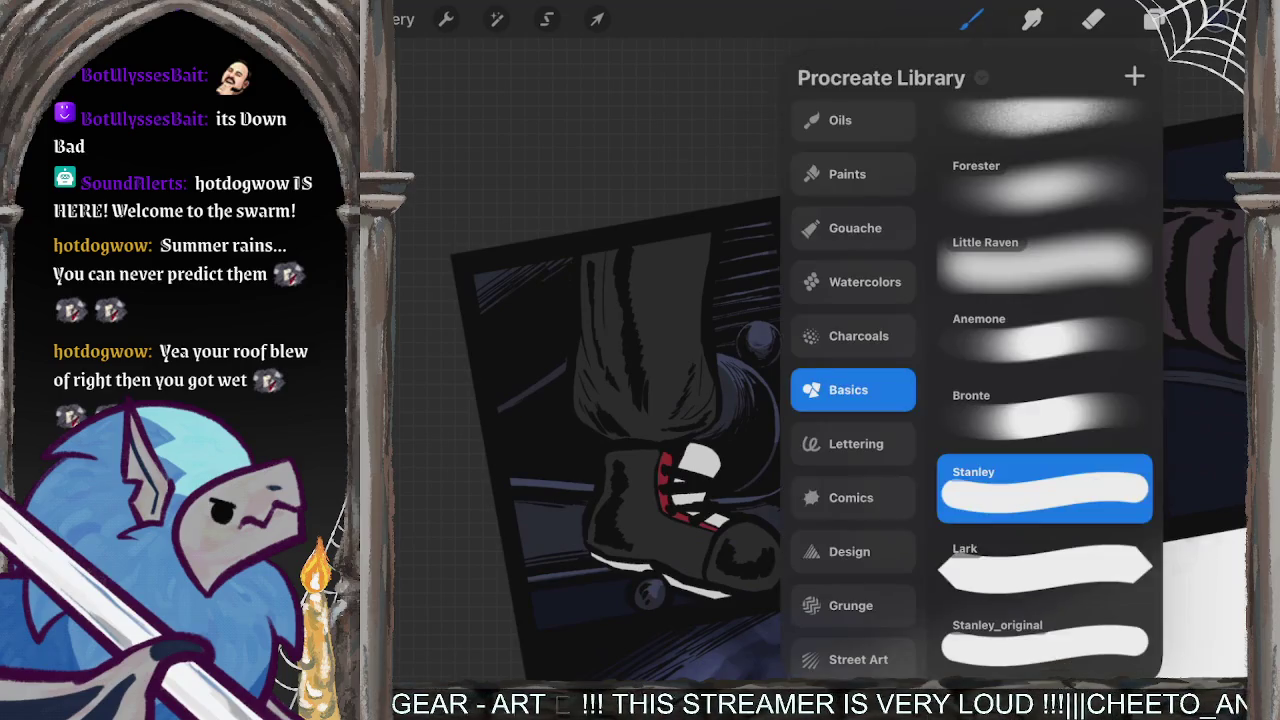
click(852, 497)
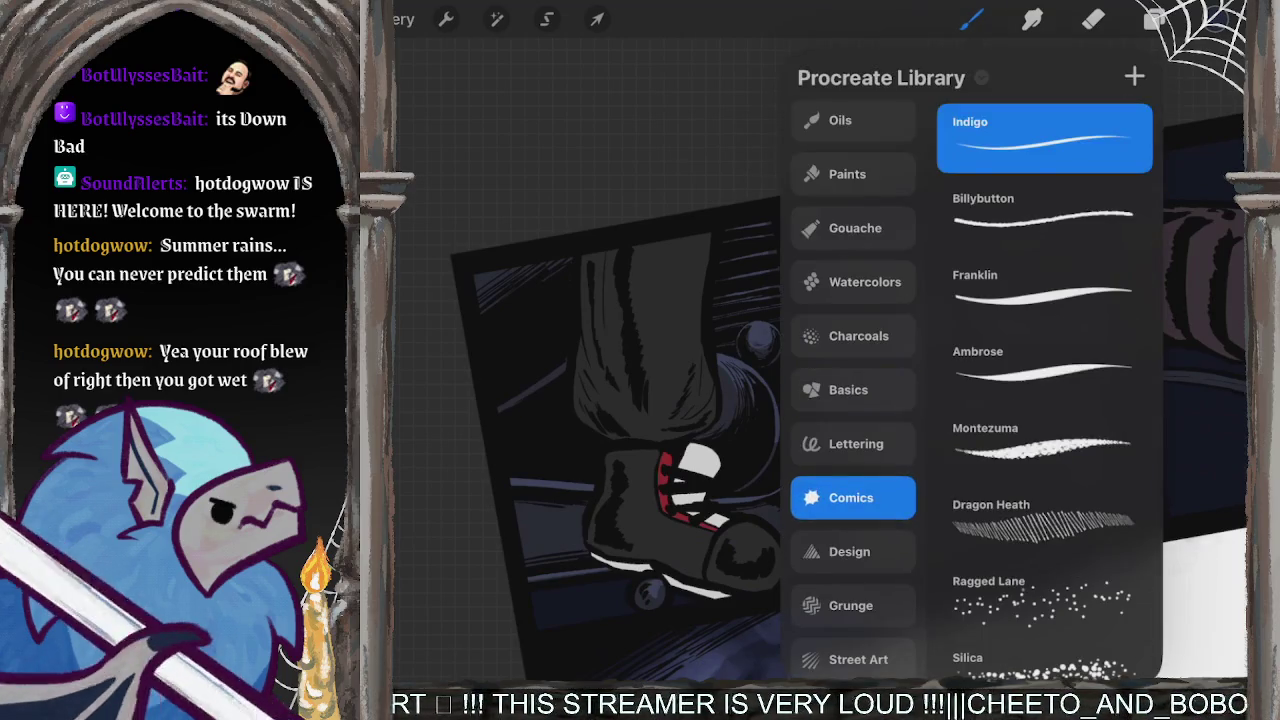
click(1155, 19)
click(1073, 410)
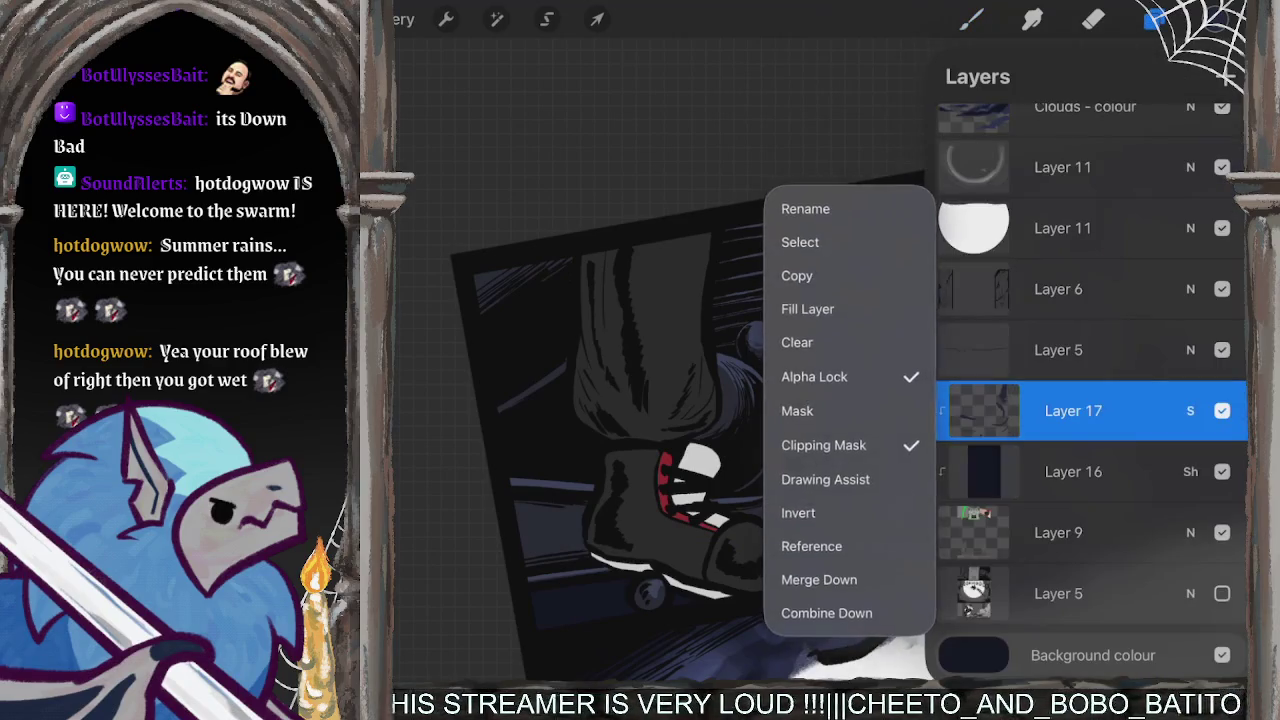
click(970, 19)
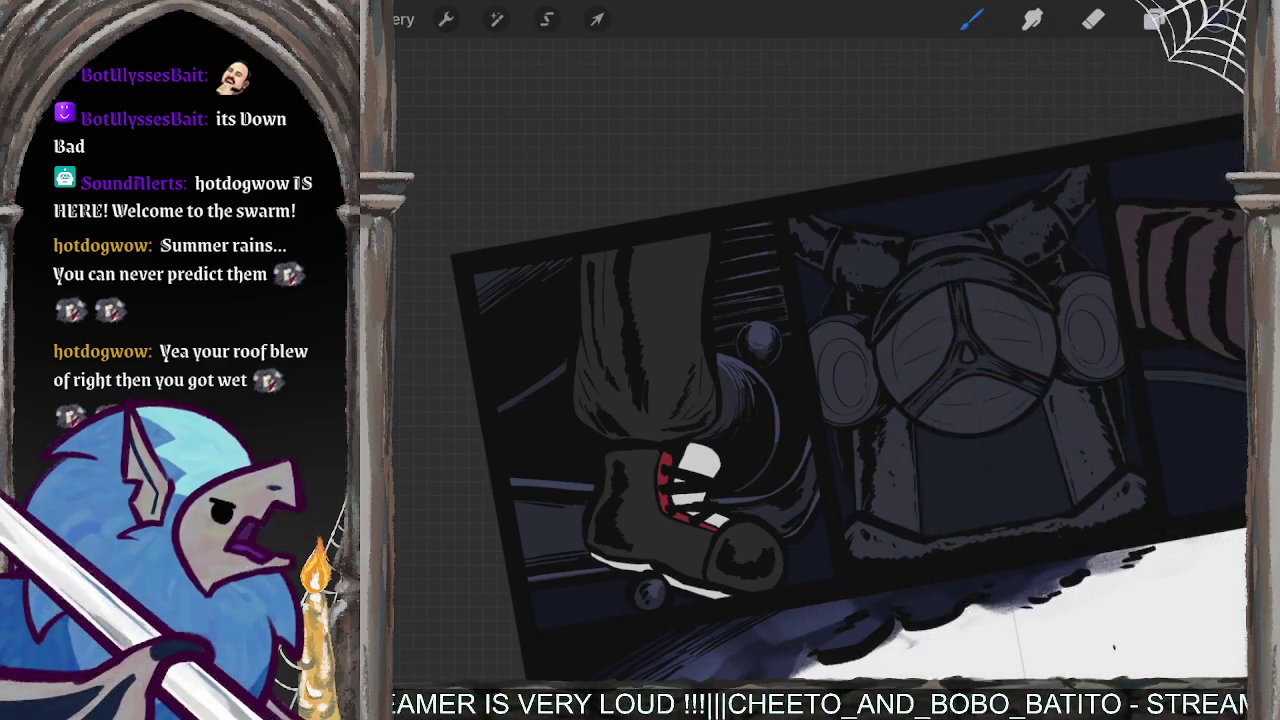
scroll(820, 390, up, 2)
scroll(820, 390, up, 3)
scroll(820, 390, up, 3)
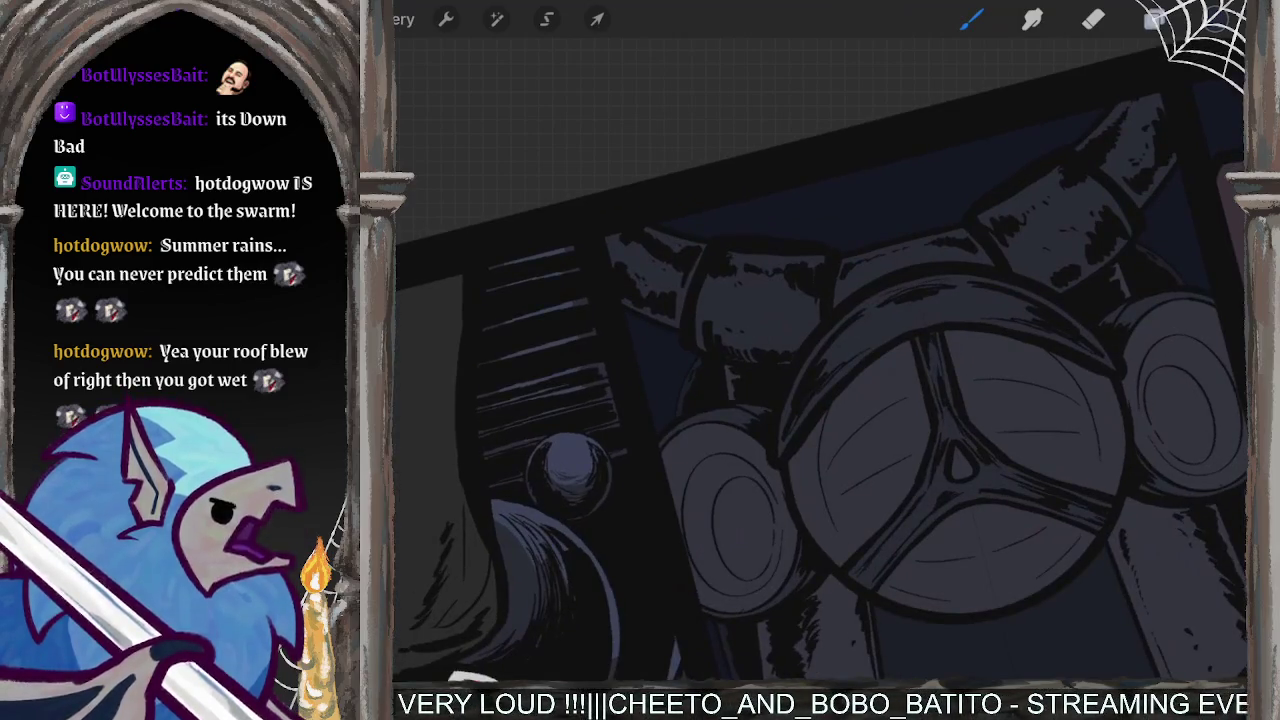
click(1155, 19)
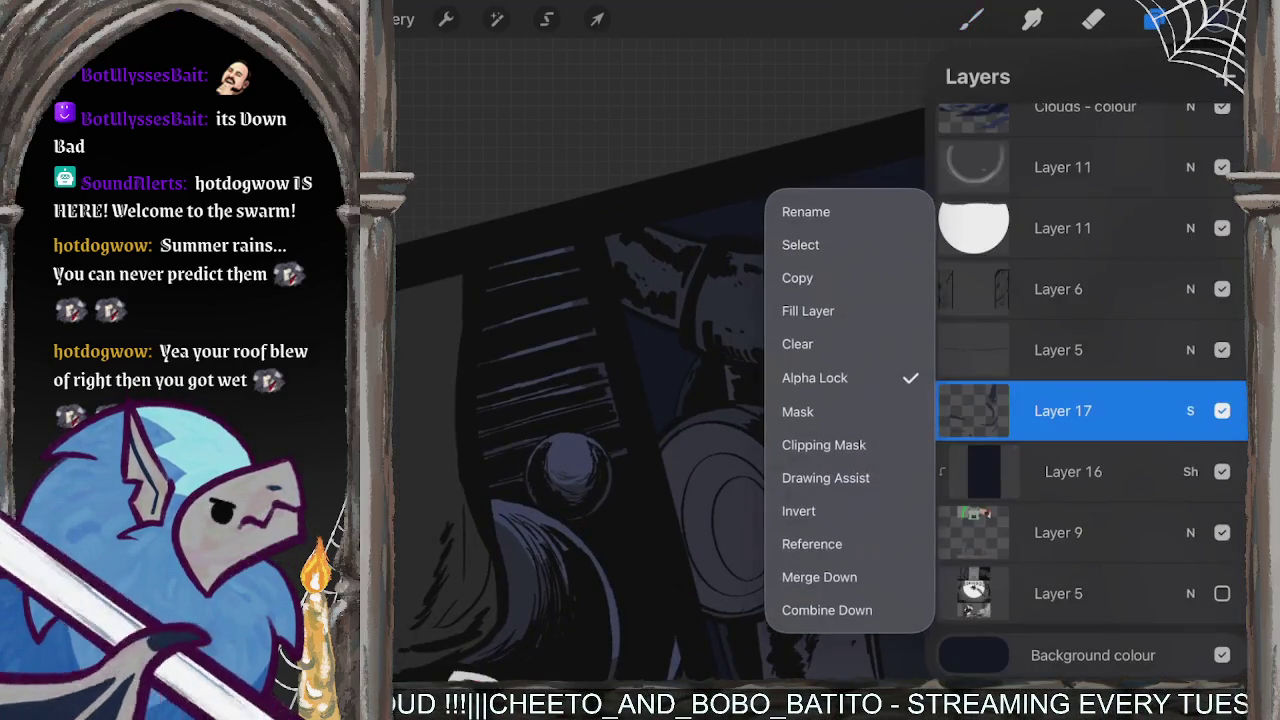
- Enable Drawing Assist on Layer 17, zoom to the steering wheel, and turn off Alpha Lock
click(851, 551)
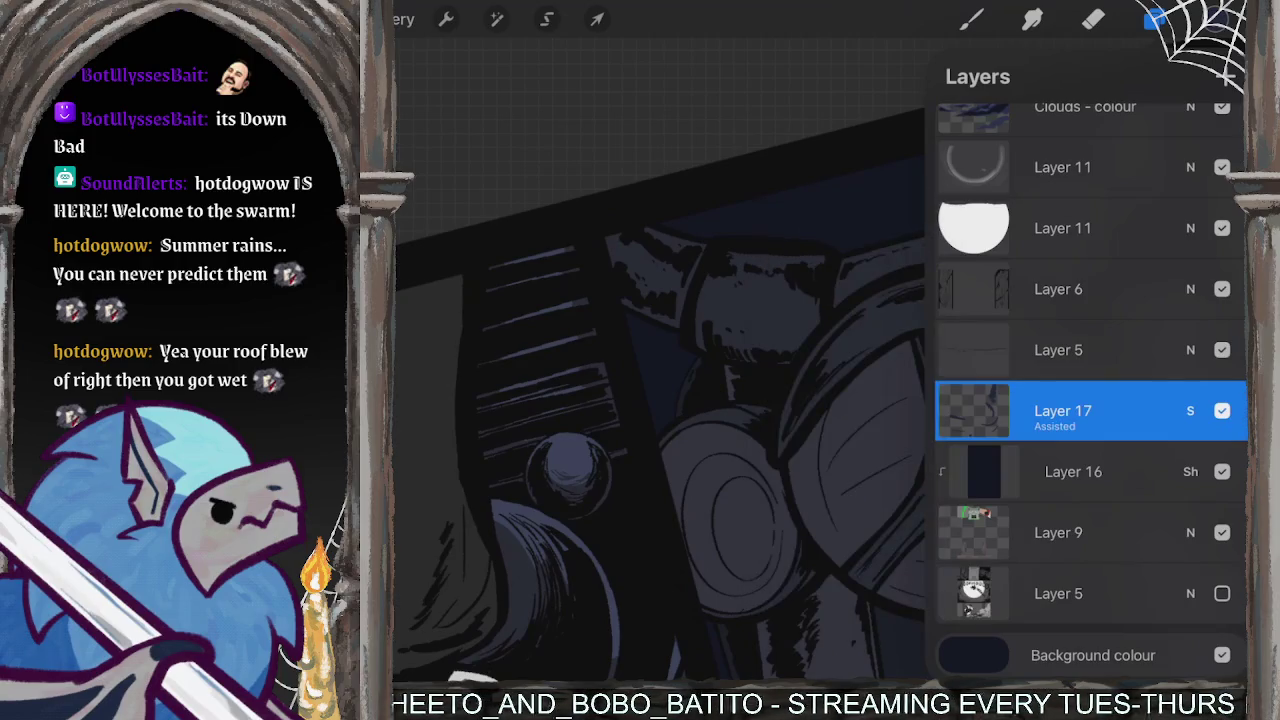
click(1155, 19)
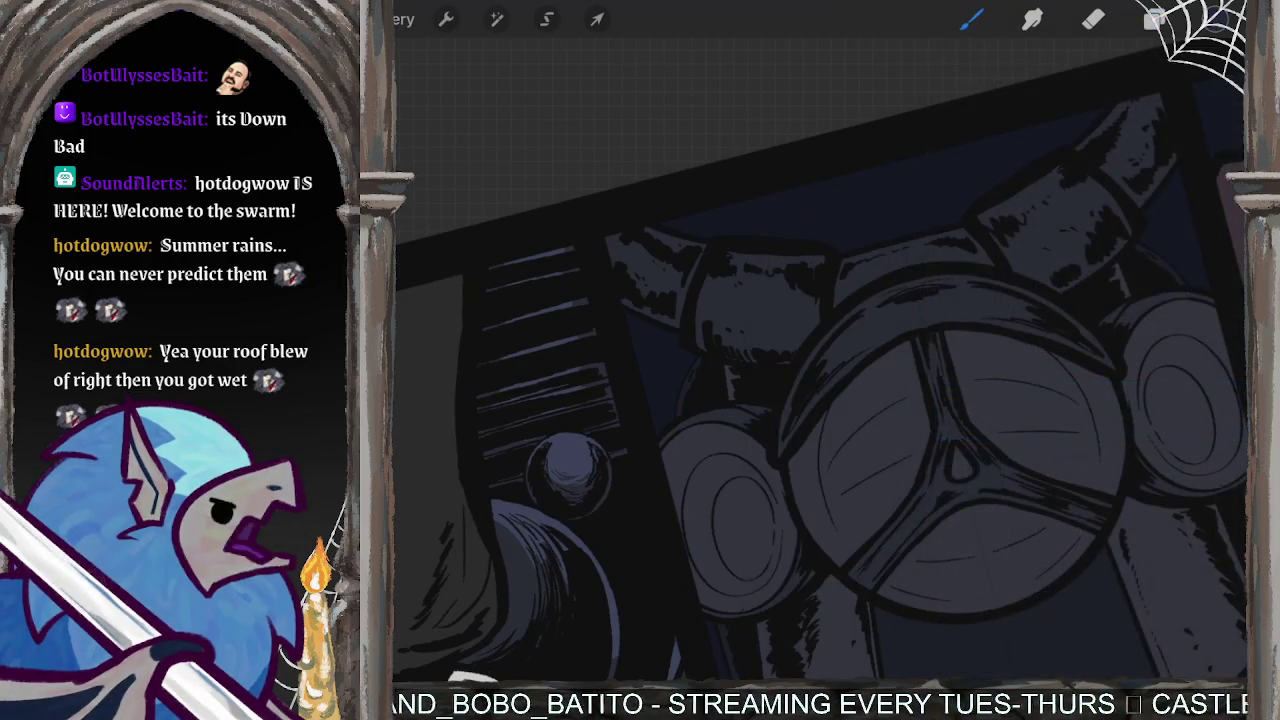
drag(960, 460, 1050, 520)
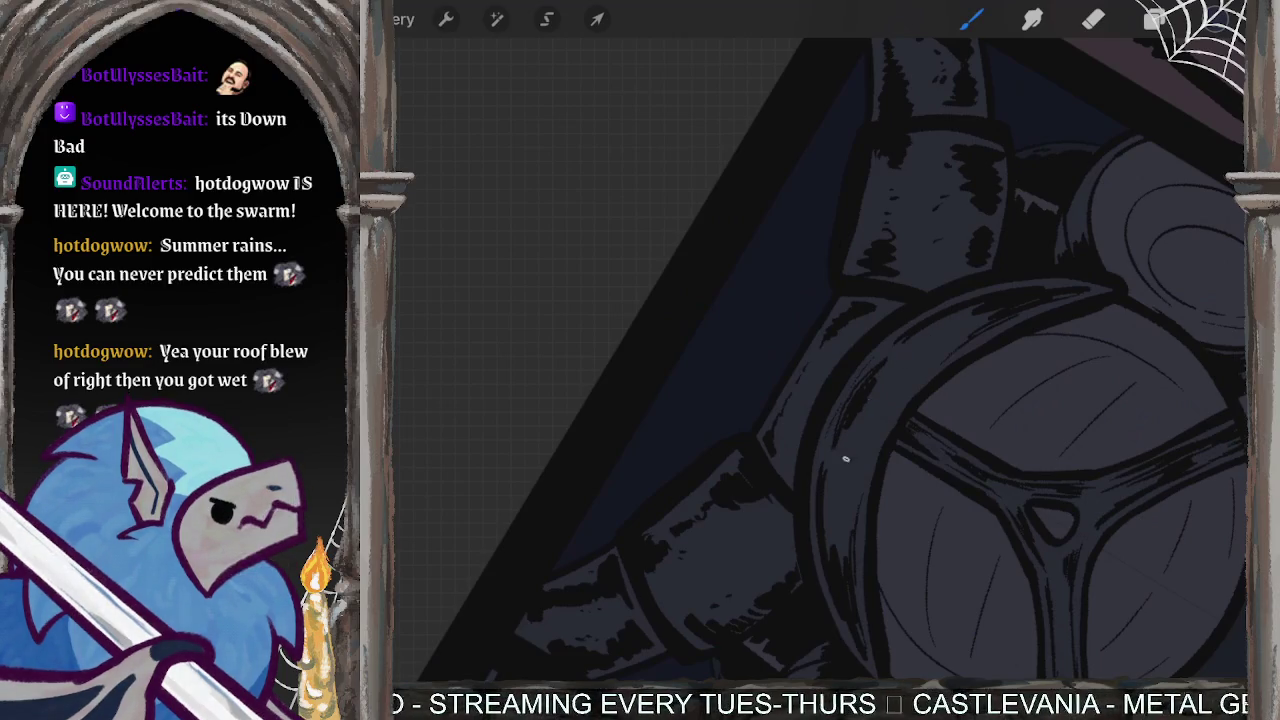
click(1155, 19)
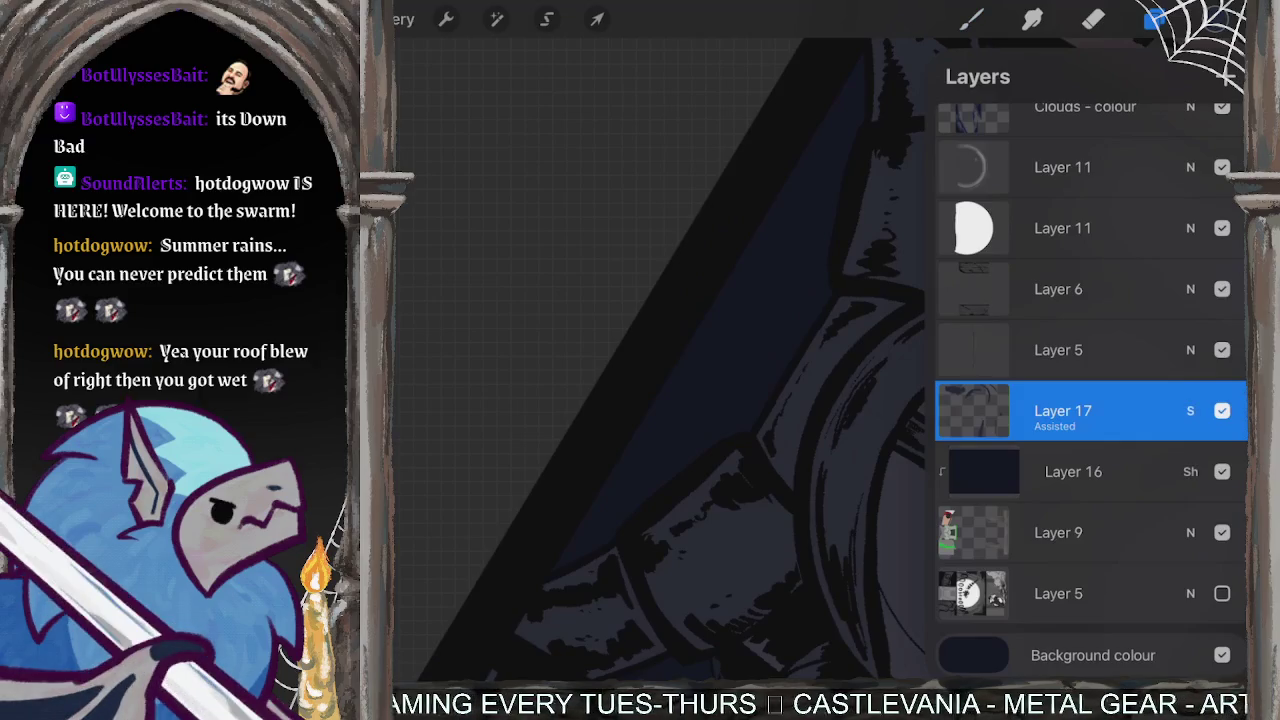
click(1062, 410)
click(850, 374)
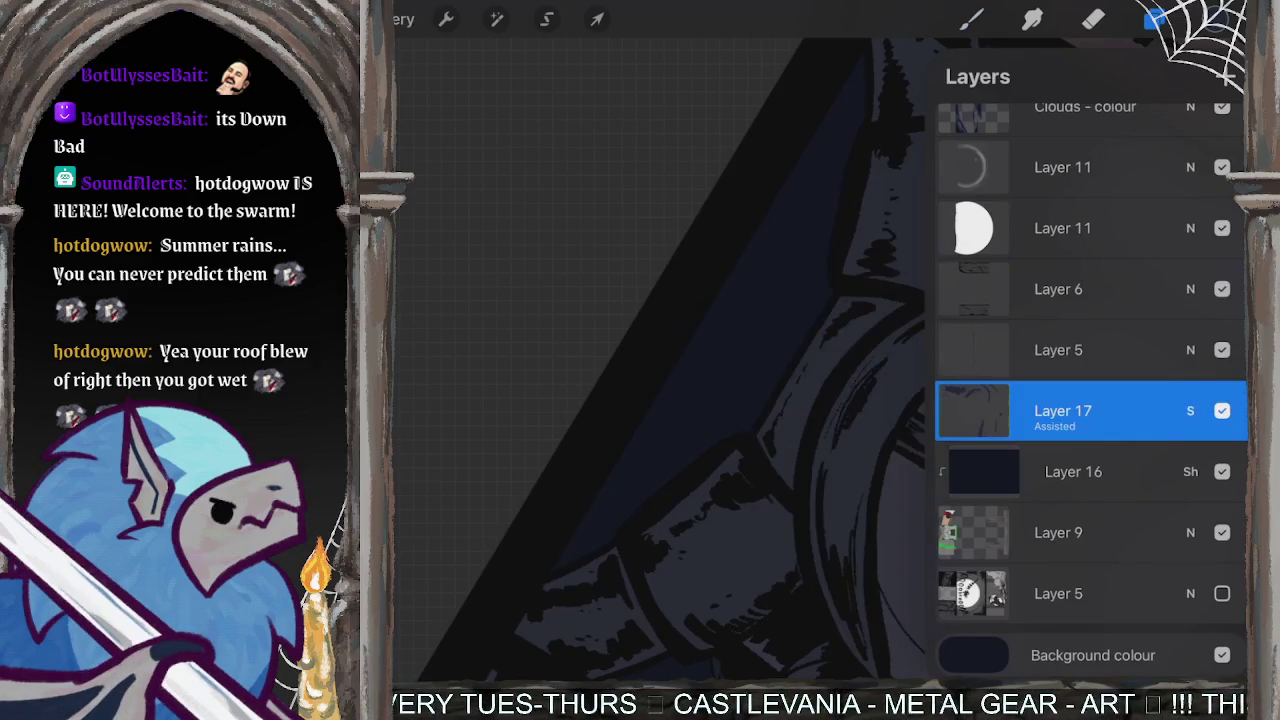
click(970, 19)
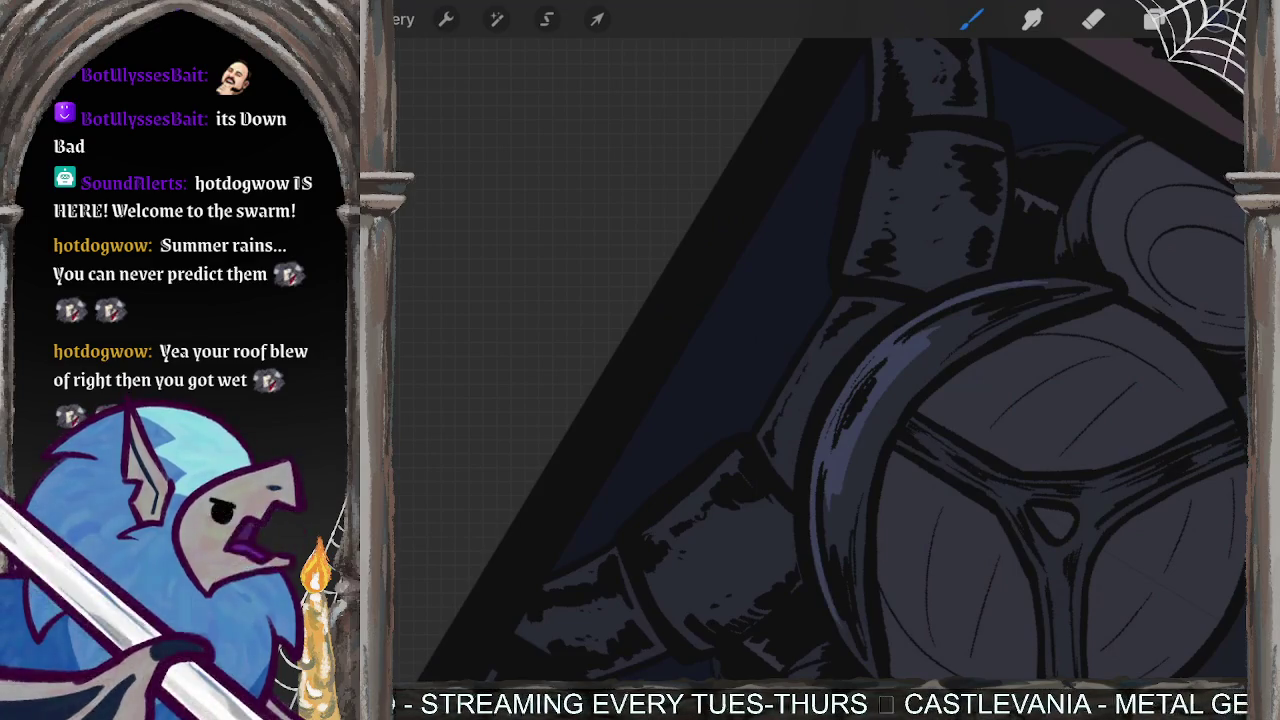
- Paint a pale highlight along the steering-wheel rim, undoing a stray erase
drag(984, 304, 928, 344)
drag(848, 545, 960, 312)
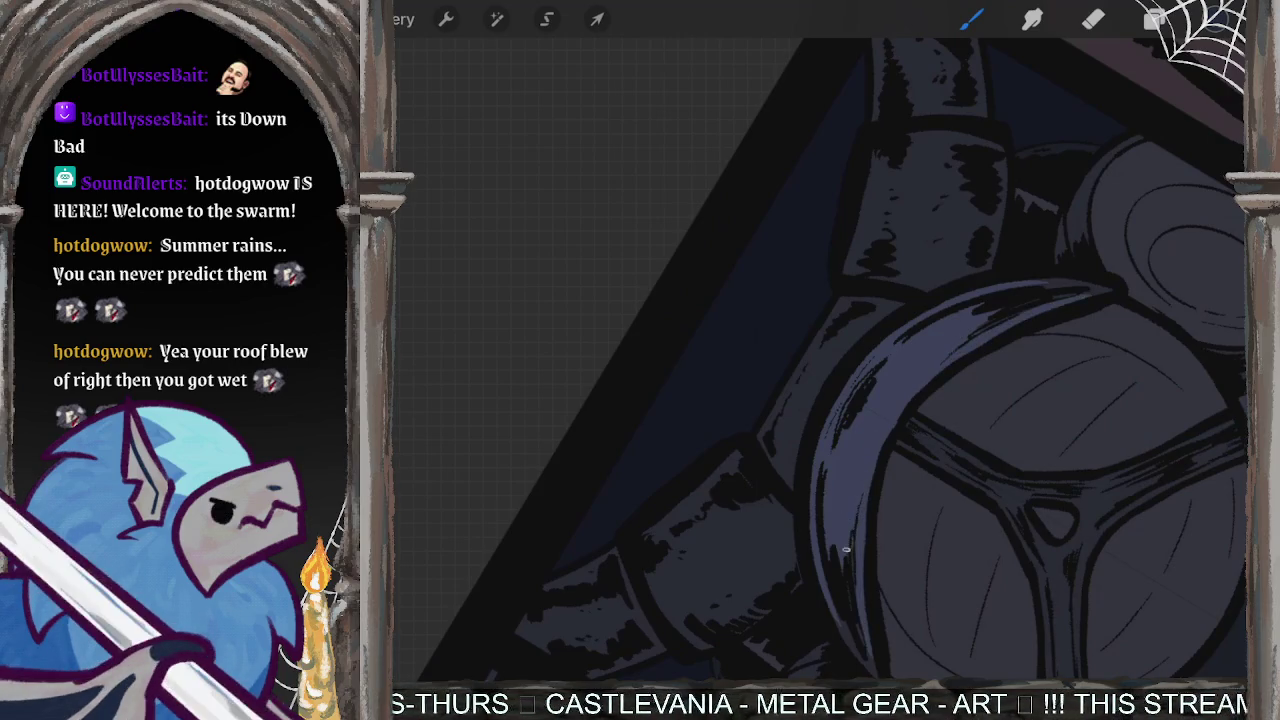
drag(977, 307, 900, 370)
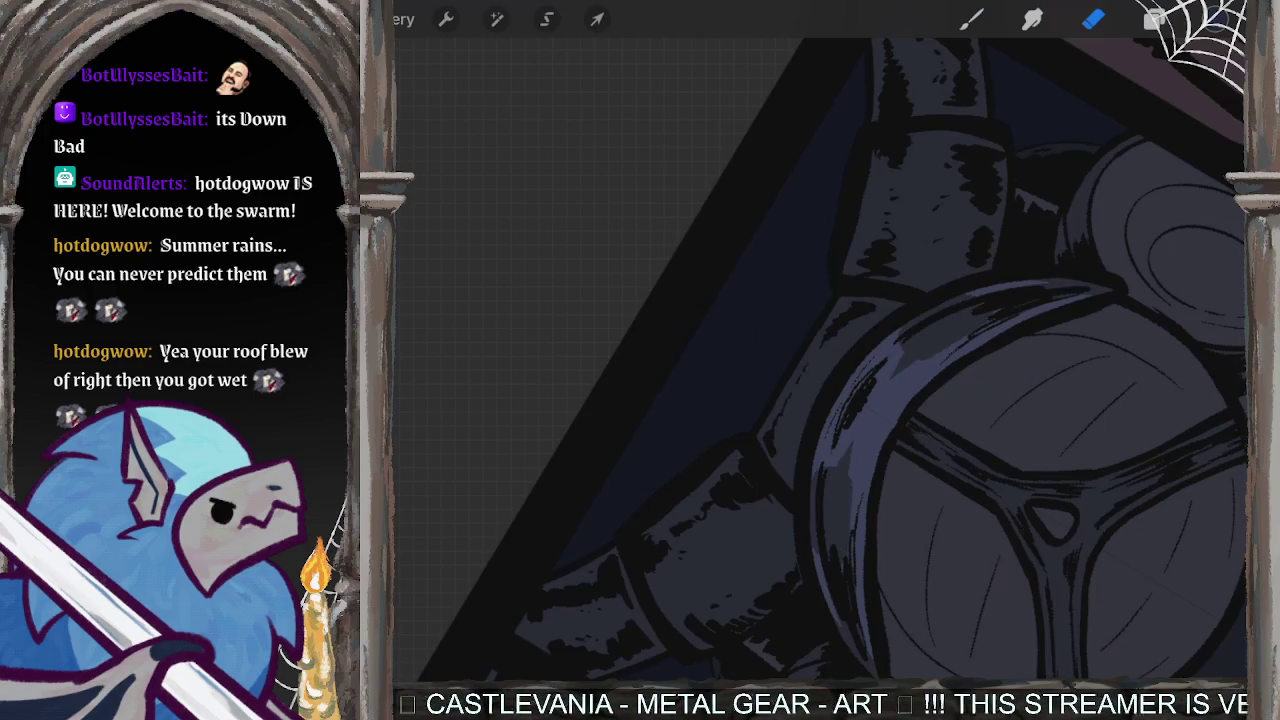
key(ctrl+z)
- Erase excess rim highlight using the eraser at 44% size
scroll(900, 360, up, 2)
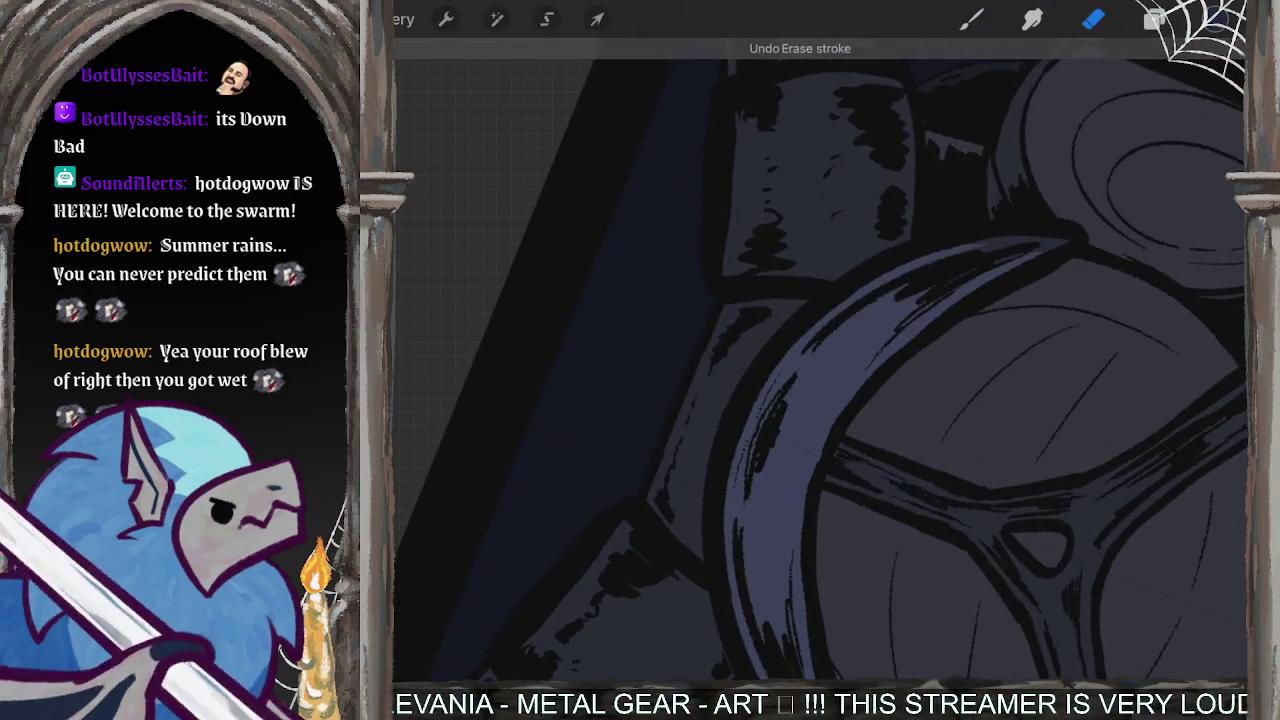
drag(378, 295, 378, 288)
mouse_move(925, 292)
mouse_down()
mouse_move(765, 640)
mouse_move(745, 630)
mouse_up()
drag(820, 380, 760, 515)
drag(828, 372, 768, 510)
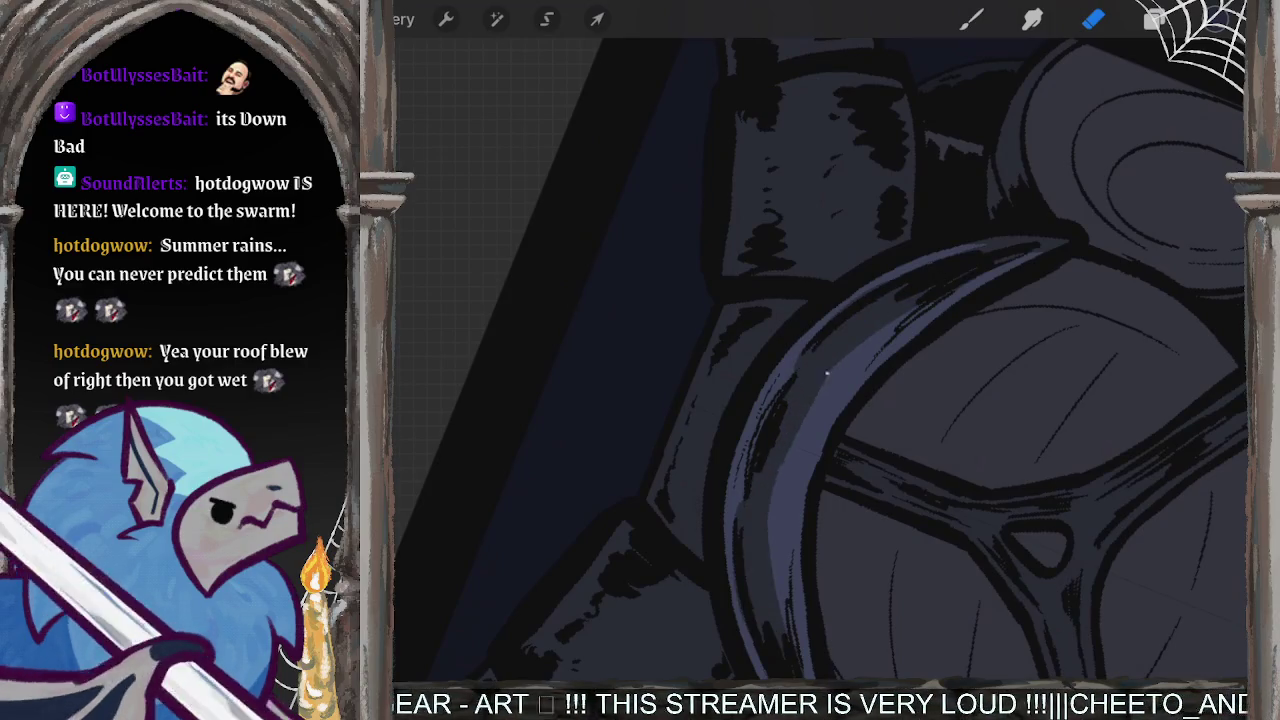
drag(905, 315, 778, 618)
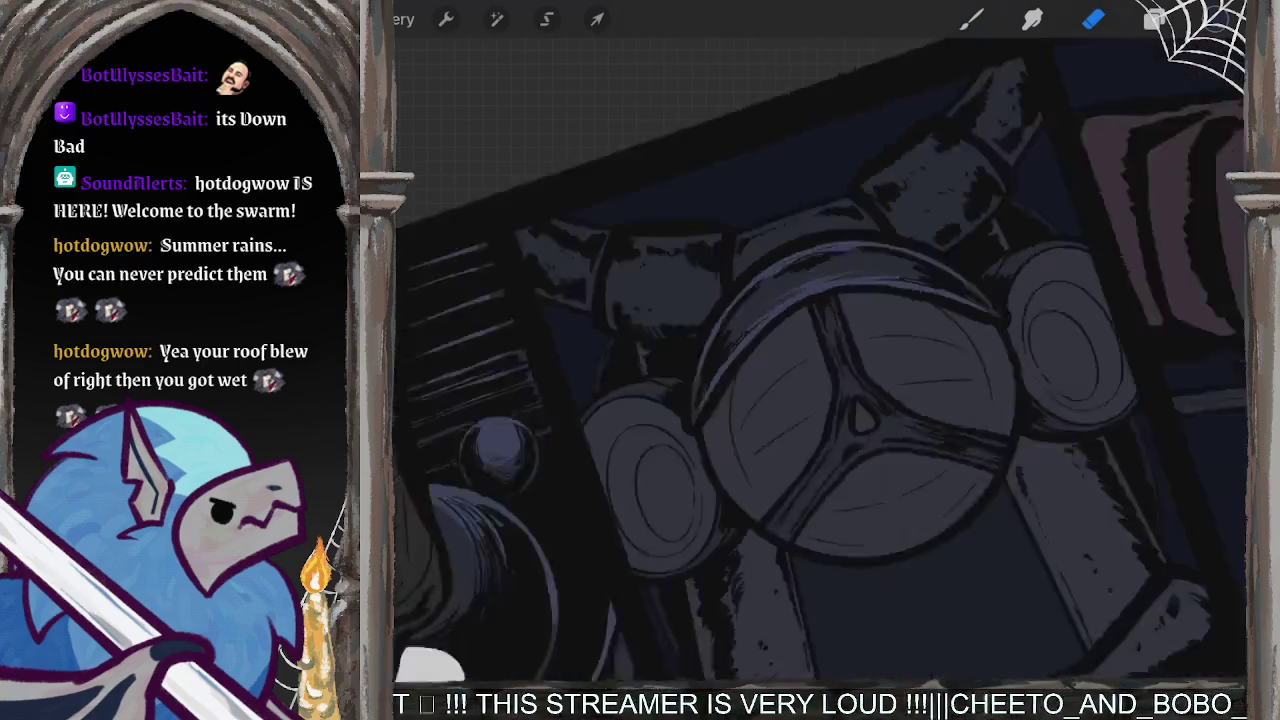
scroll(820, 360, down, 5)
- Paint light highlights down the rim's upper-left edge and across the straps
key(b)
scroll(820, 360, up, 5)
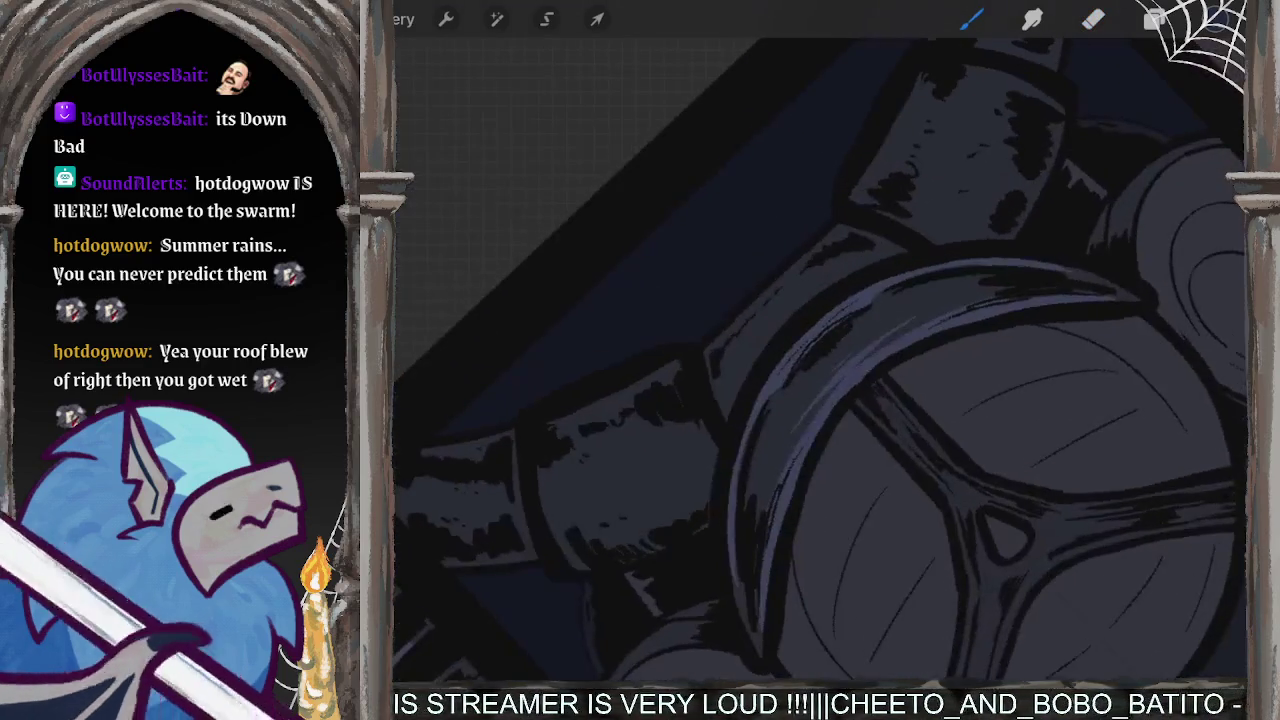
mouse_move(870, 310)
mouse_down()
mouse_move(780, 400)
mouse_move(818, 402)
mouse_up()
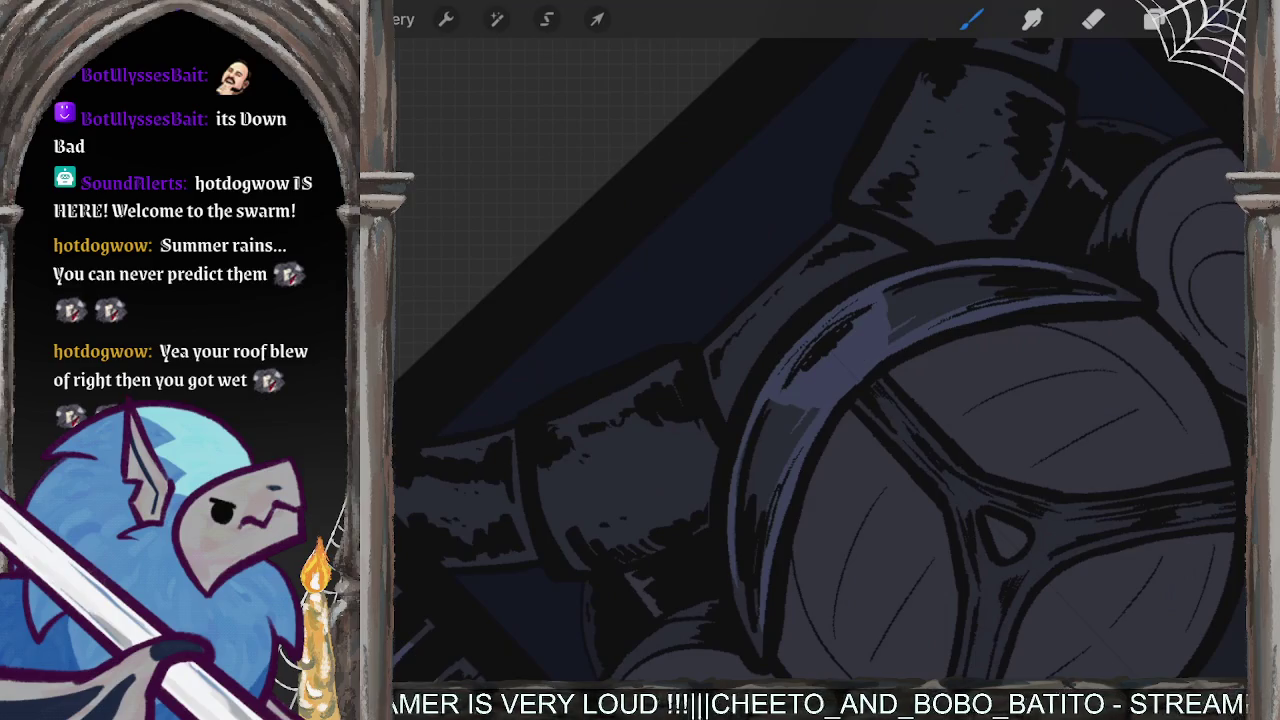
mouse_move(828, 263)
mouse_down()
mouse_move(722, 368)
mouse_move(742, 340)
mouse_up()
drag(650, 376, 560, 436)
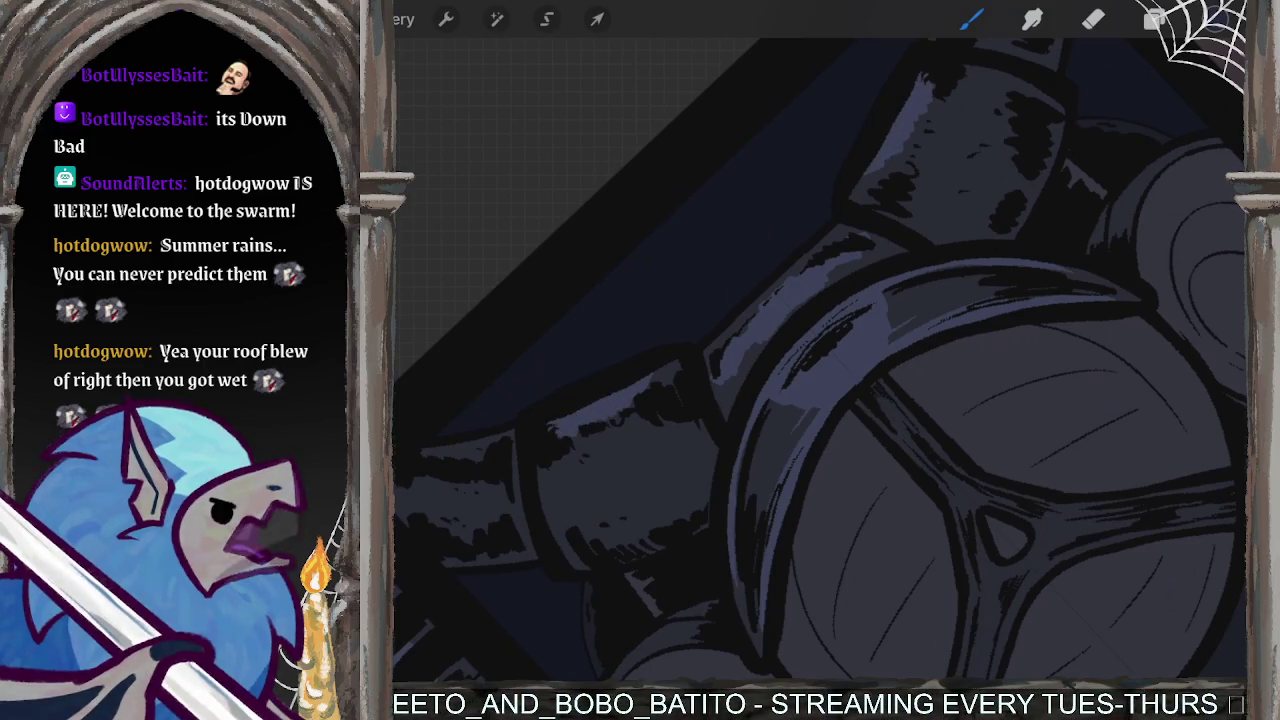
mouse_move(682, 346)
mouse_down()
mouse_move(726, 320)
mouse_move(790, 245)
mouse_up()
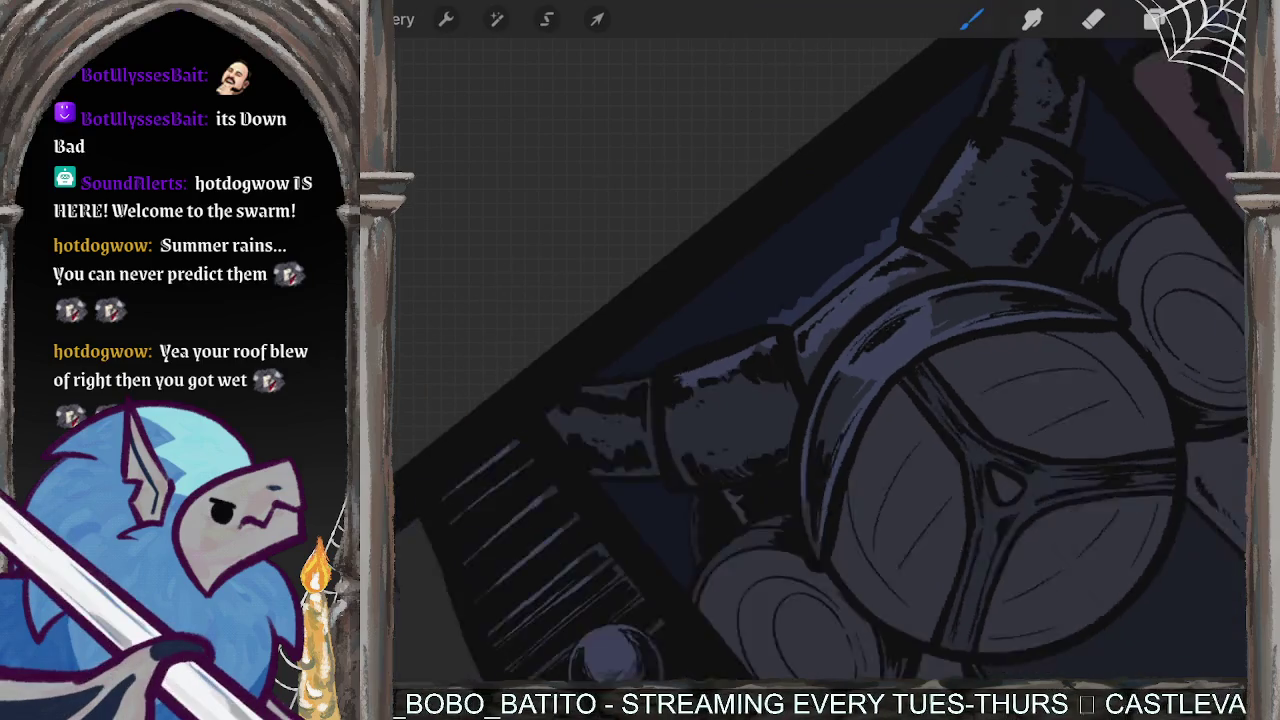
drag(700, 400, 750, 420)
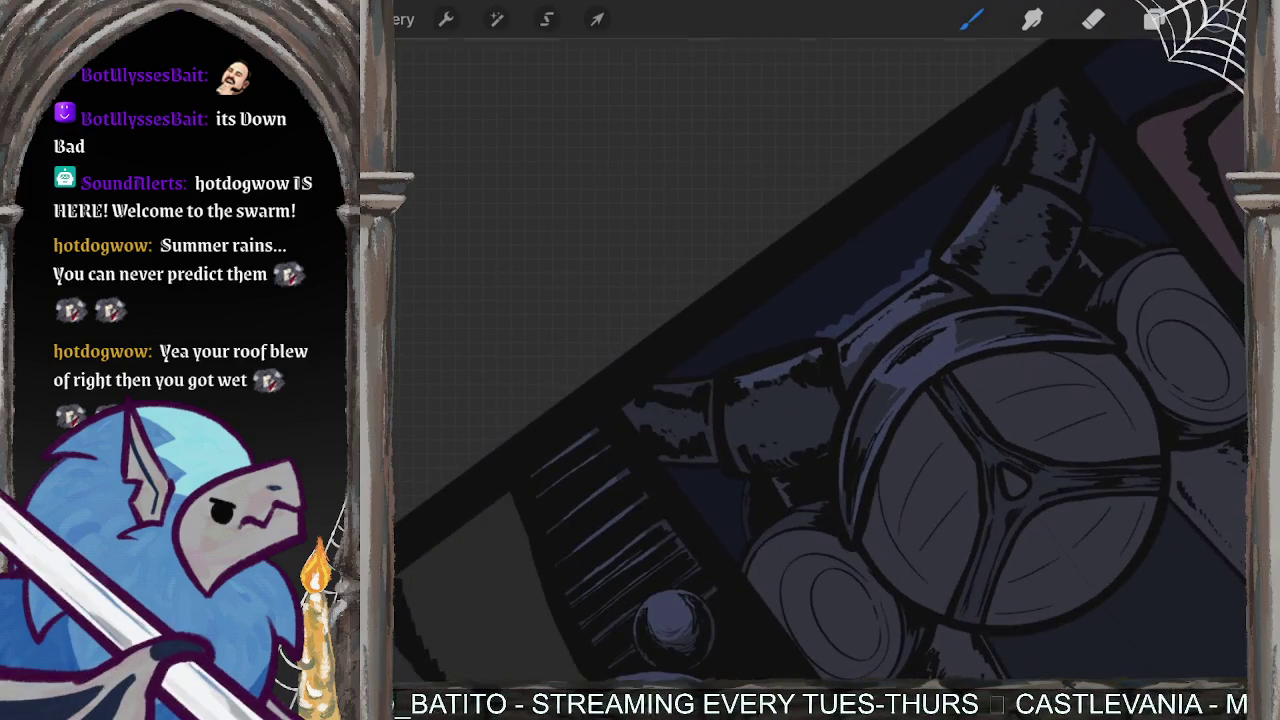
- Undo and redo recent strokes, then highlight the top edge of the goggle lens
key(ctrl+z)
key(ctrl+z)
key(ctrl+z)
key(ctrl+z)
key(ctrl+z)
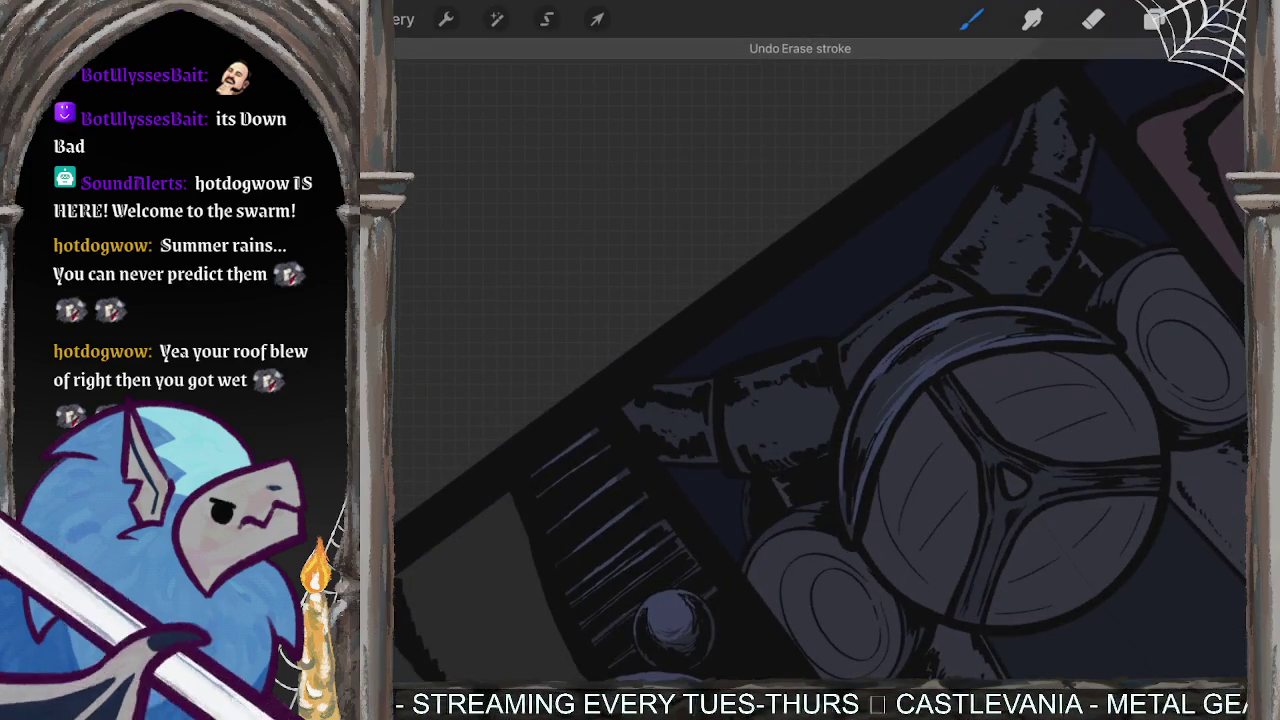
key(ctrl+shift+z)
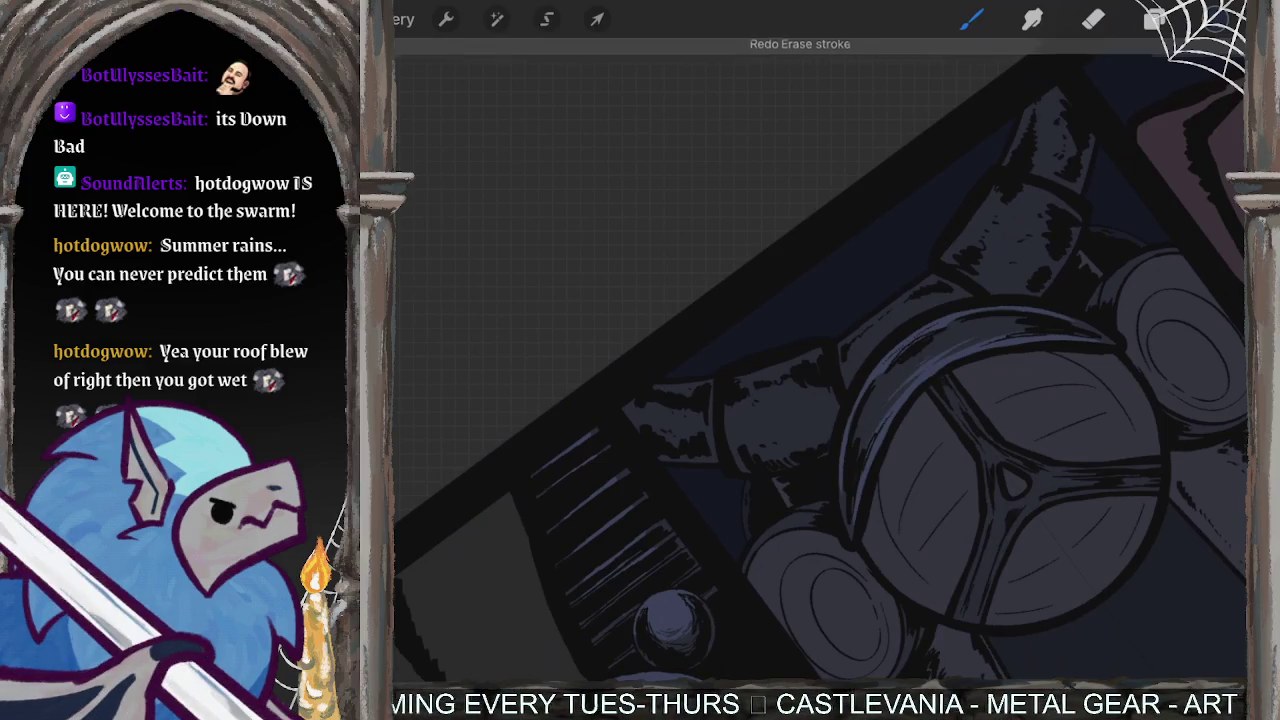
scroll(820, 360, up, 5)
drag(553, 437, 538, 452)
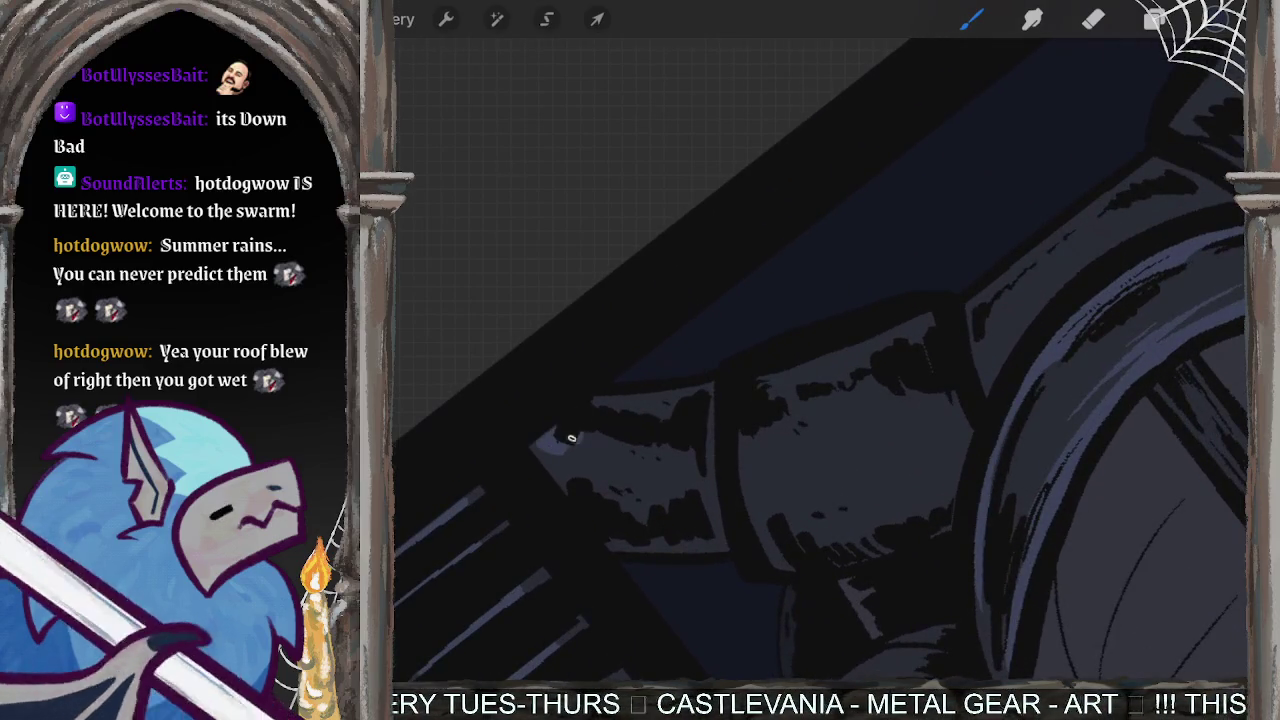
drag(620, 417, 676, 398)
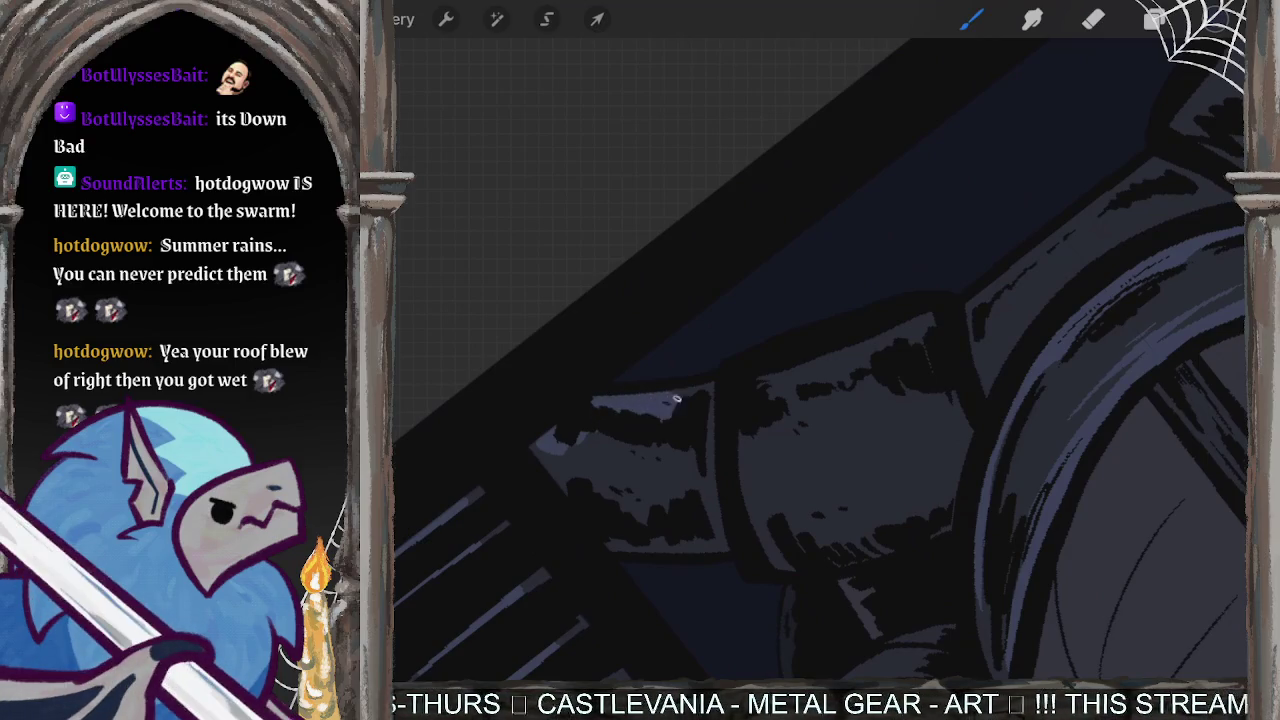
mouse_move(756, 391)
mouse_down()
mouse_move(808, 362)
mouse_move(846, 371)
mouse_move(991, 297)
mouse_up()
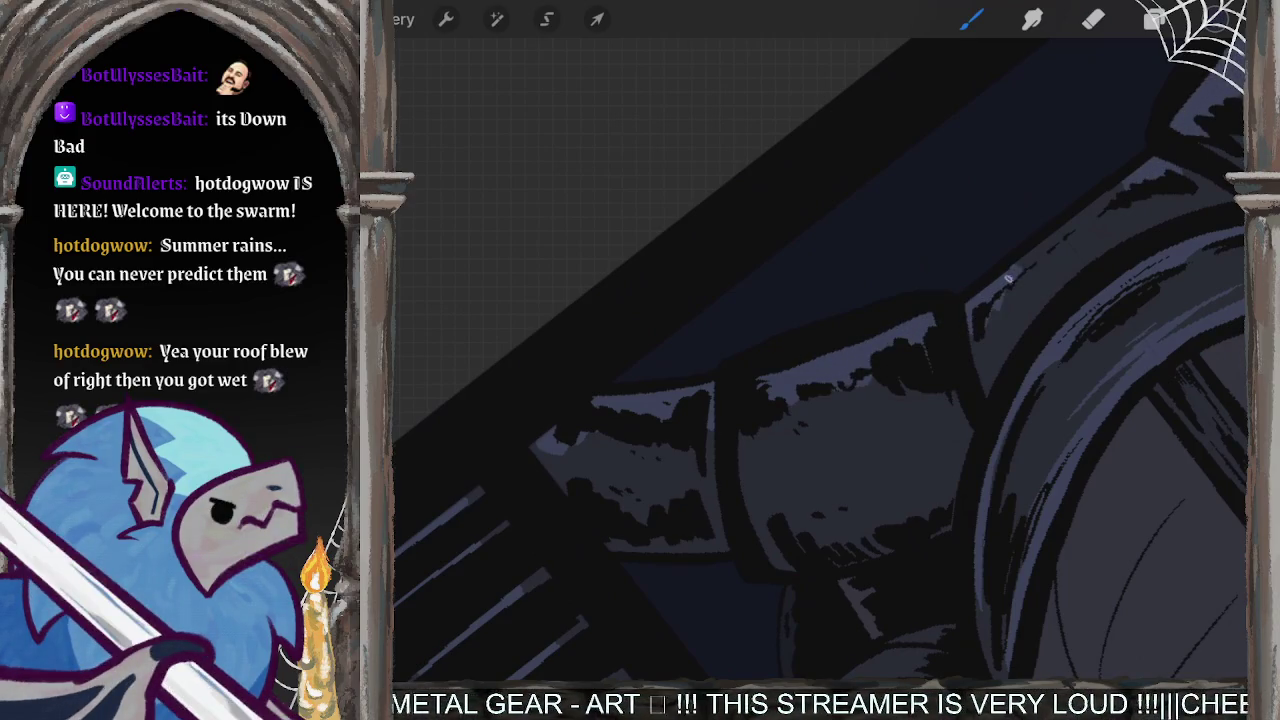
- Undo the last stroke and rotate and zoom in on the round engine parts
scroll(820, 400, down, 5)
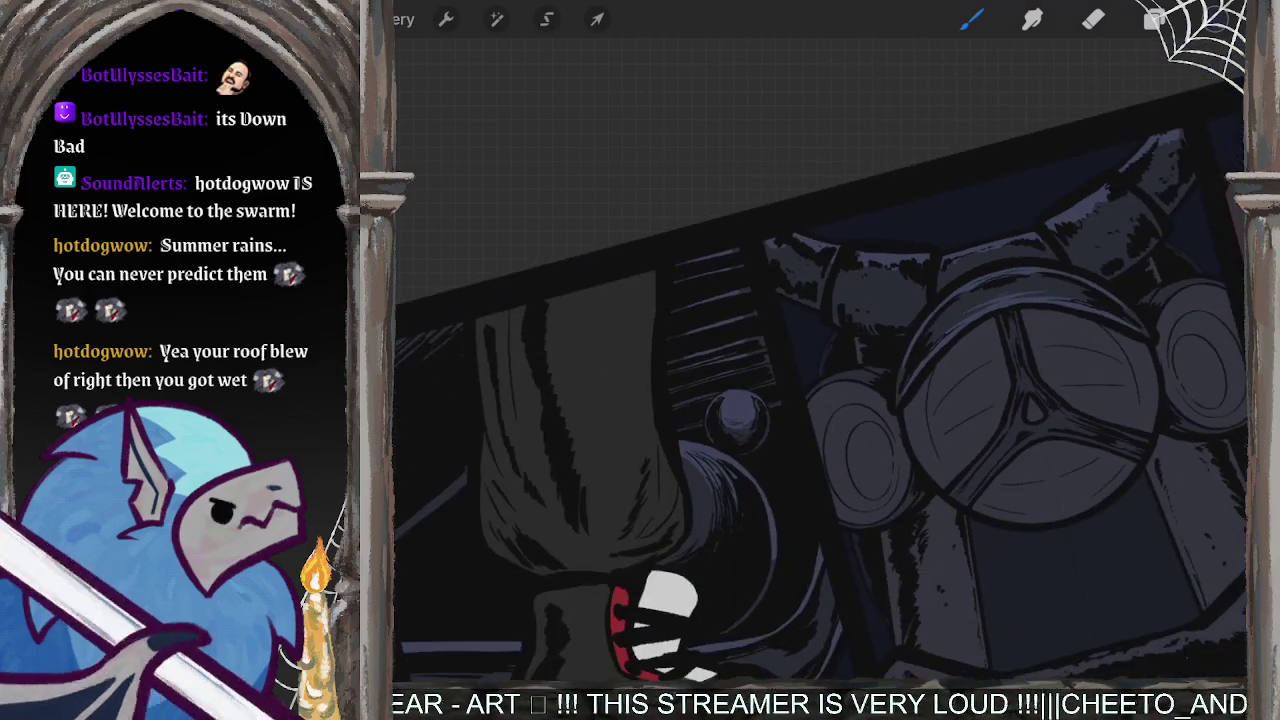
scroll(820, 400, up, 3)
scroll(820, 400, up, 3)
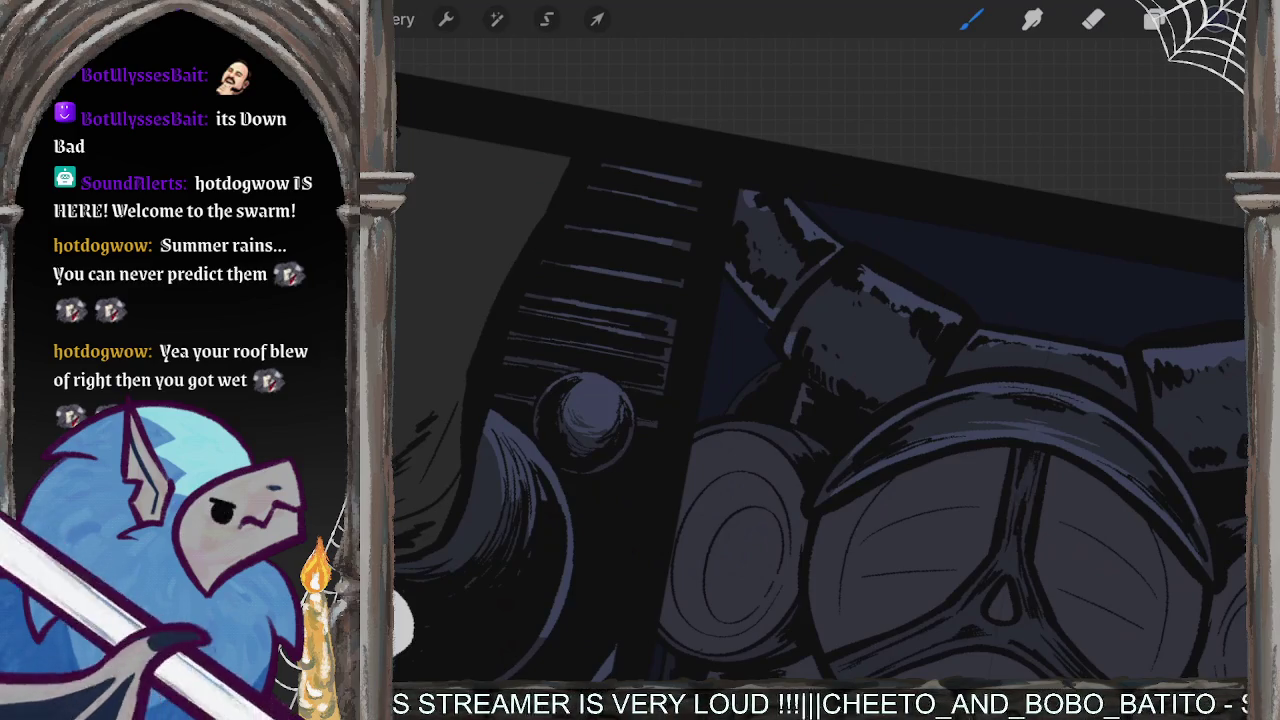
scroll(820, 400, up, 3)
key(ctrl+z)
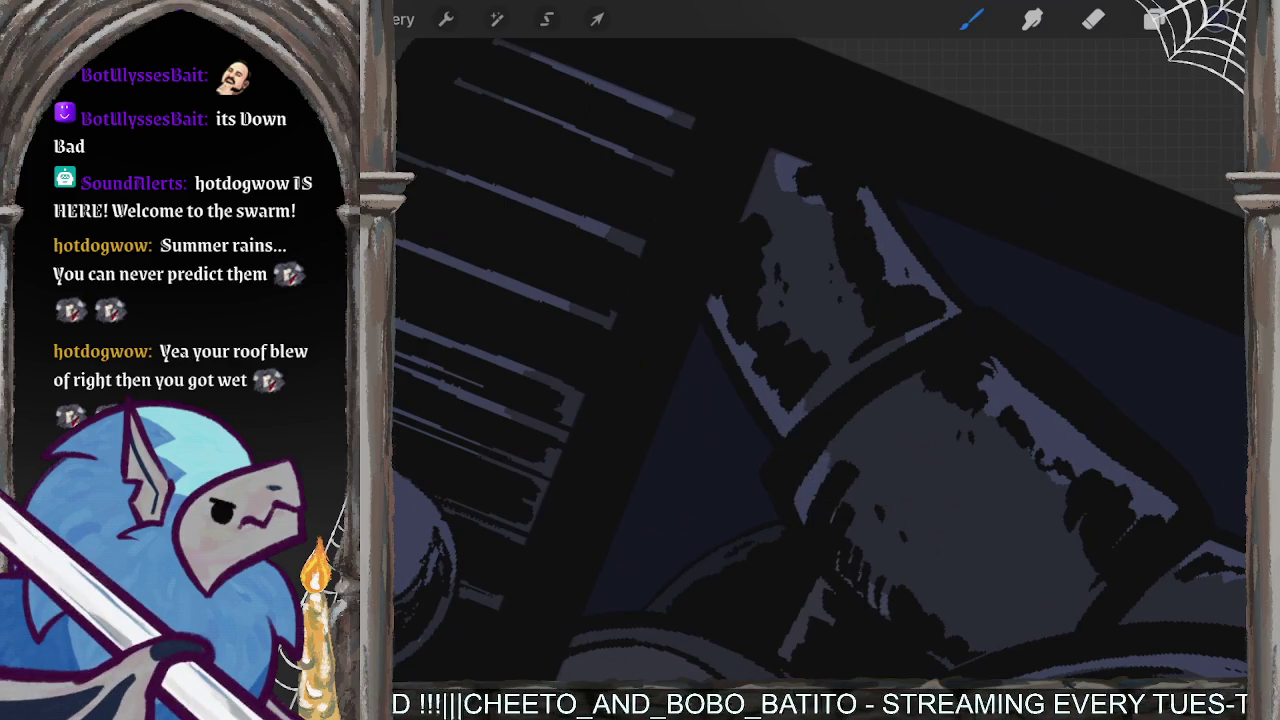
drag(820, 400, 900, 250)
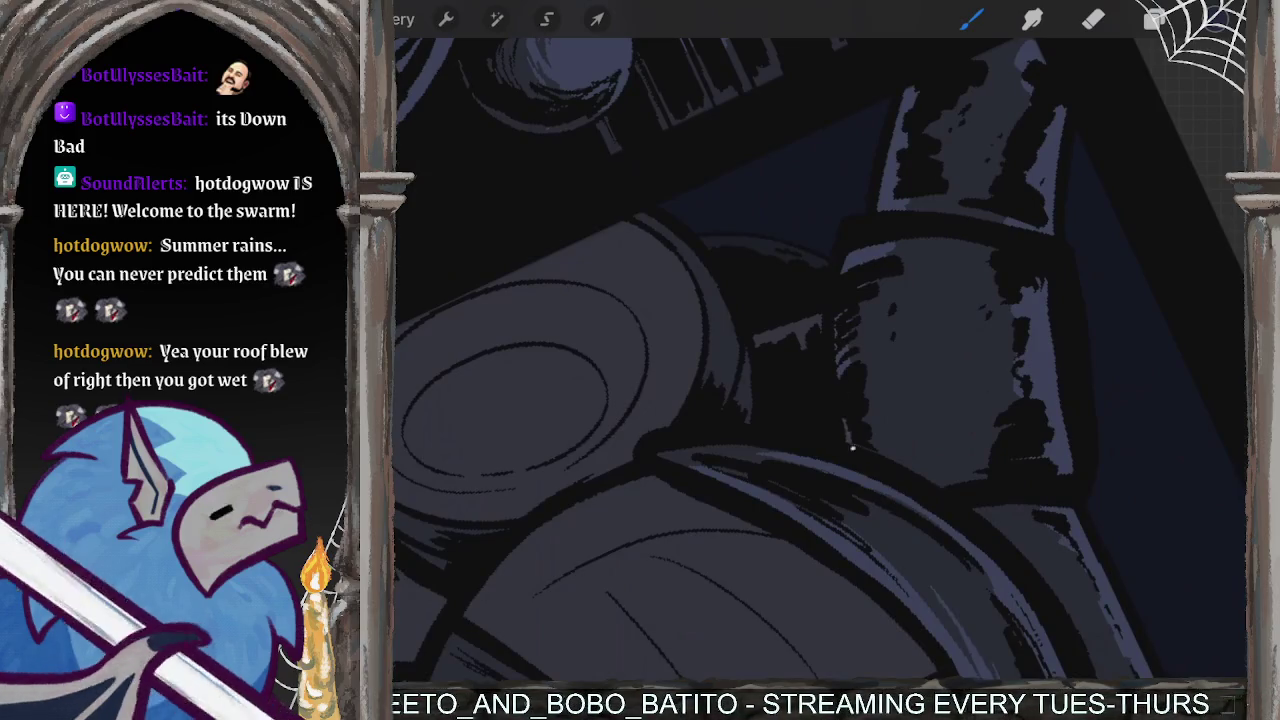
drag(835, 322, 700, 480)
drag(850, 430, 880, 600)
- Brush a thin highlight along the round part's edge, then undo a stray stroke and zoom out
drag(772, 330, 722, 466)
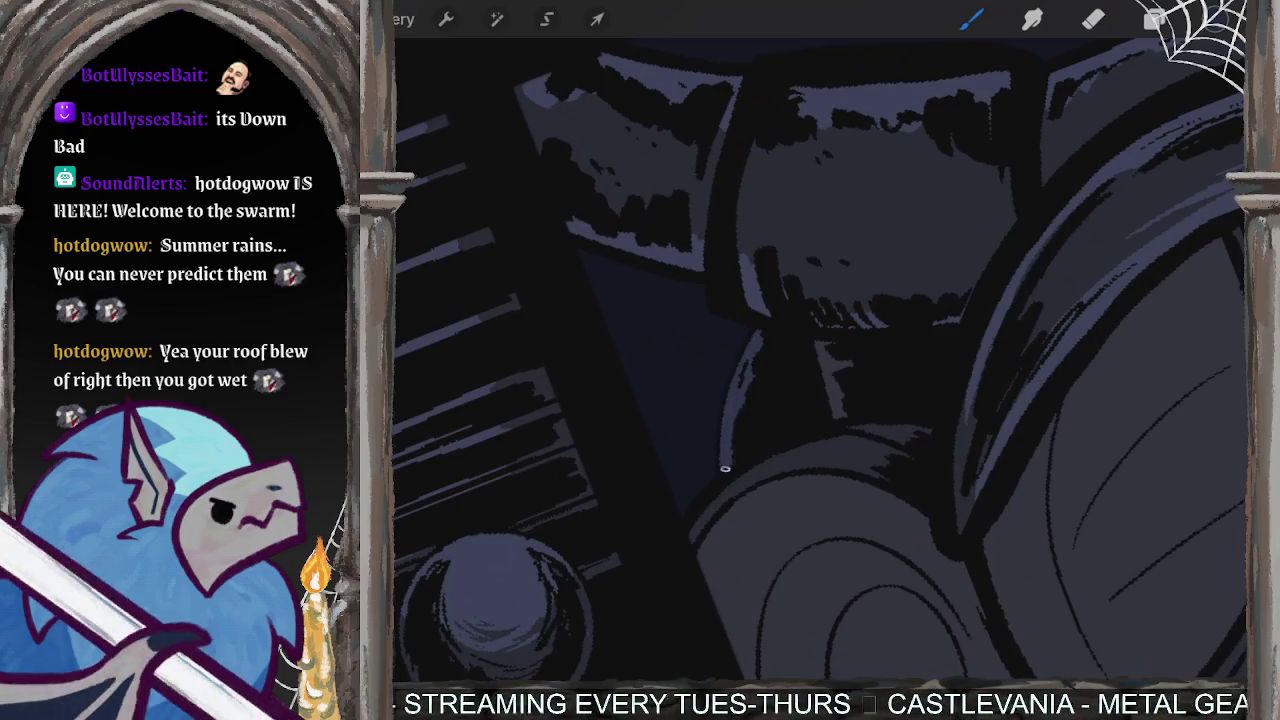
drag(820, 360, 770, 315)
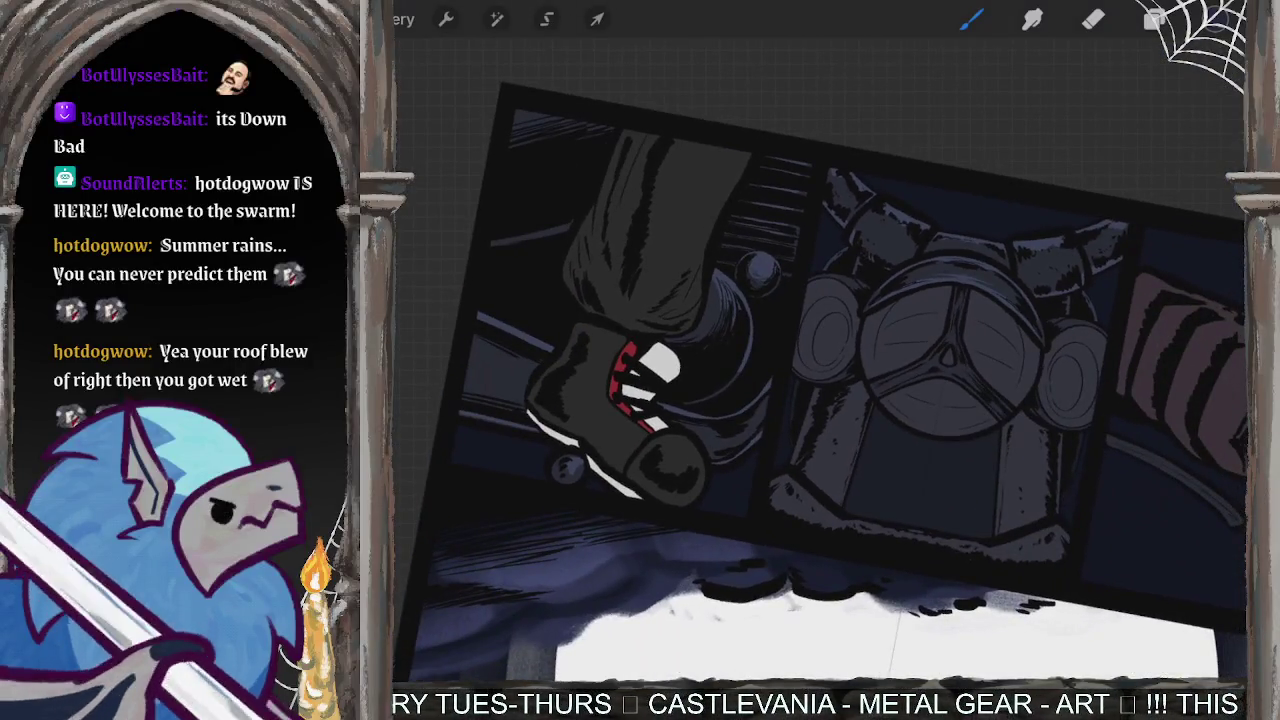
scroll(900, 330, up, 5)
scroll(900, 330, up, 3)
drag(820, 360, 740, 300)
scroll(820, 360, up, 5)
drag(820, 360, 860, 400)
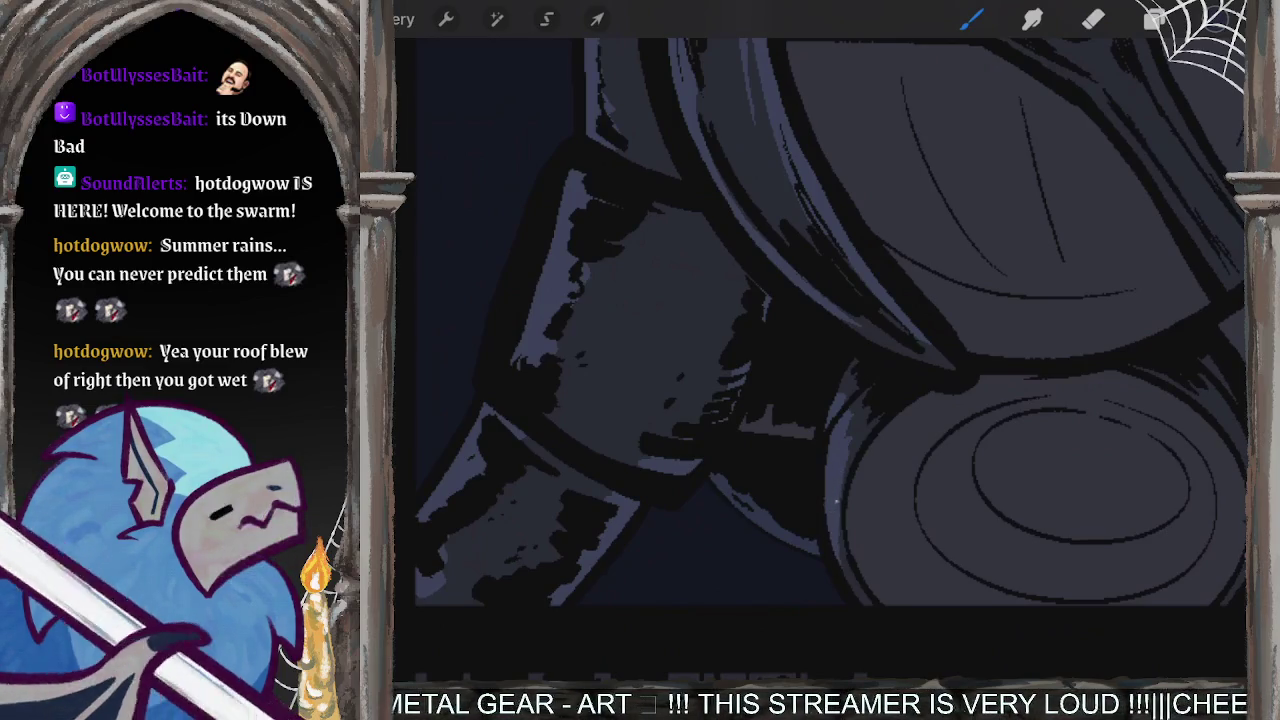
key(ctrl+z)
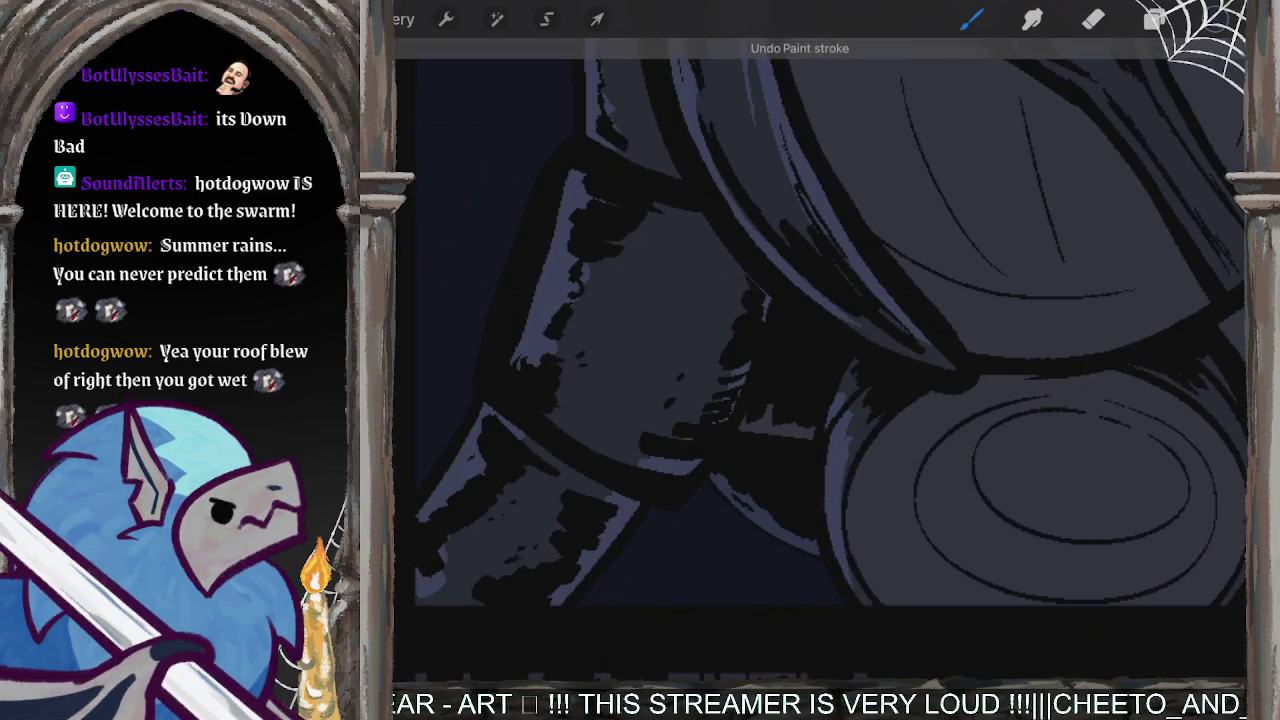
scroll(820, 360, down, 5)
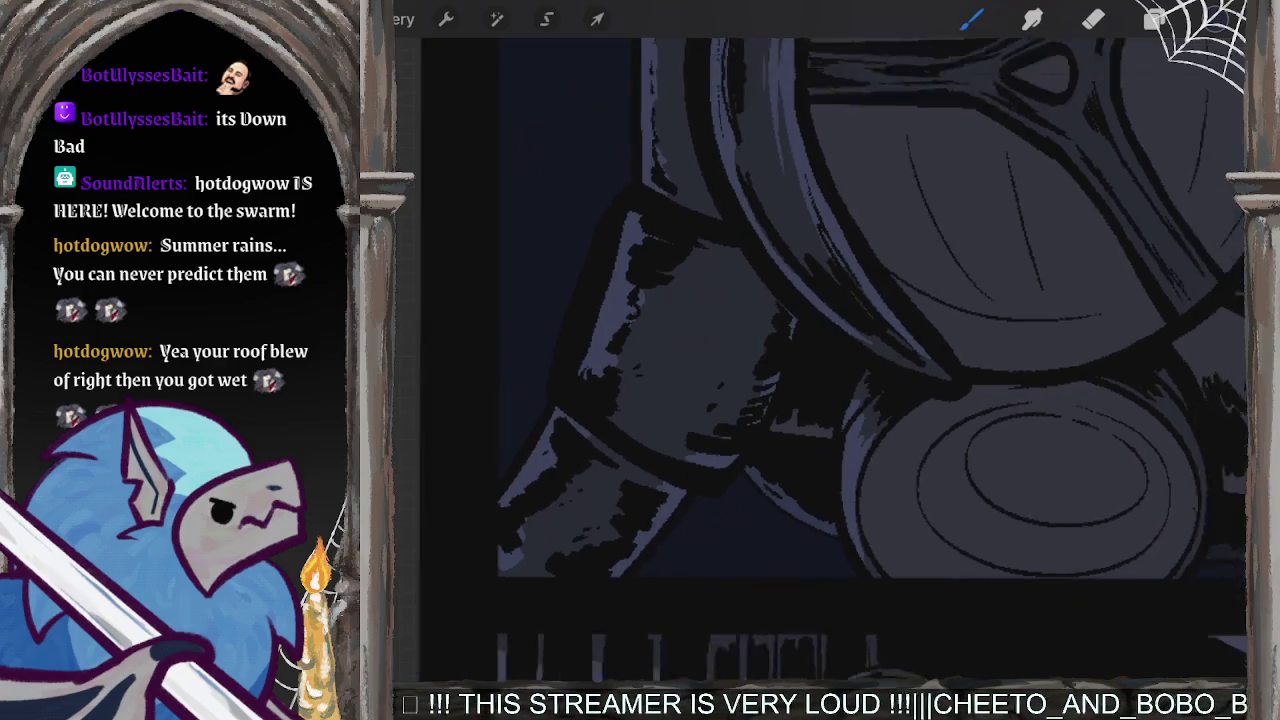
scroll(820, 360, down, 3)
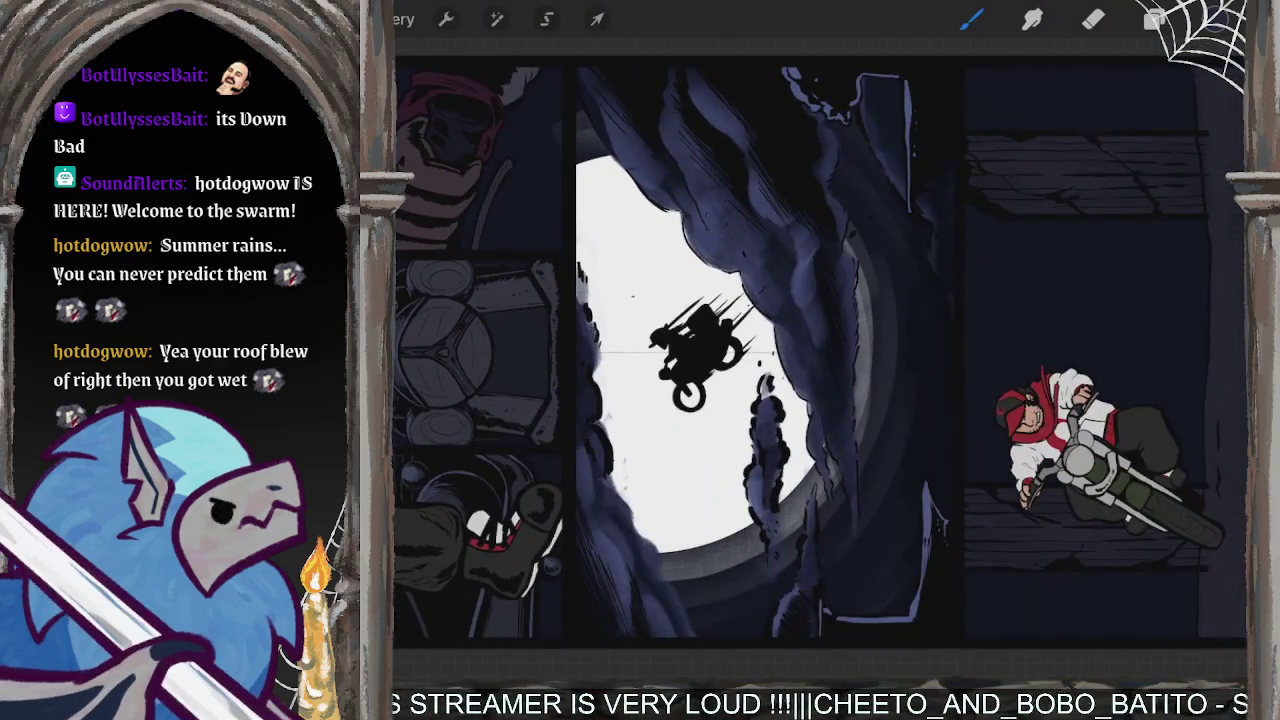
scroll(820, 360, up, 2)
scroll(820, 360, up, 2)
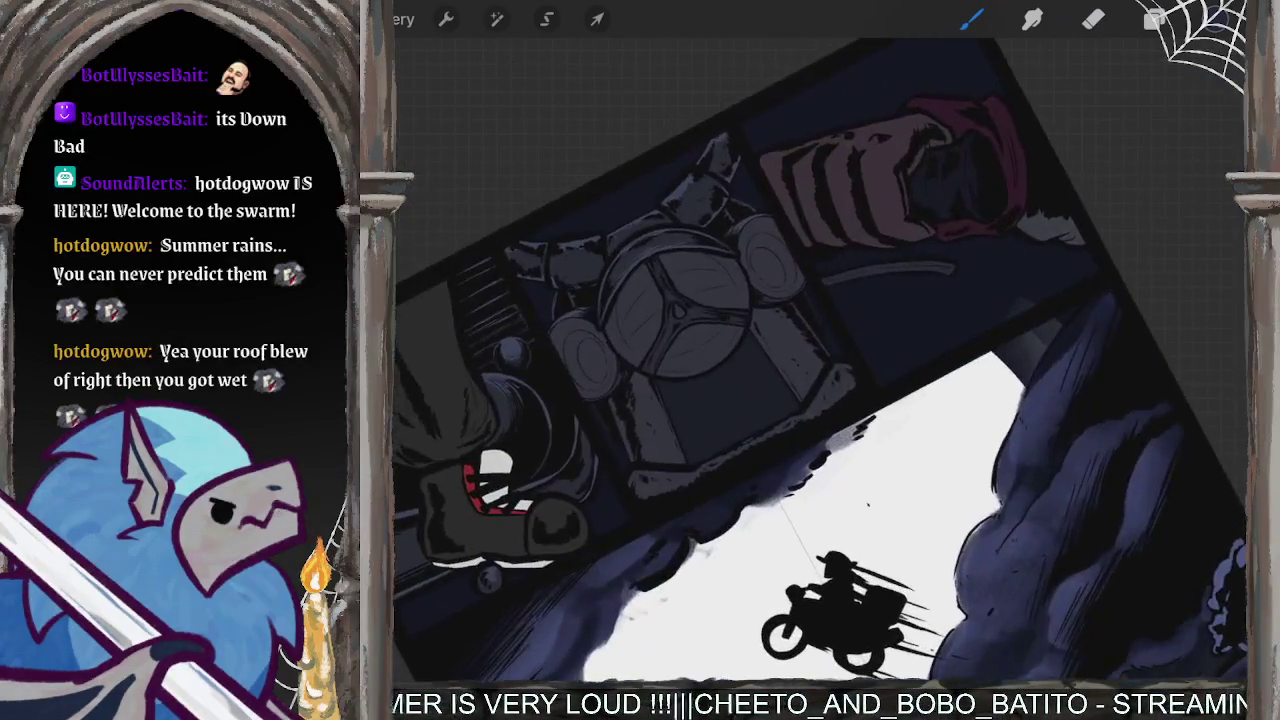
scroll(820, 360, up, 2)
scroll(820, 360, up, 2)
scroll(820, 360, up, 1)
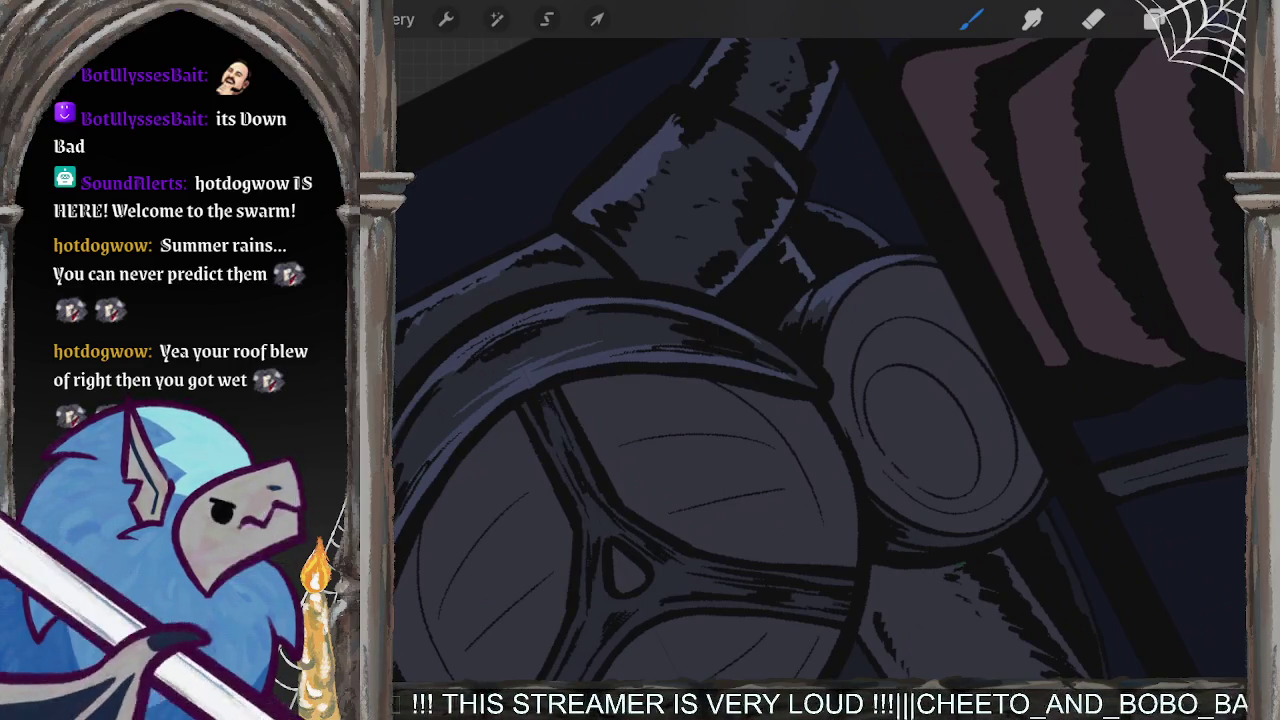
- Paint a light bluish highlight strip along the right edge beside the goggles
scroll(820, 360, down, 5)
scroll(990, 530, up, 5)
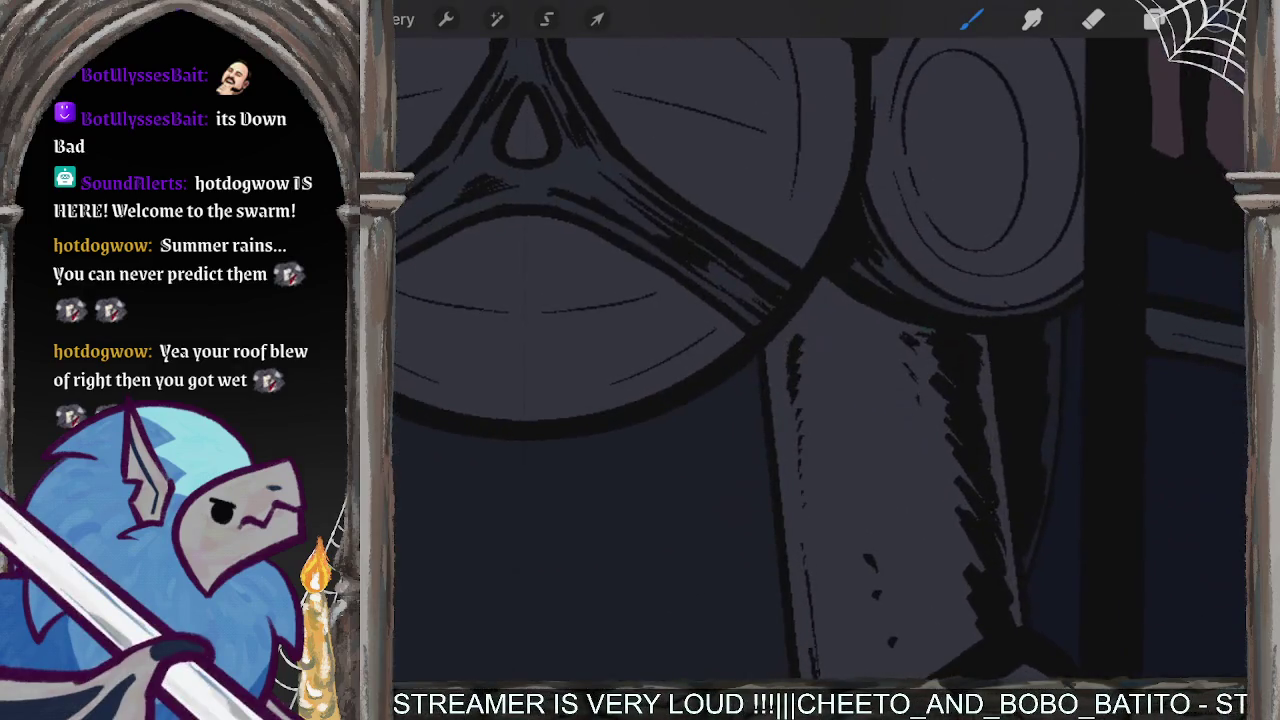
drag(979, 340, 993, 480)
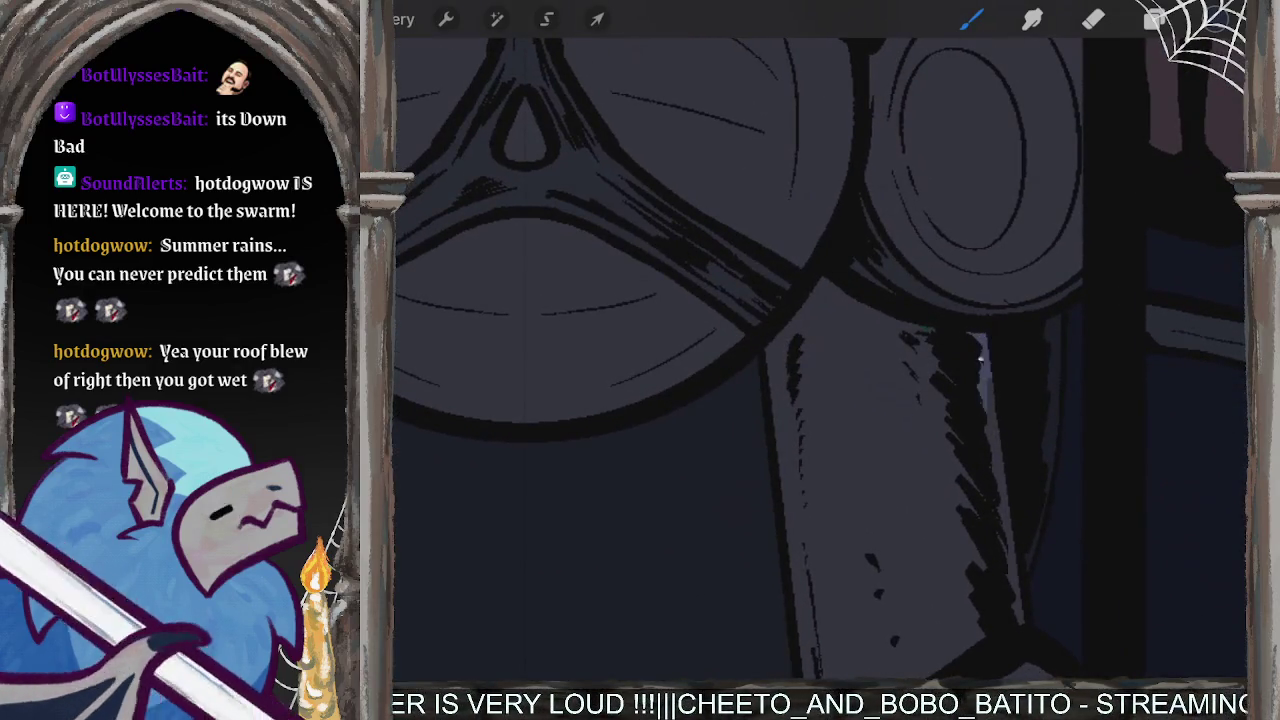
drag(991, 533, 990, 456)
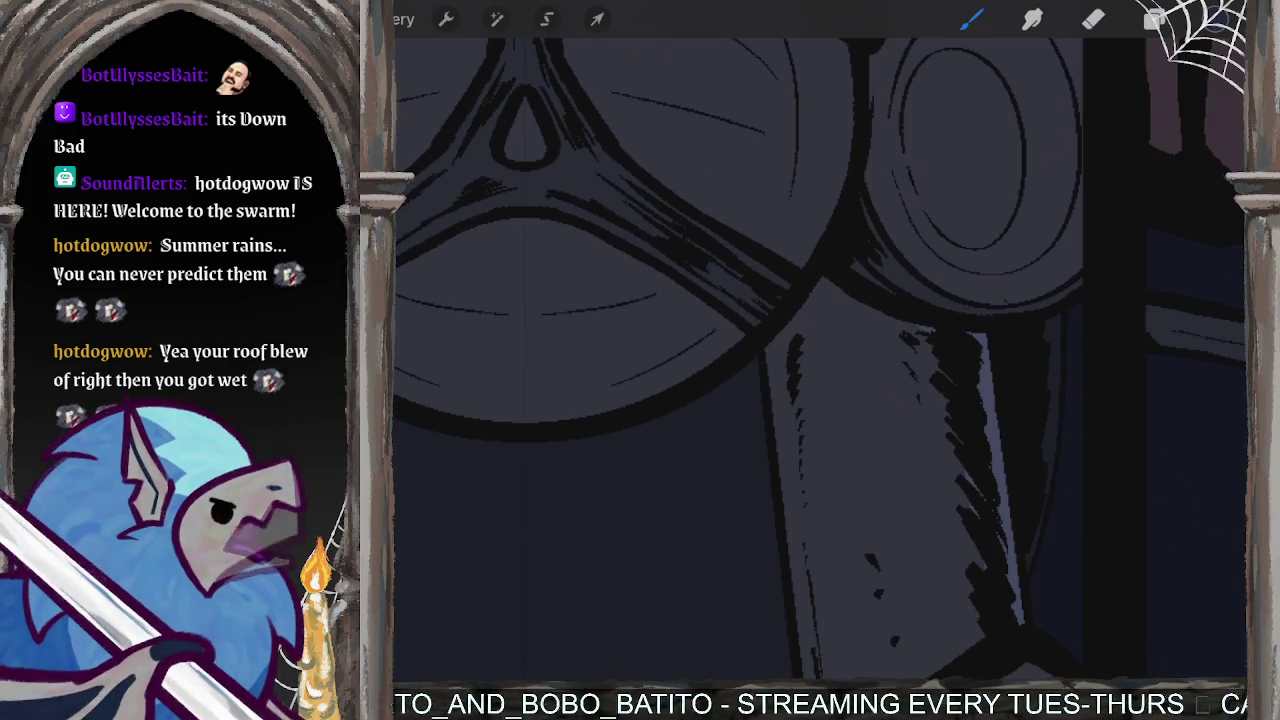
- Paint light blue-grey highlights down the vertical beam, then pan to the arch and white floor
scroll(820, 360, down, 3)
scroll(820, 360, down, 3)
scroll(820, 360, down, 3)
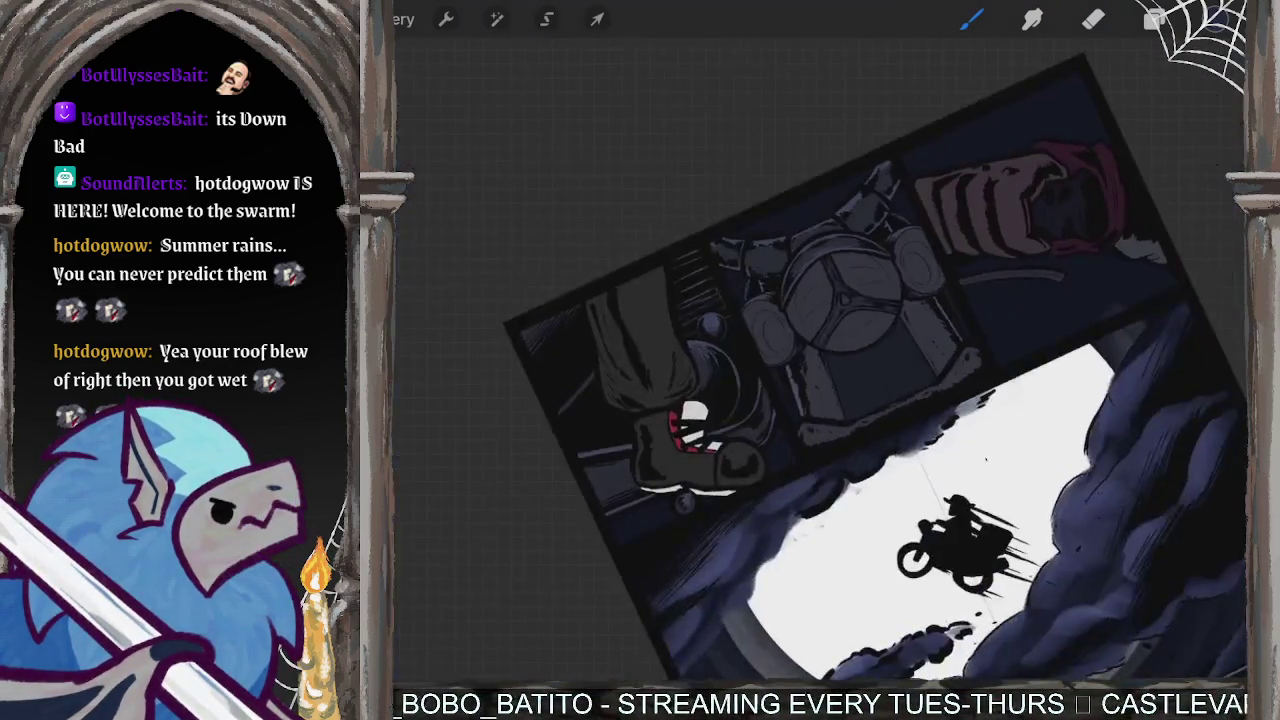
scroll(820, 360, up, 3)
scroll(820, 360, up, 3)
scroll(820, 360, up, 2)
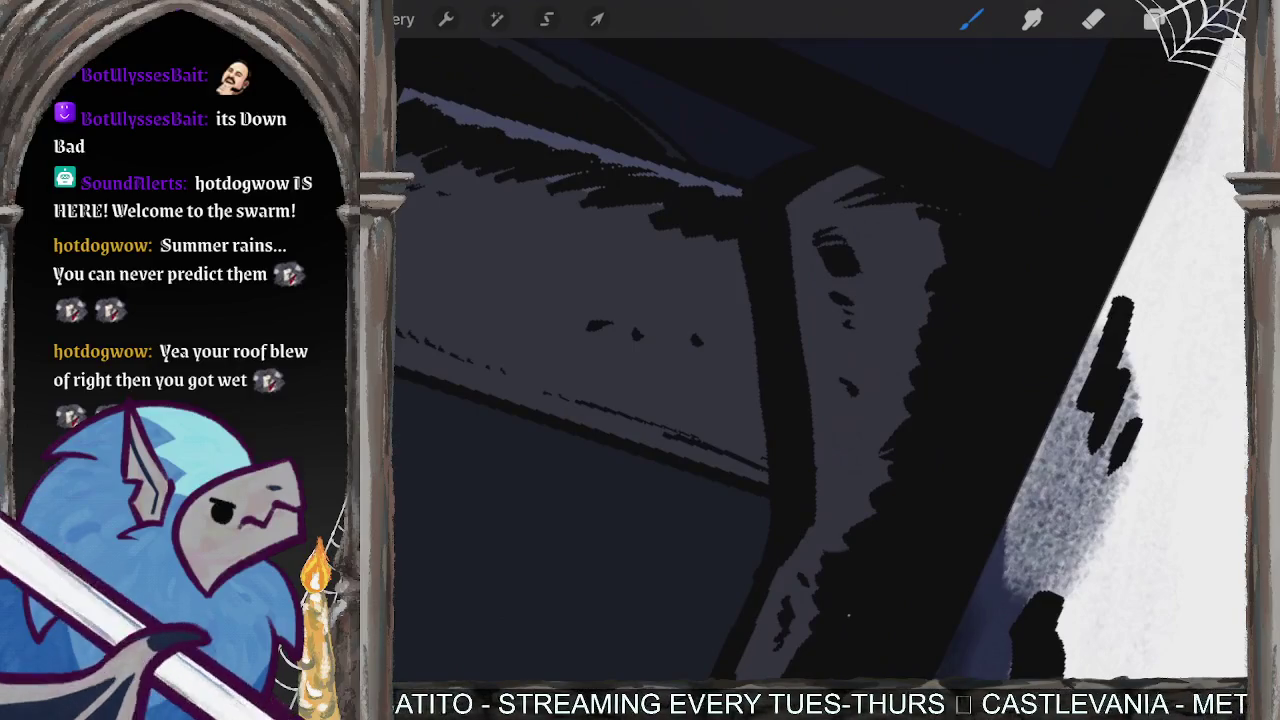
mouse_move(840, 178)
mouse_down()
mouse_move(800, 215)
mouse_move(815, 240)
mouse_move(805, 270)
mouse_move(833, 430)
mouse_move(812, 535)
mouse_move(786, 573)
mouse_up()
drag(820, 350, 820, 200)
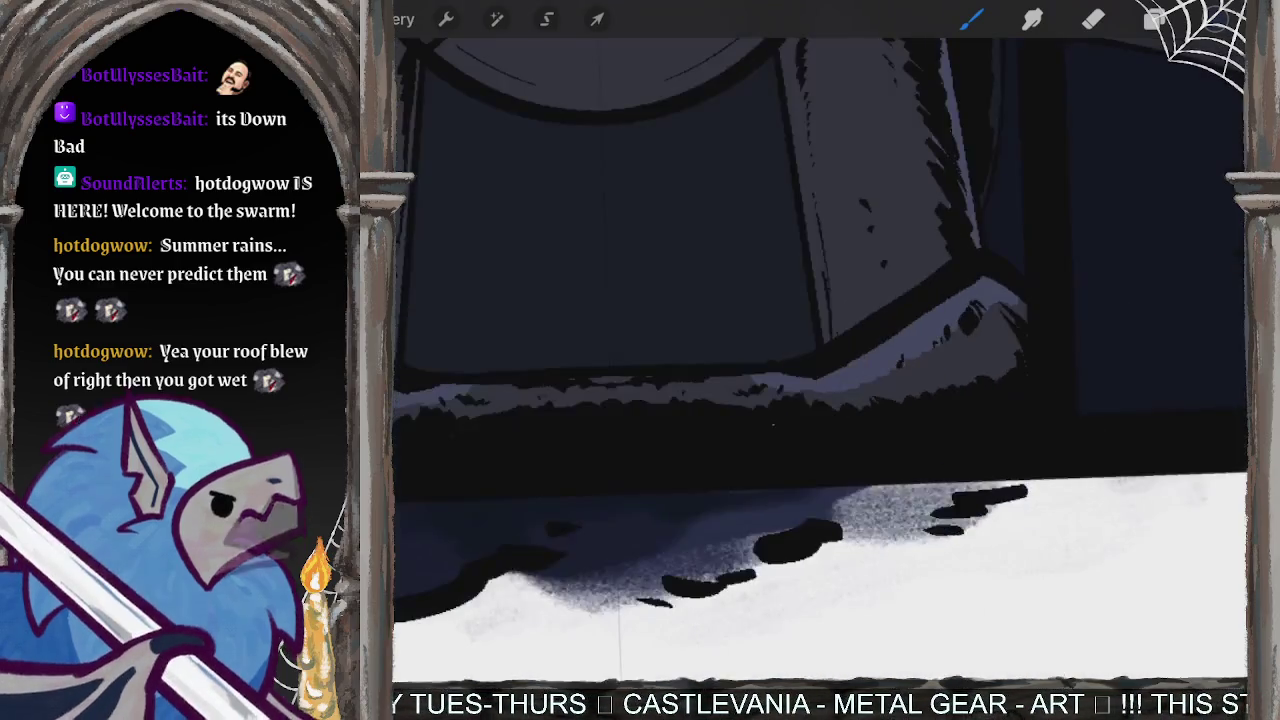
scroll(820, 360, up, 2)
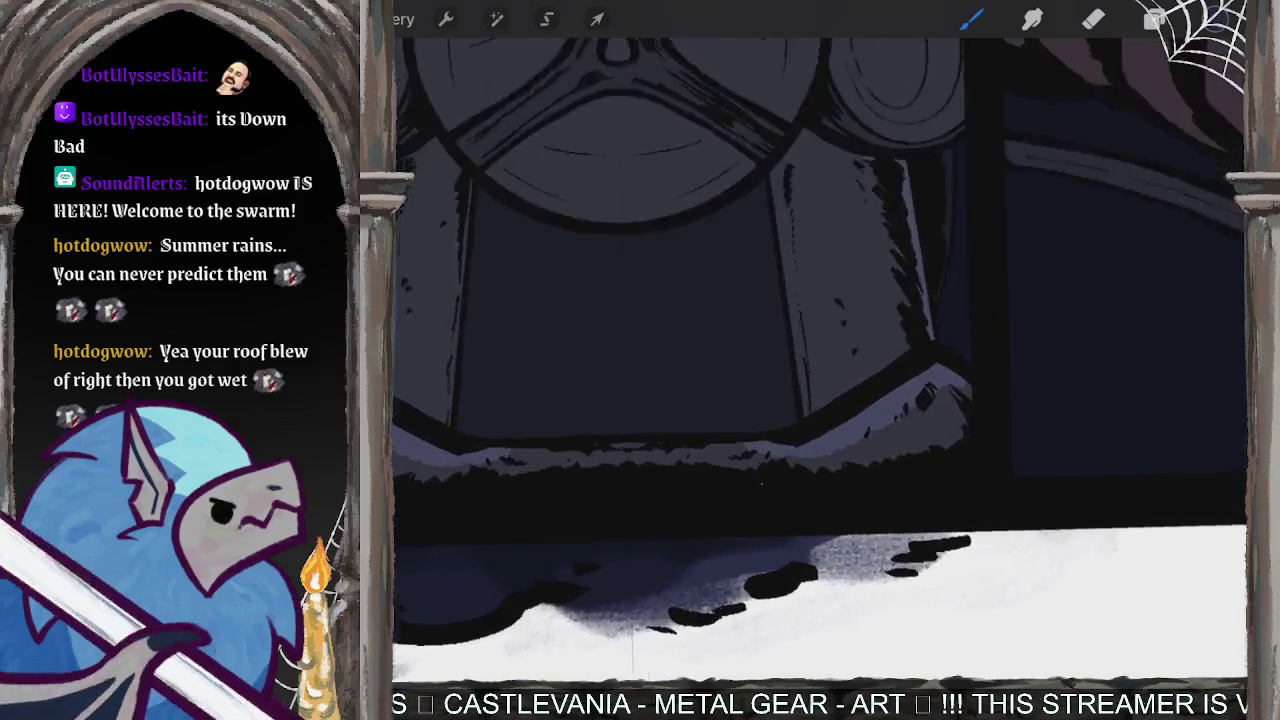
scroll(820, 360, up, 2)
click(1155, 18)
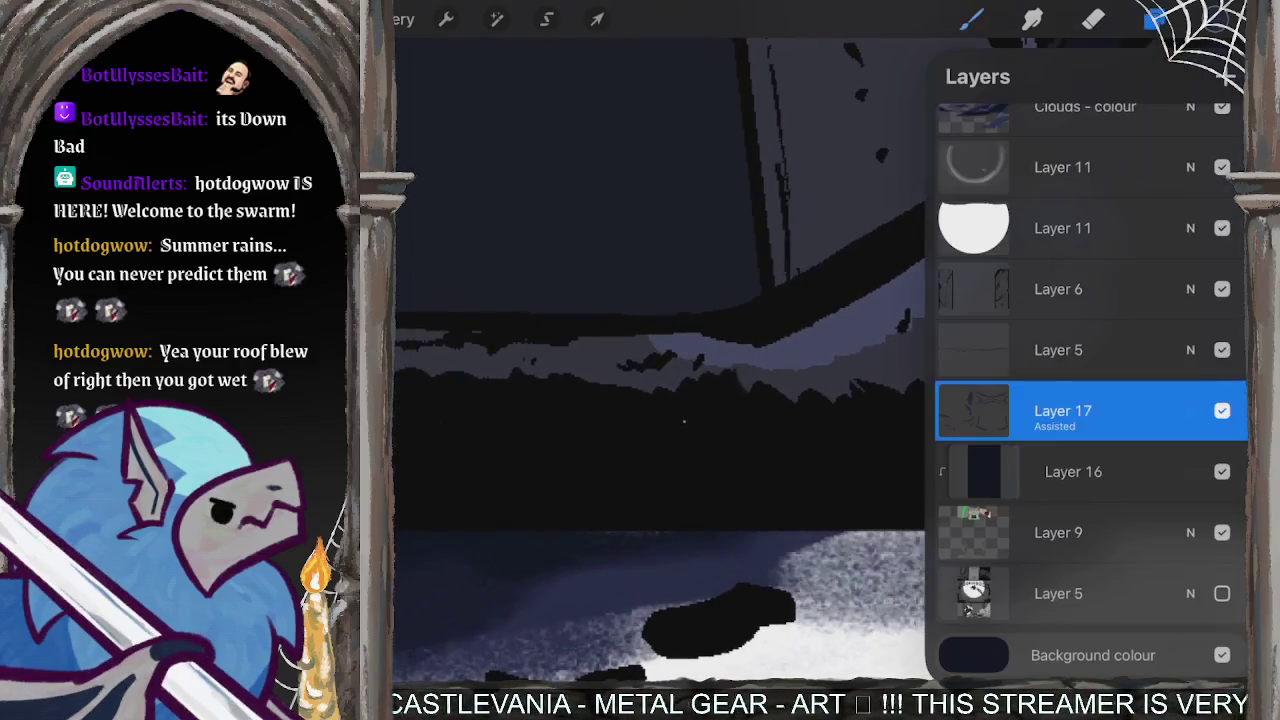
- Select Layer 5 and pick a dark muted blue colour
click(1058, 289)
scroll(1090, 400, up, 10)
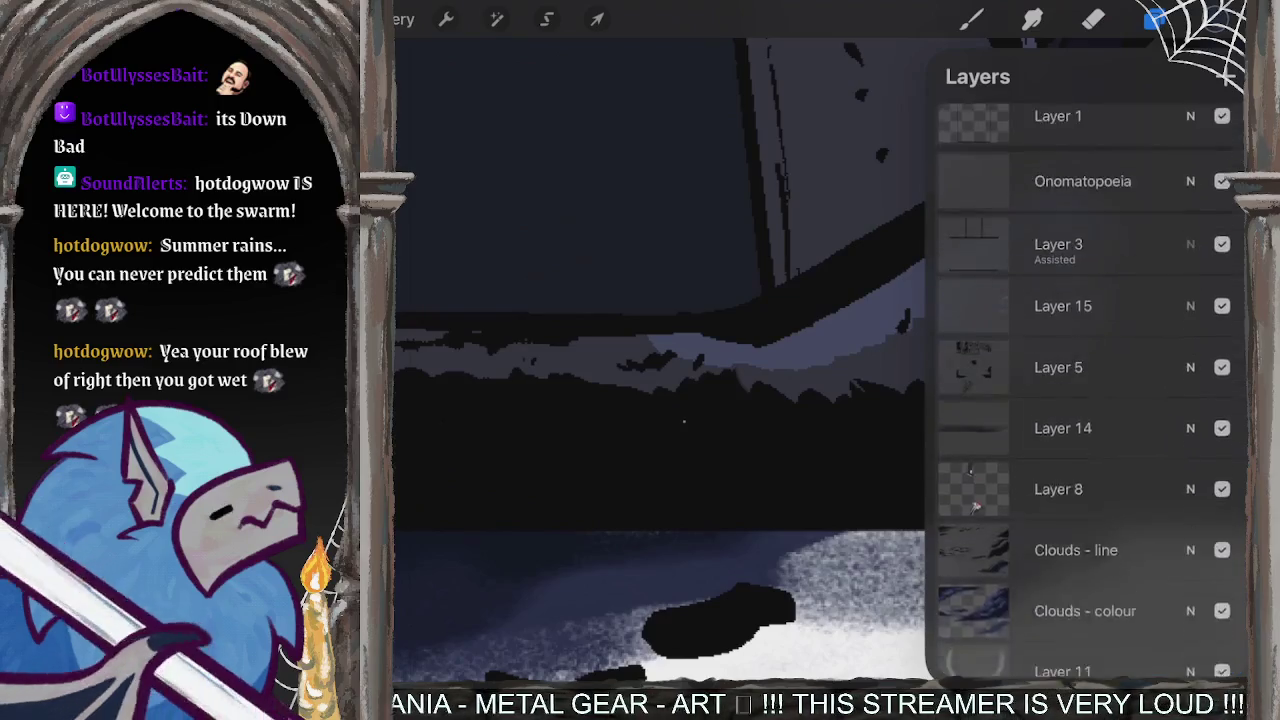
click(1058, 384)
click(1215, 18)
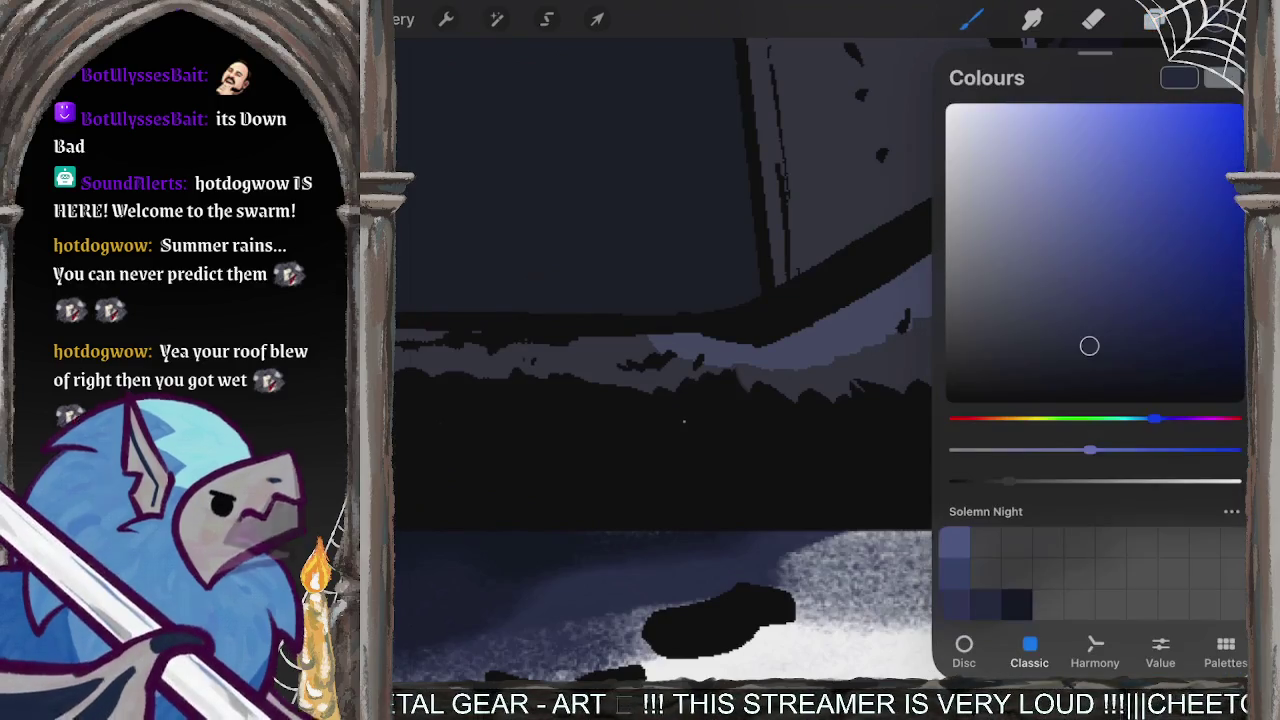
click(699, 427)
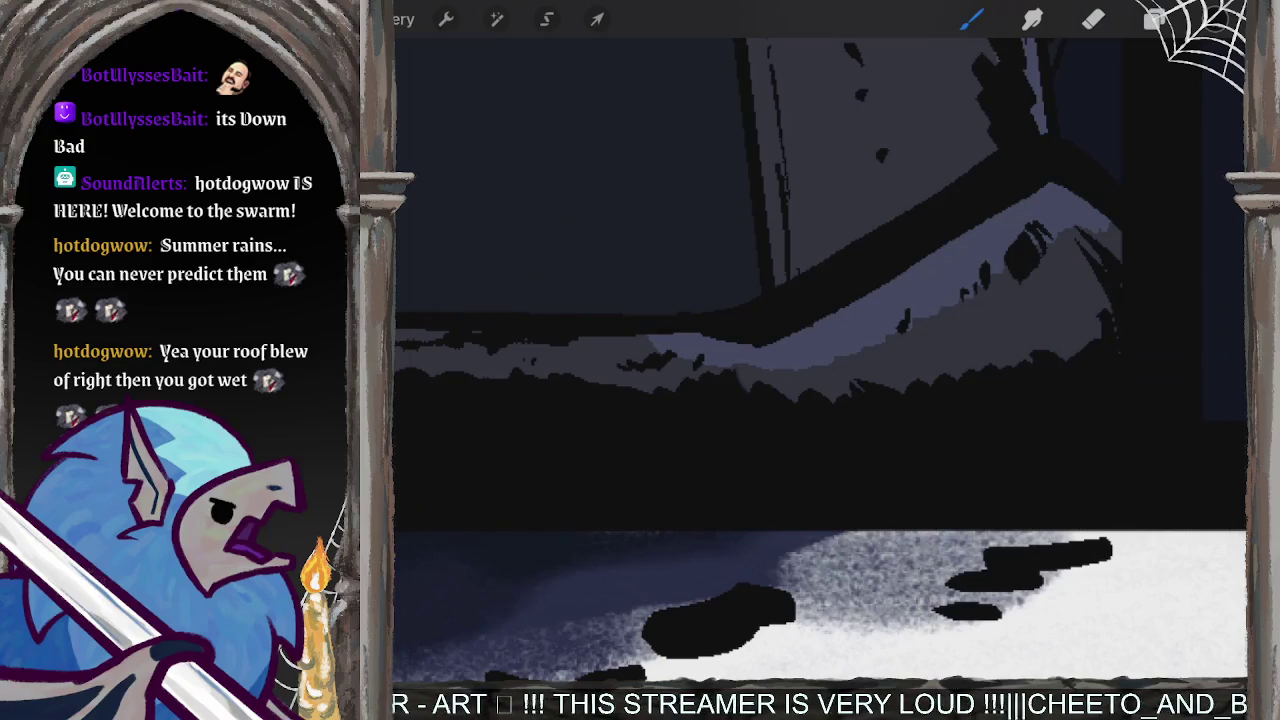
click(1215, 18)
click(1089, 346)
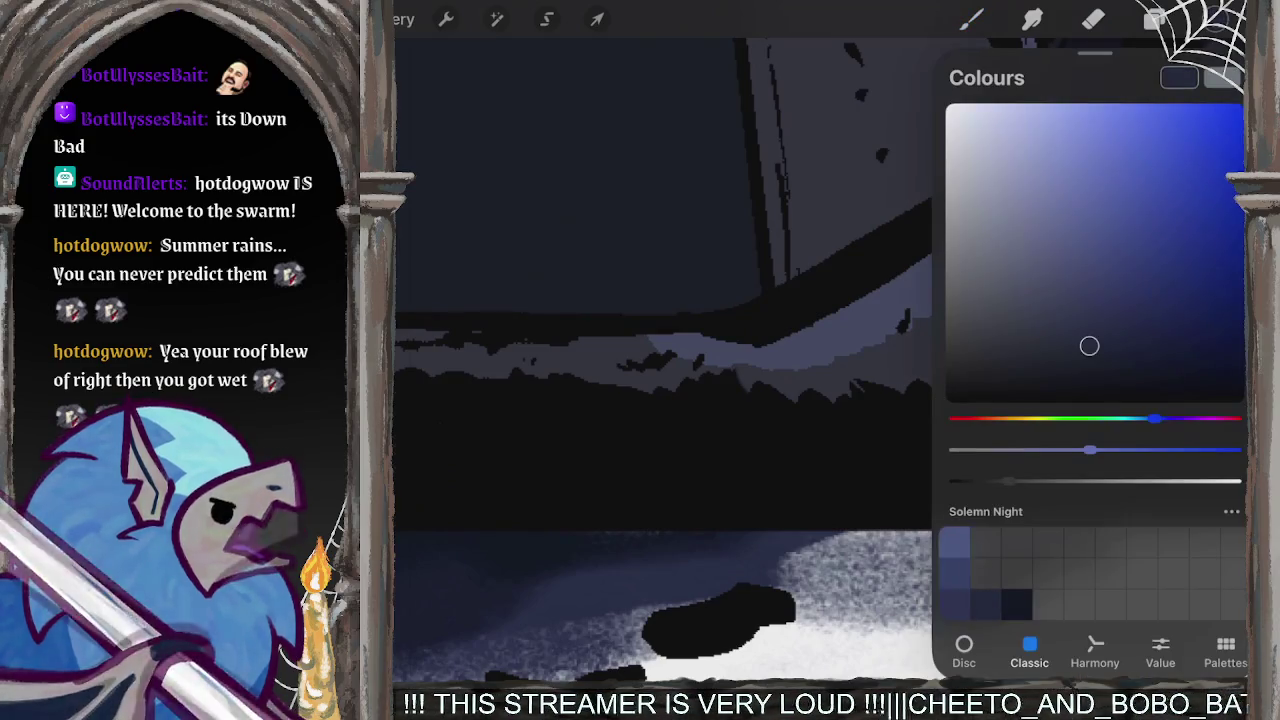
click(1155, 18)
- Select Layer 15, then settle on Layer 17 as the painting layer
scroll(1090, 387, down, 5)
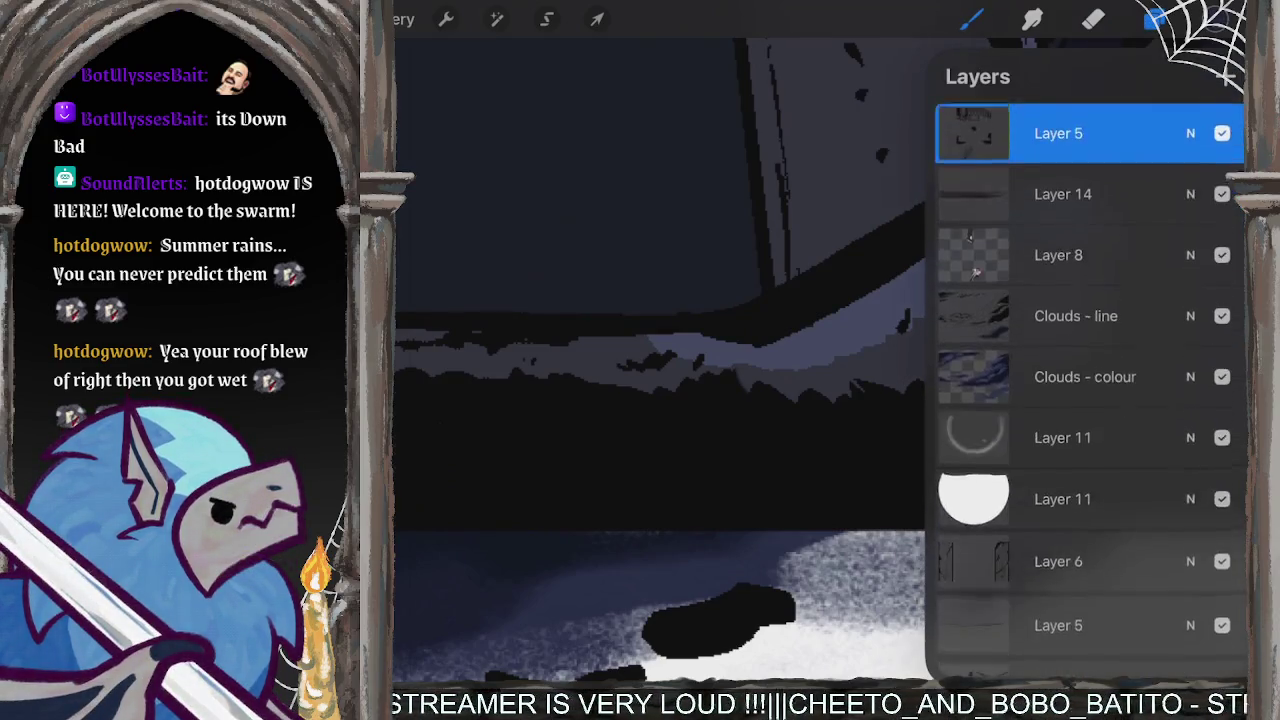
scroll(1090, 387, up, 2)
scroll(1090, 387, up, 2)
click(1063, 306)
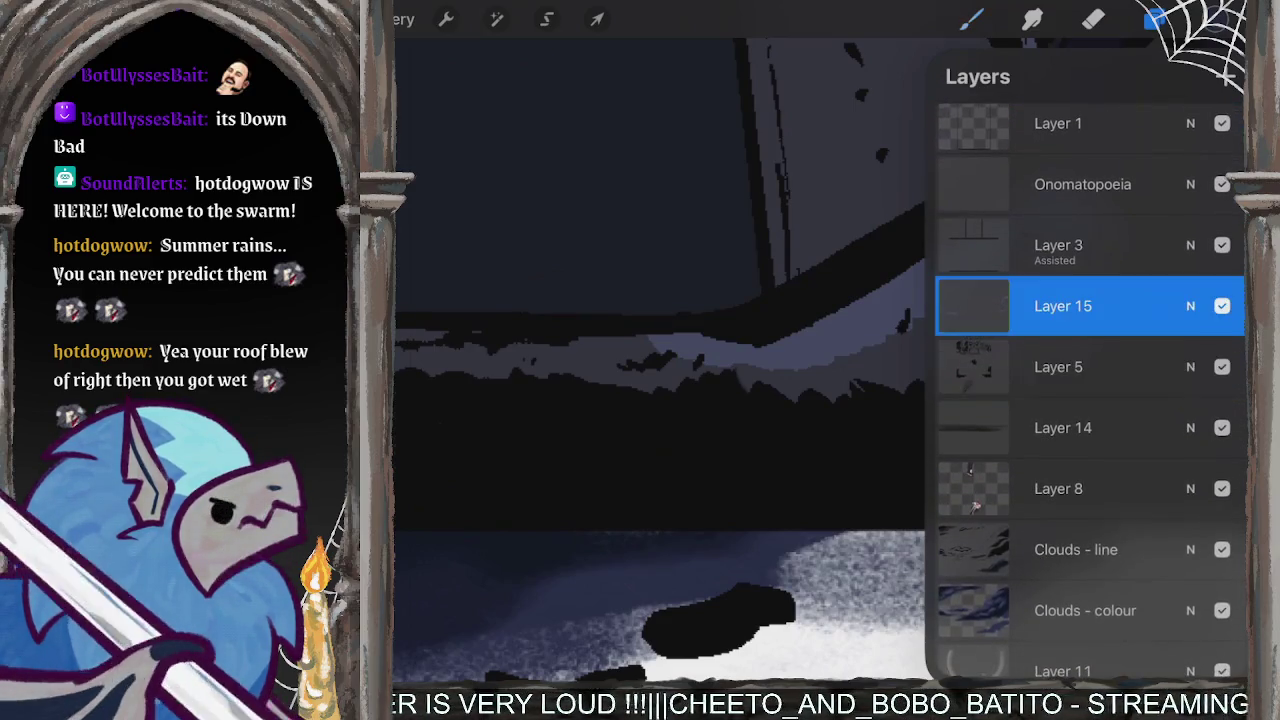
scroll(1090, 387, down, 4)
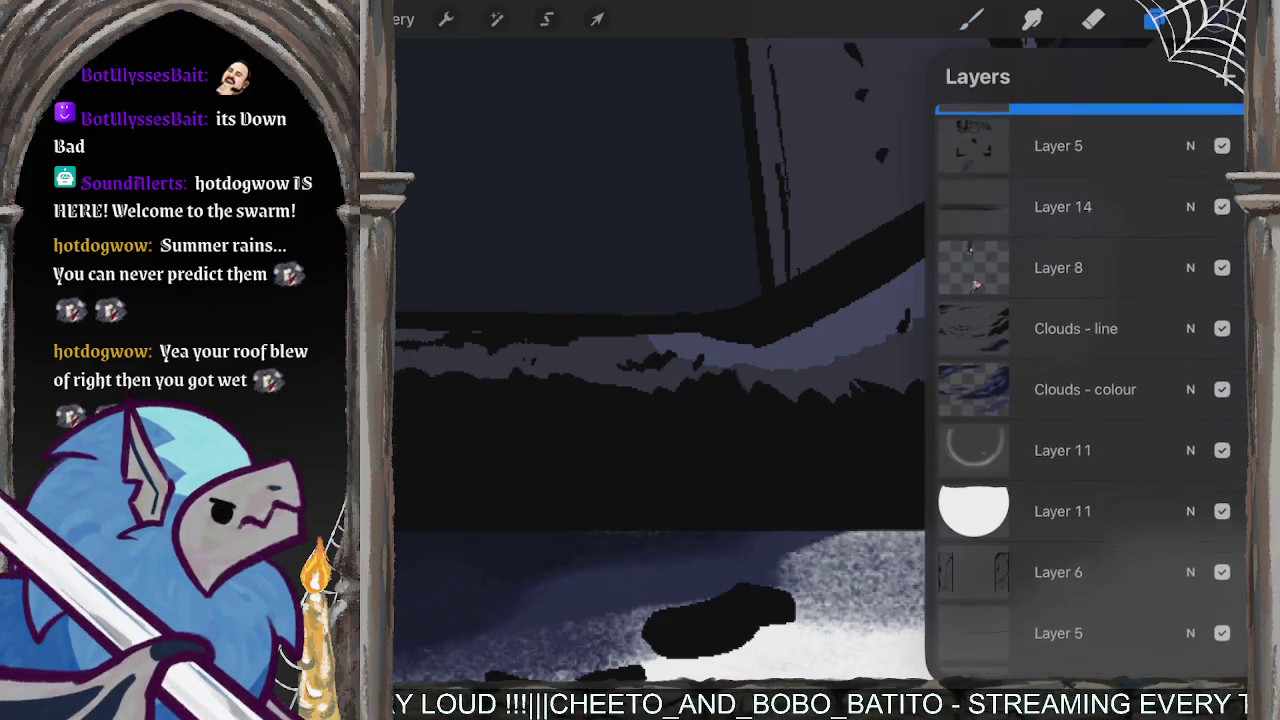
scroll(1090, 387, down, 3)
scroll(1090, 387, down, 2)
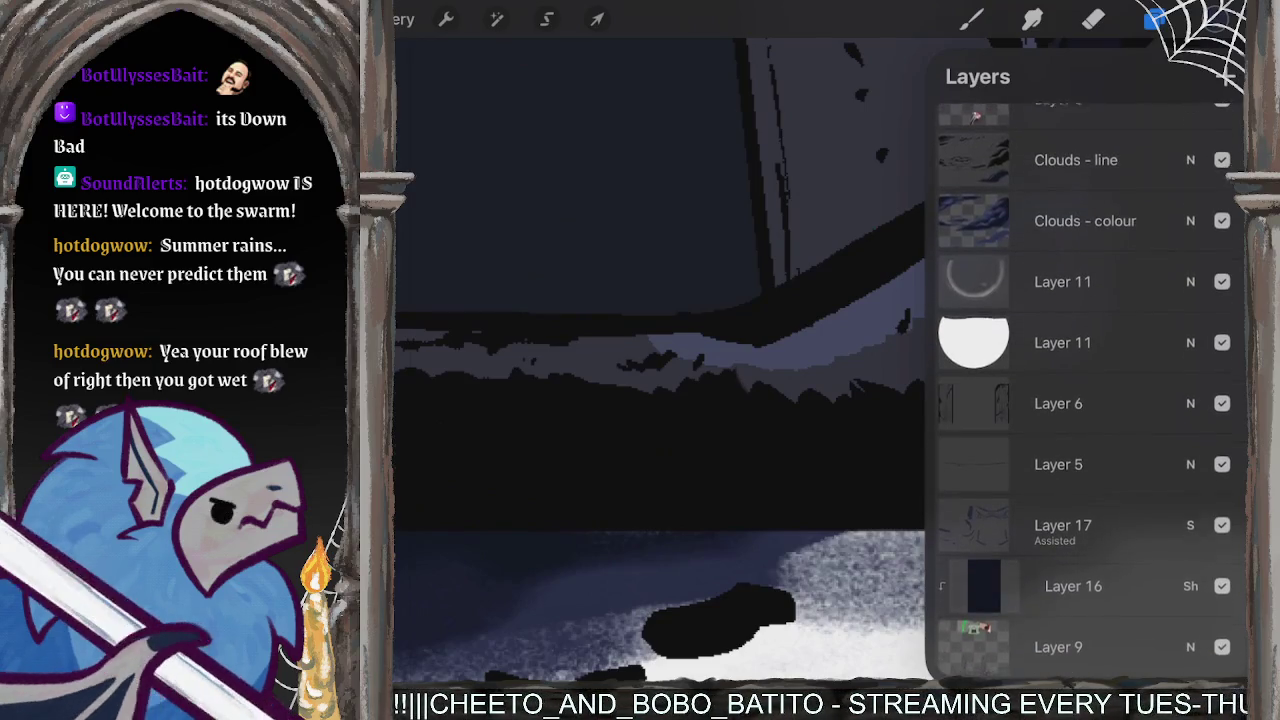
click(1063, 424)
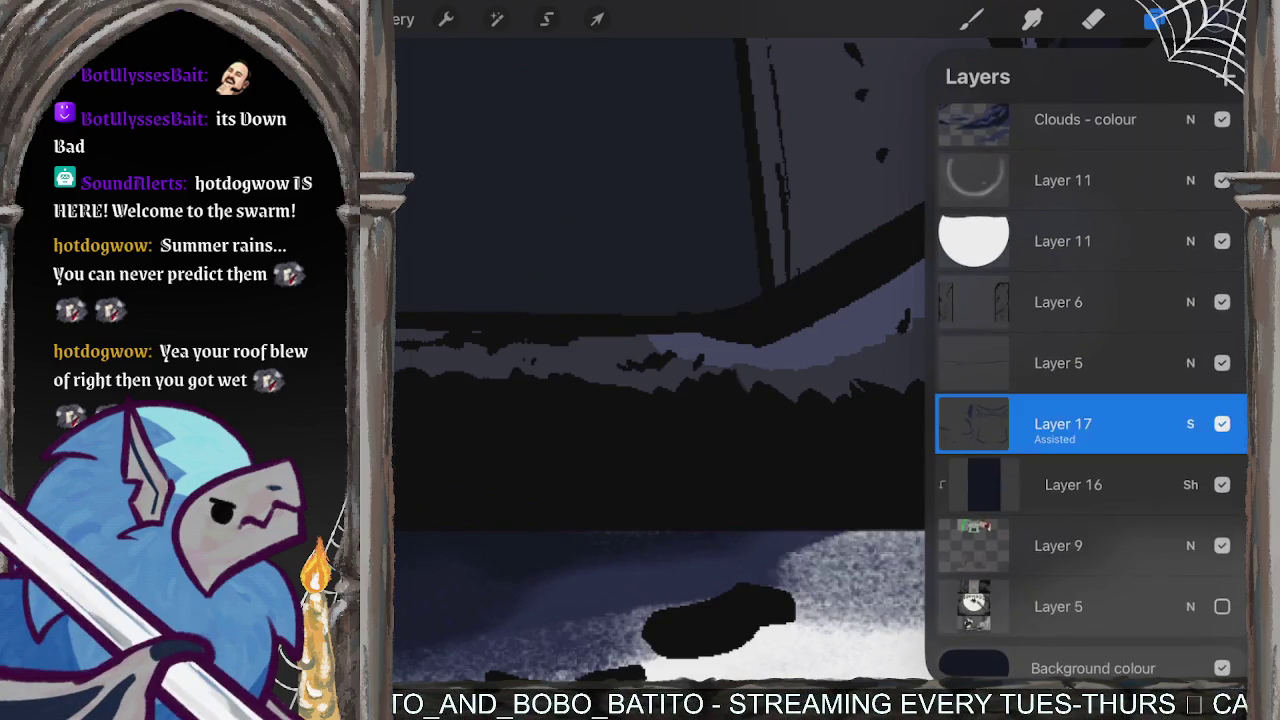
click(1154, 19)
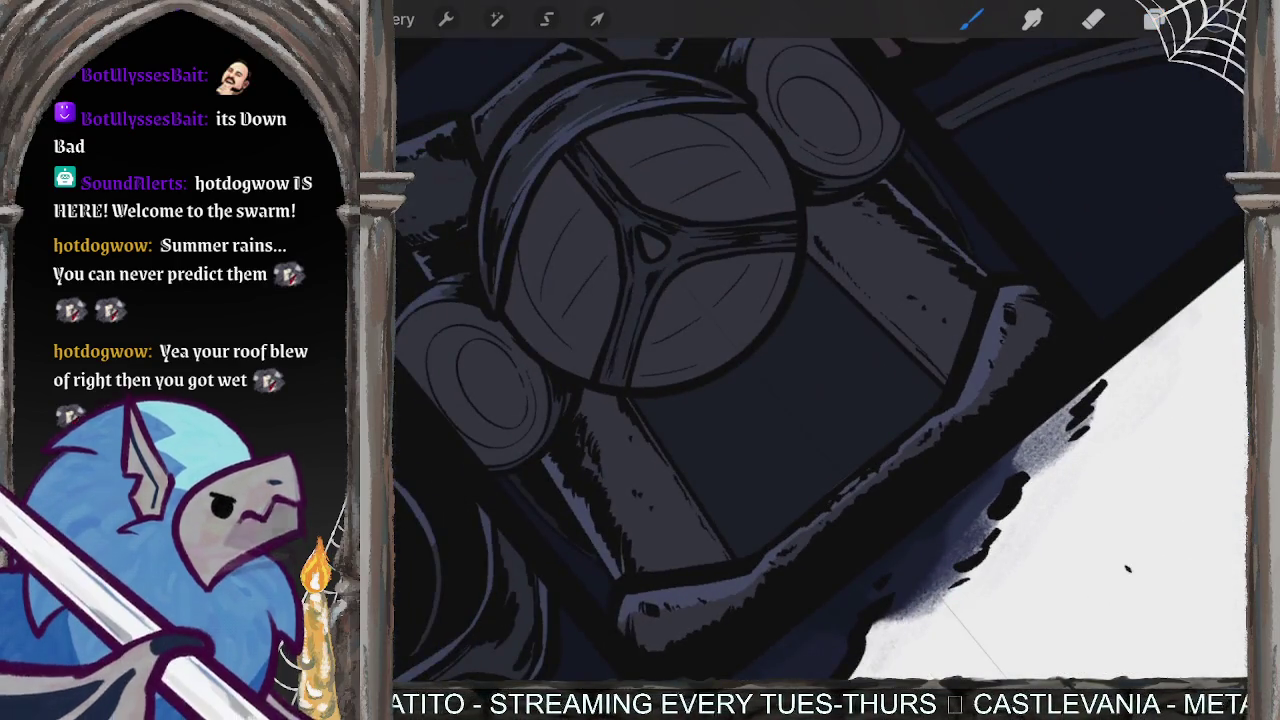
- Undo the stray stroke and zoom in on the fork beside the headlight
key(ctrl+z)
scroll(820, 360, up, 3)
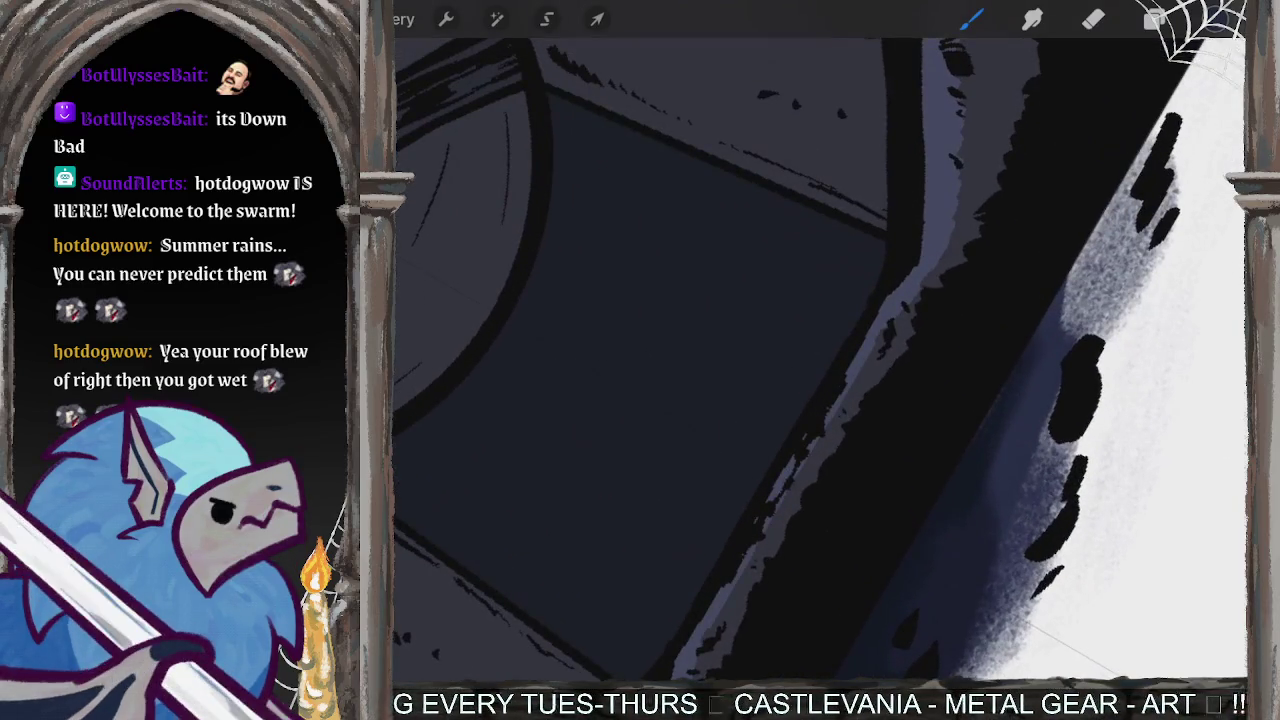
scroll(820, 360, up, 2)
scroll(820, 360, up, 2)
scroll(820, 360, up, 2)
scroll(820, 360, up, 2)
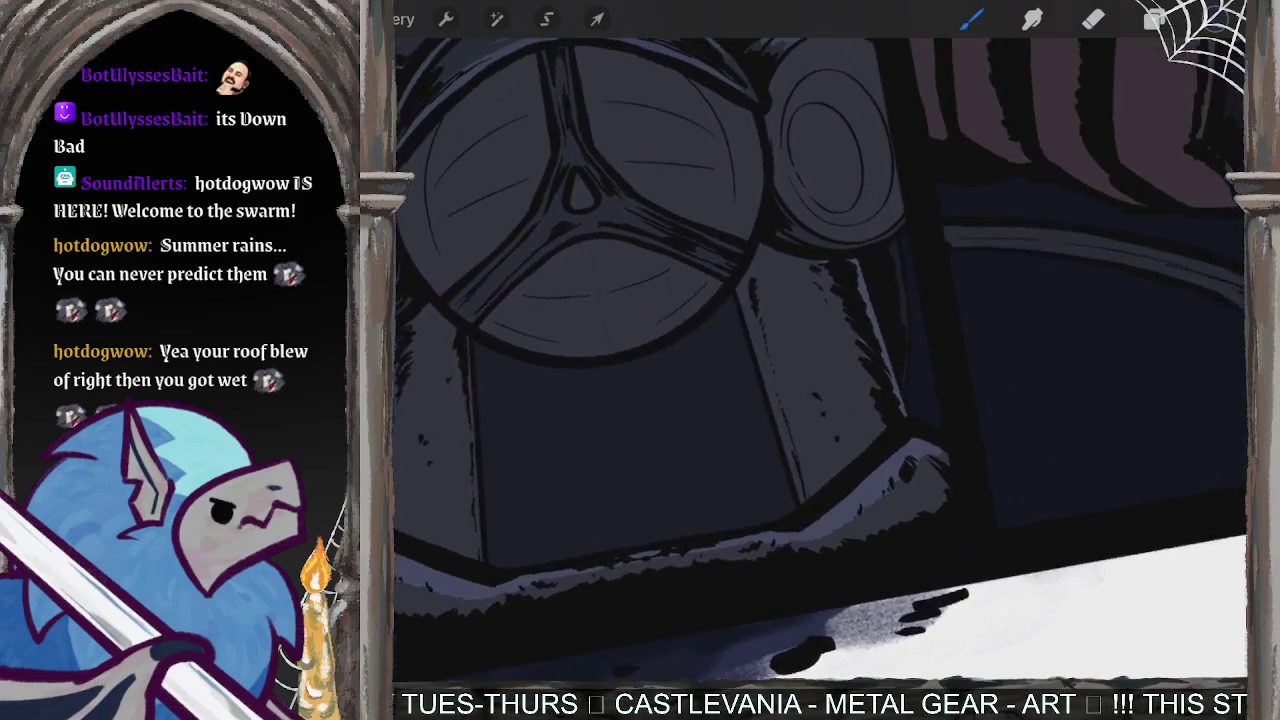
scroll(820, 360, up, 2)
scroll(820, 360, up, 2)
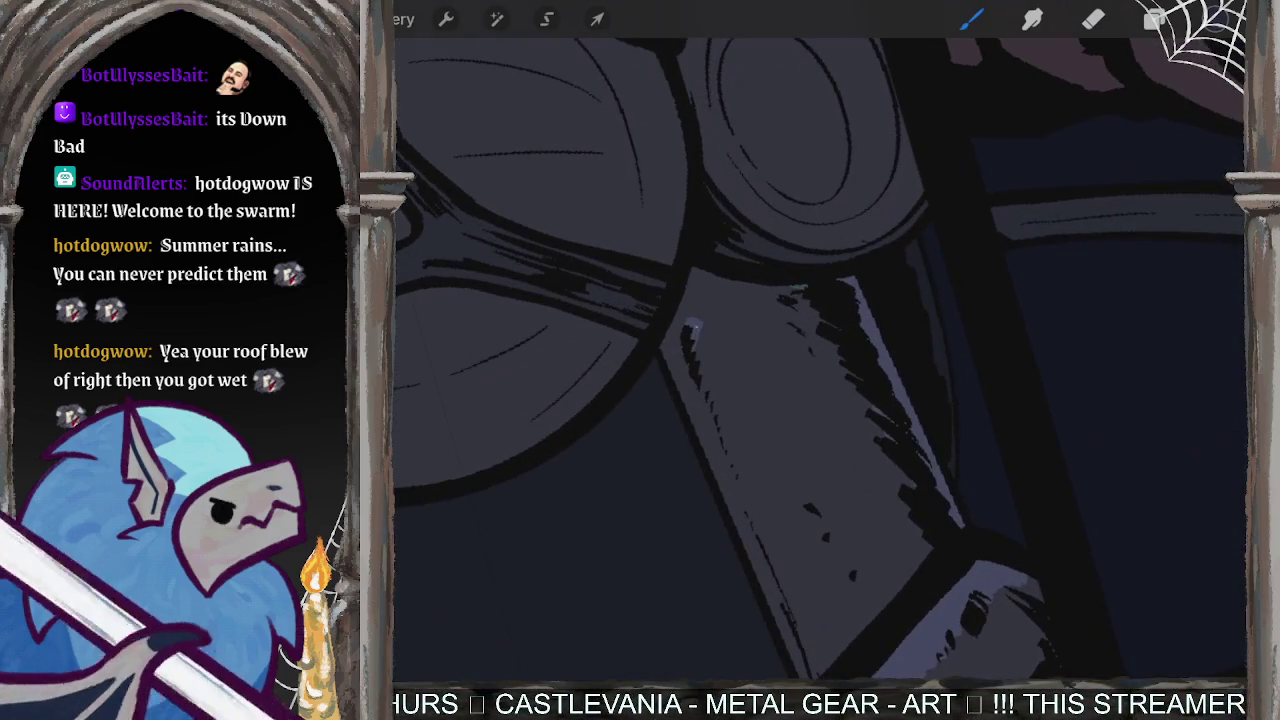
- Paint light grey-blue highlights down the fork's lit edge, dismissing the low-battery alert
mouse_move(692, 322)
mouse_down()
mouse_move(668, 350)
mouse_move(694, 344)
mouse_up()
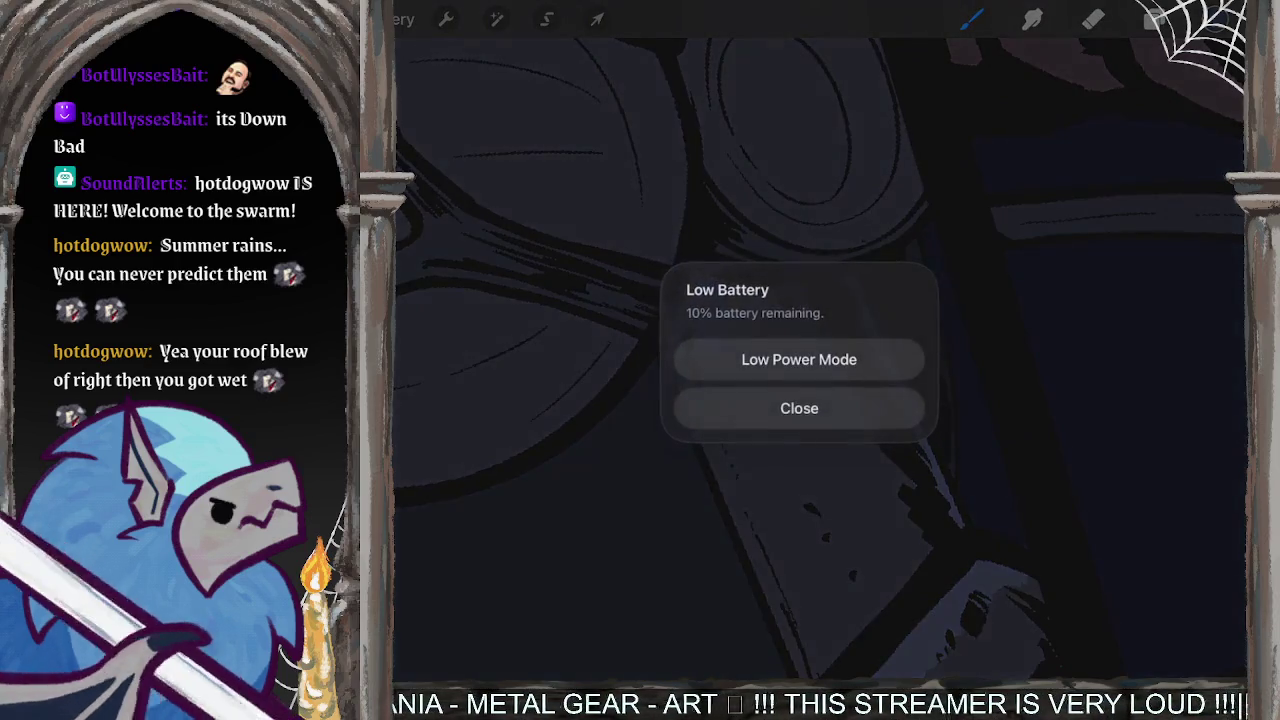
click(799, 408)
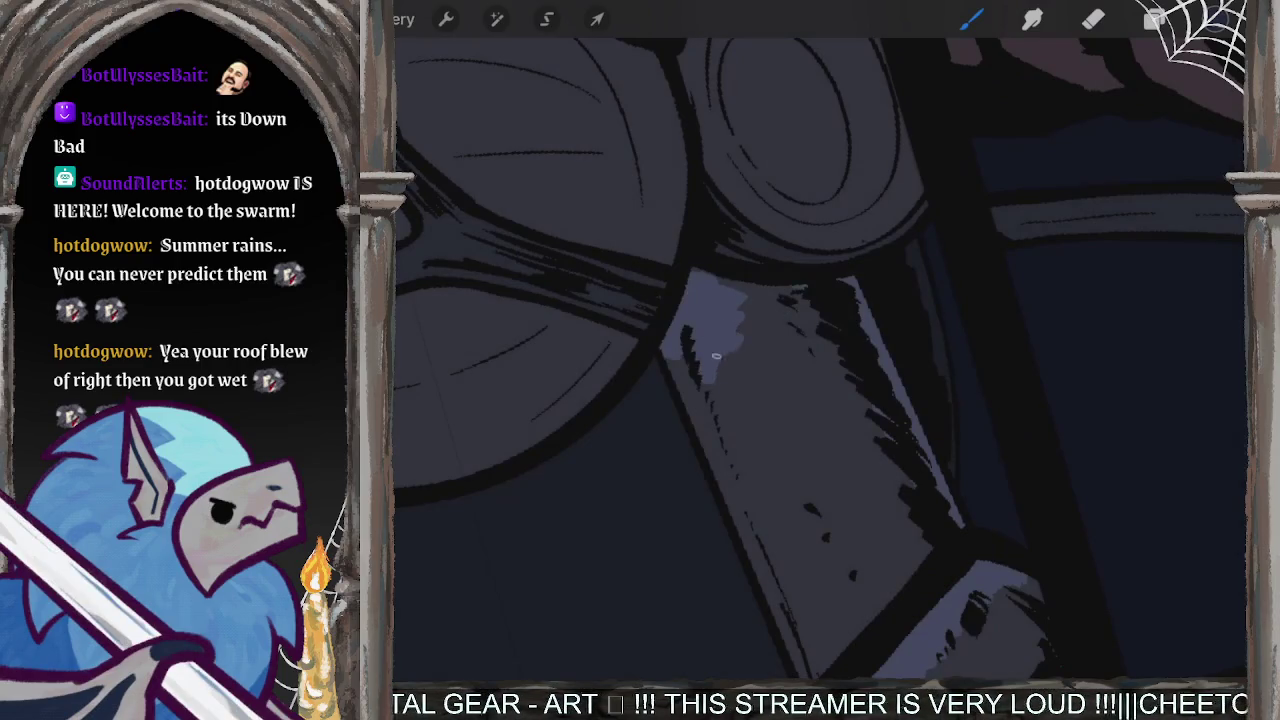
drag(716, 356, 820, 628)
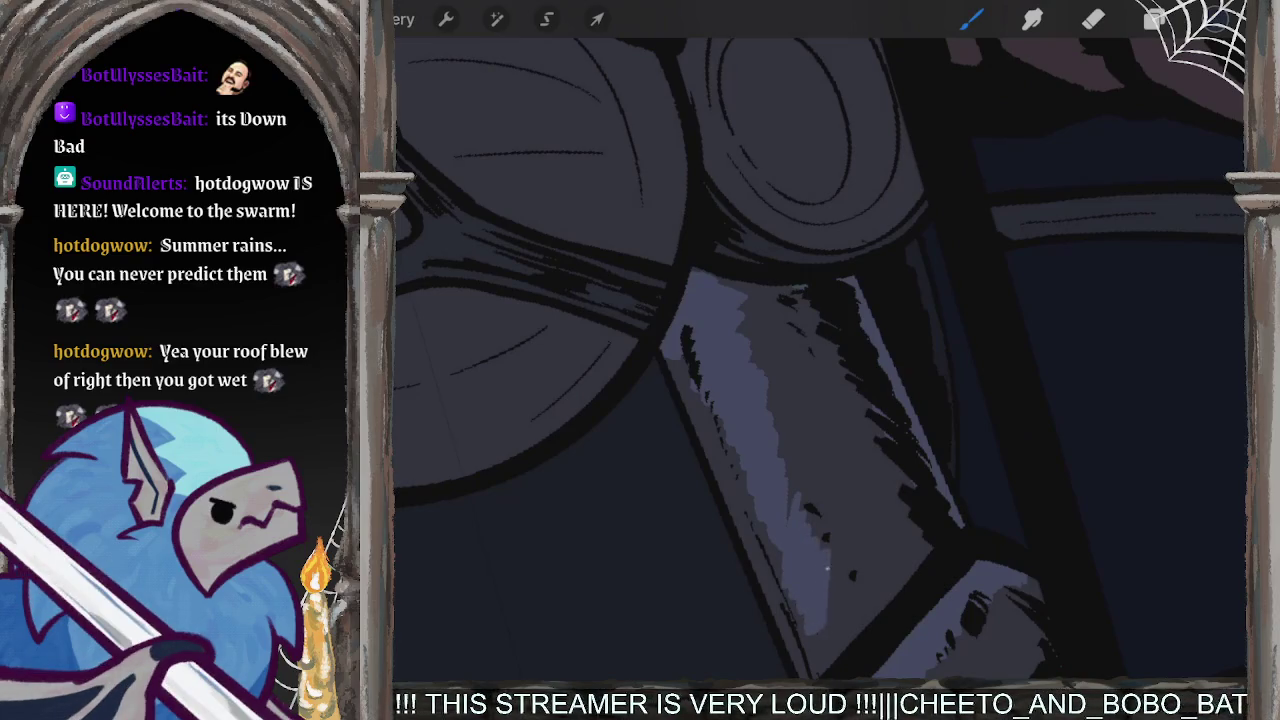
drag(826, 568, 848, 590)
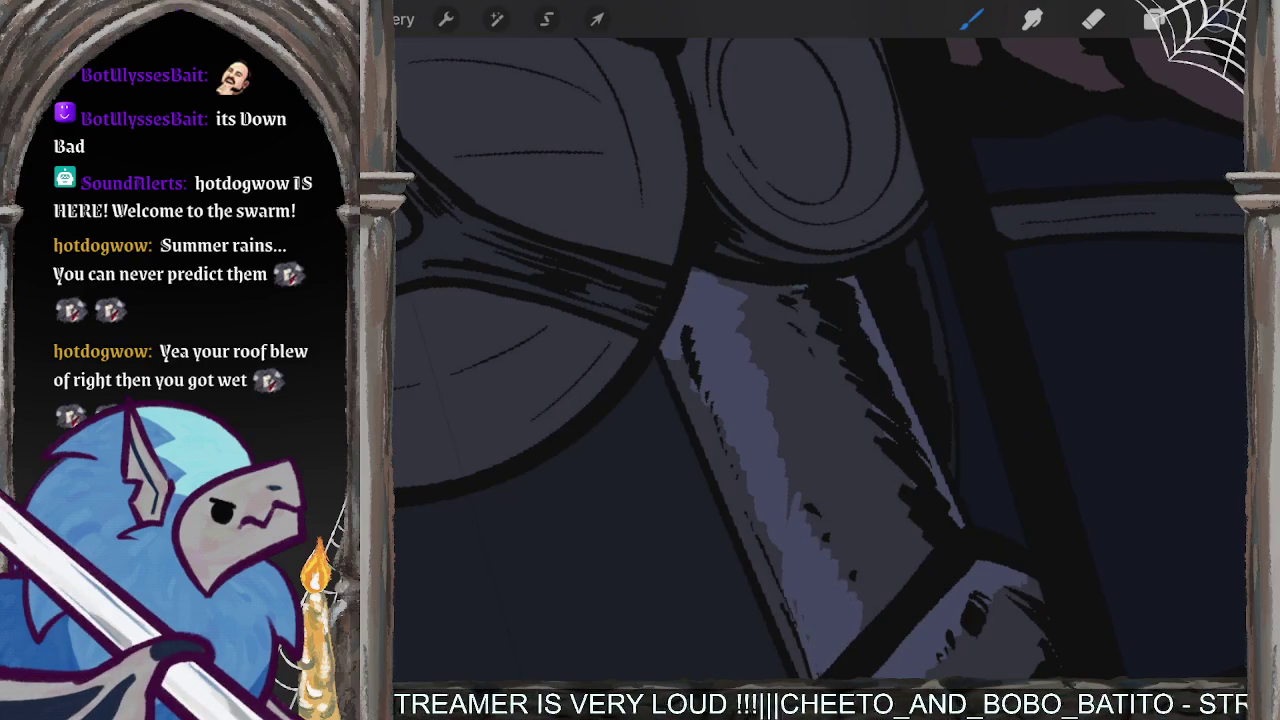
drag(765, 525, 778, 592)
drag(722, 420, 758, 550)
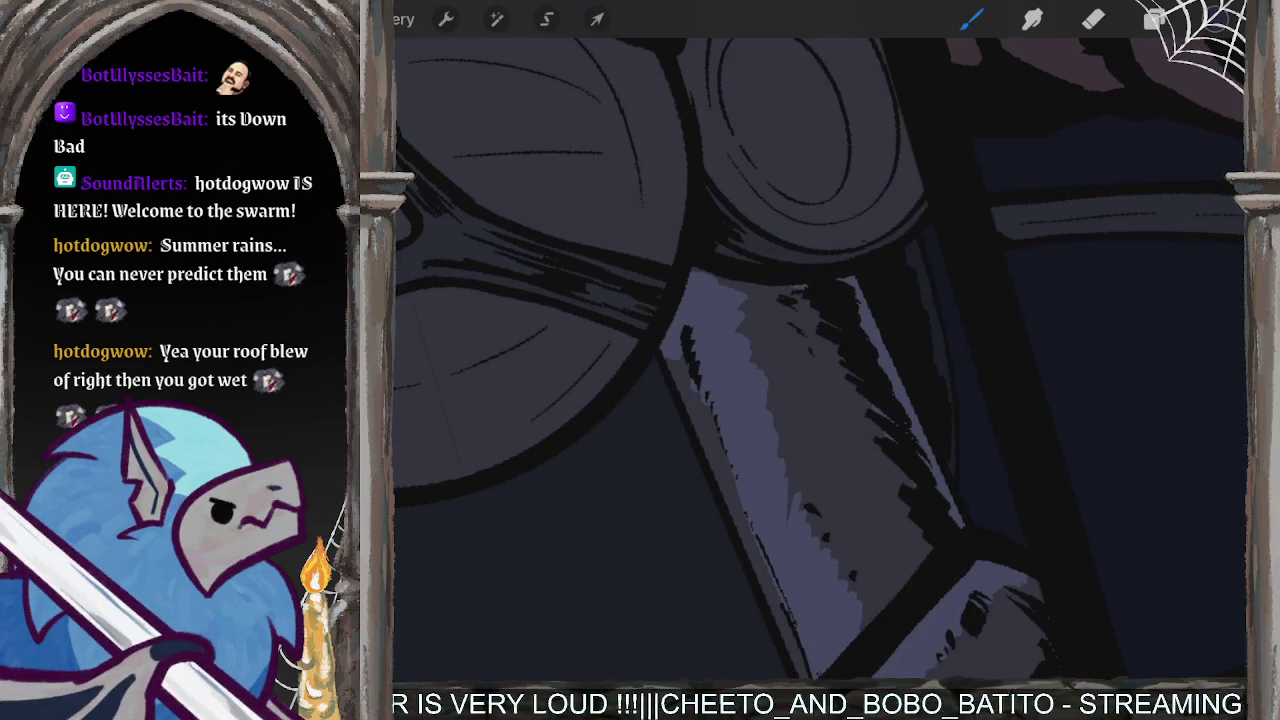
drag(740, 325, 843, 585)
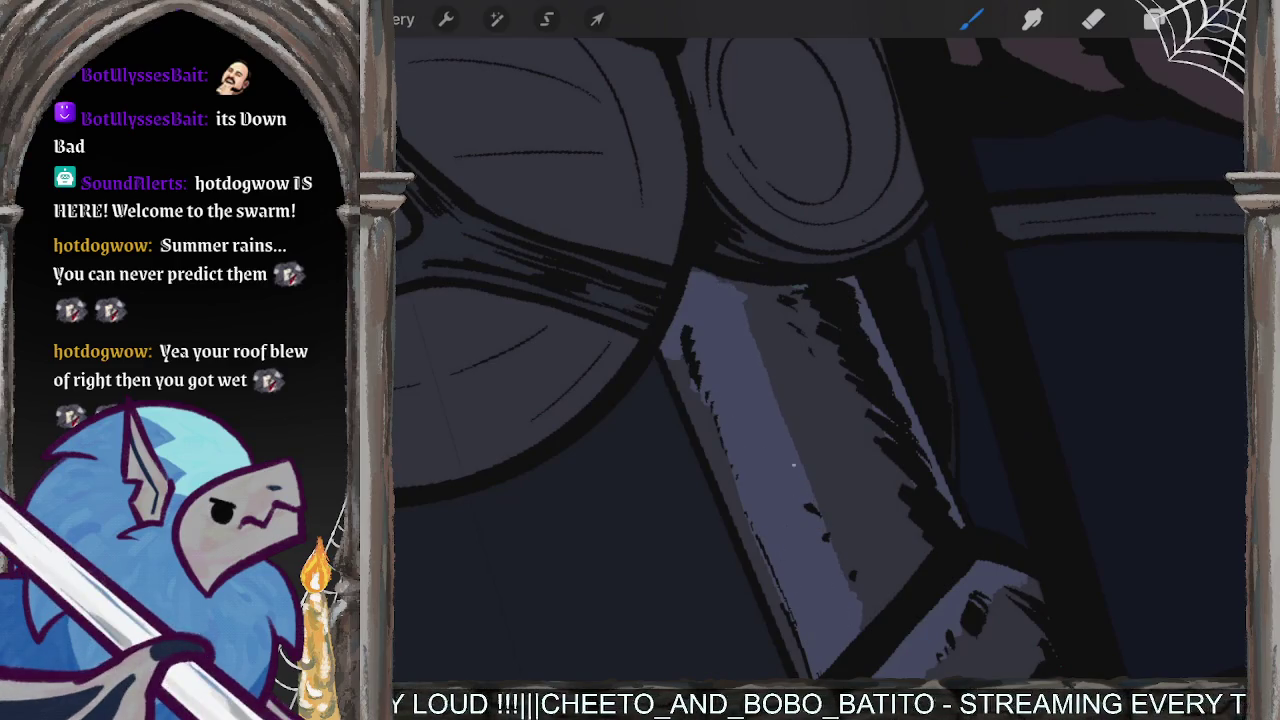
drag(808, 478, 862, 592)
drag(758, 338, 820, 490)
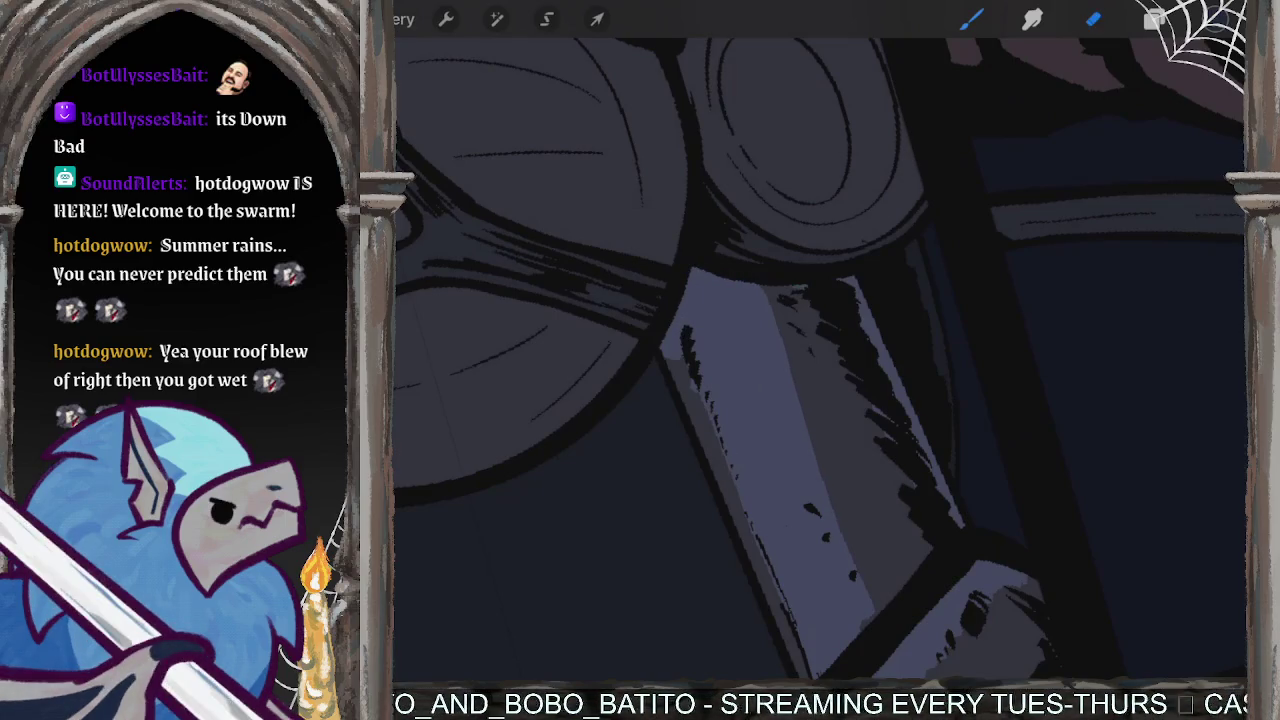
- Erase stray specks and excess highlight from the fork, then add a highlight near the headlight
key(e)
mouse_move(760, 290)
mouse_down()
mouse_move(851, 575)
mouse_move(712, 276)
mouse_move(795, 538)
mouse_up()
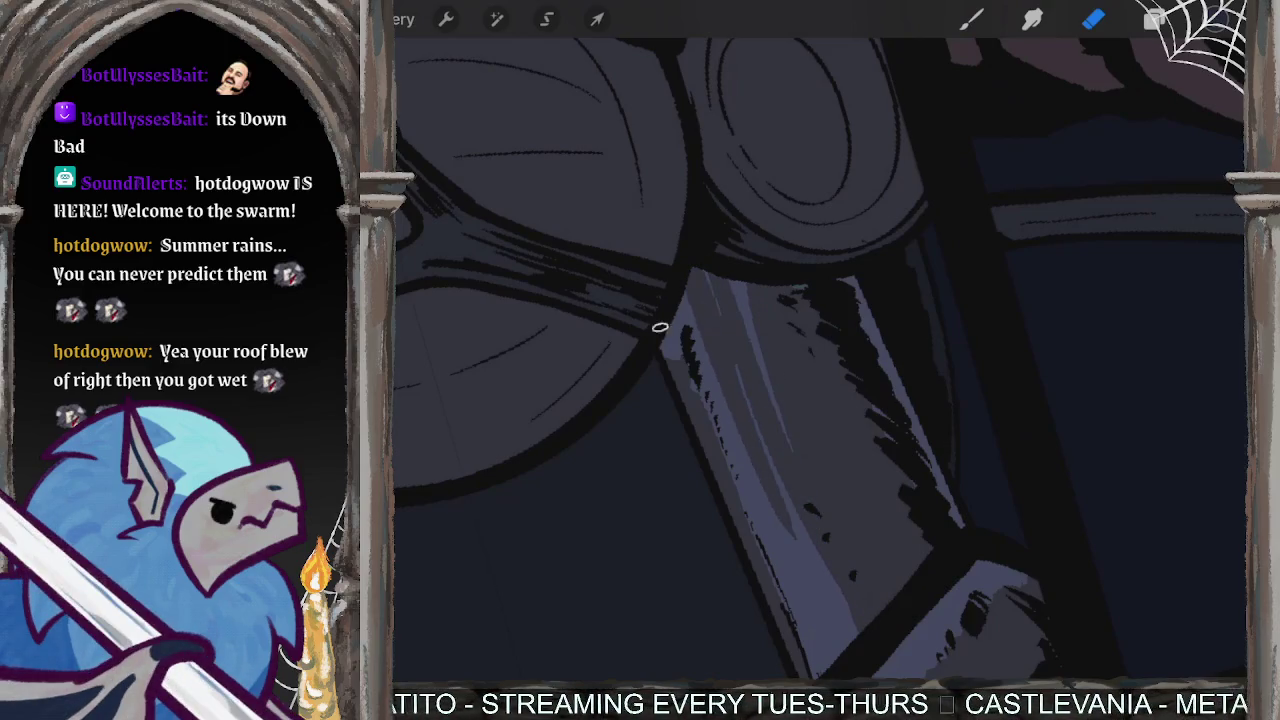
drag(660, 327, 825, 668)
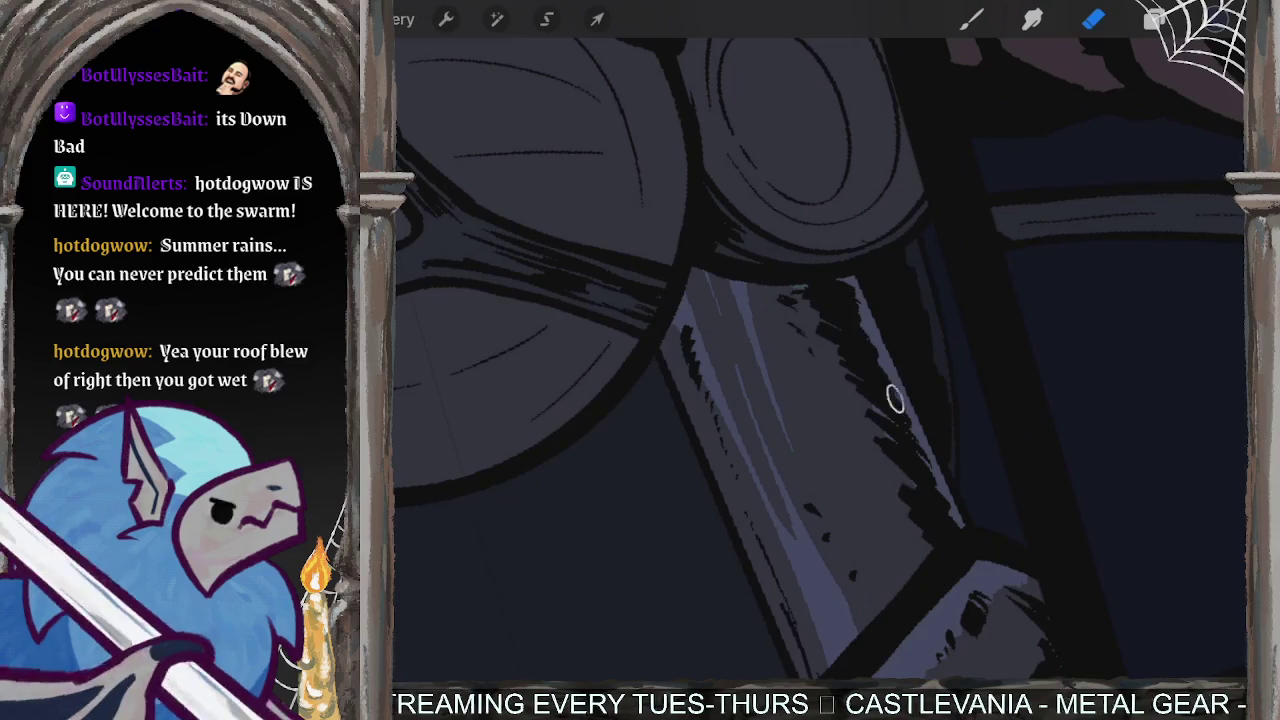
drag(895, 398, 880, 250)
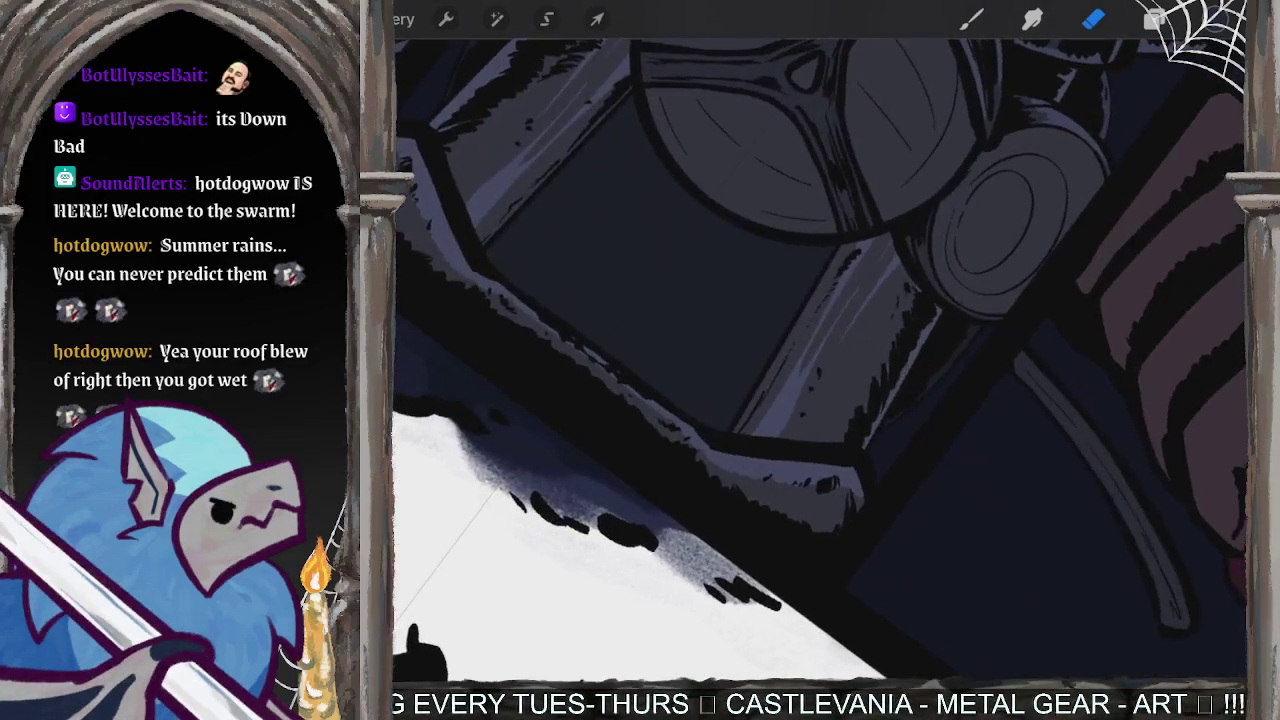
click(971, 19)
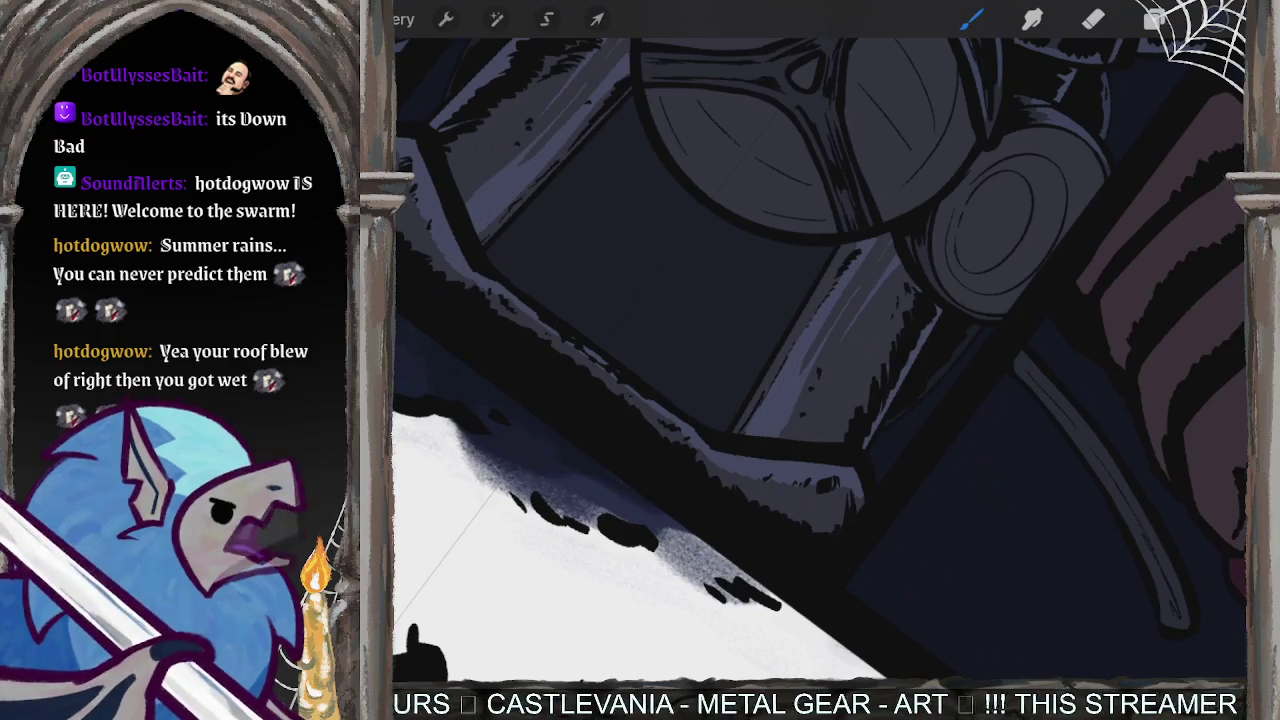
drag(890, 272, 815, 390)
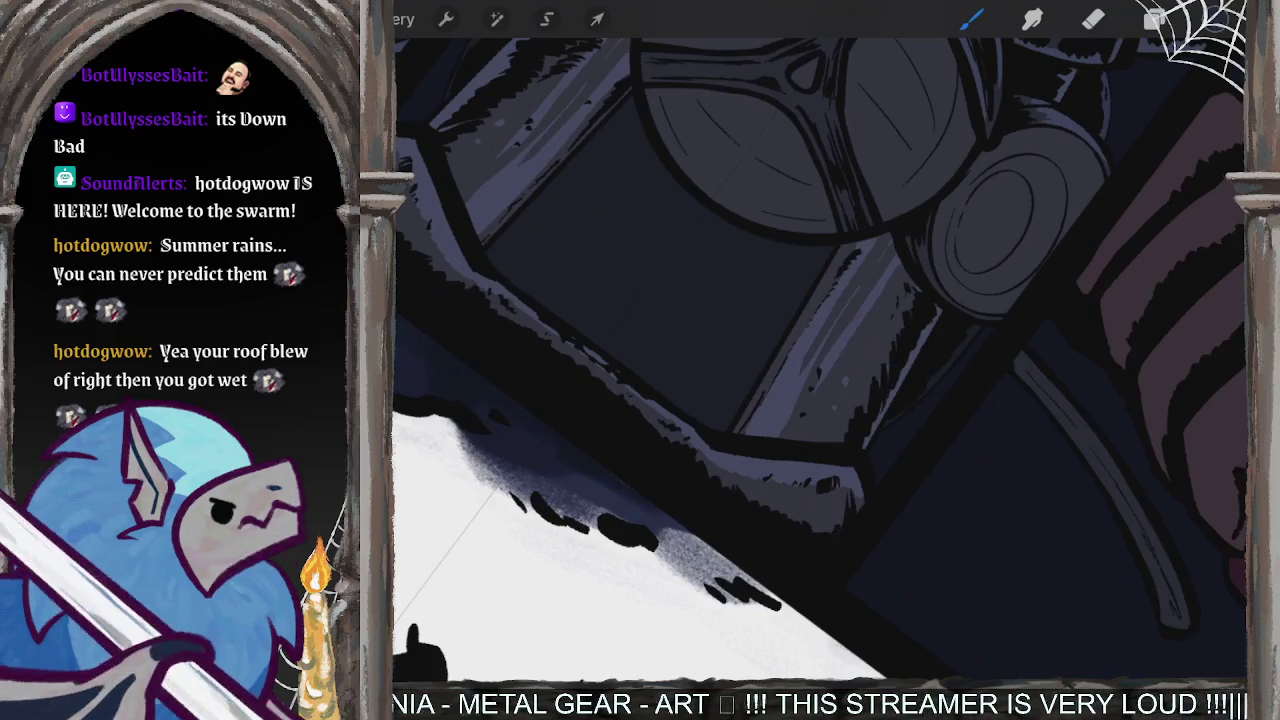
- Paint light pinkish highlights along the top edge of the gloved hand
scroll(820, 360, down, 5)
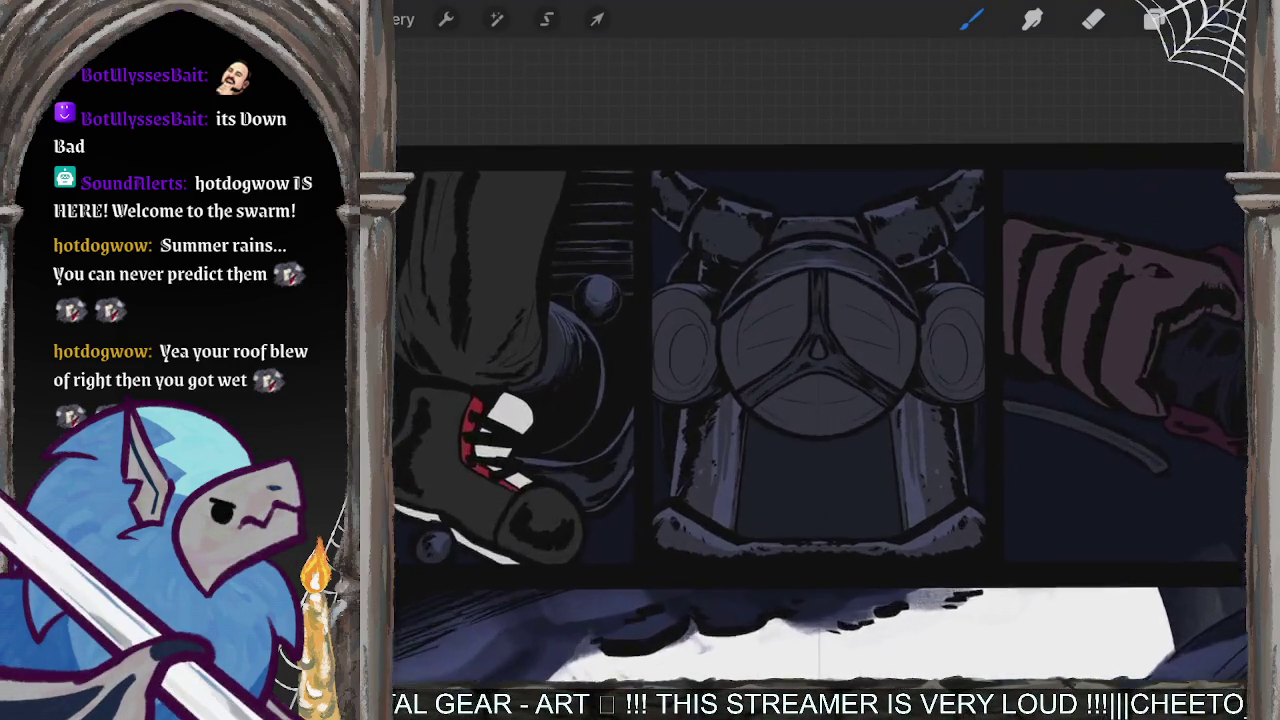
scroll(720, 340, up, 3)
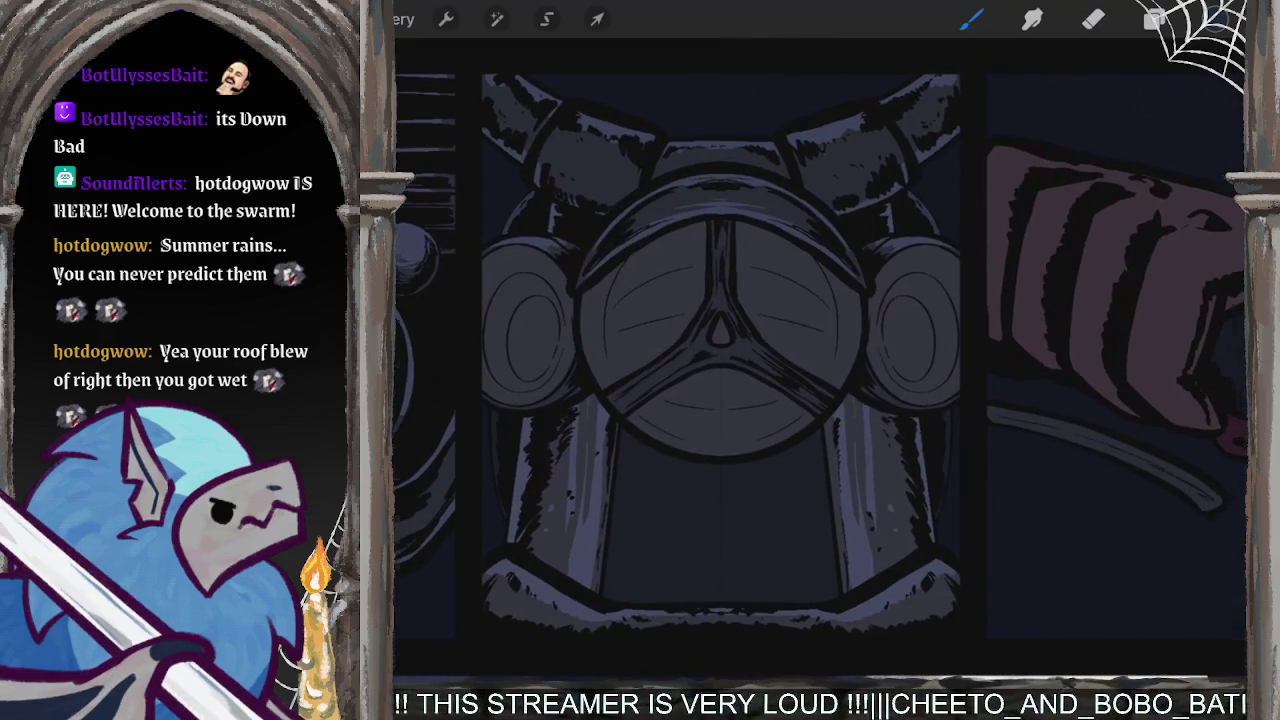
scroll(720, 360, down, 3)
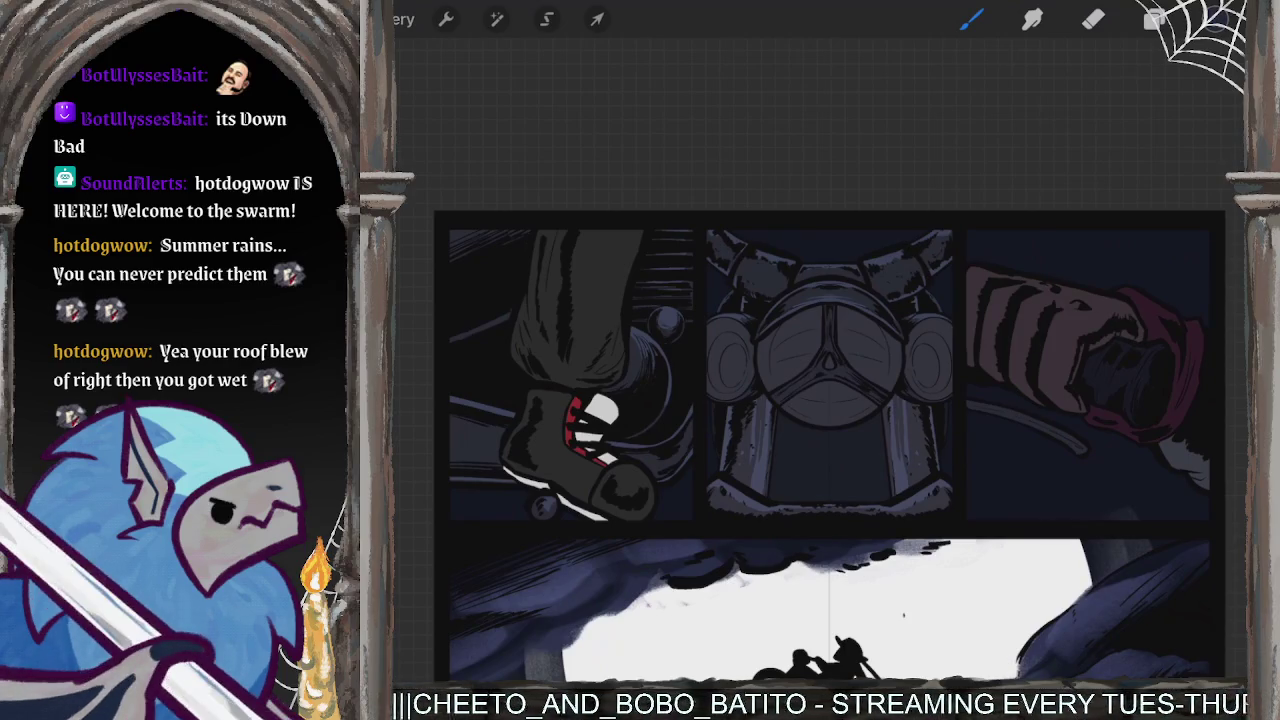
scroll(820, 360, up, 3)
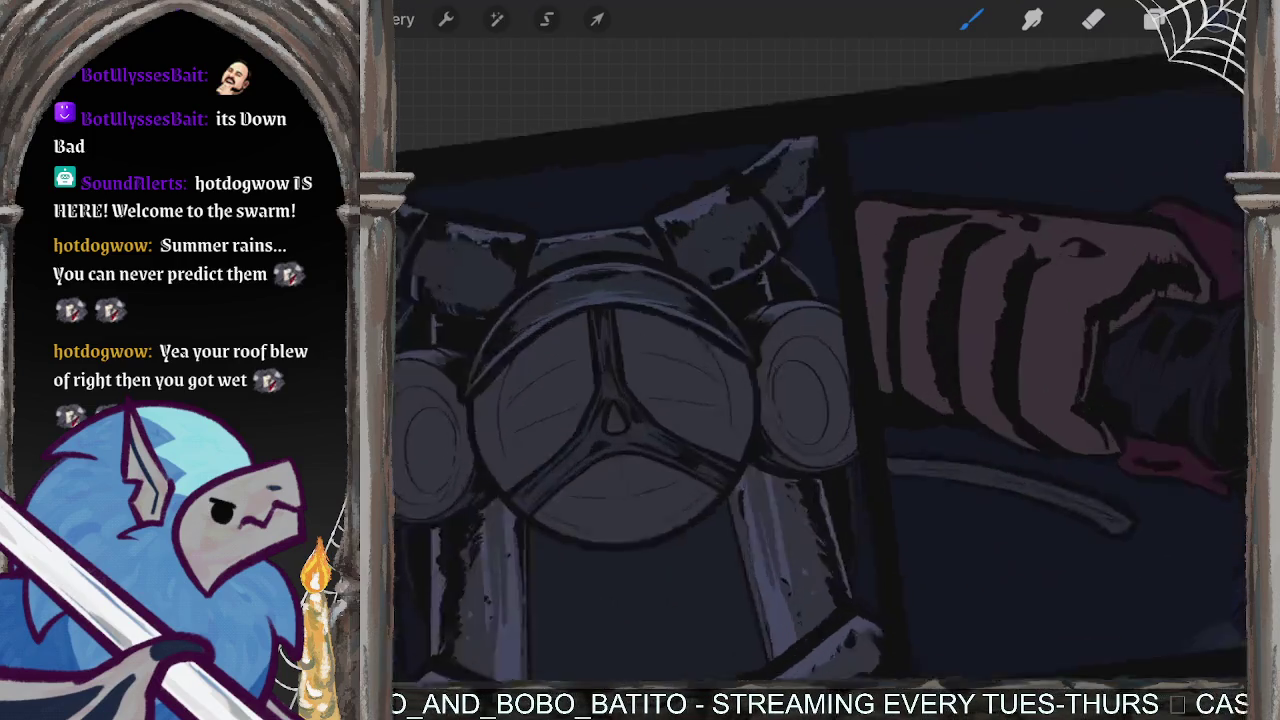
scroll(820, 360, up, 2)
scroll(820, 360, up, 1)
scroll(820, 360, up, 1)
scroll(820, 360, up, 1)
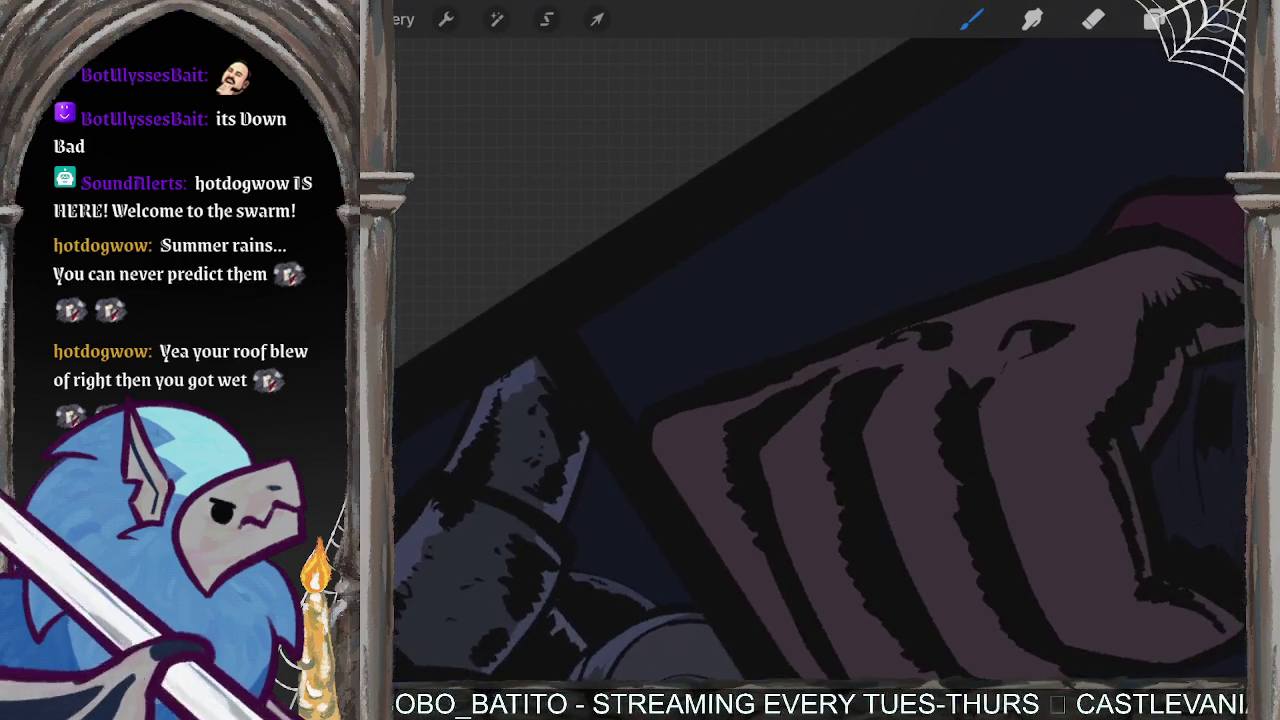
scroll(820, 360, up, 1)
scroll(820, 360, up, 1)
scroll(820, 360, up, 1)
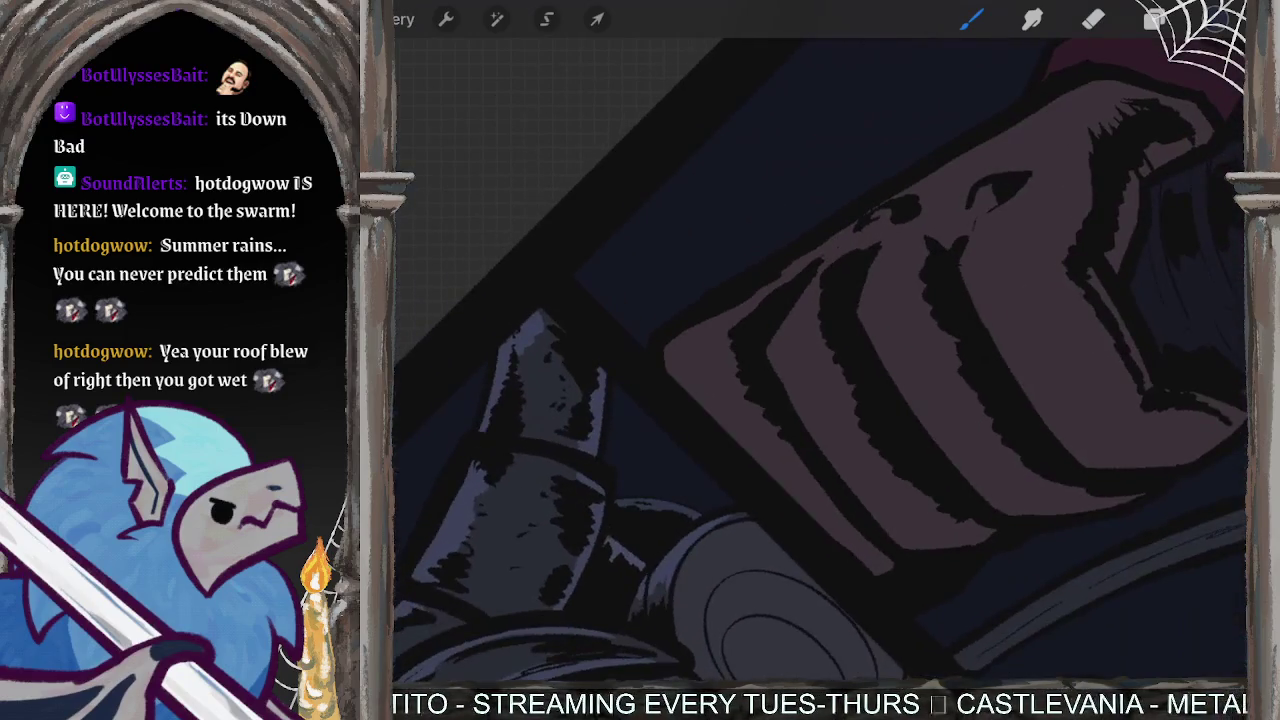
mouse_move(668, 378)
mouse_down()
mouse_move(718, 320)
mouse_move(815, 256)
mouse_move(785, 330)
mouse_move(804, 330)
mouse_up()
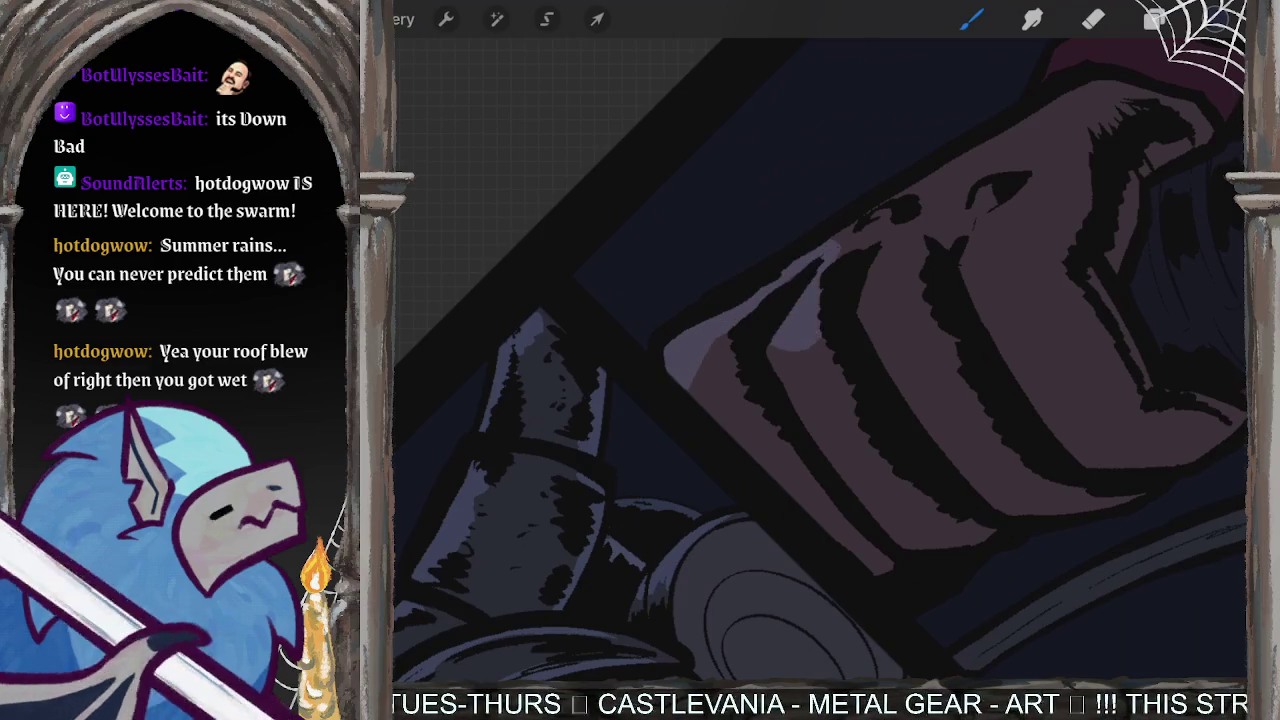
mouse_move(820, 258)
mouse_down()
mouse_move(910, 212)
mouse_move(880, 300)
mouse_move(975, 190)
mouse_move(956, 244)
mouse_move(985, 290)
mouse_move(1070, 195)
mouse_move(1072, 235)
mouse_move(1080, 130)
mouse_move(965, 110)
mouse_move(976, 160)
mouse_up()
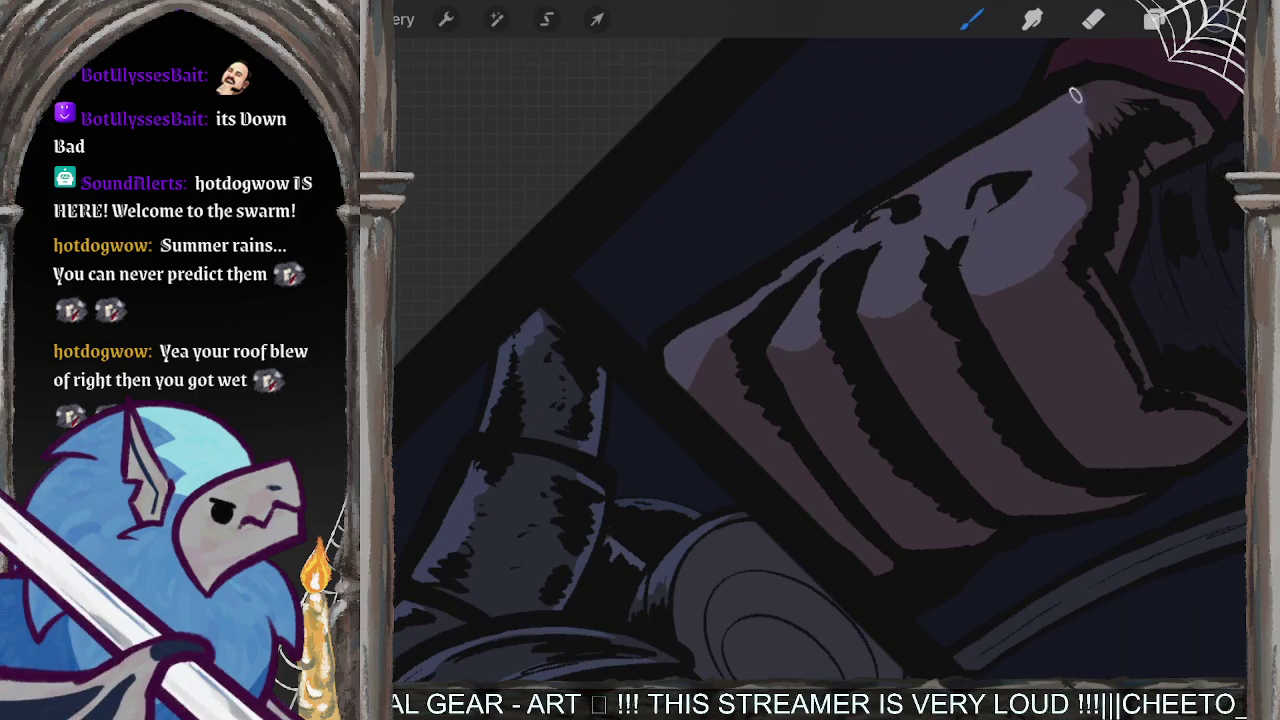
drag(1068, 102, 1105, 88)
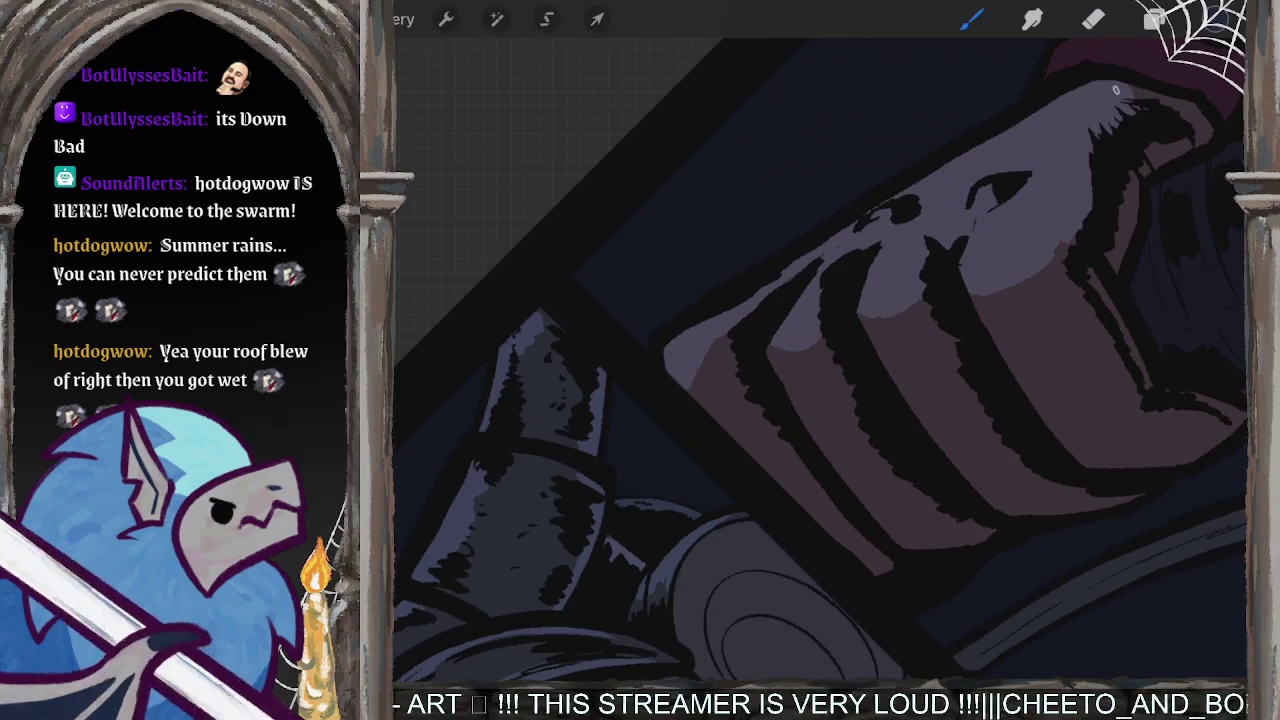
- Brighten the red cuff's upper edge with small light strokes
scroll(820, 360, down, 3)
scroll(820, 360, up, 2)
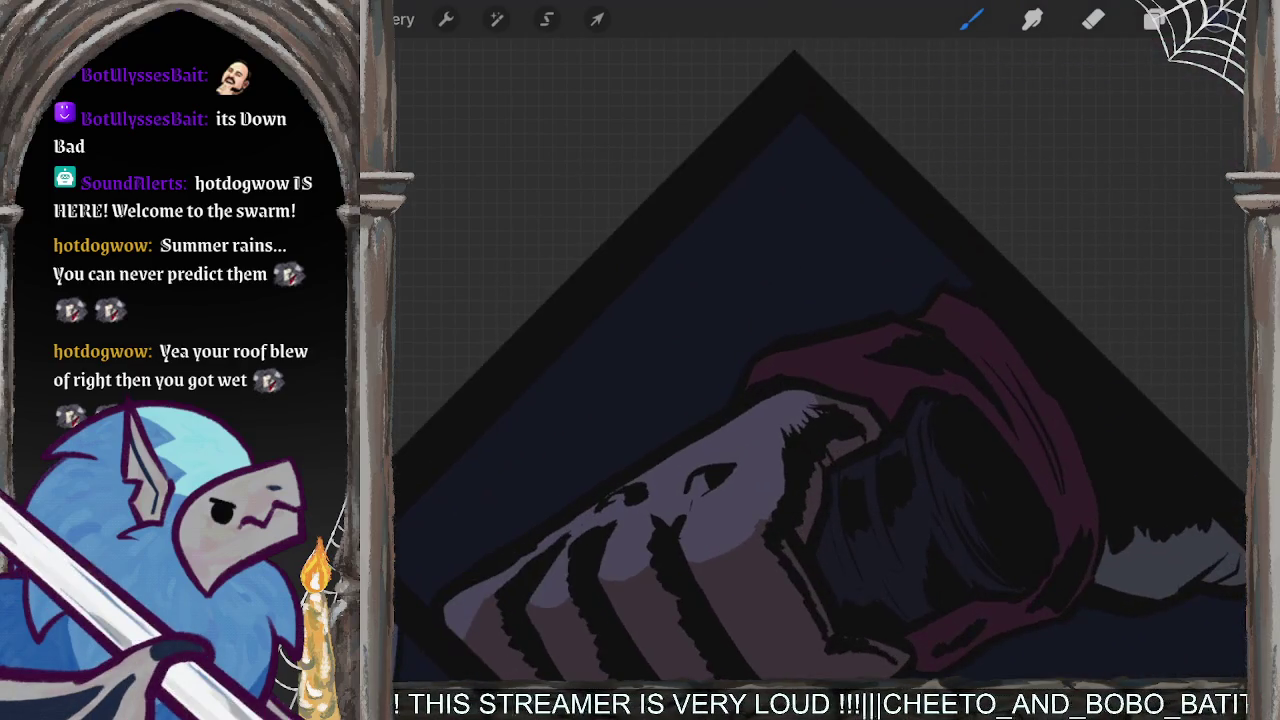
drag(772, 374, 830, 345)
scroll(820, 360, up, 2)
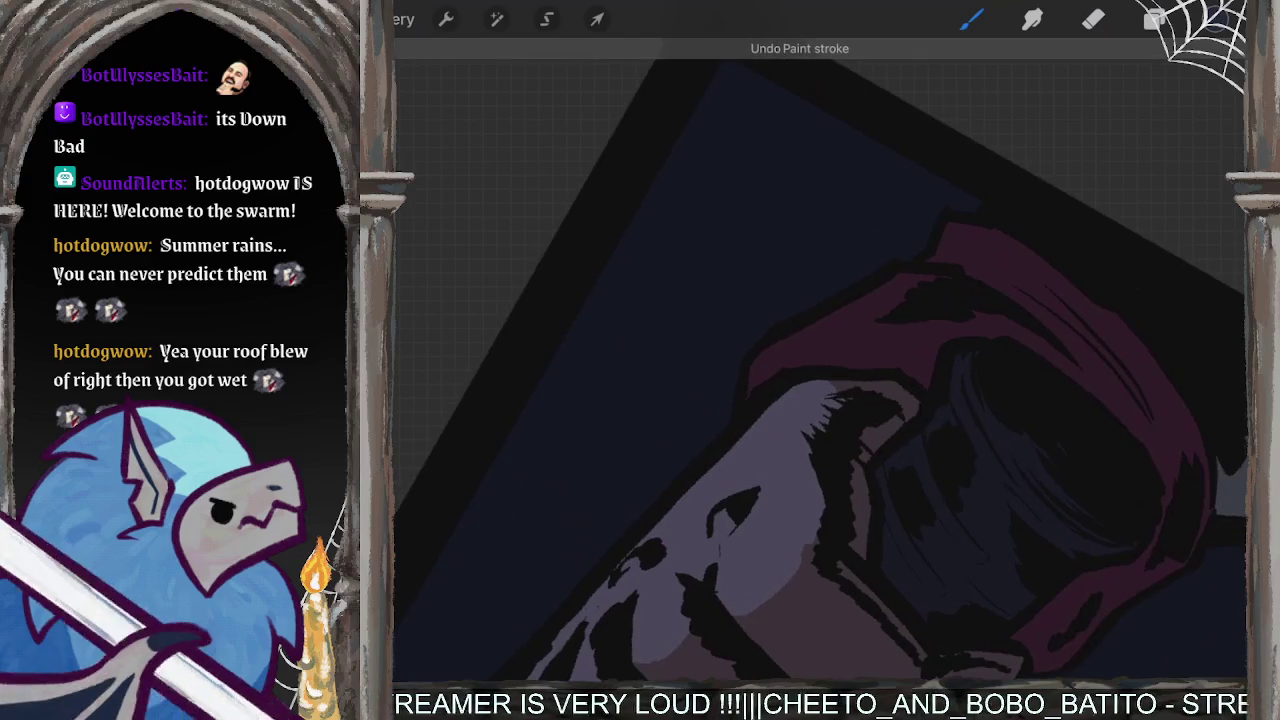
mouse_move(895, 300)
mouse_down()
mouse_move(928, 276)
mouse_move(766, 358)
mouse_move(772, 386)
mouse_move(954, 277)
mouse_move(953, 236)
mouse_move(994, 244)
mouse_up()
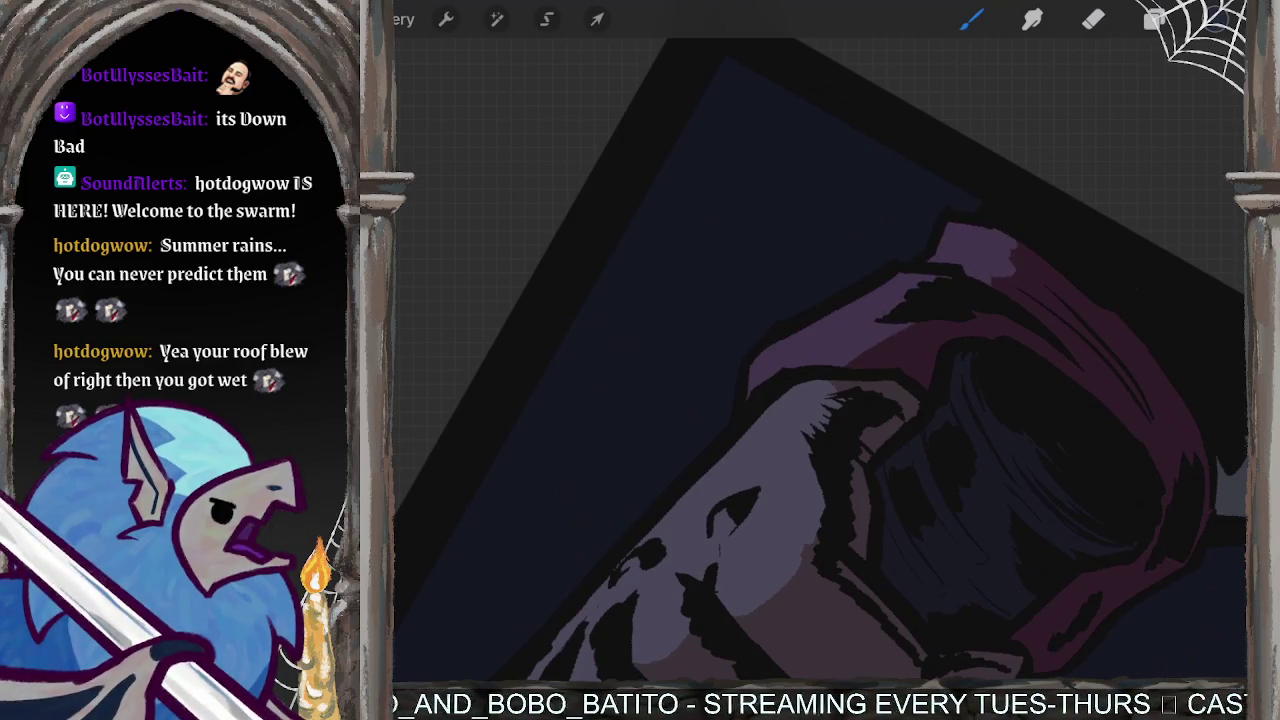
scroll(820, 360, down, 2)
scroll(820, 360, down, 2)
scroll(820, 360, down, 2)
scroll(820, 360, down, 1)
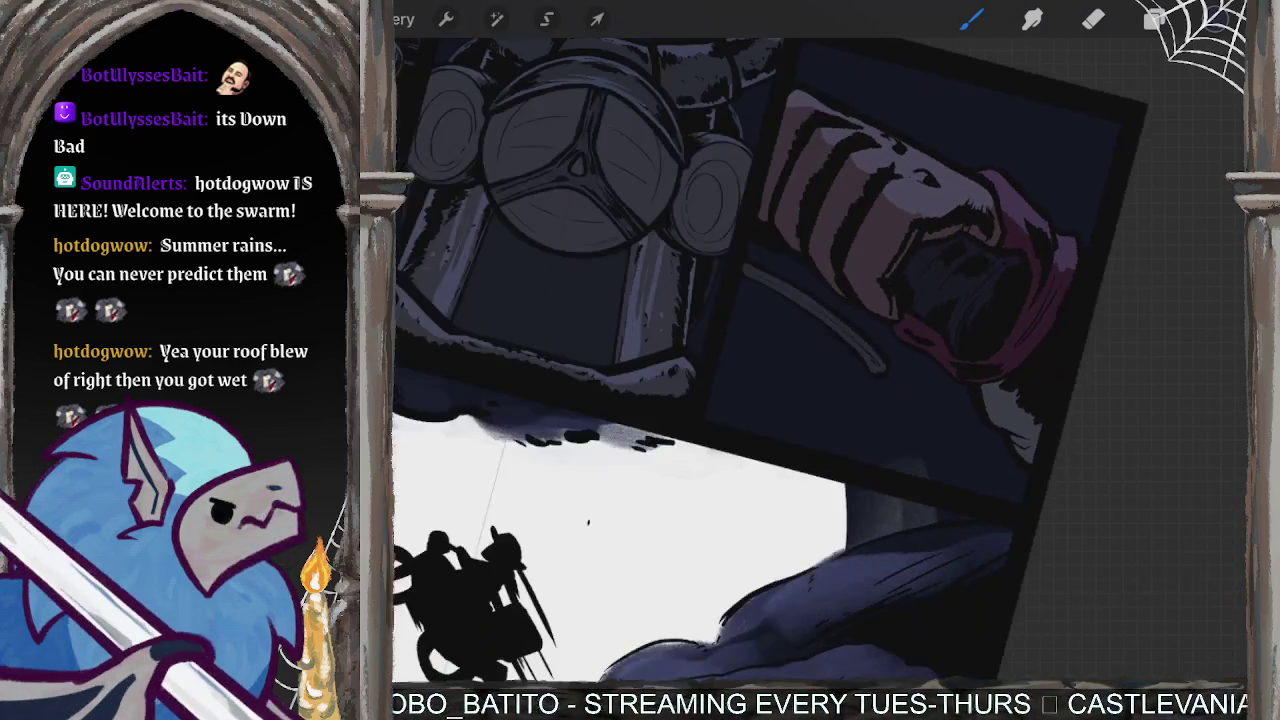
- Brush light bluish strokes over the dark handlebar grip, then zoom out to view the panels
scroll(820, 360, up, 2)
scroll(820, 360, up, 2)
scroll(820, 360, up, 1)
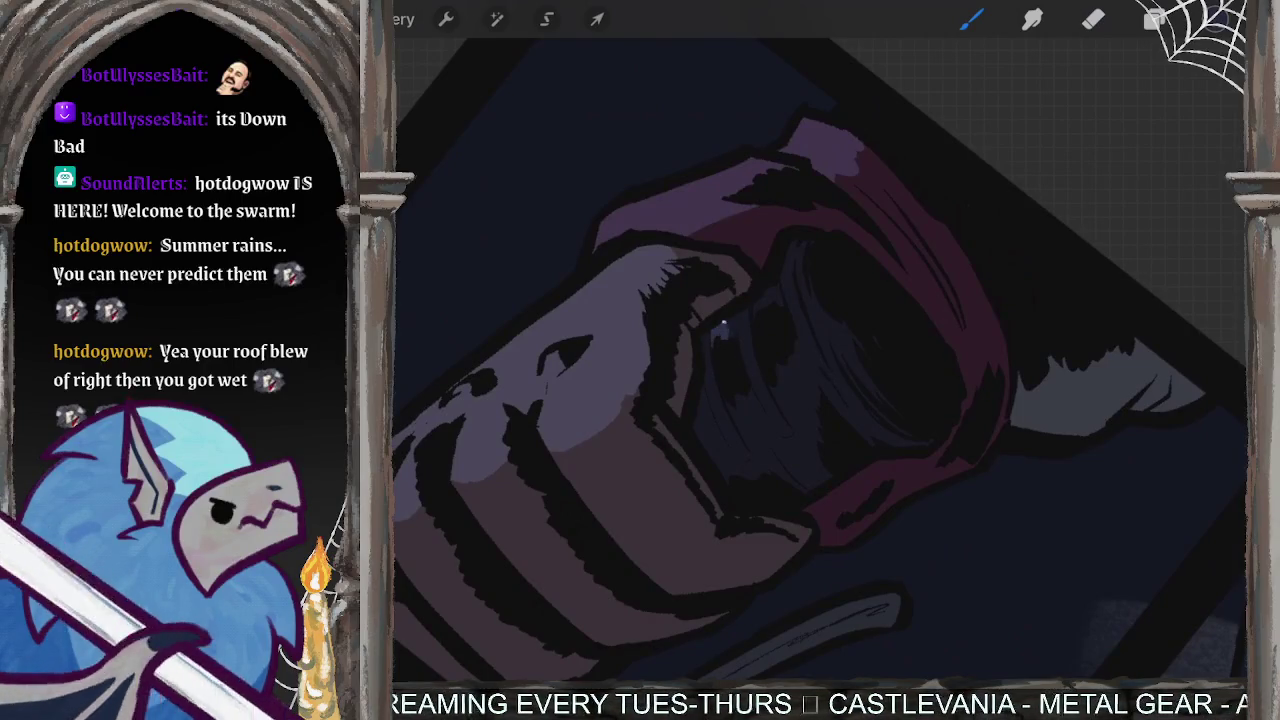
drag(746, 310, 750, 382)
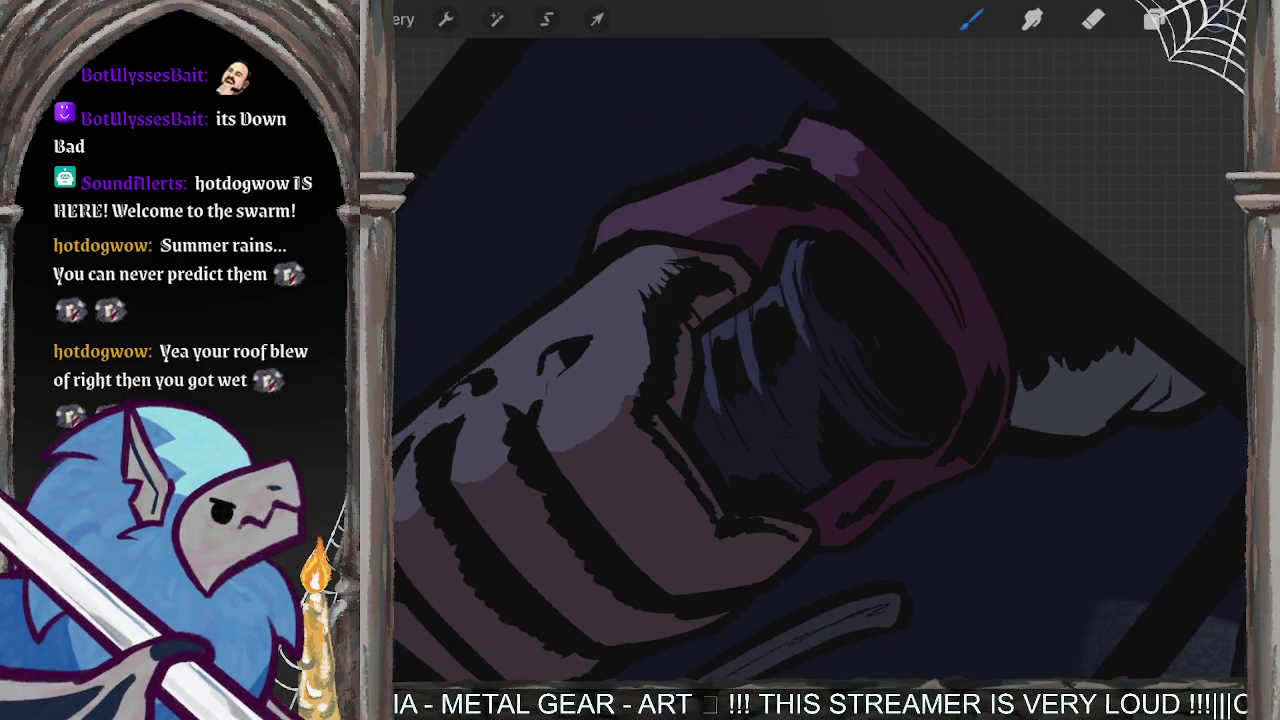
scroll(820, 360, down, 3)
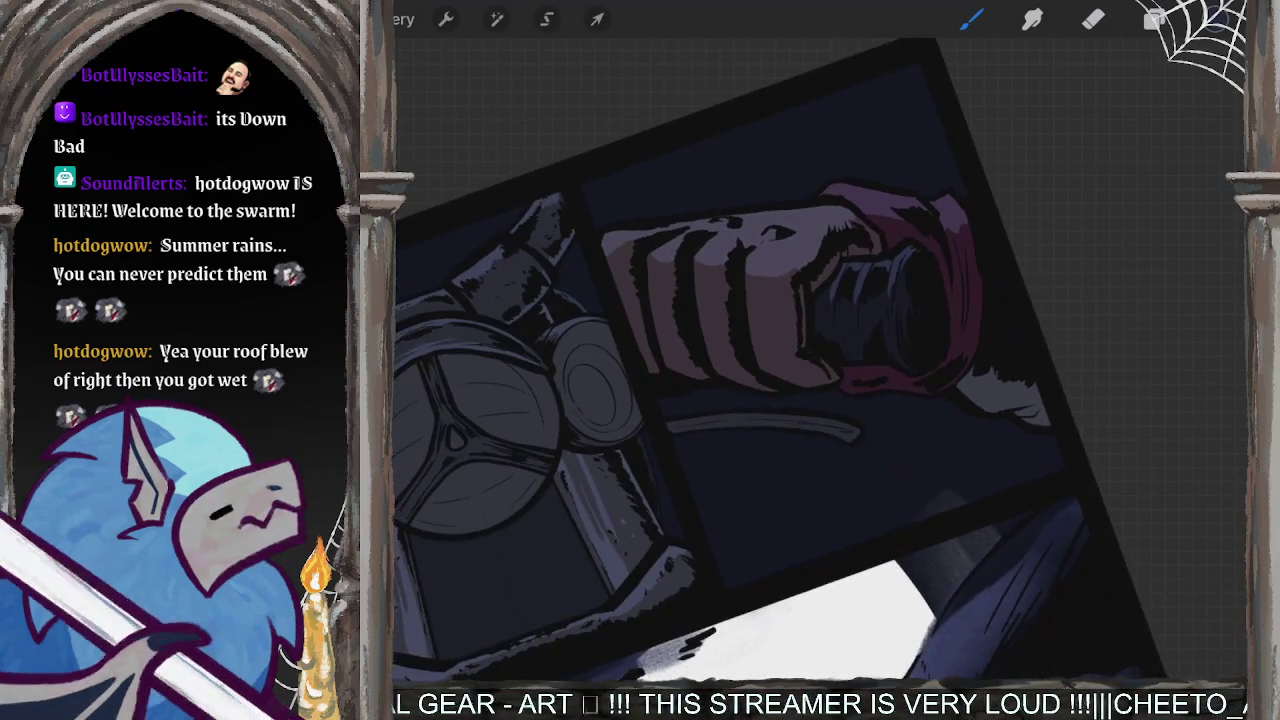
scroll(768, 380, down, 2)
scroll(768, 380, down, 2)
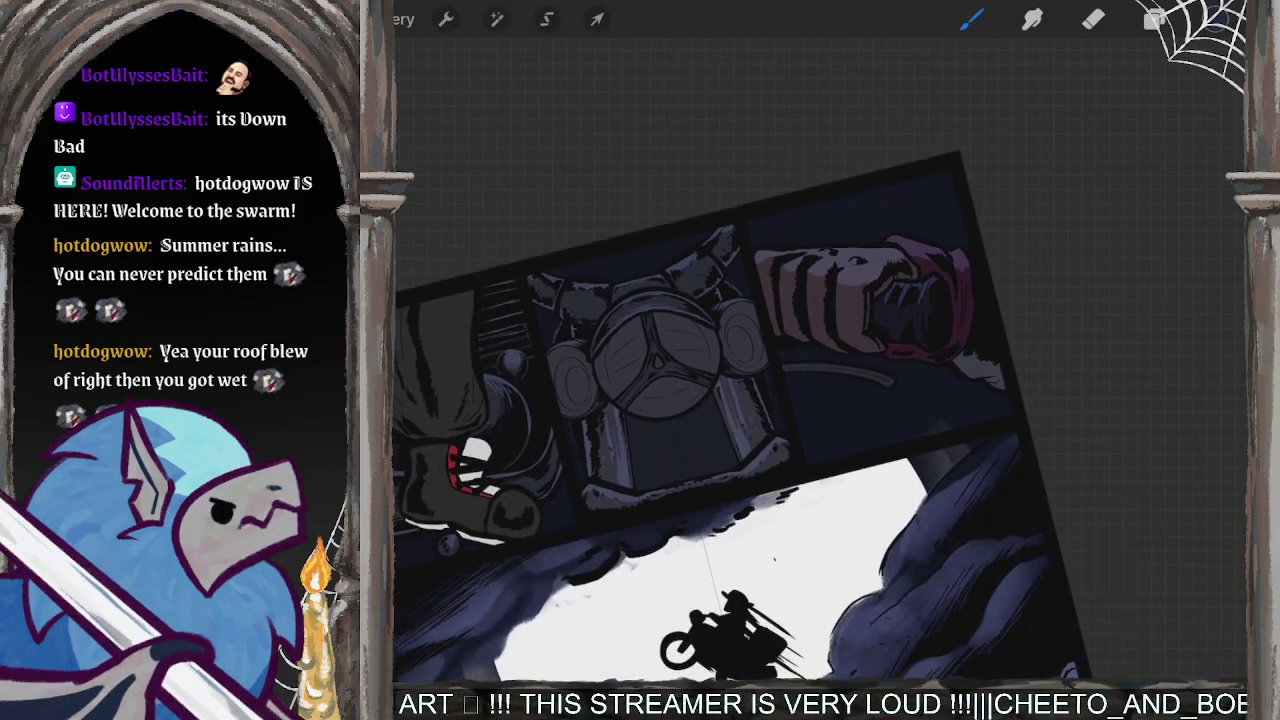
scroll(820, 360, up, 3)
scroll(820, 360, up, 3)
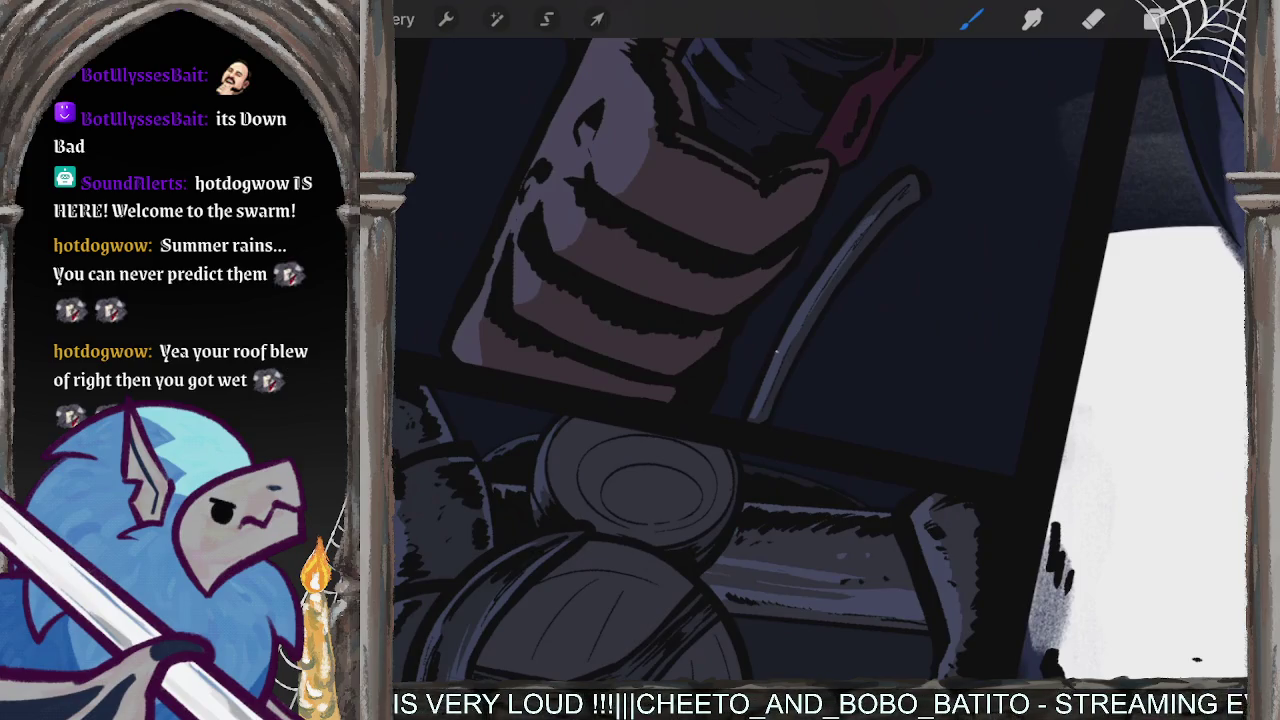
scroll(820, 360, down, 3)
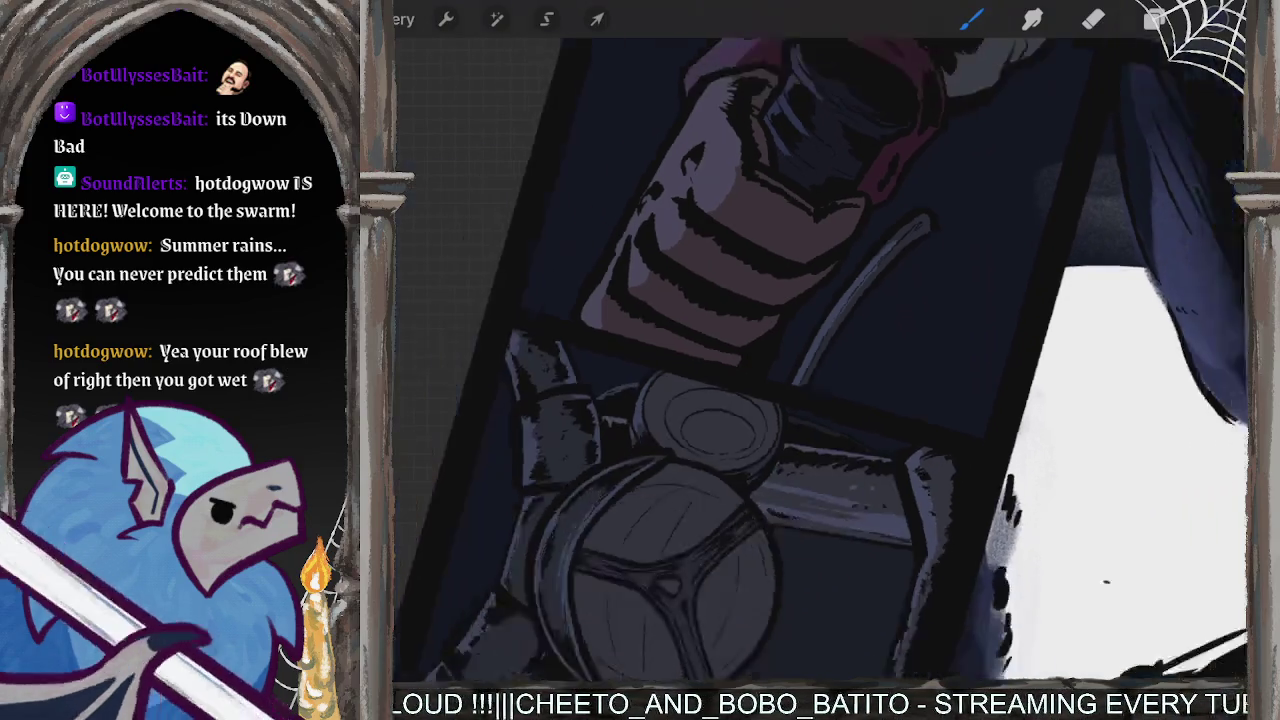
scroll(820, 360, down, 3)
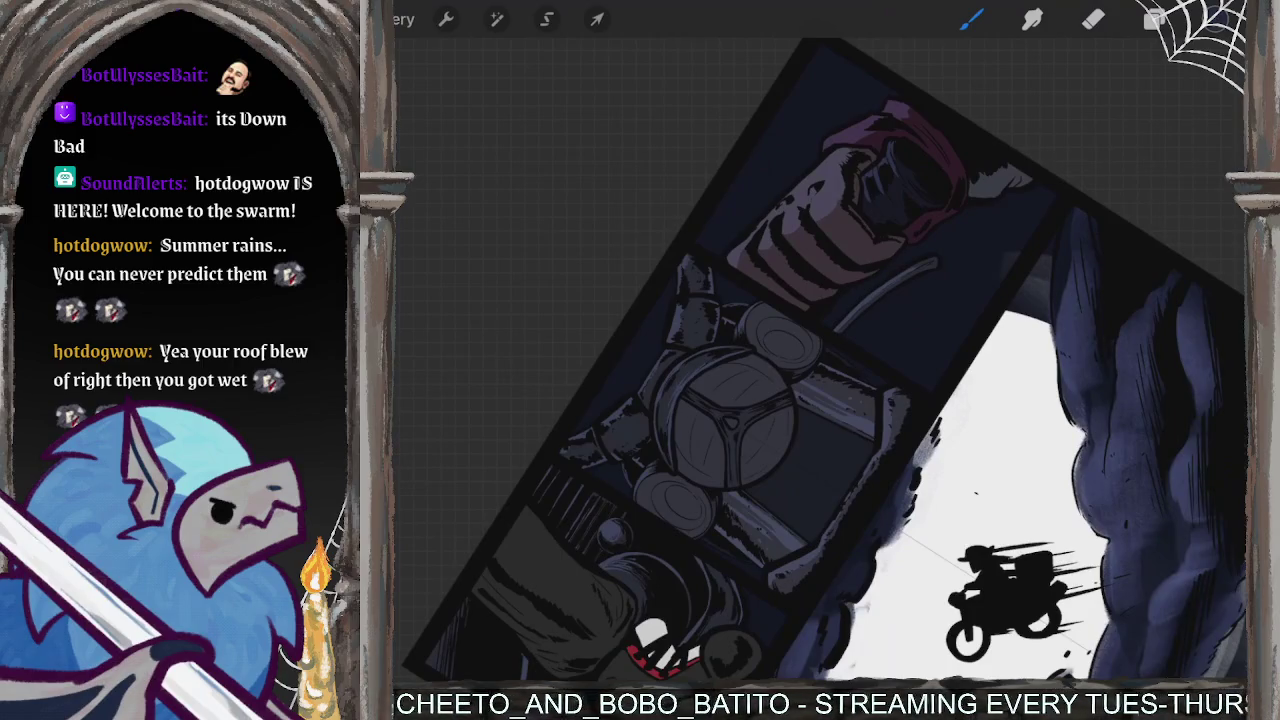
scroll(820, 360, down, 3)
click(1155, 19)
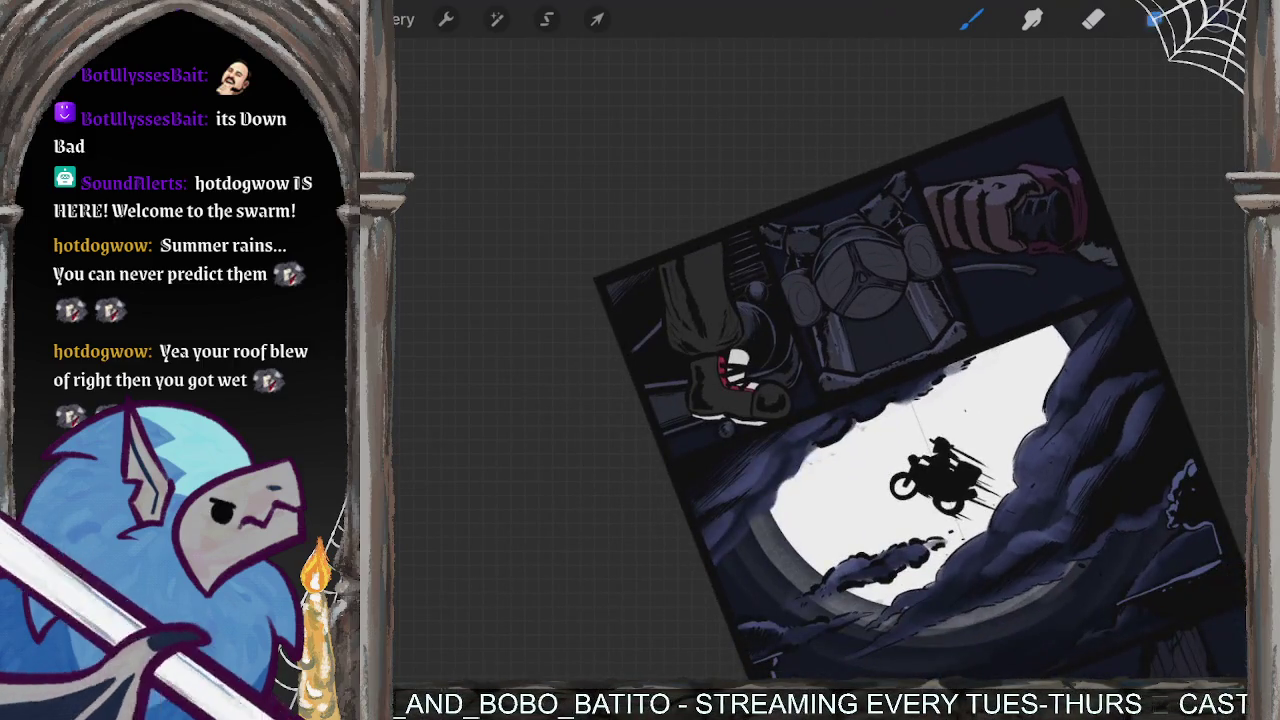
- Select Layer 15 and clear all of its contents
scroll(1090, 380, down, 1)
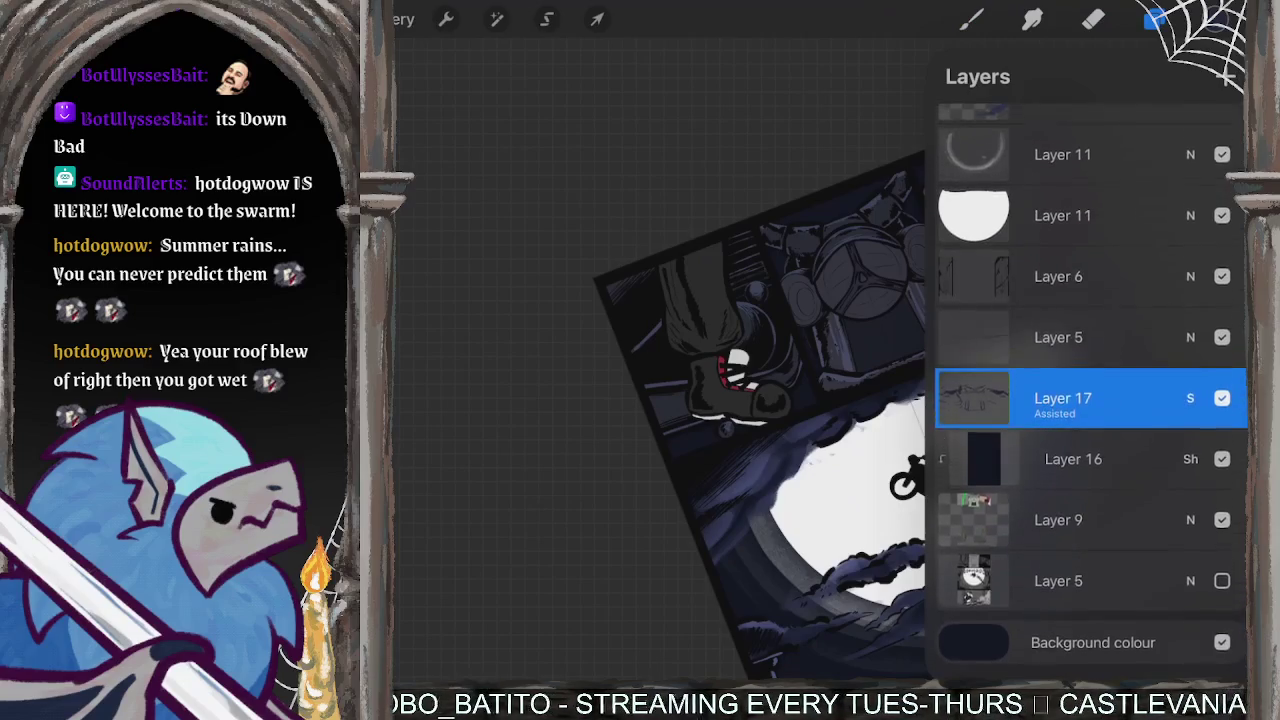
scroll(1090, 380, up, 5)
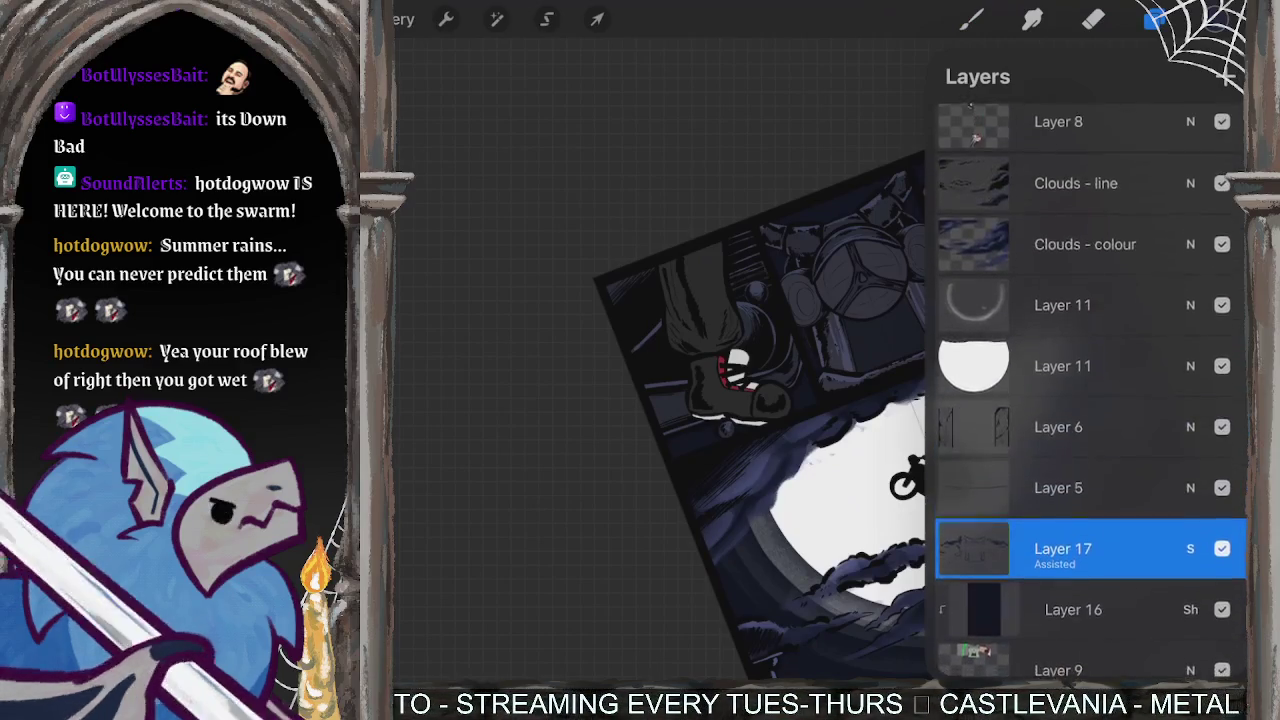
scroll(1090, 380, up, 3)
scroll(1090, 380, up, 3)
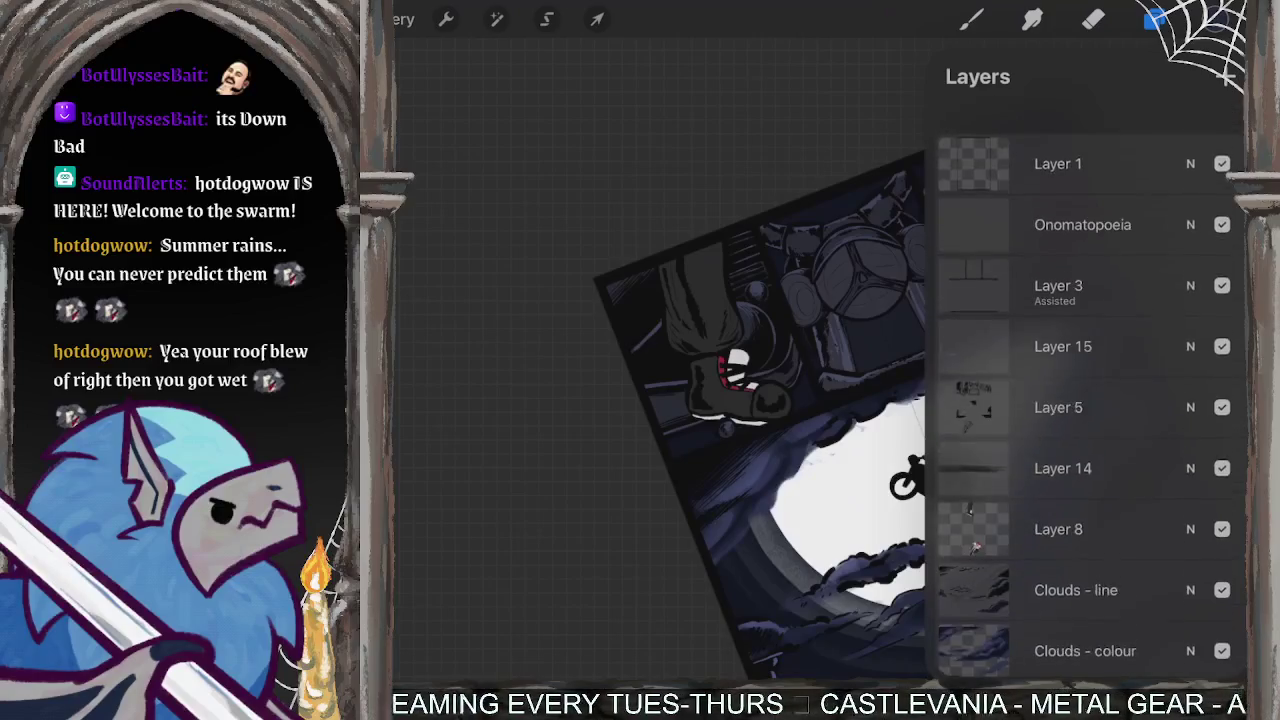
click(1063, 316)
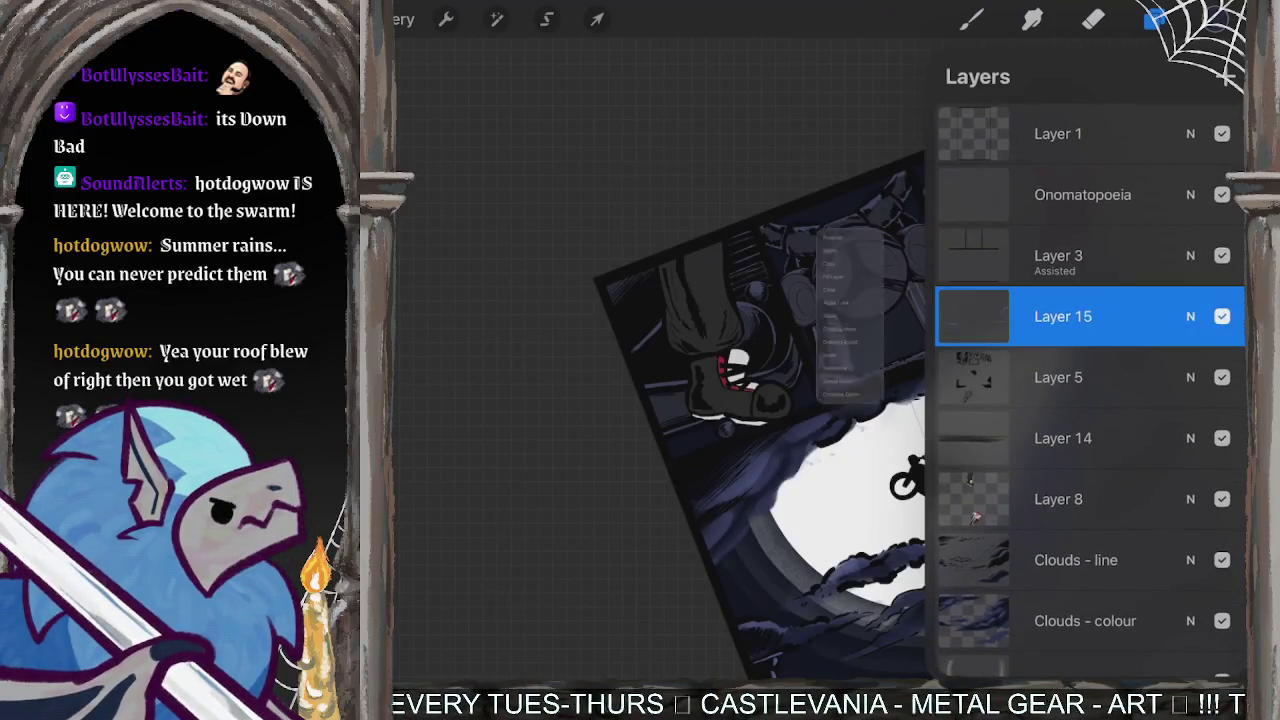
click(800, 243)
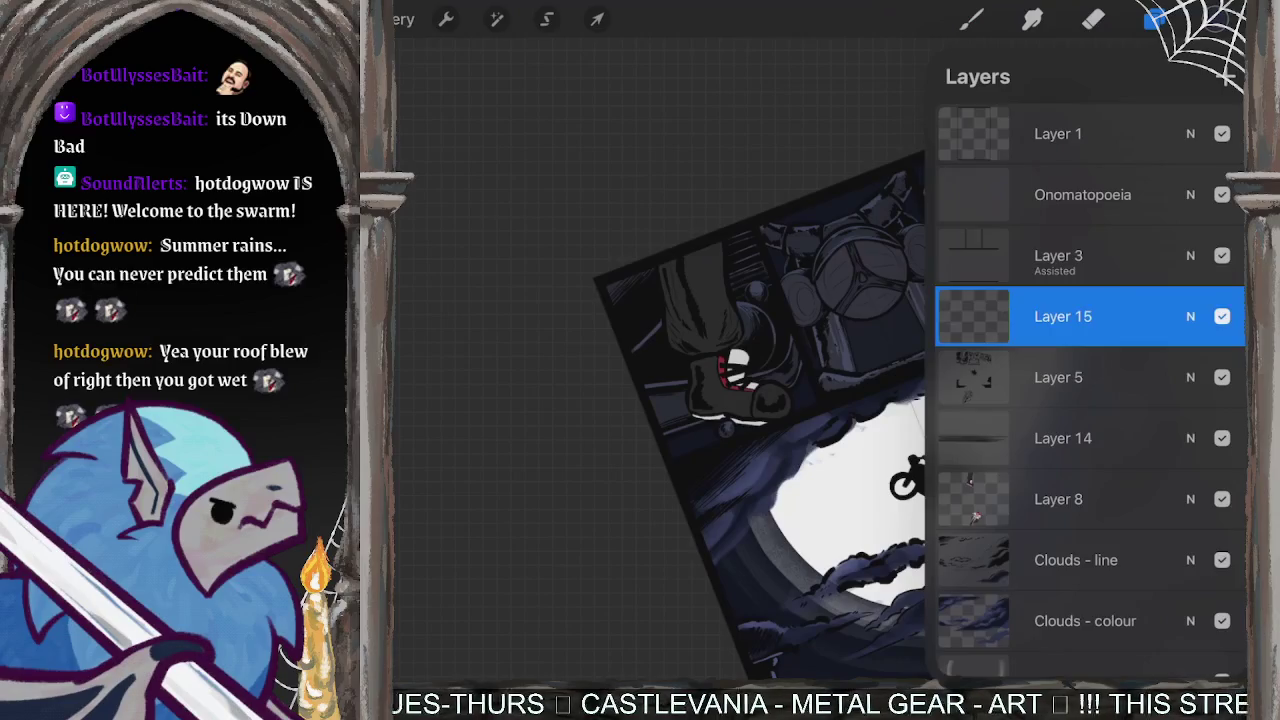
click(1155, 18)
- Set Layer 15's blend mode to Screen
drag(760, 400, 800, 380)
click(1155, 18)
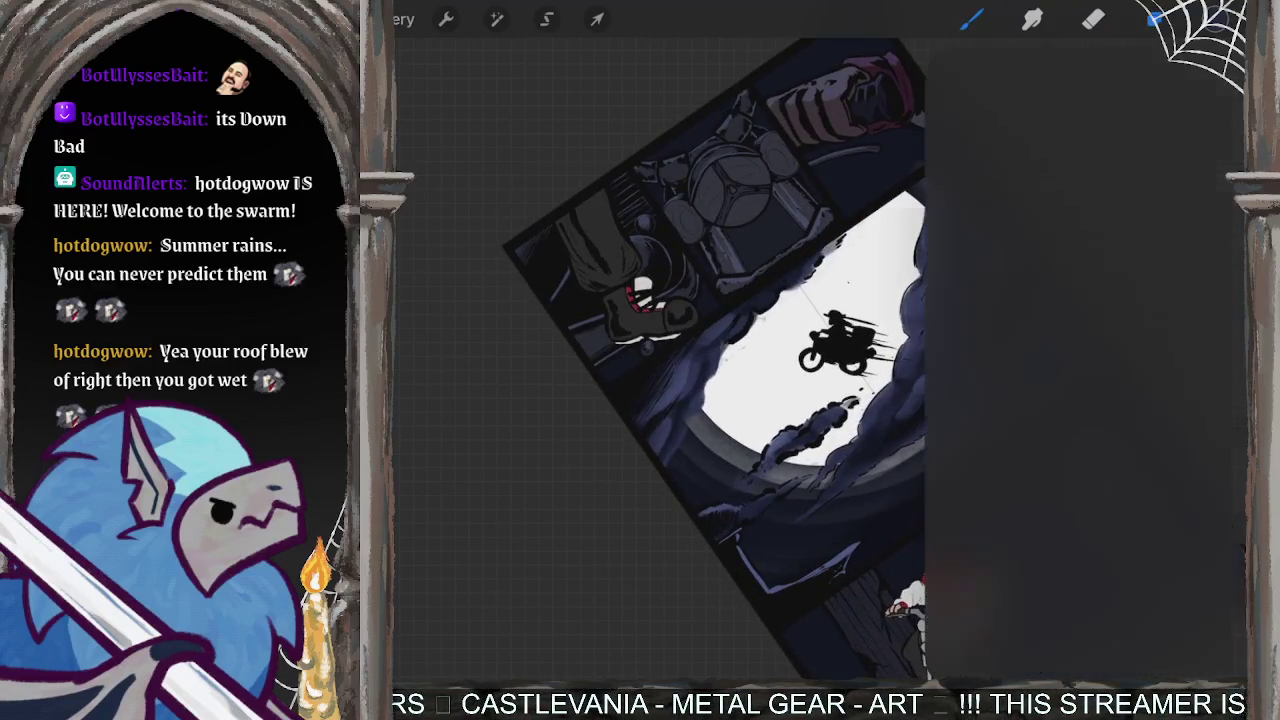
click(1063, 316)
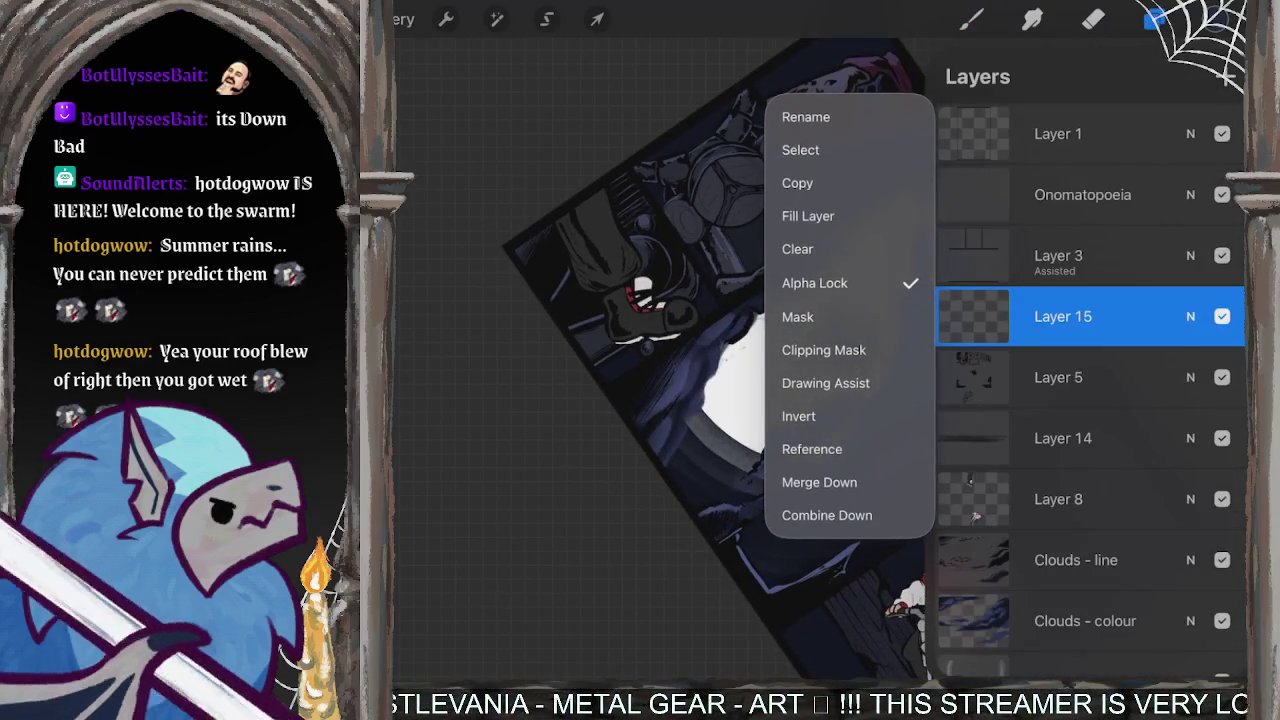
click(1190, 316)
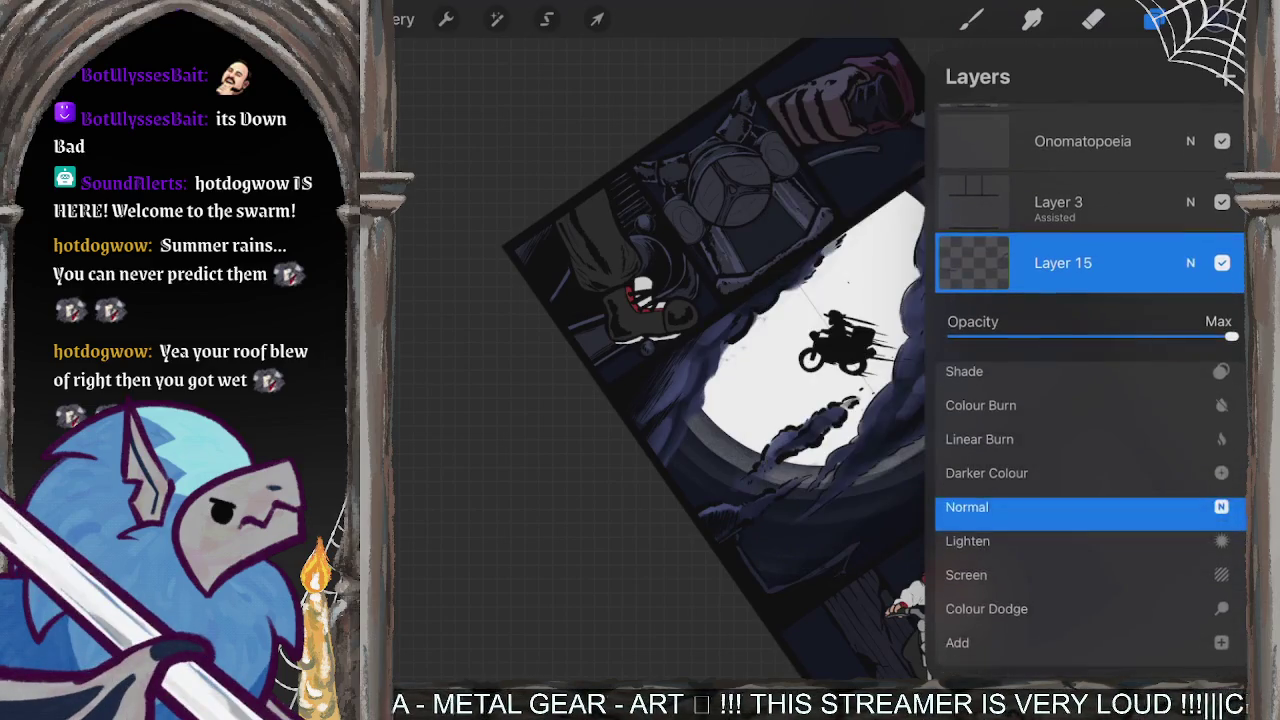
click(987, 520)
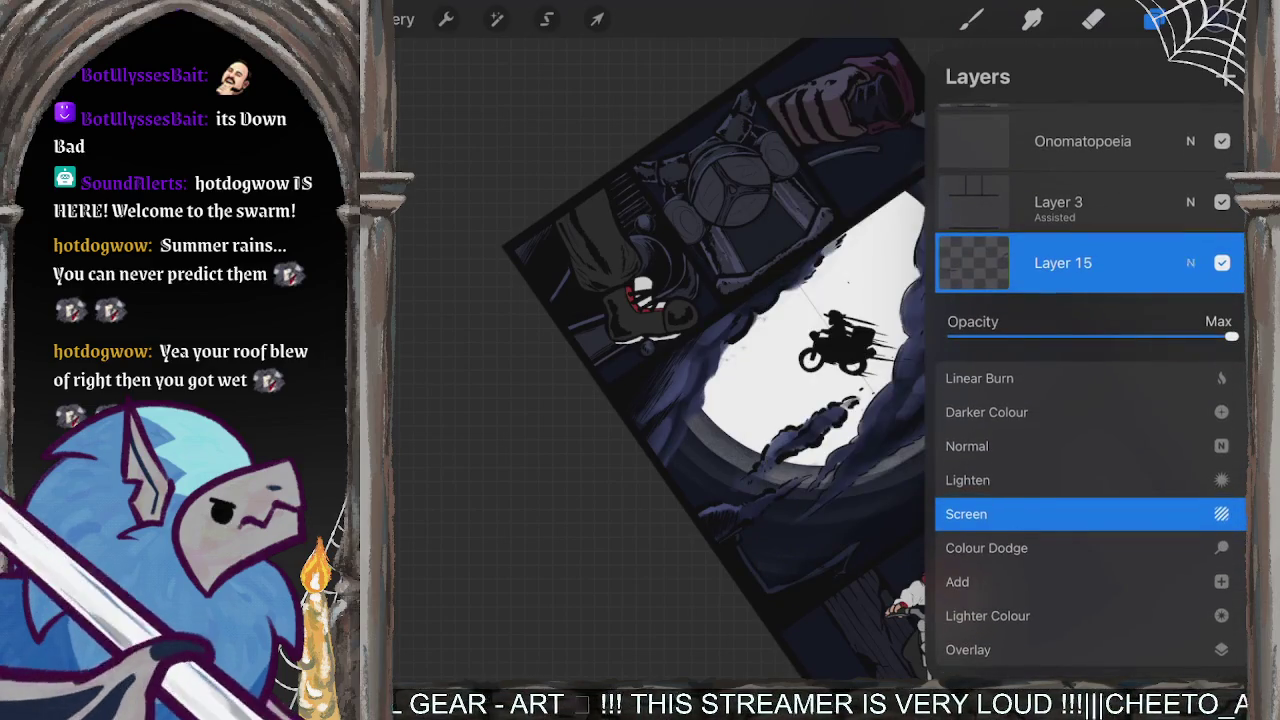
click(1190, 262)
click(970, 18)
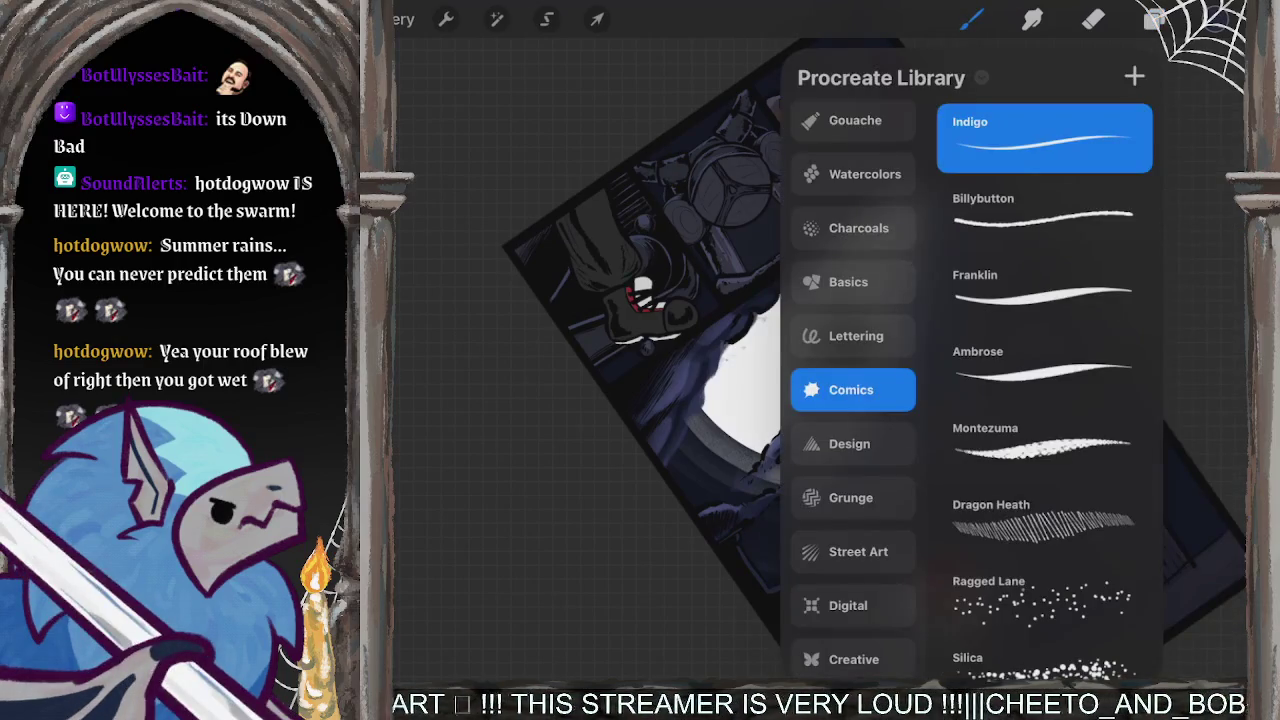
click(970, 18)
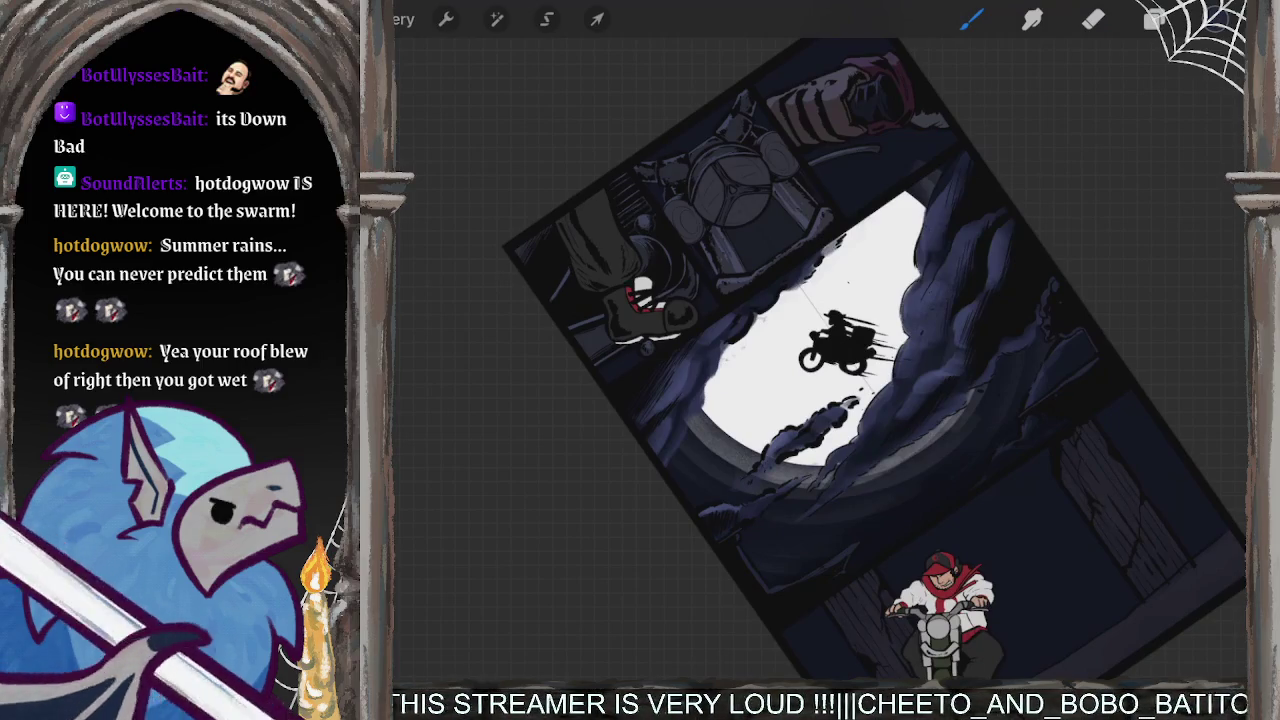
- Paint light highlights over the moon-panel clouds on the Screen layer
scroll(760, 340, up, 3)
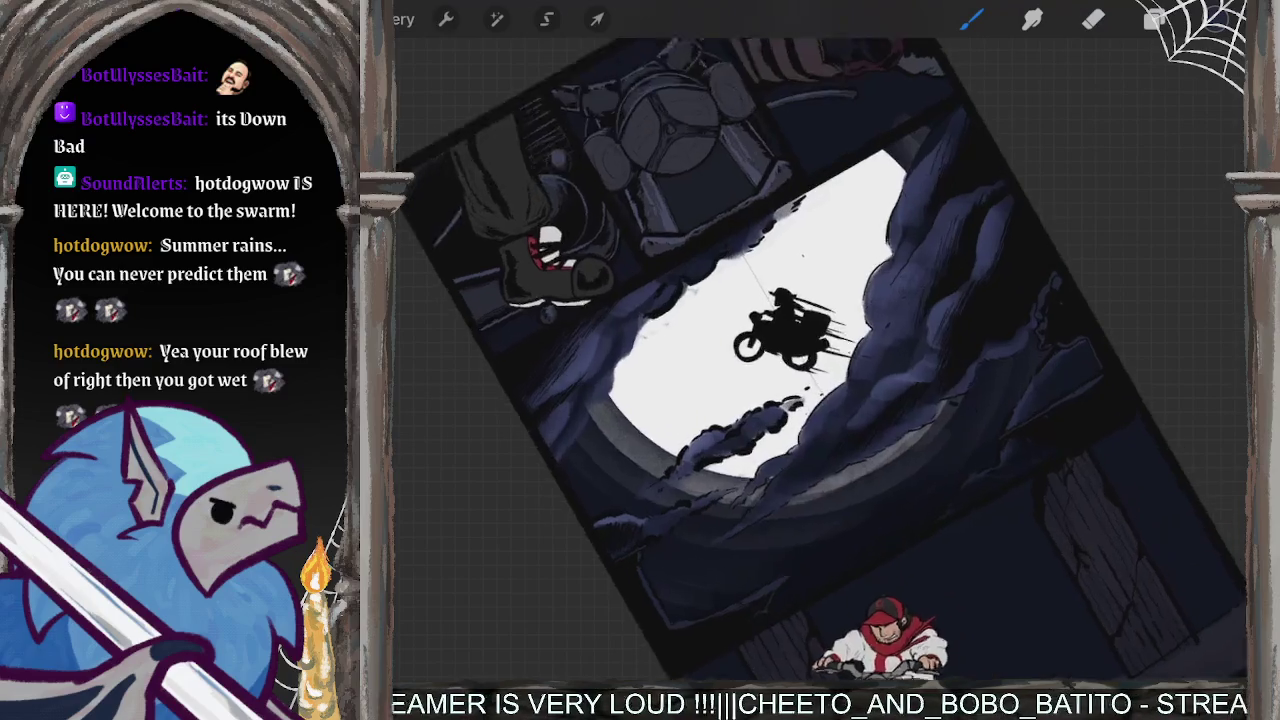
scroll(760, 340, up, 2)
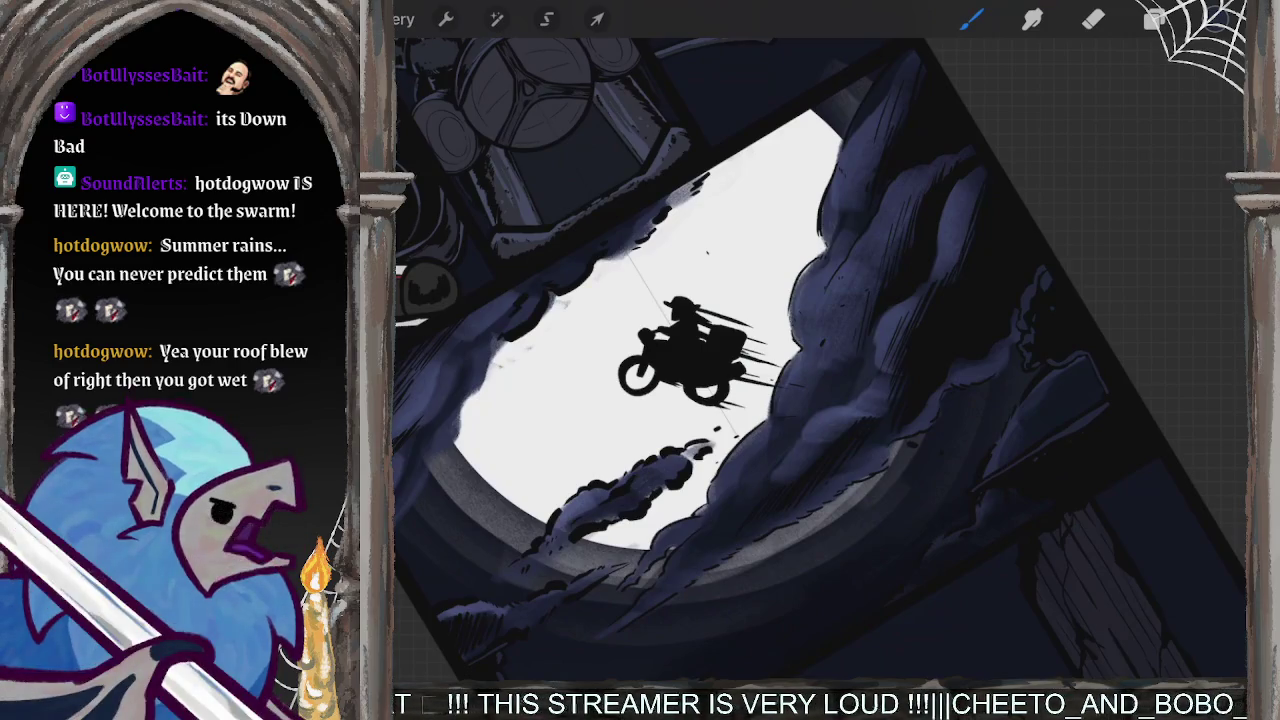
scroll(820, 360, down, 3)
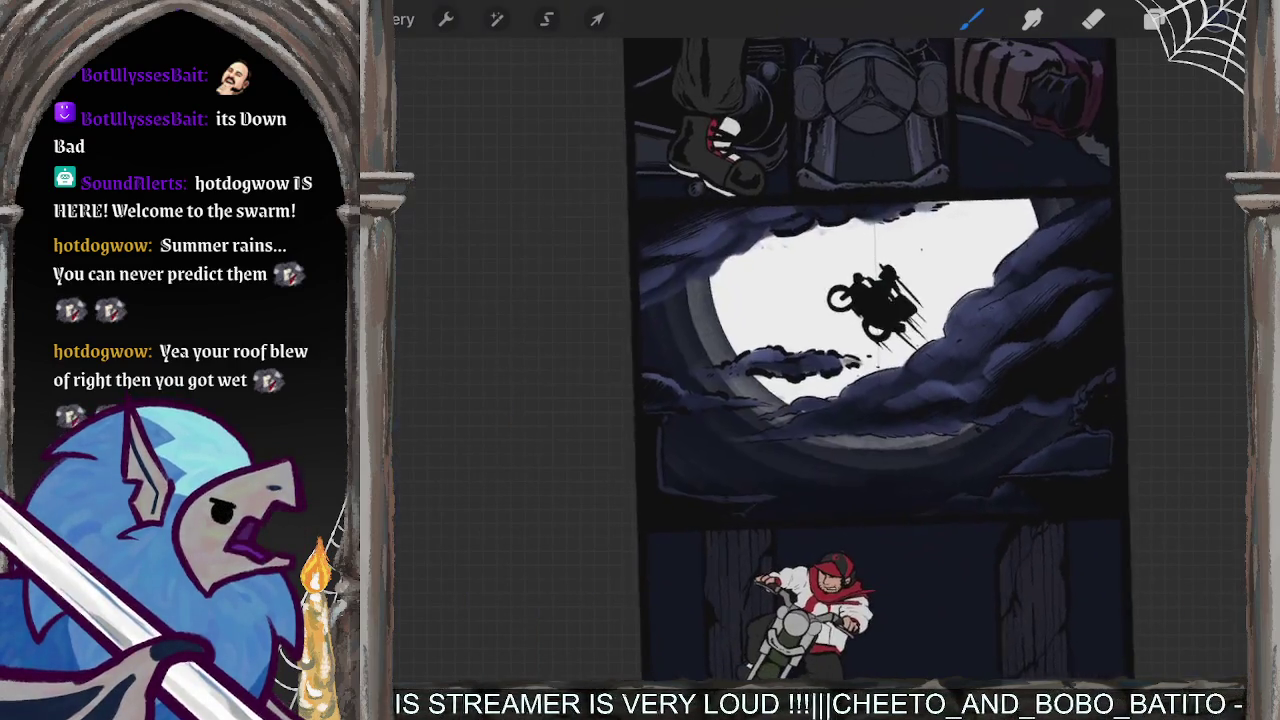
scroll(880, 360, up, 3)
drag(880, 360, 870, 348)
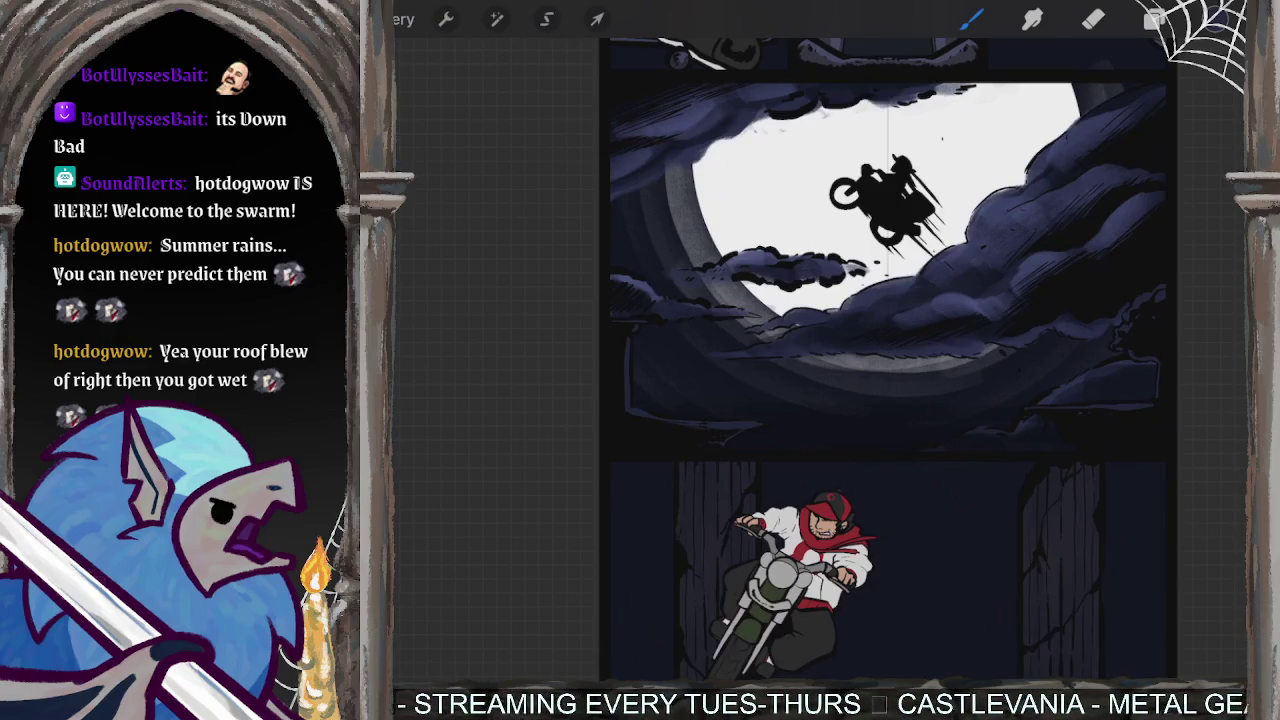
scroll(888, 360, down, 3)
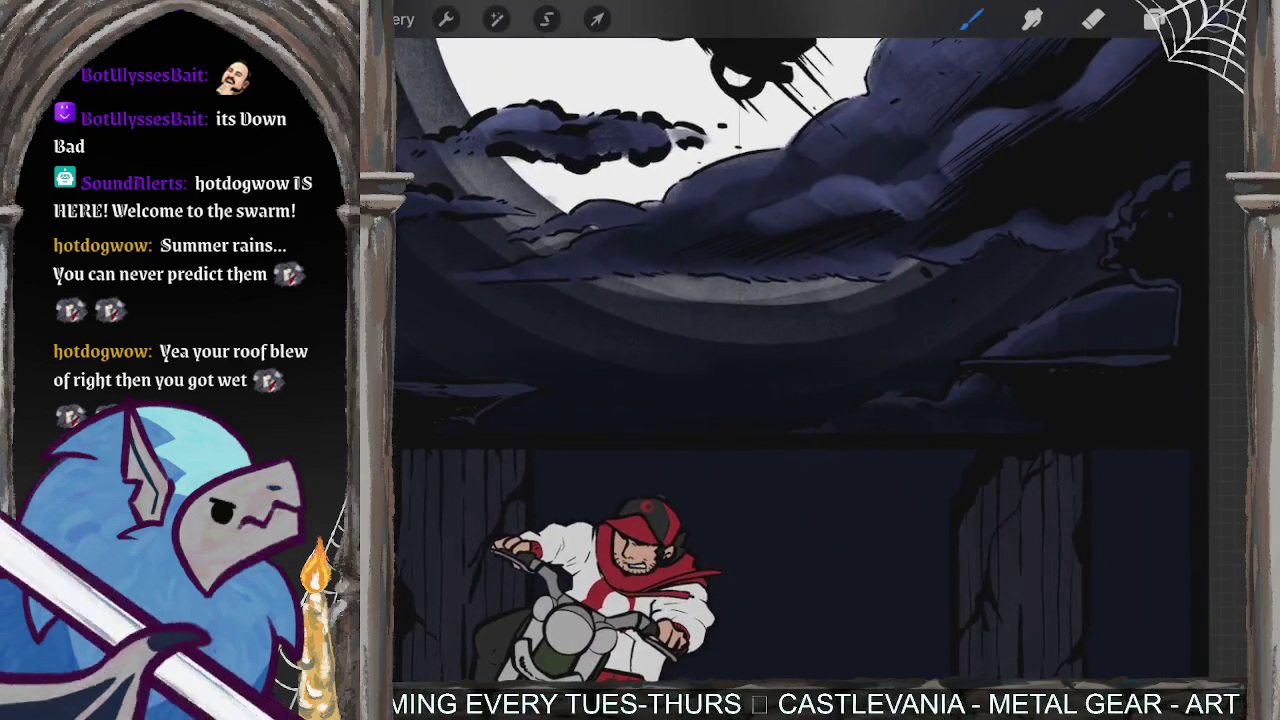
scroll(888, 360, down, 2)
scroll(860, 355, up, 2)
scroll(860, 355, up, 5)
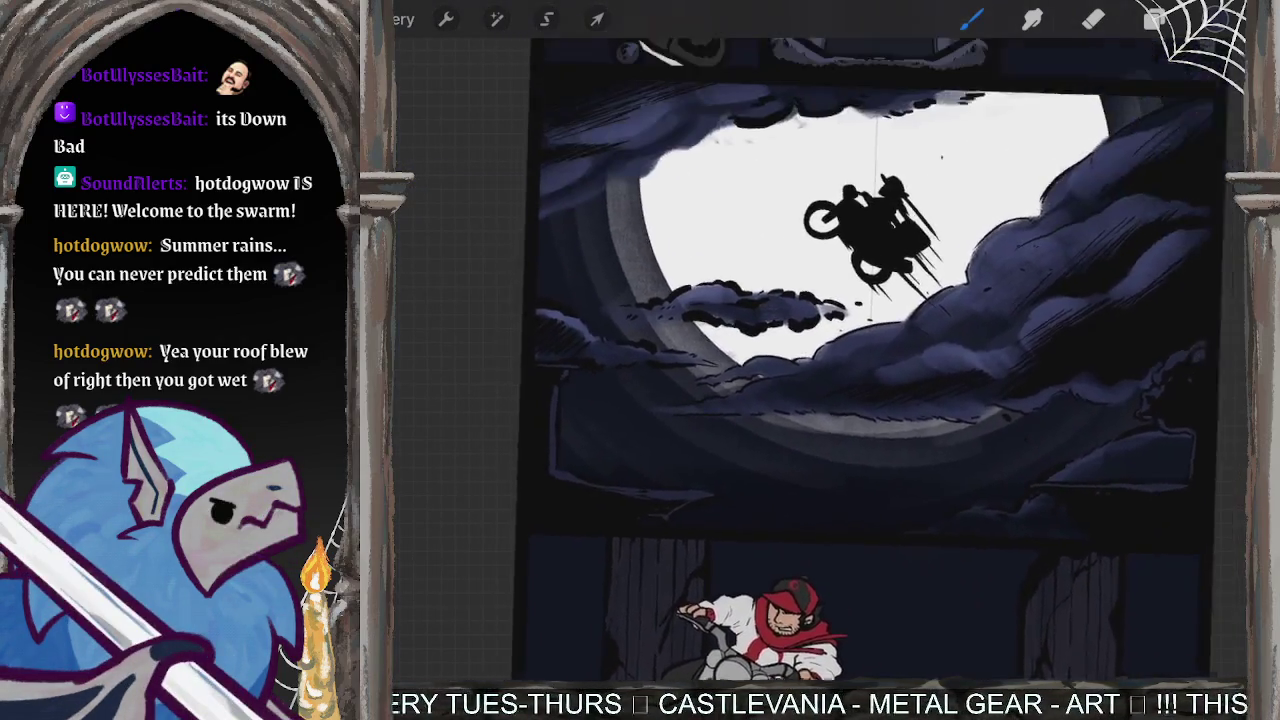
scroll(860, 355, up, 2)
scroll(850, 360, down, 3)
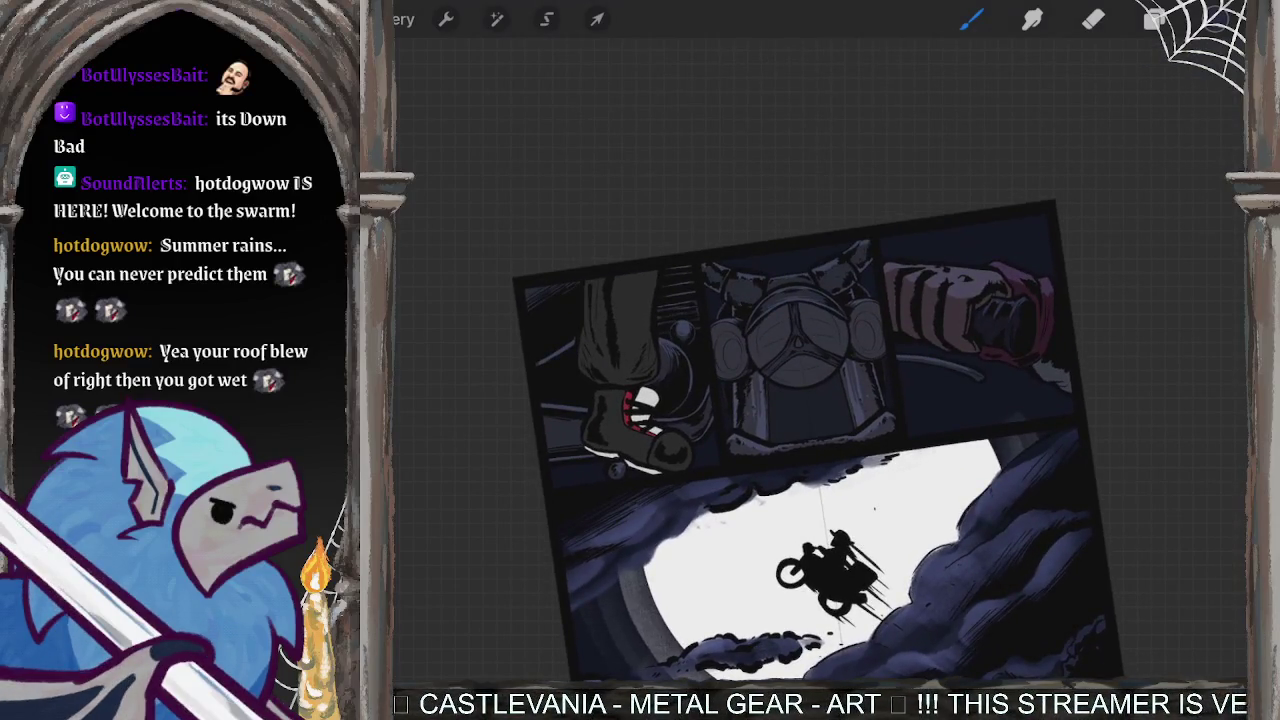
scroll(930, 360, down, 3)
scroll(930, 360, down, 3)
scroll(930, 360, down, 2)
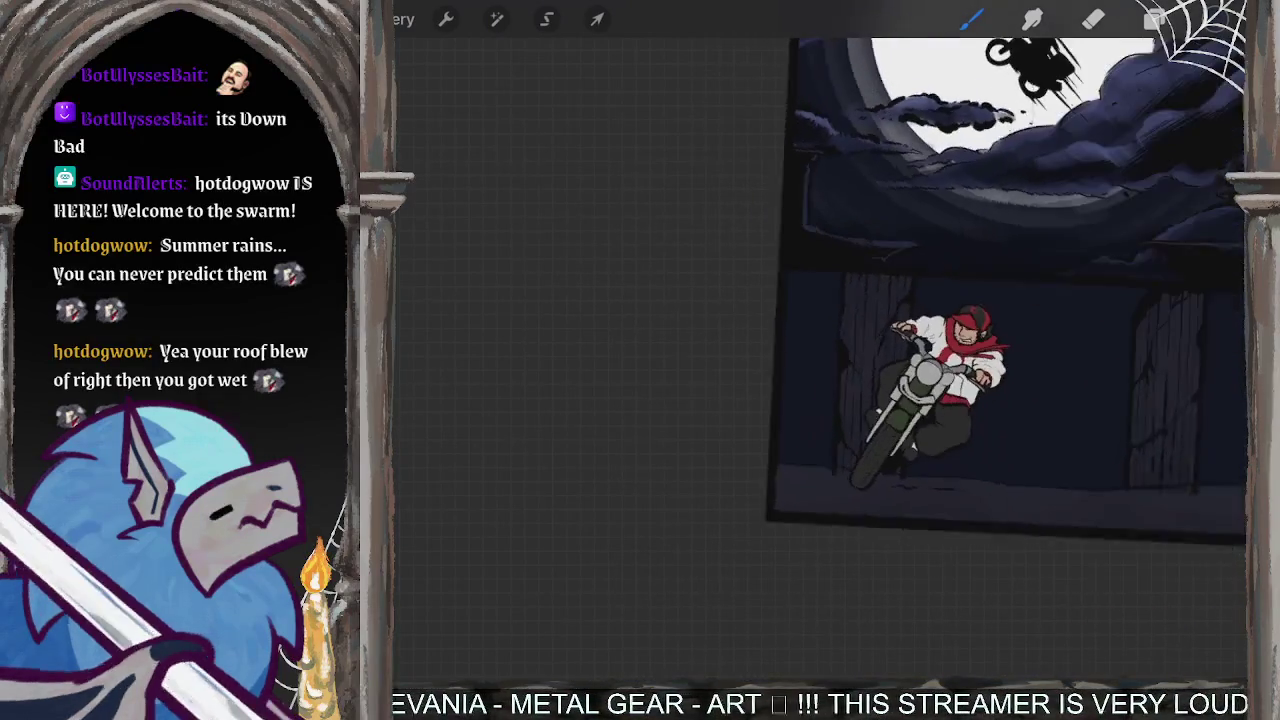
scroll(930, 360, down, 1)
scroll(820, 330, up, 2)
scroll(820, 330, up, 2)
scroll(820, 330, up, 3)
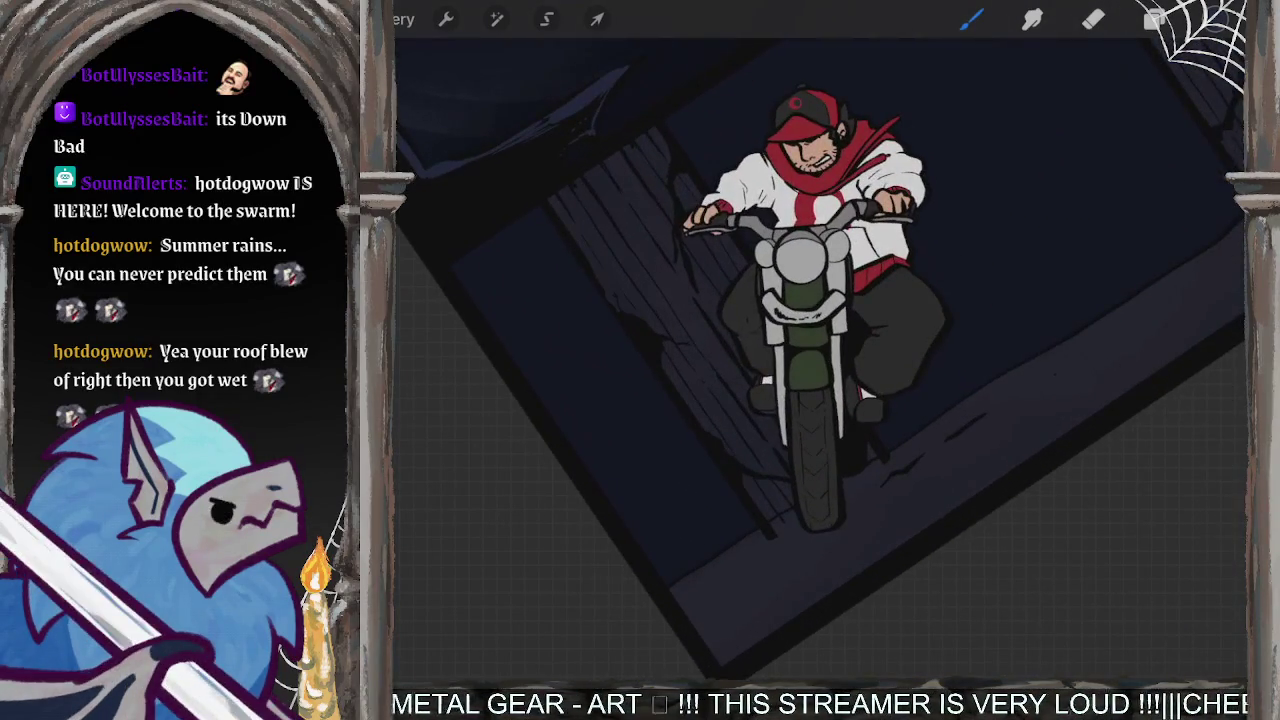
- Make Layer 17 active and undo a stray test stroke on it
click(1155, 19)
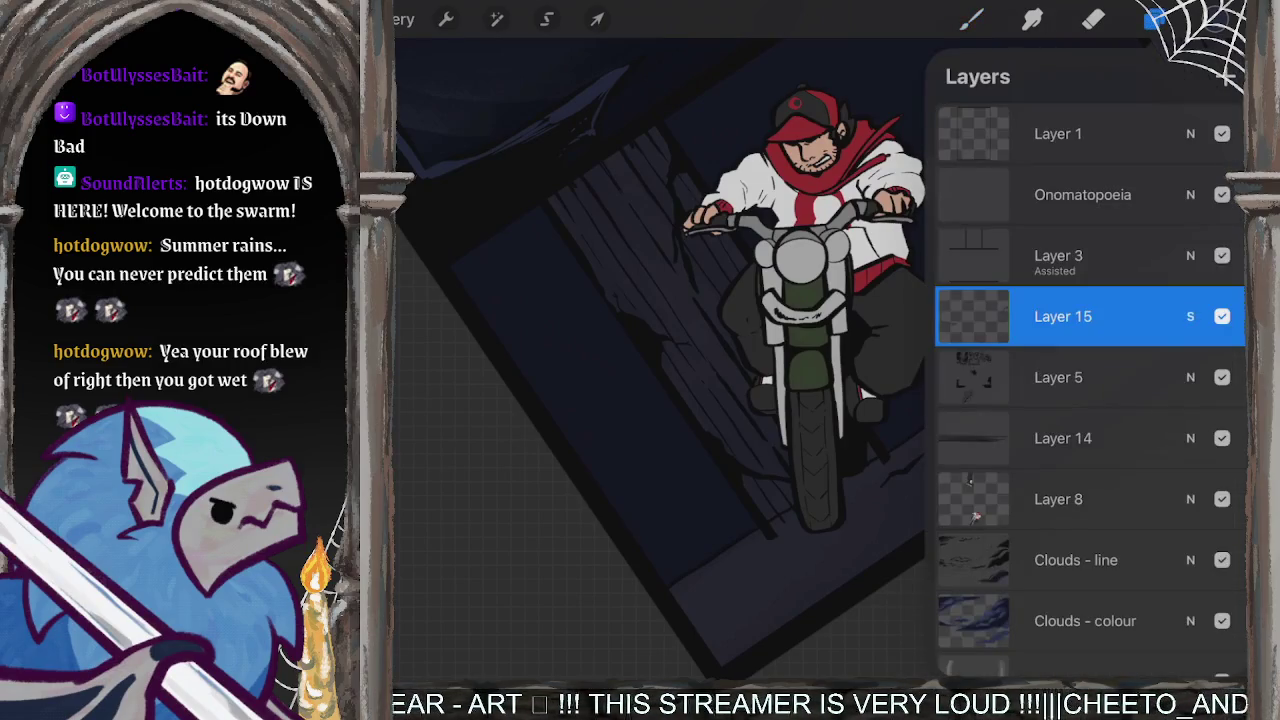
scroll(1090, 400, down, 3)
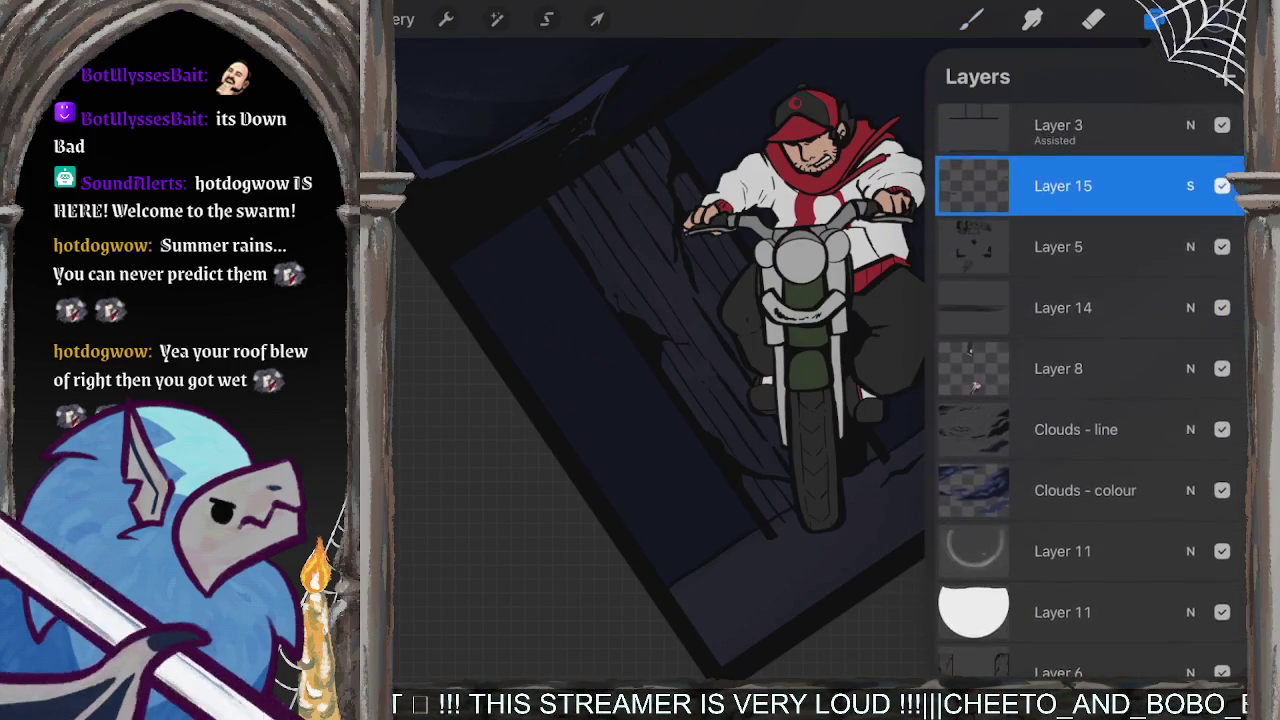
scroll(1090, 400, up, 3)
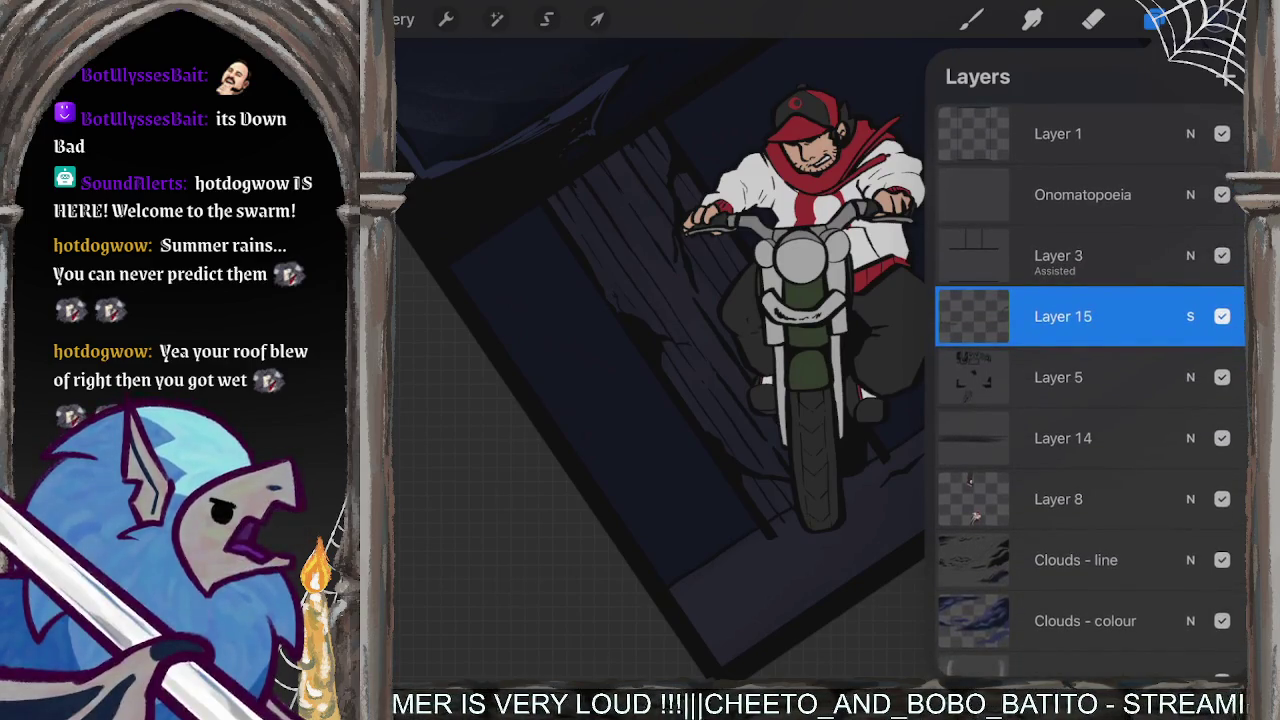
click(1063, 438)
scroll(1090, 400, down, 3)
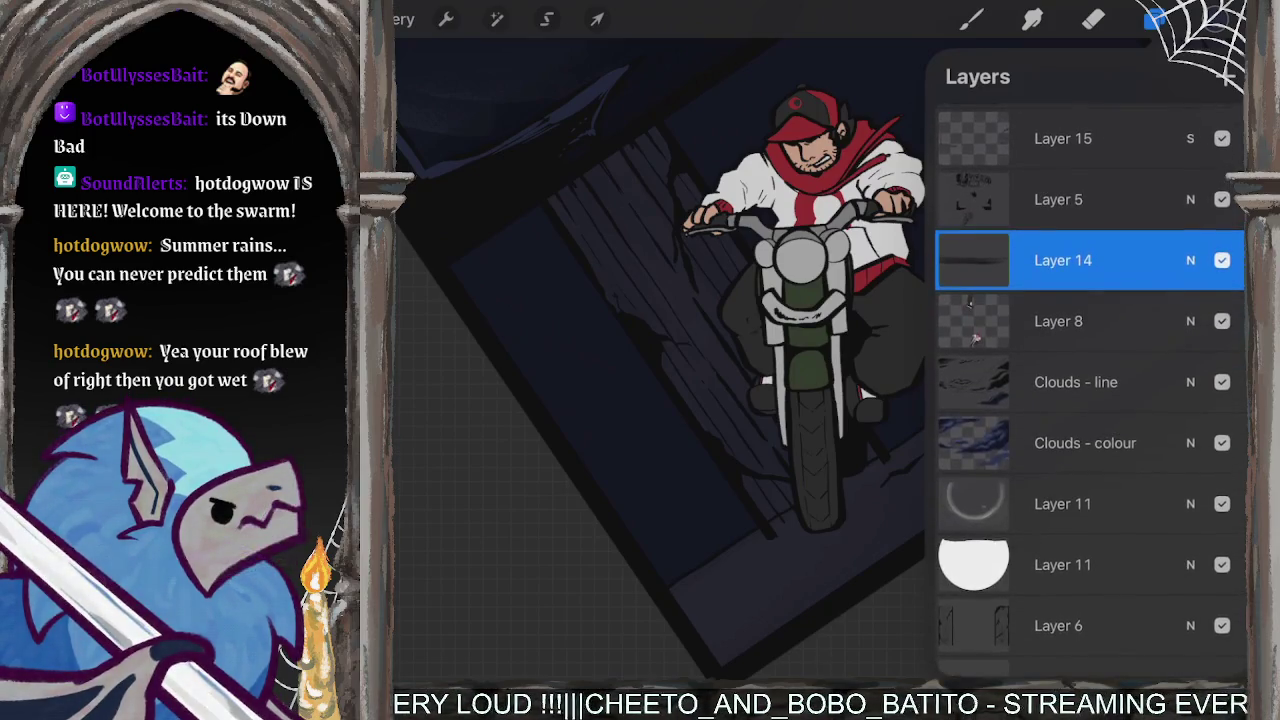
scroll(1090, 400, down, 5)
scroll(1090, 400, down, 2)
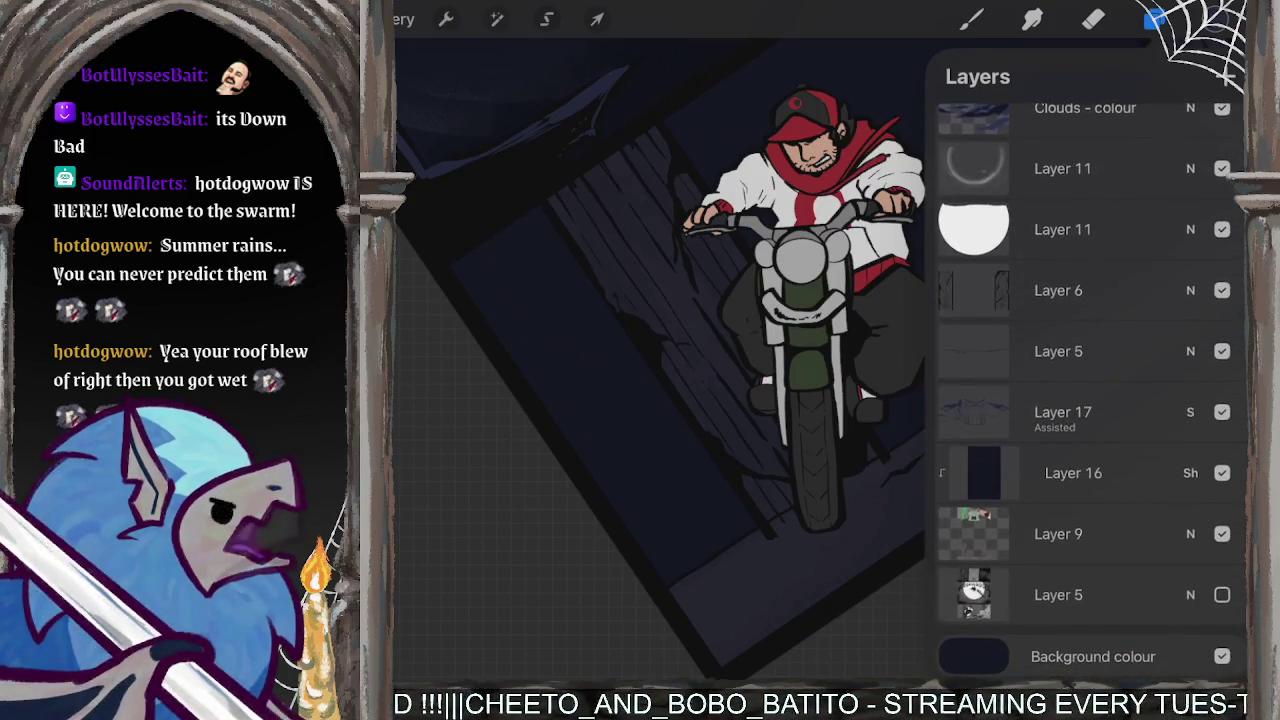
click(1063, 412)
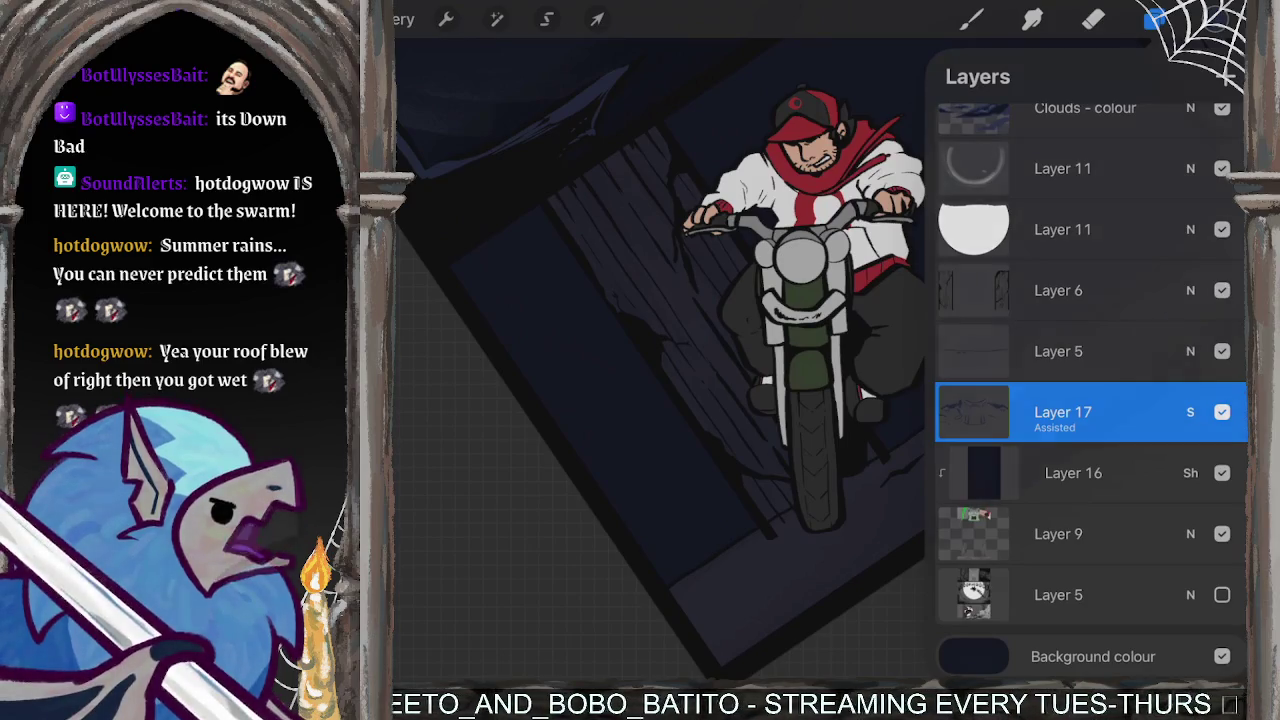
click(1155, 20)
drag(905, 490, 985, 425)
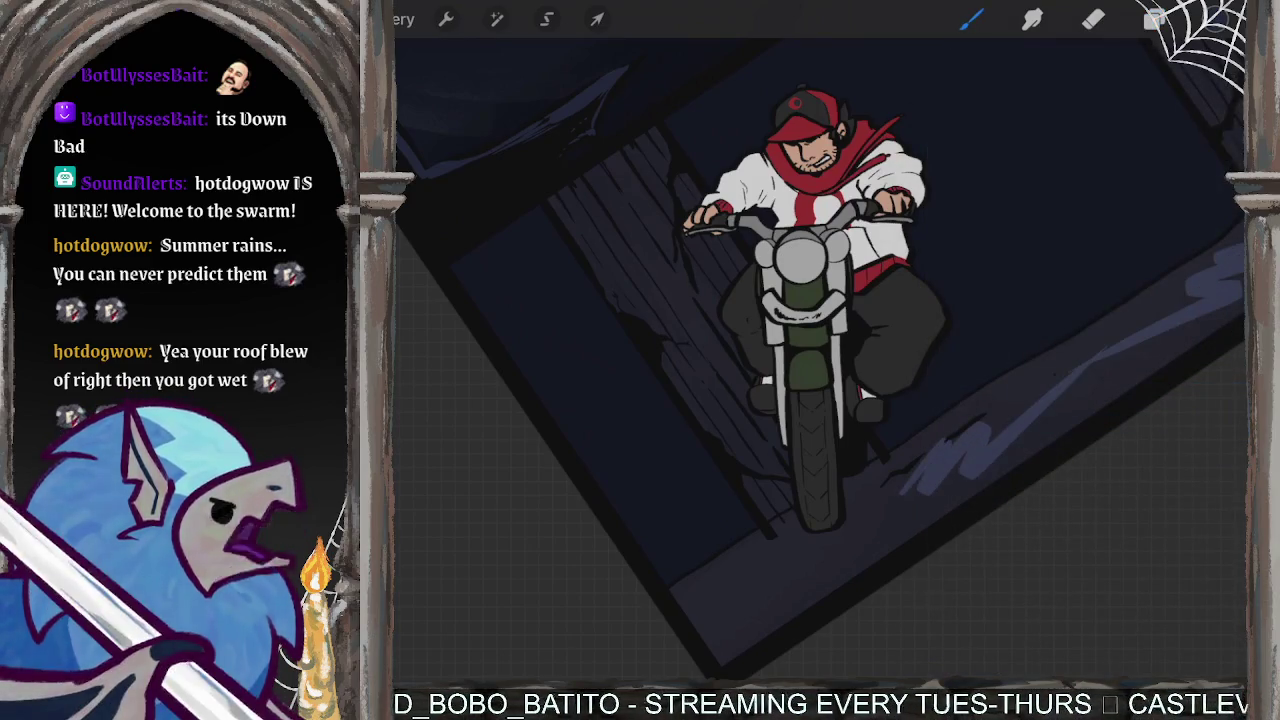
scroll(820, 340, down, 3)
key(ctrl+z)
scroll(820, 340, up, 3)
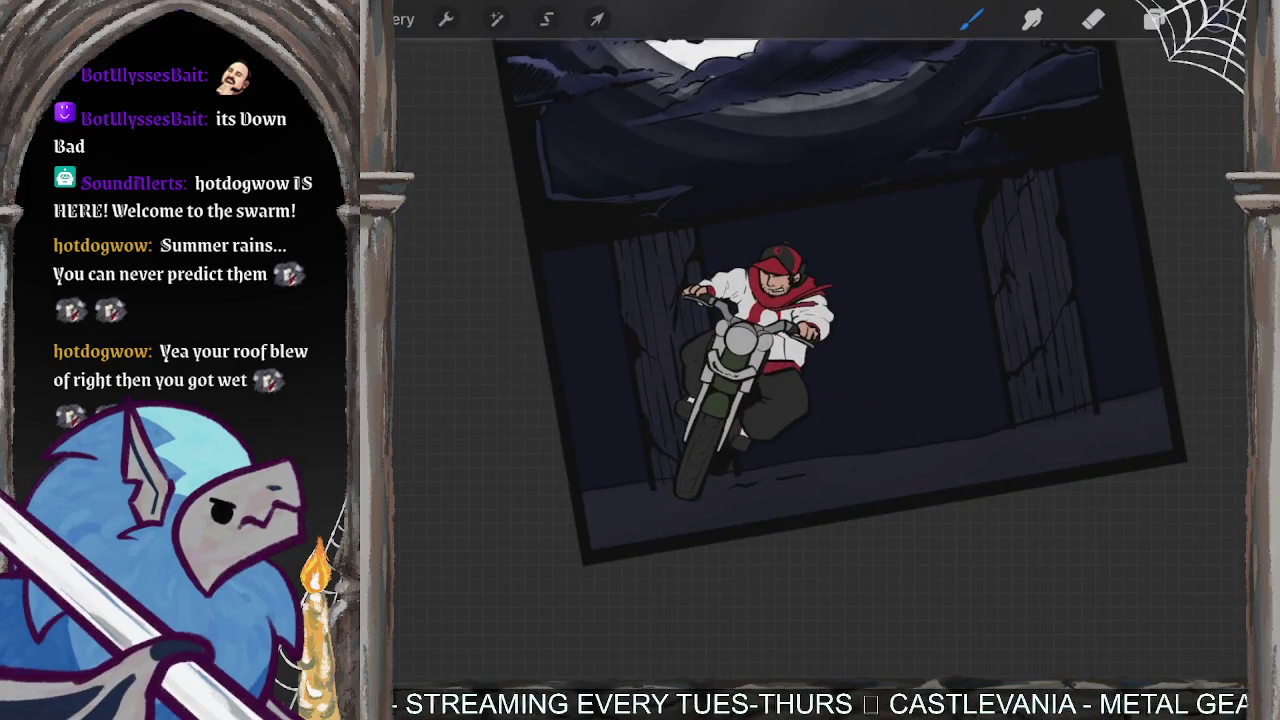
- Turn off Drawing Assist in Layer 17's options
click(1155, 20)
click(973, 410)
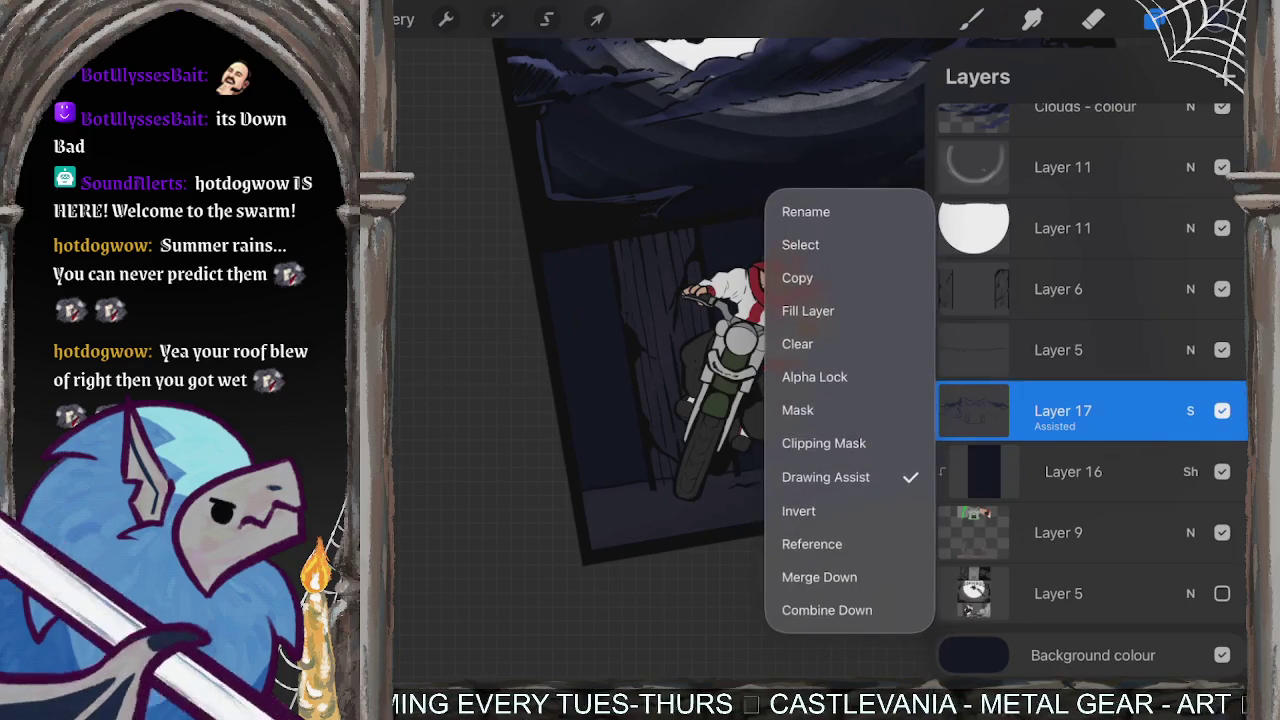
click(832, 456)
click(971, 20)
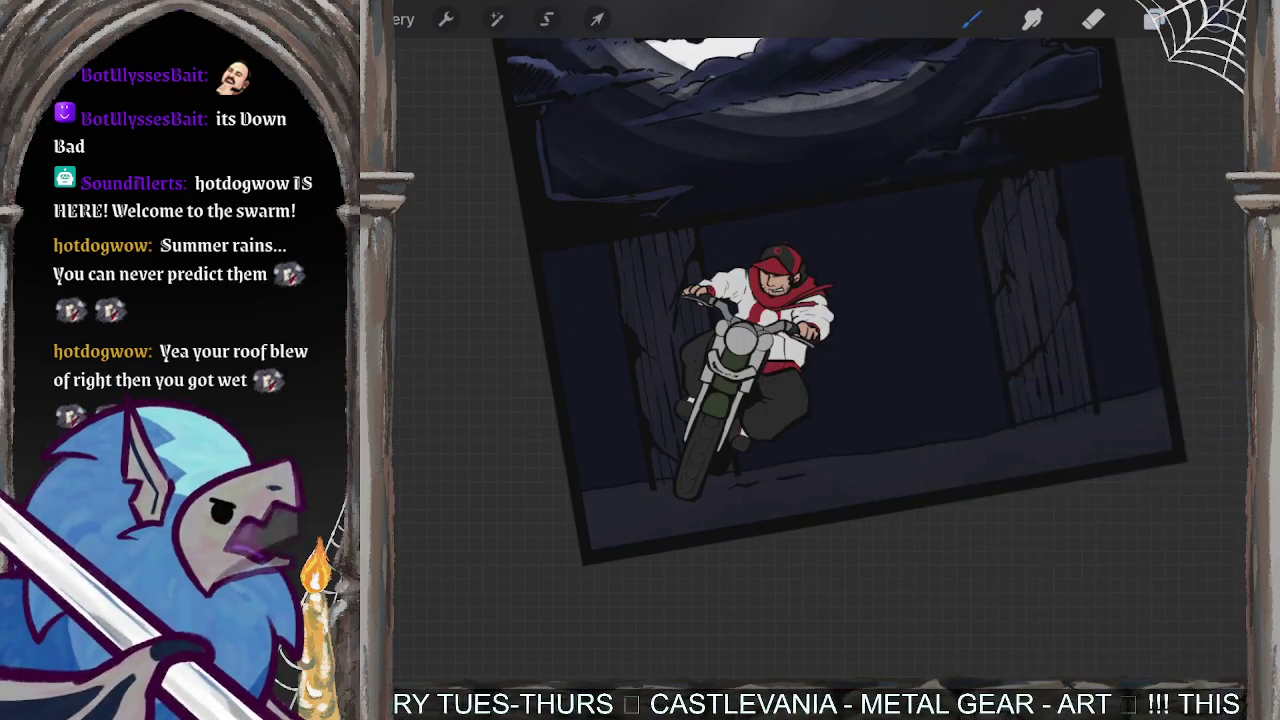
- Highlight the top and both edges of the left door plank with light strokes
scroll(820, 340, up, 1)
scroll(820, 340, up, 5)
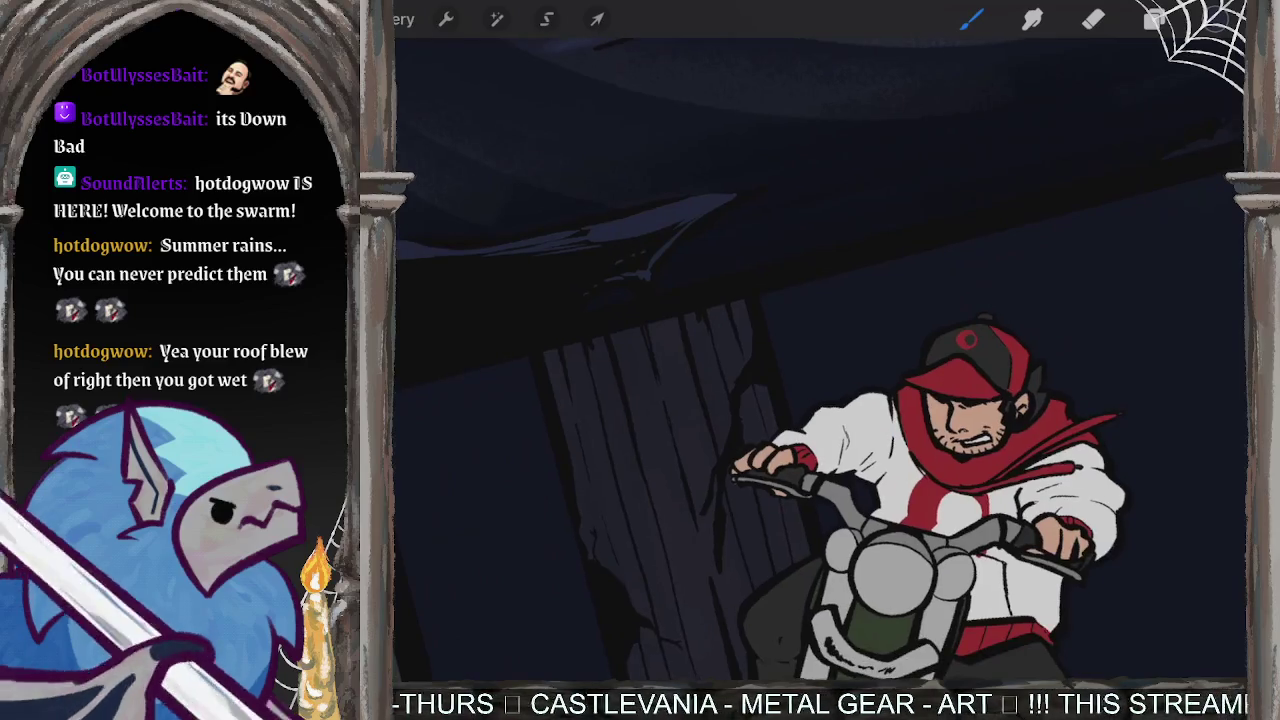
drag(736, 303, 760, 410)
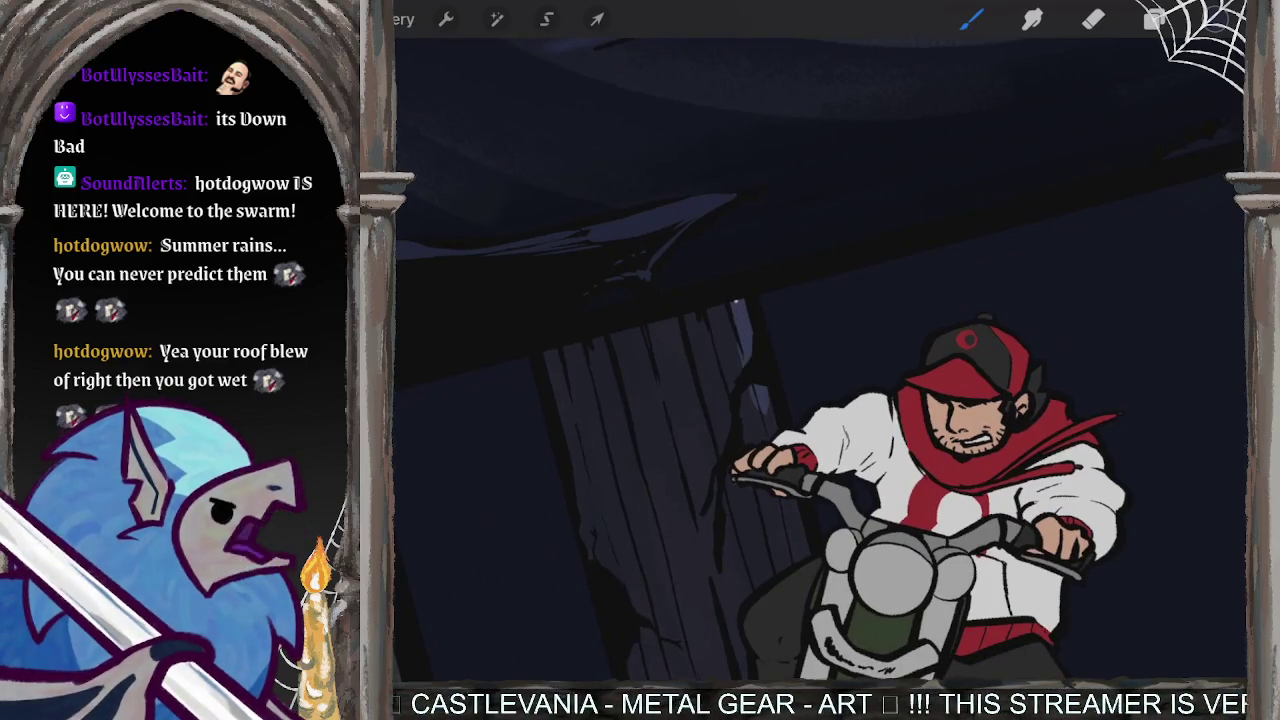
drag(738, 350, 724, 311)
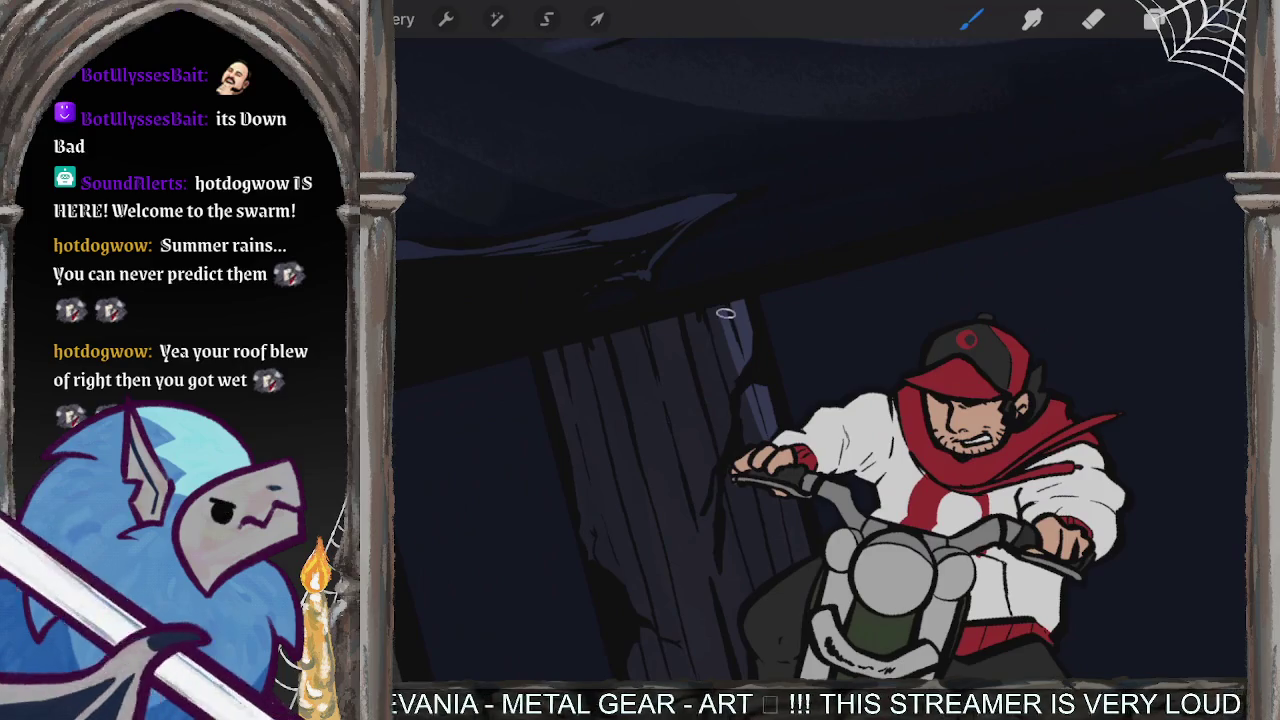
mouse_move(548, 352)
mouse_down()
mouse_move(590, 535)
mouse_move(631, 598)
mouse_up()
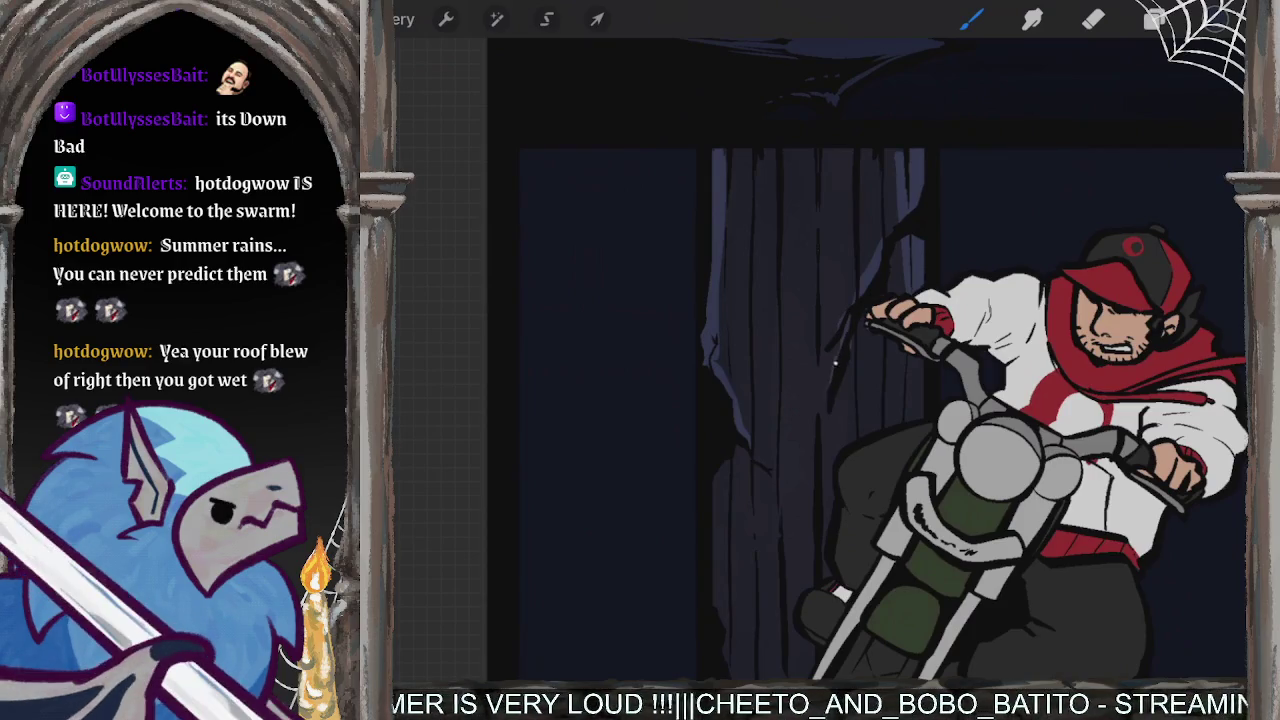
mouse_move(750, 346)
mouse_down()
mouse_move(755, 504)
mouse_move(786, 588)
mouse_move(757, 645)
mouse_up()
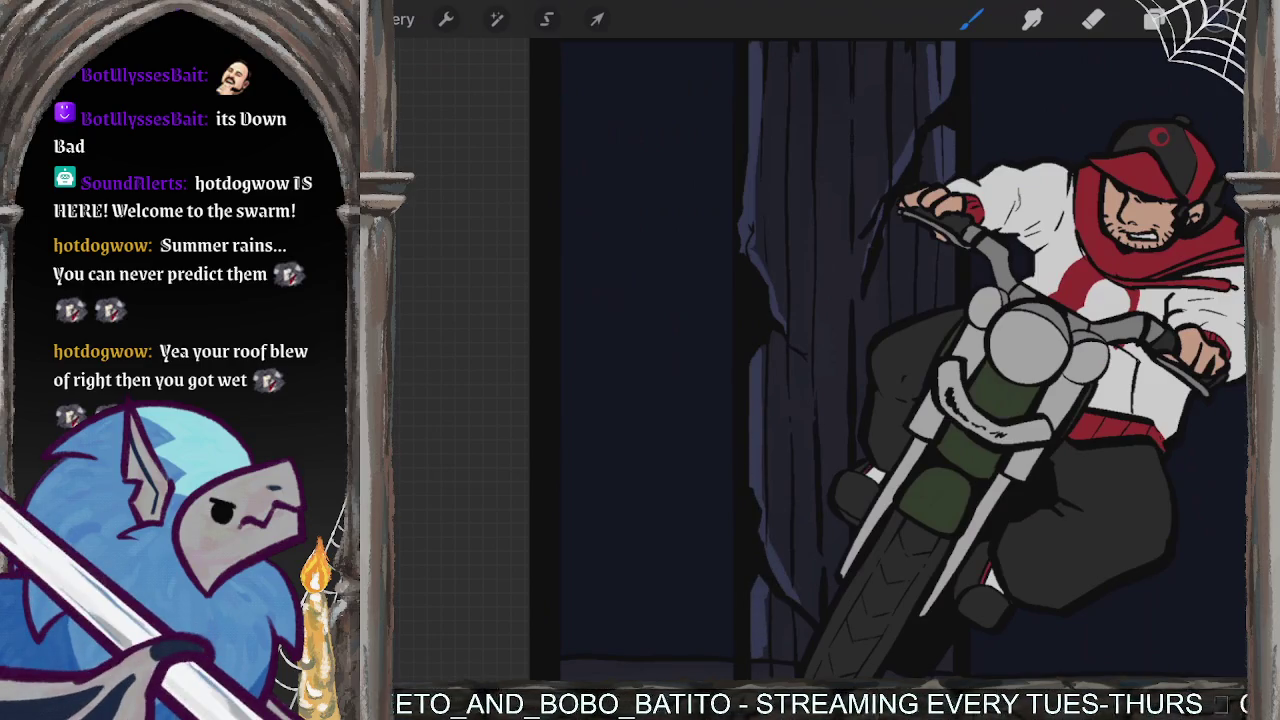
- Add pale highlights down the left and right edges of the right-hand plank
scroll(820, 360, down, 3)
scroll(820, 360, down, 2)
scroll(820, 360, down, 2)
scroll(820, 360, up, 8)
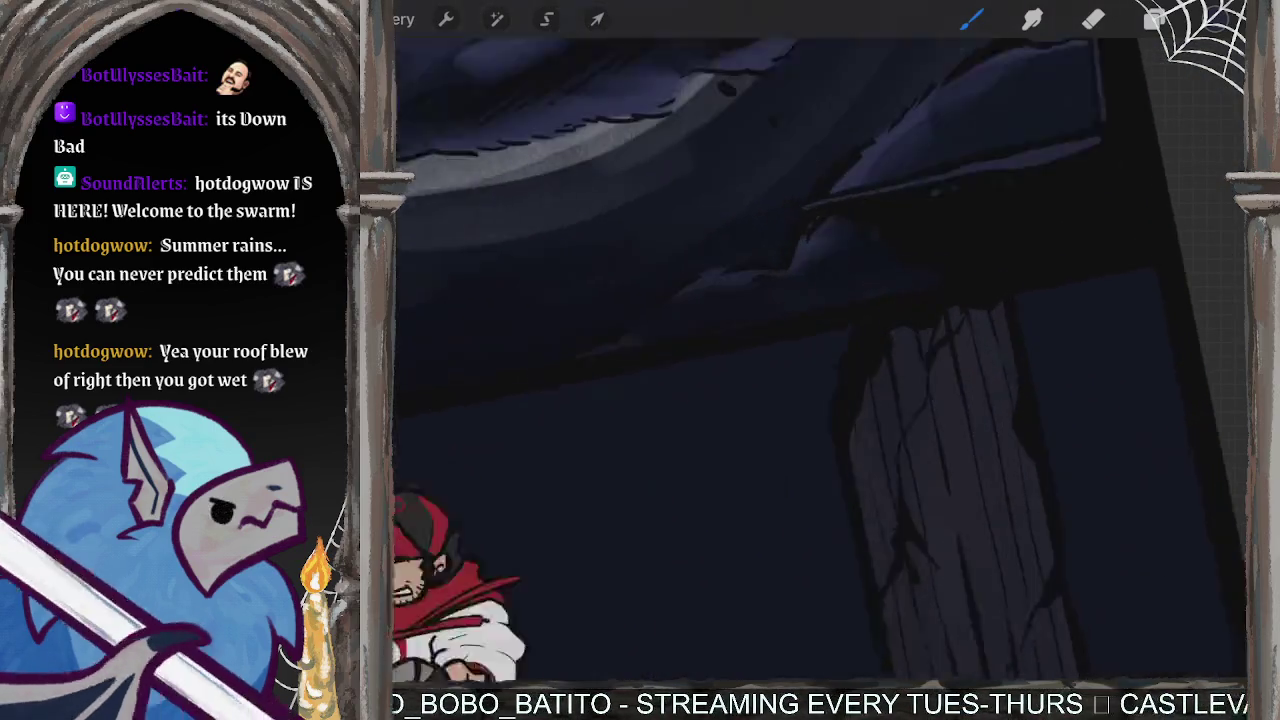
scroll(820, 360, down, 2)
mouse_move(828, 370)
mouse_down()
mouse_move(810, 474)
mouse_move(843, 645)
mouse_up()
drag(974, 296, 1041, 607)
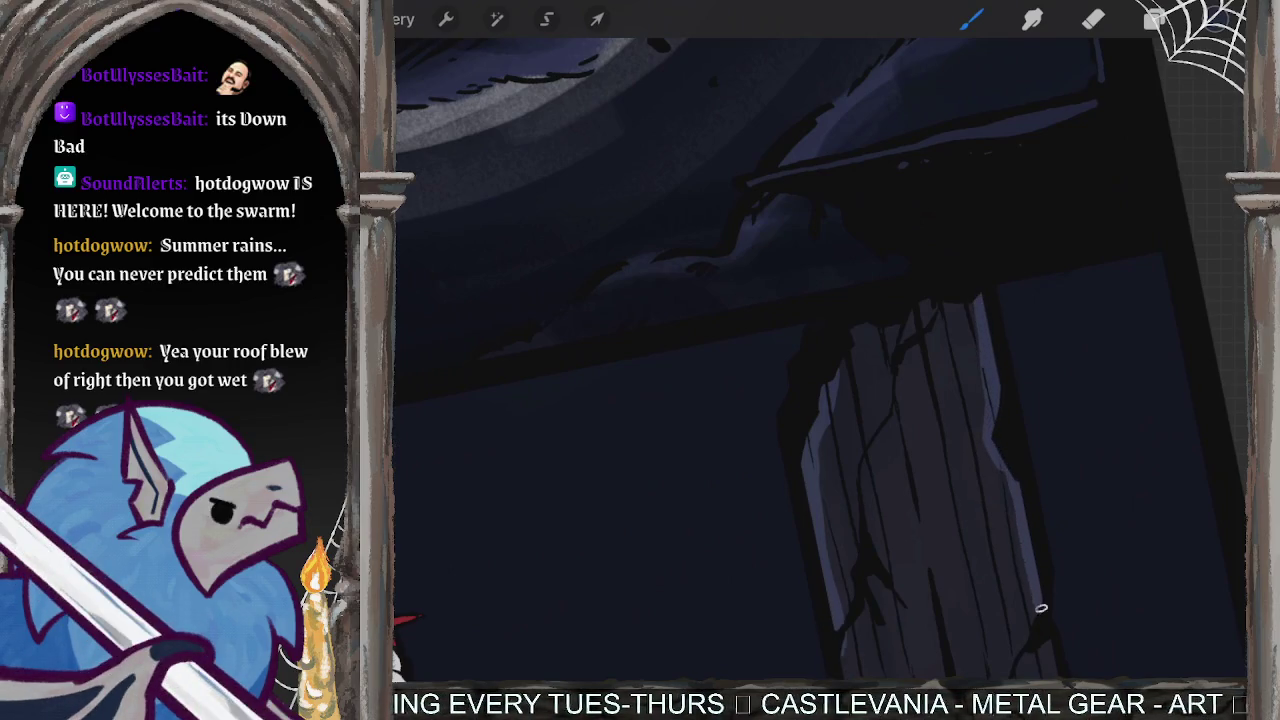
scroll(820, 360, down, 2)
mouse_move(996, 366)
mouse_down()
mouse_move(942, 462)
mouse_move(988, 505)
mouse_move(985, 556)
mouse_up()
drag(999, 440, 997, 604)
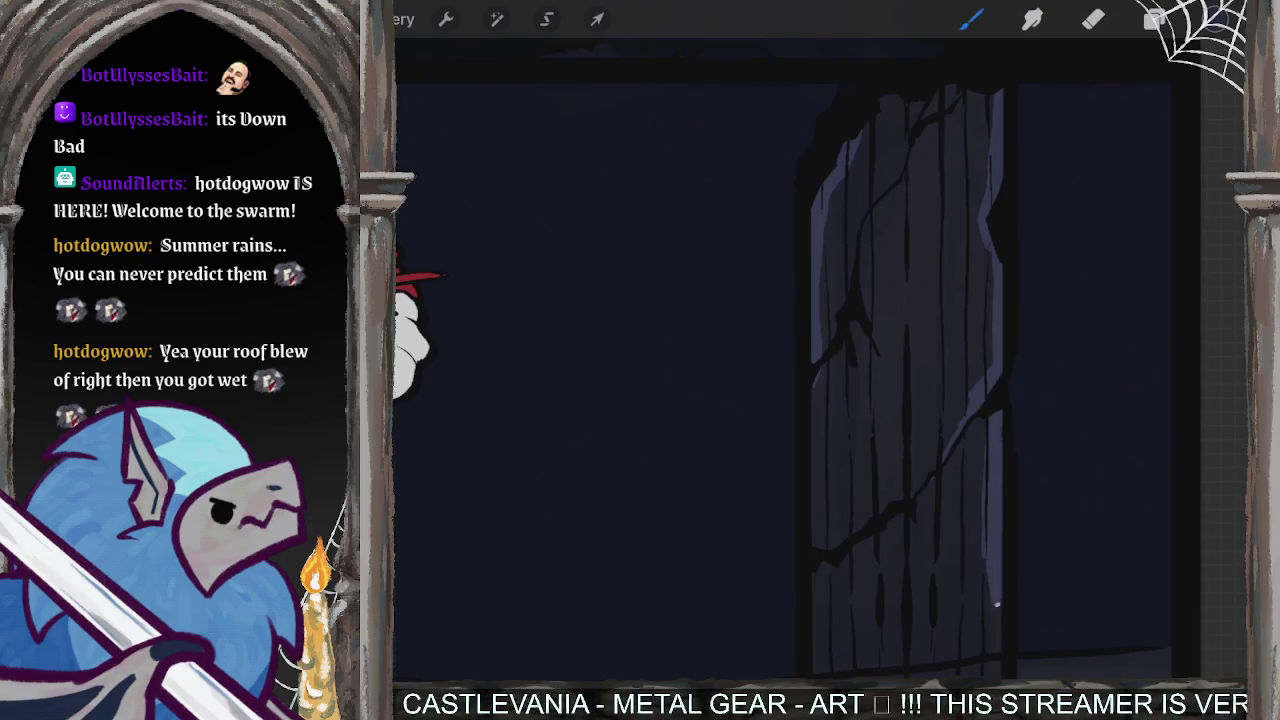
drag(813, 452, 810, 506)
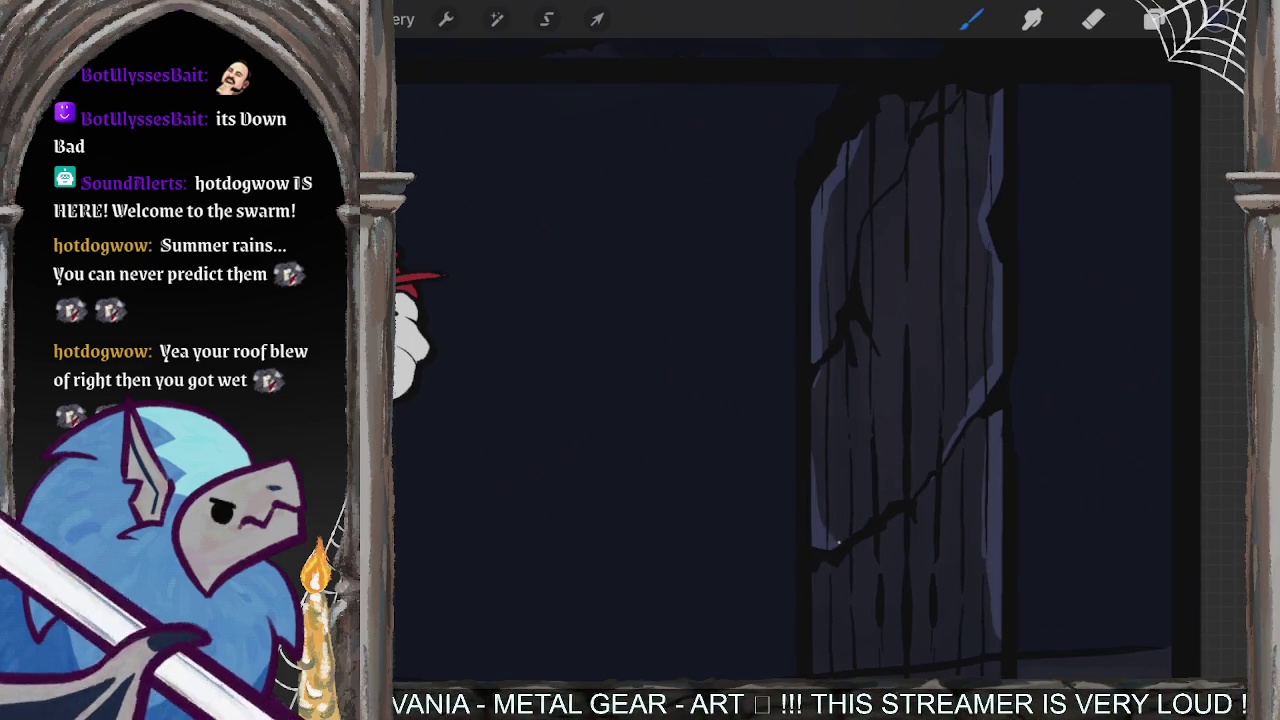
drag(846, 558, 812, 659)
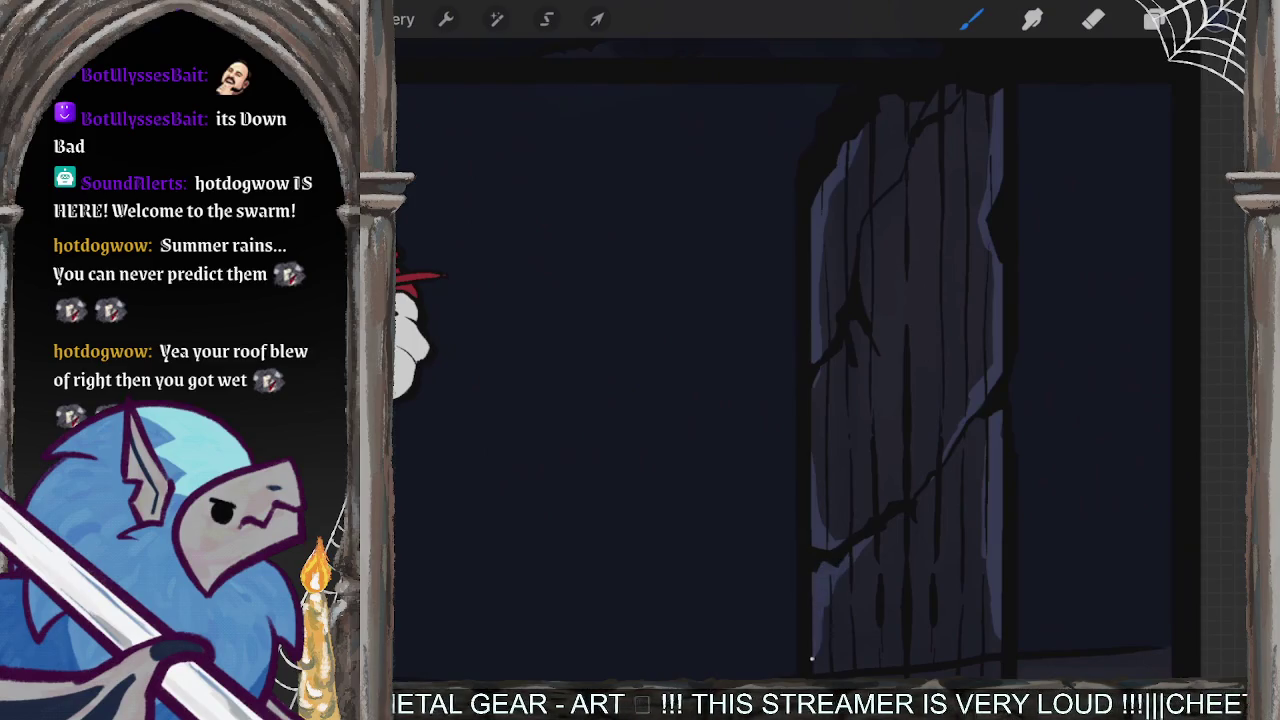
scroll(830, 340, down, 5)
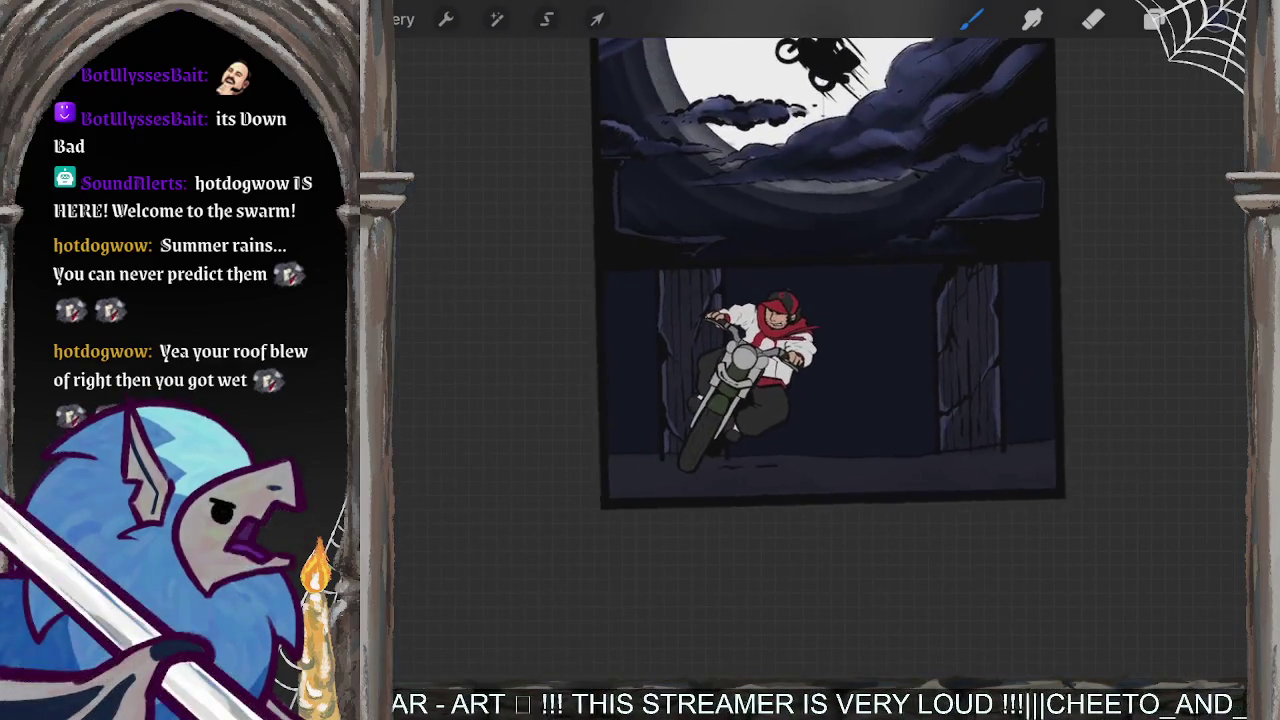
- Zoom onto the top panels and scroll the layer list to Layer 1 through Clouds - colour
scroll(830, 270, down, 3)
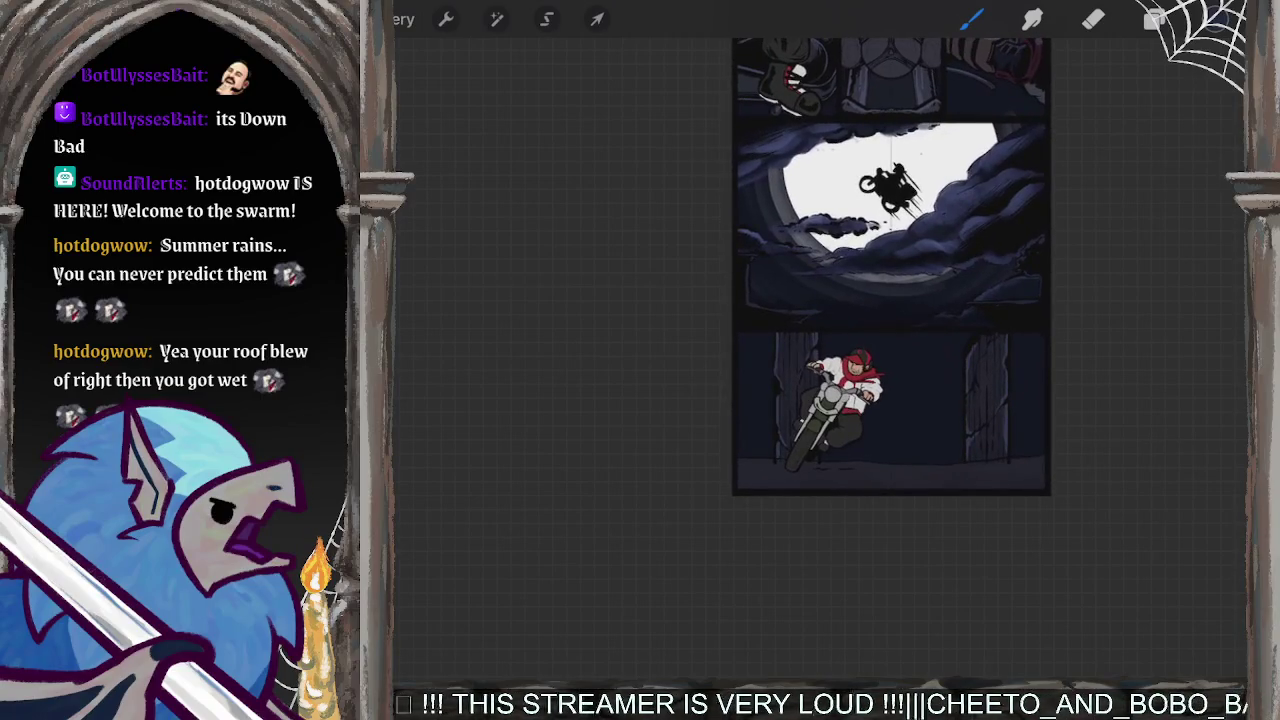
scroll(867, 308, up, 2)
scroll(830, 340, up, 2)
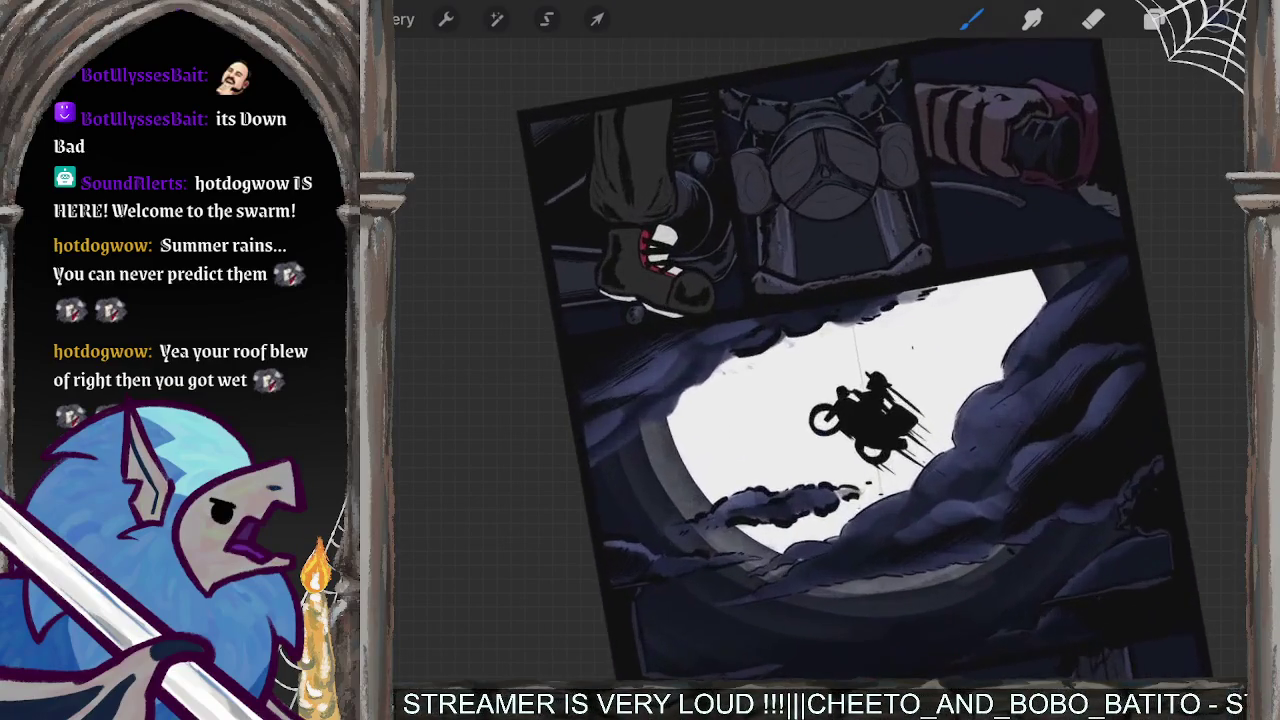
scroll(830, 340, up, 1)
scroll(830, 340, up, 1)
scroll(830, 340, up, 1)
click(1155, 19)
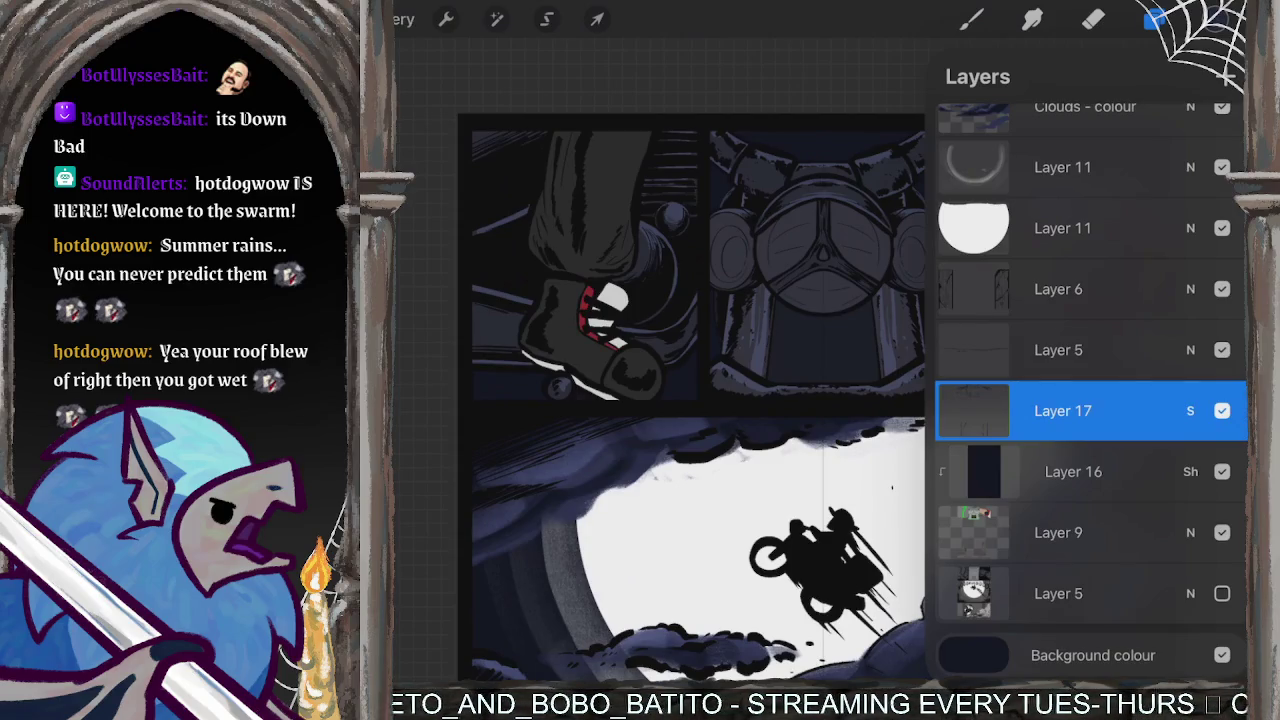
scroll(1090, 390, up, 3)
scroll(1090, 390, up, 3)
scroll(1090, 390, up, 5)
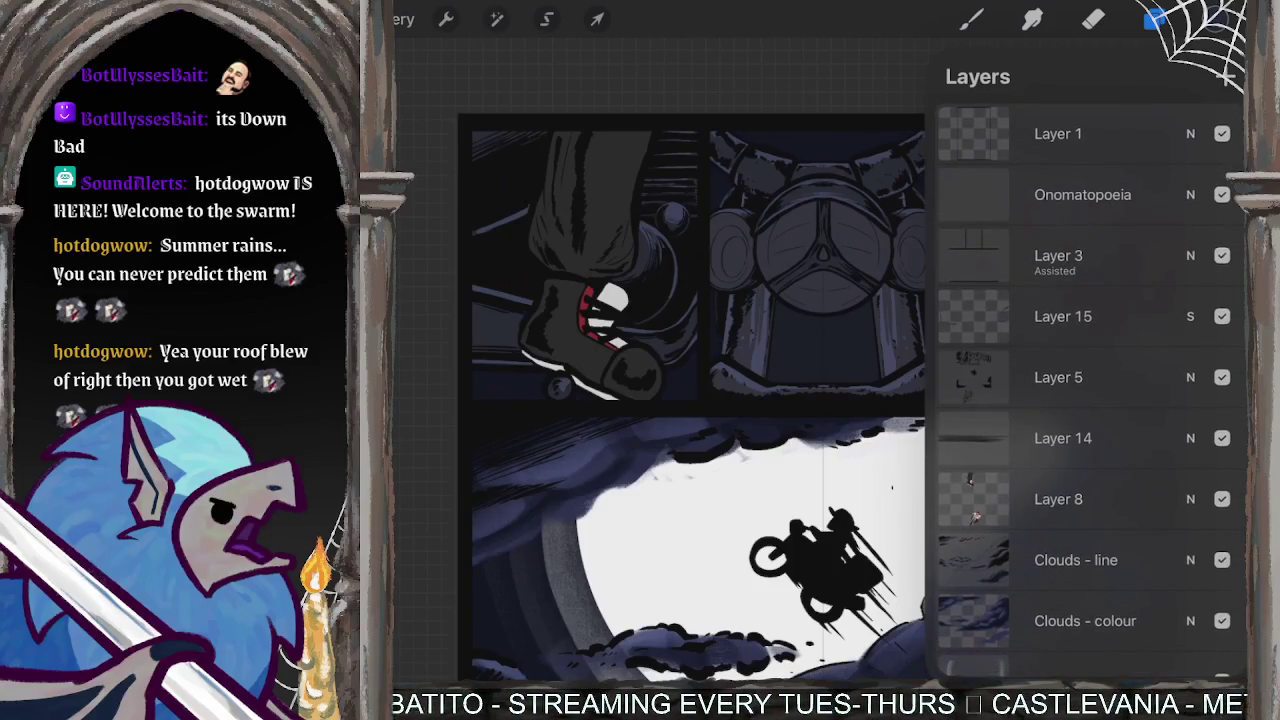
- Add Layer 18 above Layer 8, clip it to the layer below, and fill it with dark blue
click(1058, 499)
click(1226, 76)
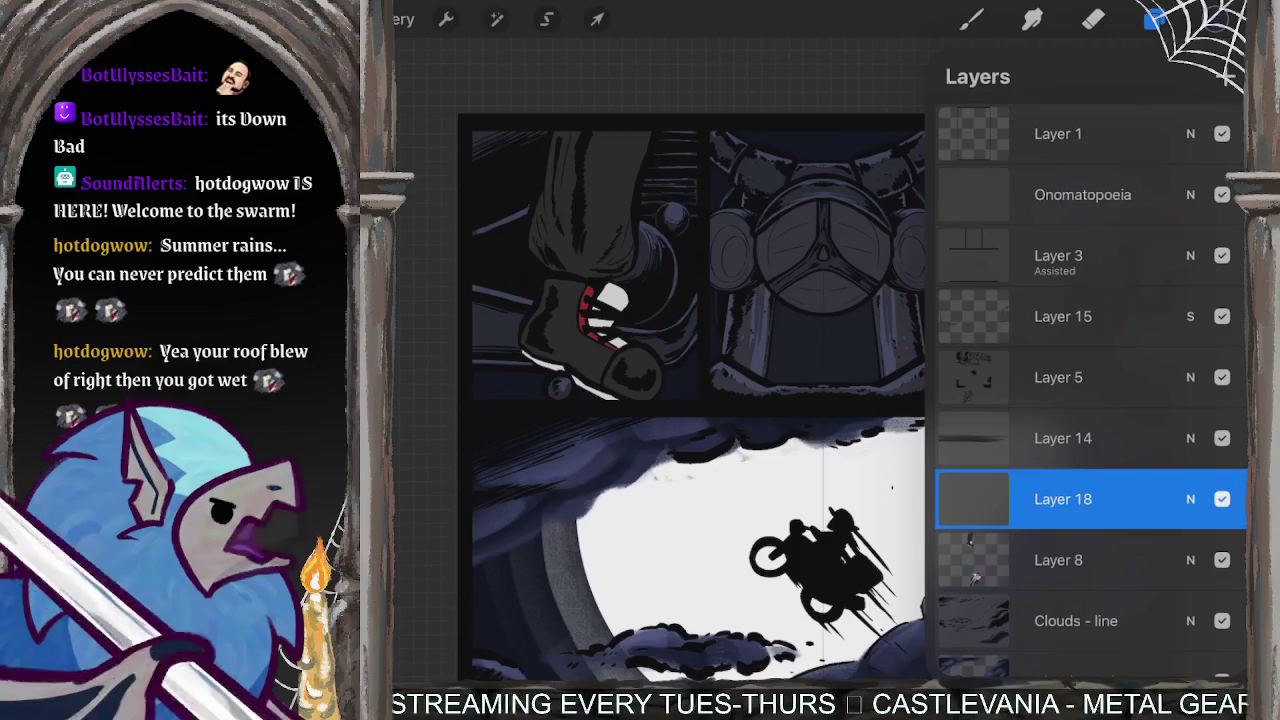
click(973, 499)
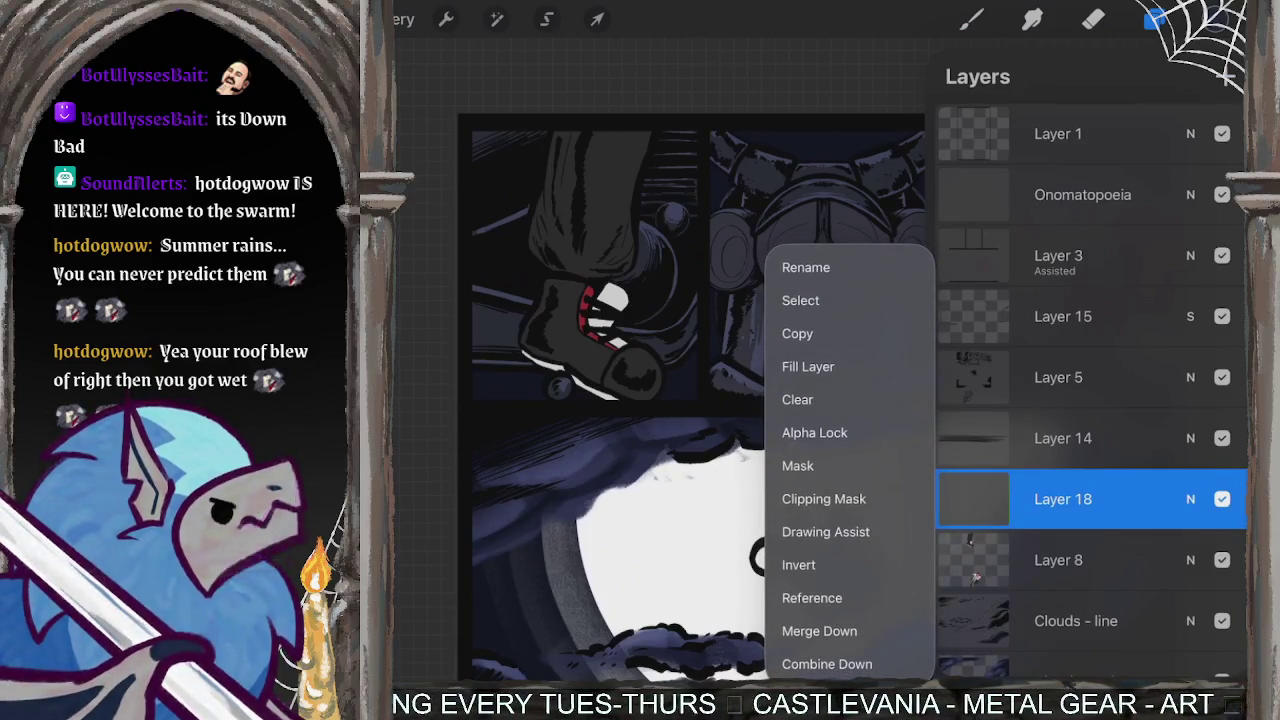
click(824, 498)
click(1154, 19)
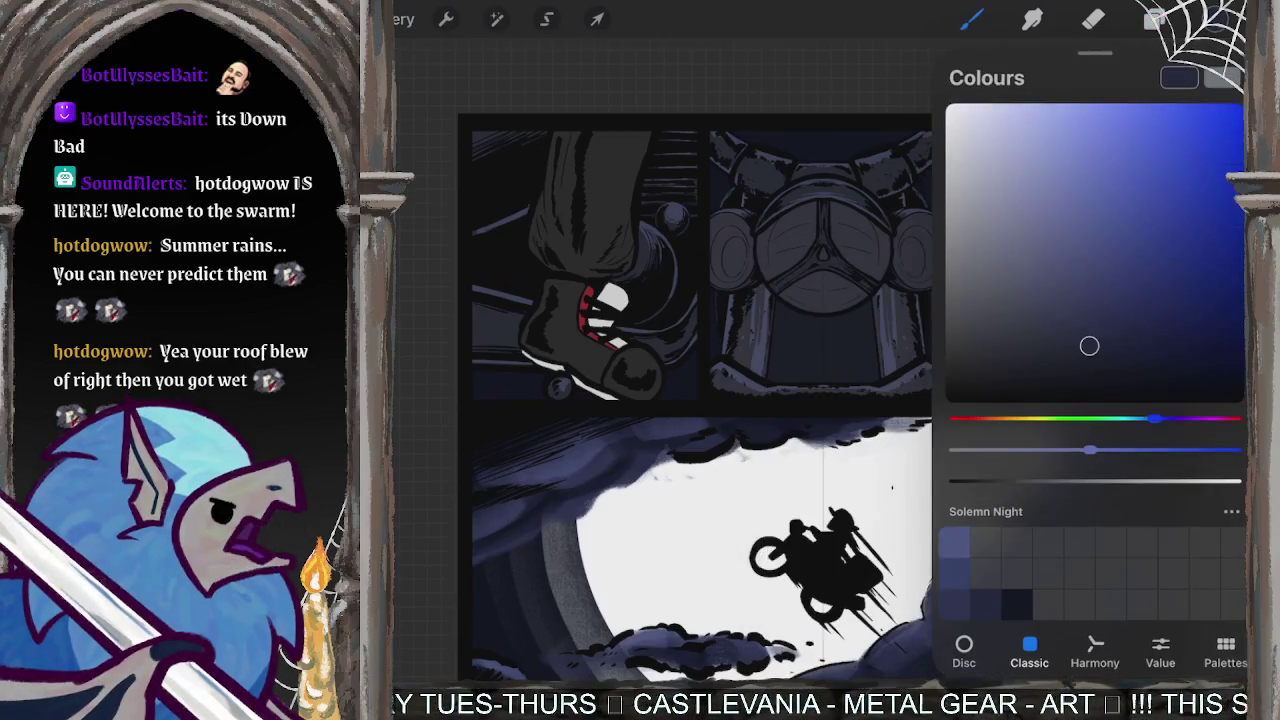
drag(1222, 19, 700, 300)
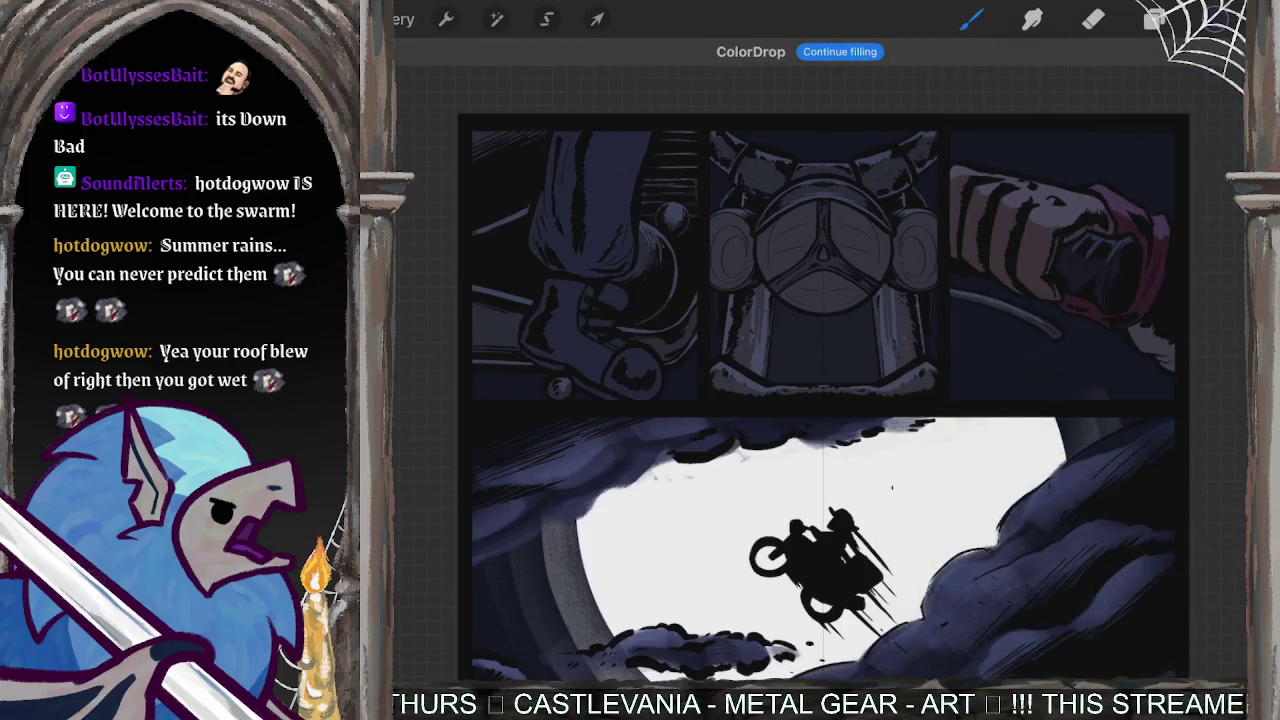
scroll(823, 400, down, 3)
scroll(900, 375, down, 2)
- Set Layer 18 to Multiply blend mode at 79% opacity
click(1154, 19)
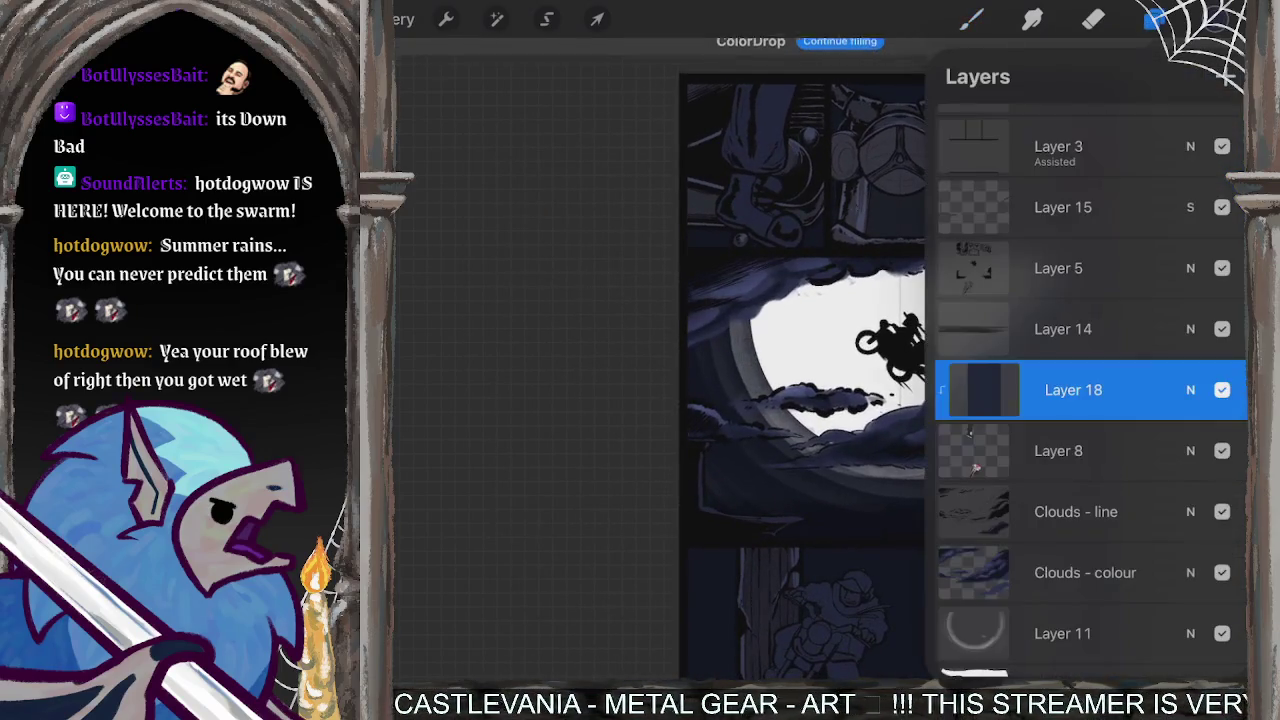
click(1190, 314)
scroll(1090, 580, up, 3)
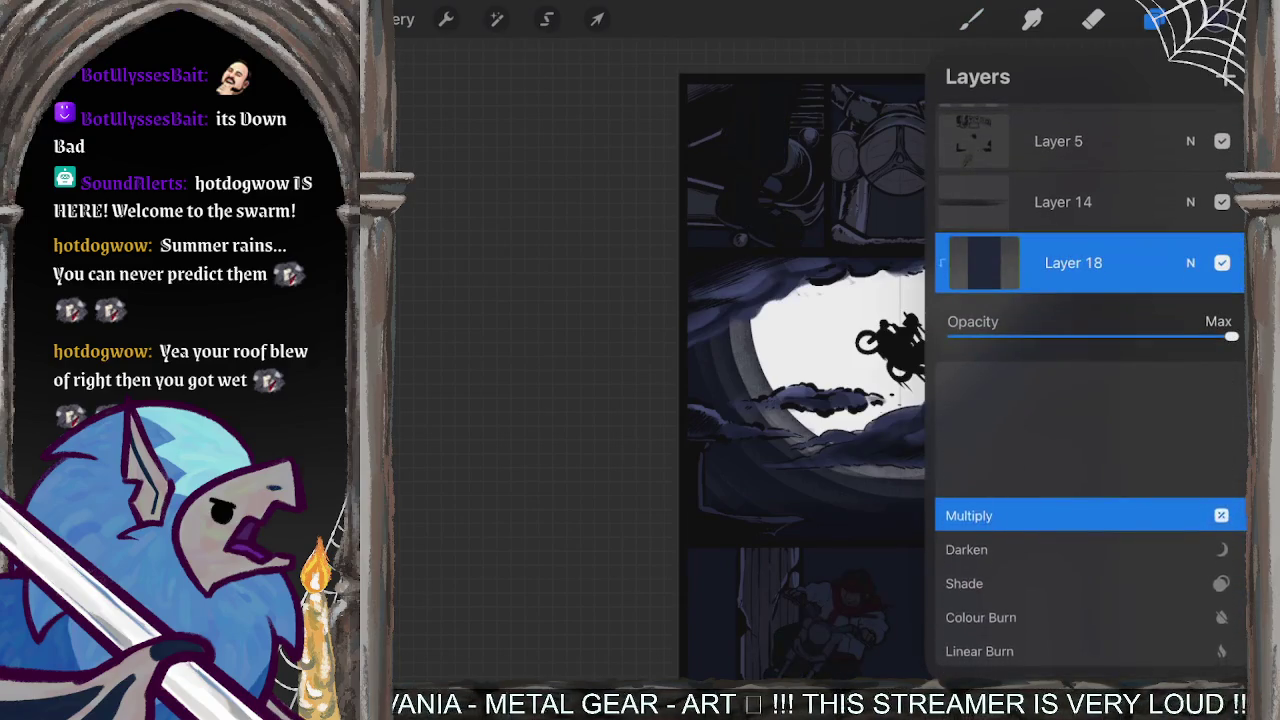
click(969, 514)
drag(1231, 336, 1172, 336)
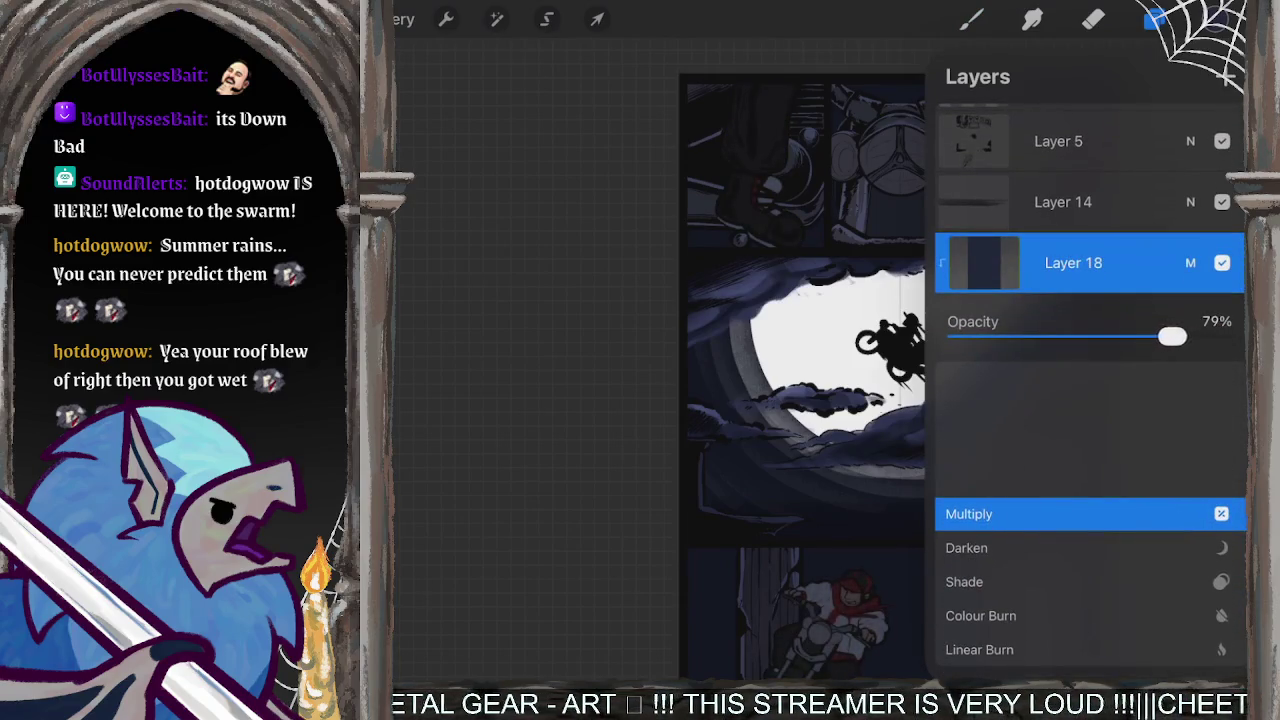
click(1190, 262)
scroll(1090, 450, down, 5)
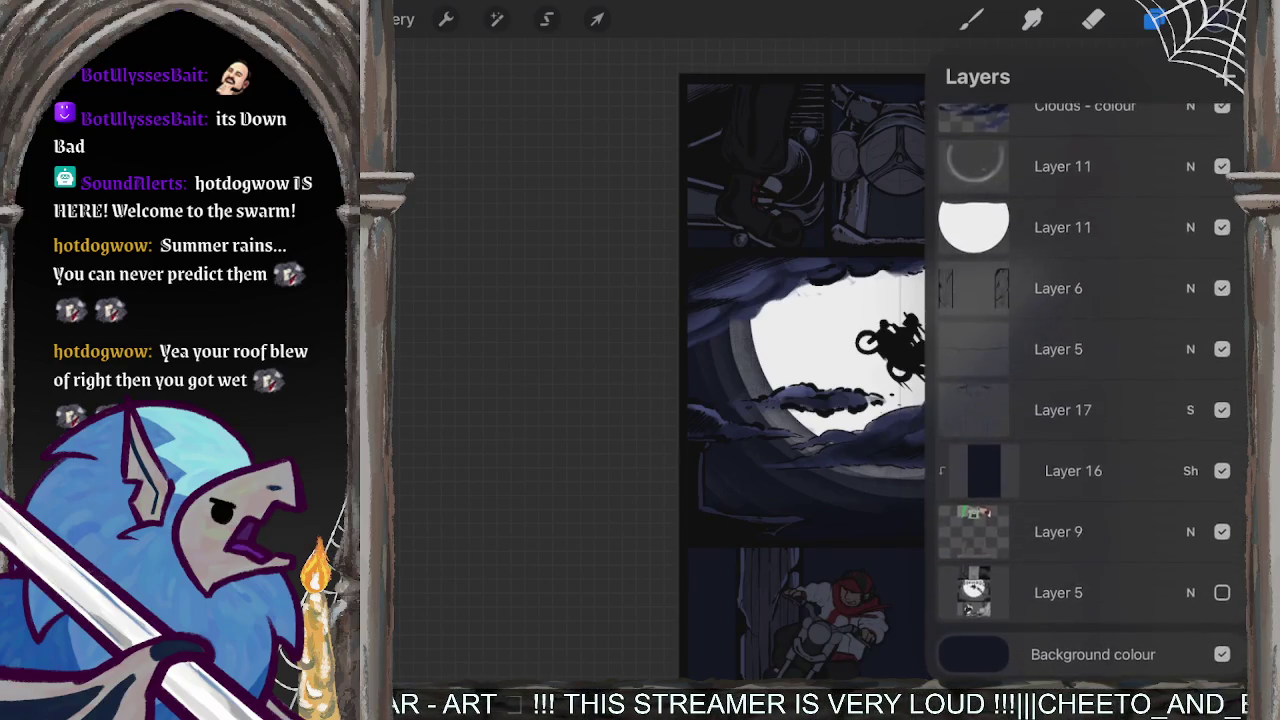
- Refill Layer 18 with a darker blue, set it to Shade at 50% opacity, and select the Eraser
click(1215, 19)
drag(1089, 346, 1154, 377)
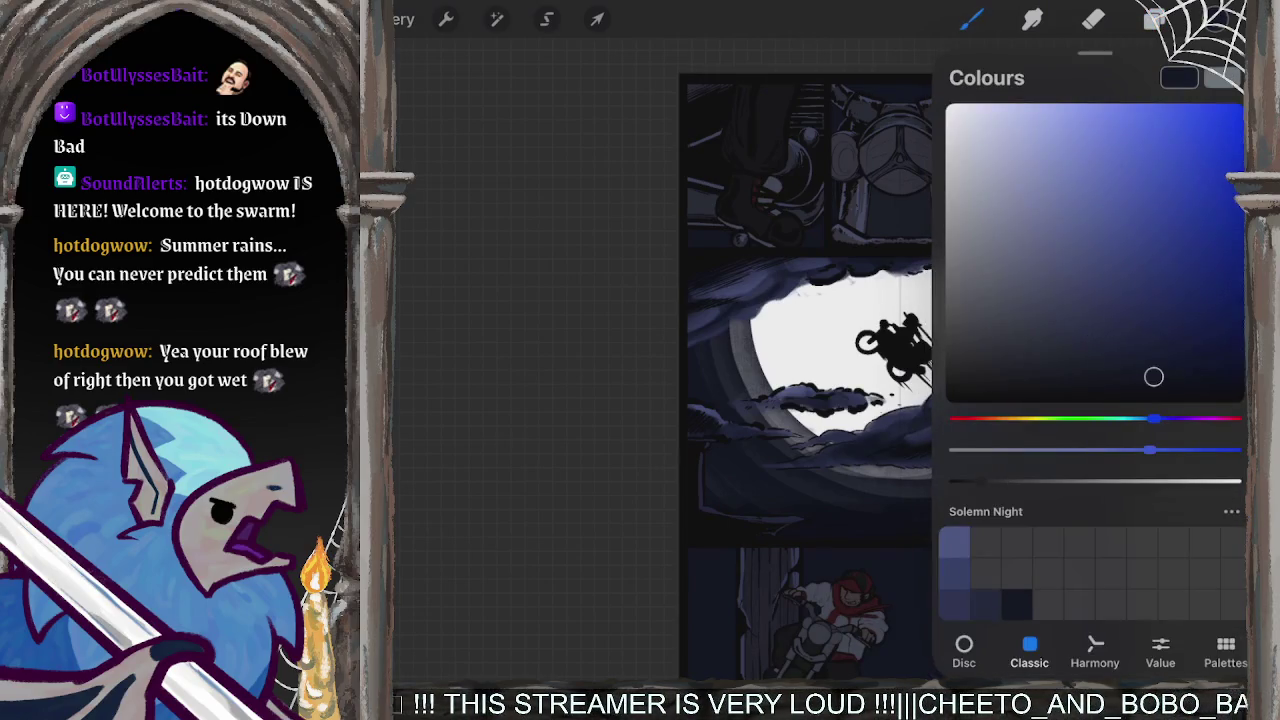
drag(1222, 19, 760, 480)
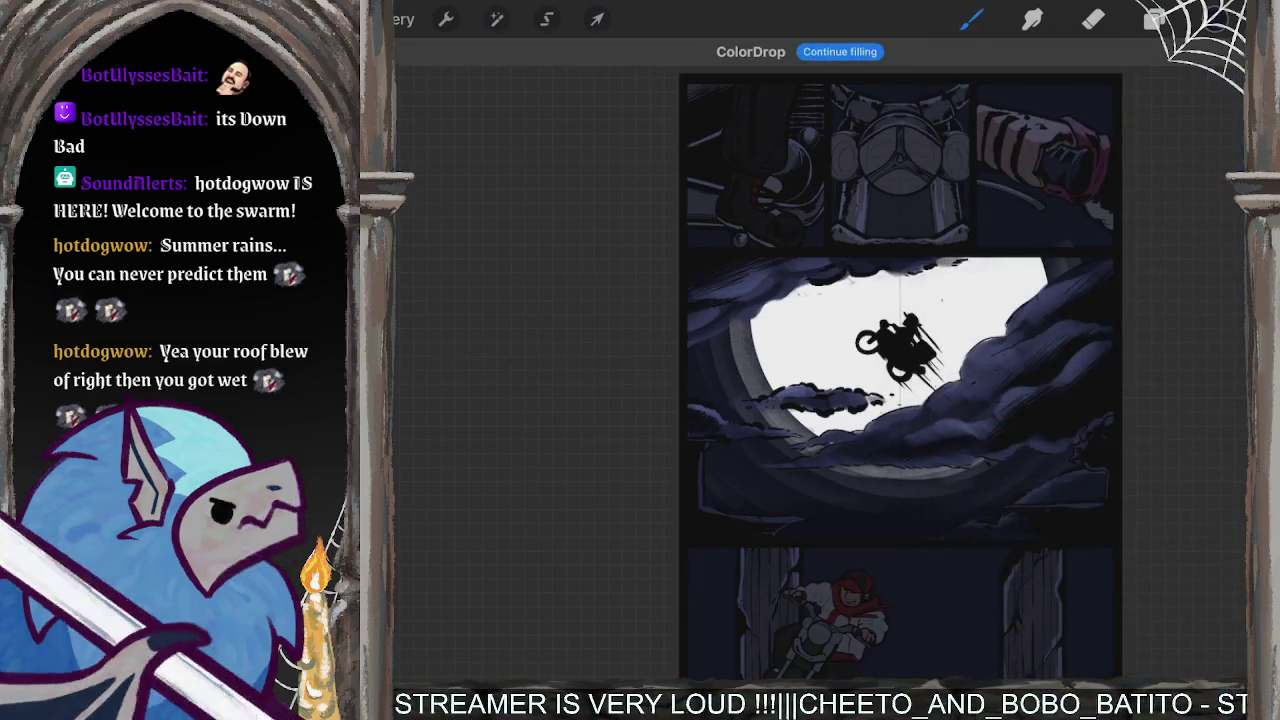
click(1155, 19)
click(1190, 390)
click(1000, 505)
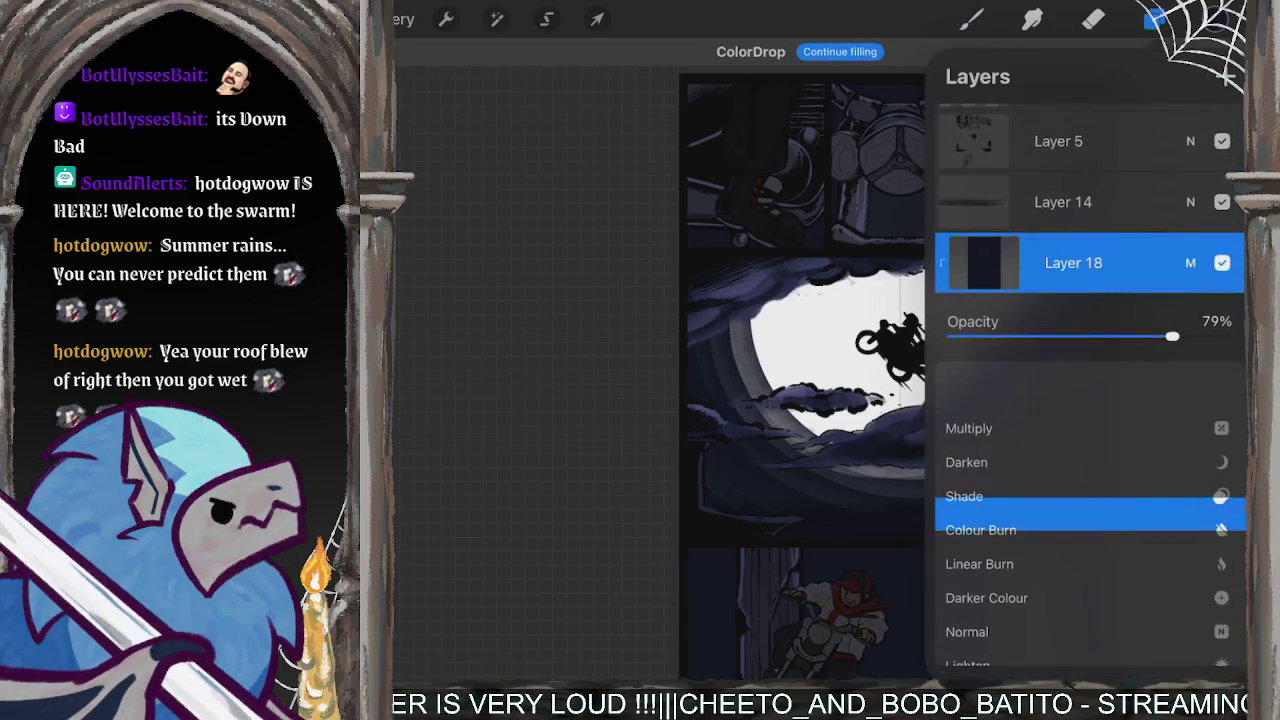
mouse_move(1172, 336)
mouse_down()
mouse_move(1230, 336)
mouse_move(1052, 336)
mouse_move(1093, 336)
mouse_up()
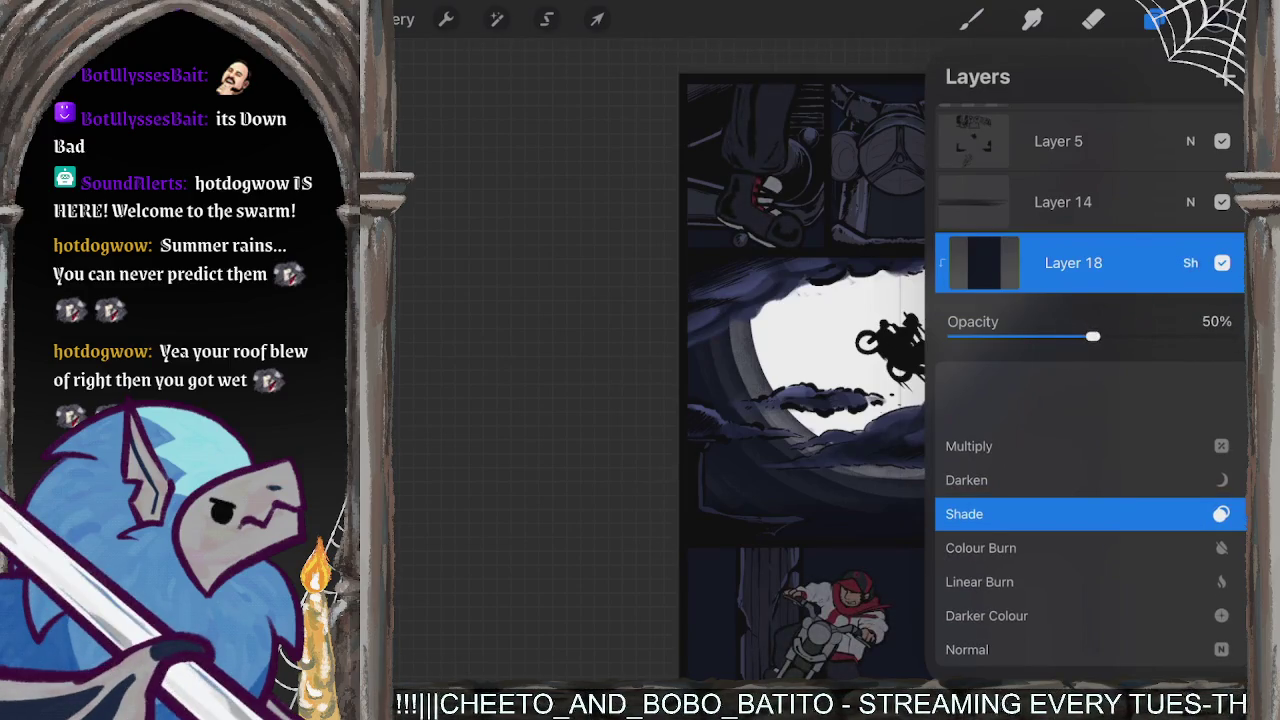
click(1190, 262)
click(1093, 18)
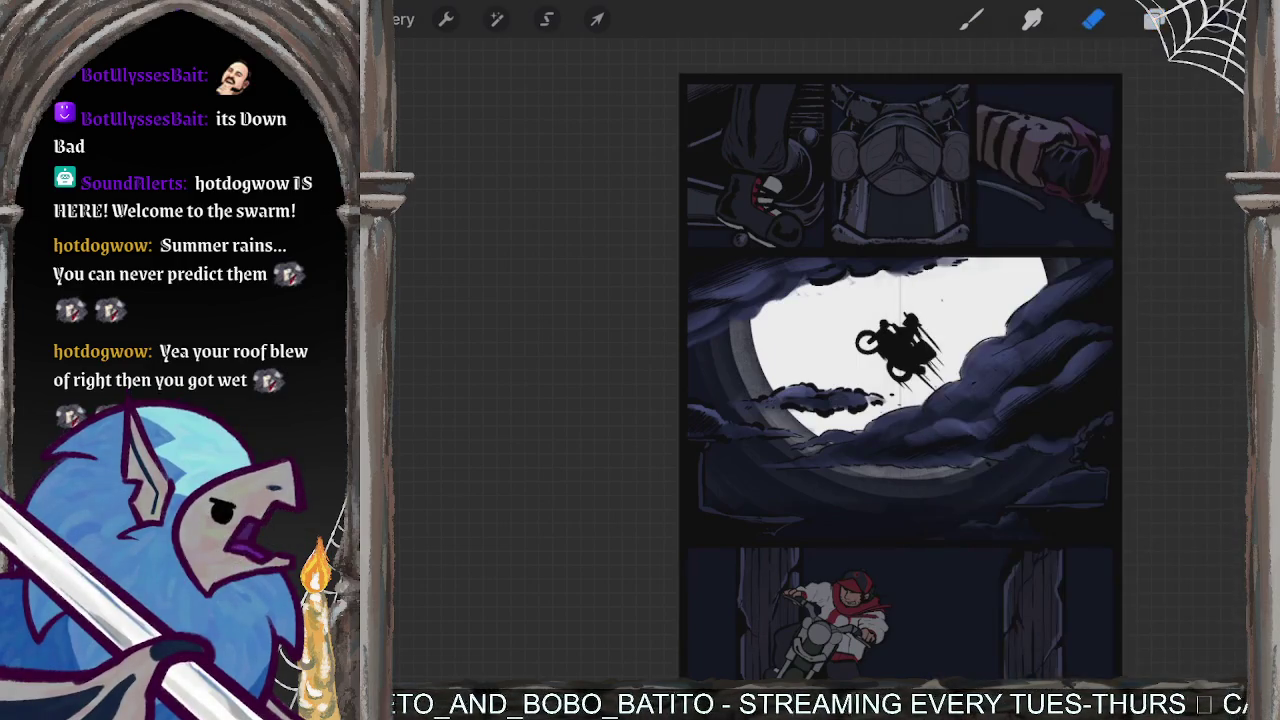
scroll(760, 170, up, 3)
scroll(760, 170, up, 3)
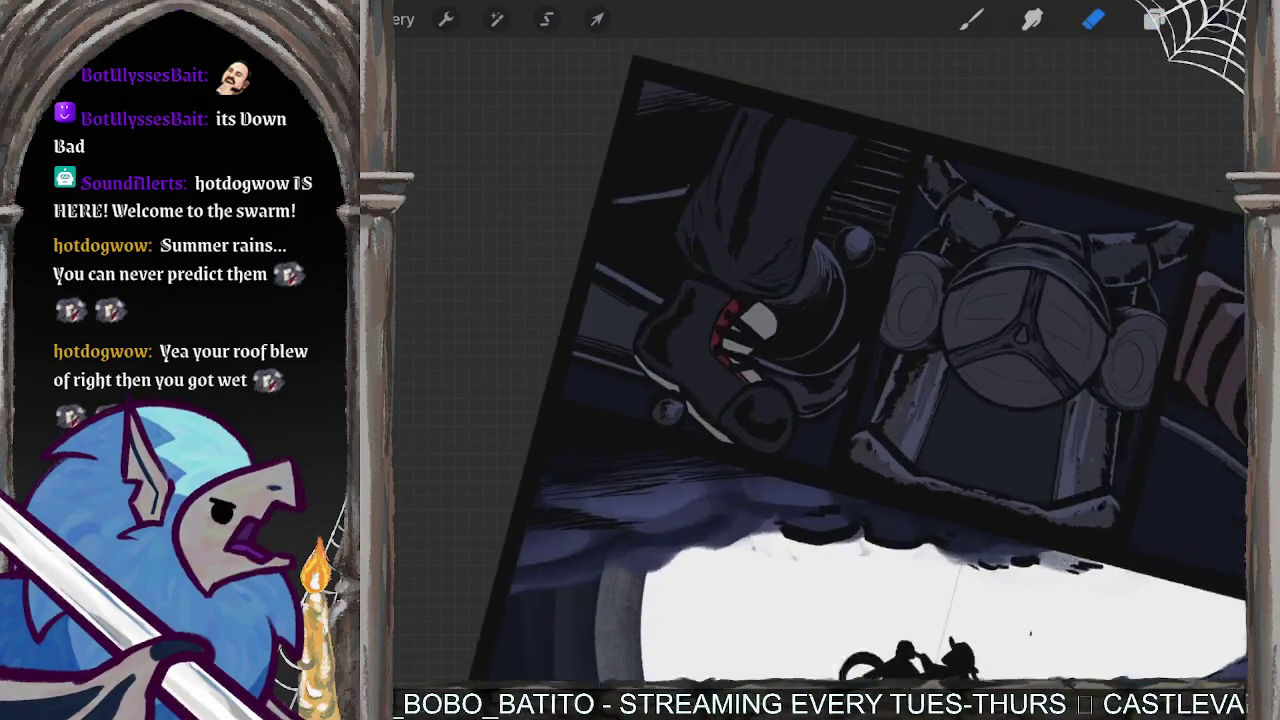
scroll(760, 170, up, 2)
mouse_move(808, 195)
mouse_down()
mouse_move(780, 330)
mouse_move(750, 370)
mouse_up()
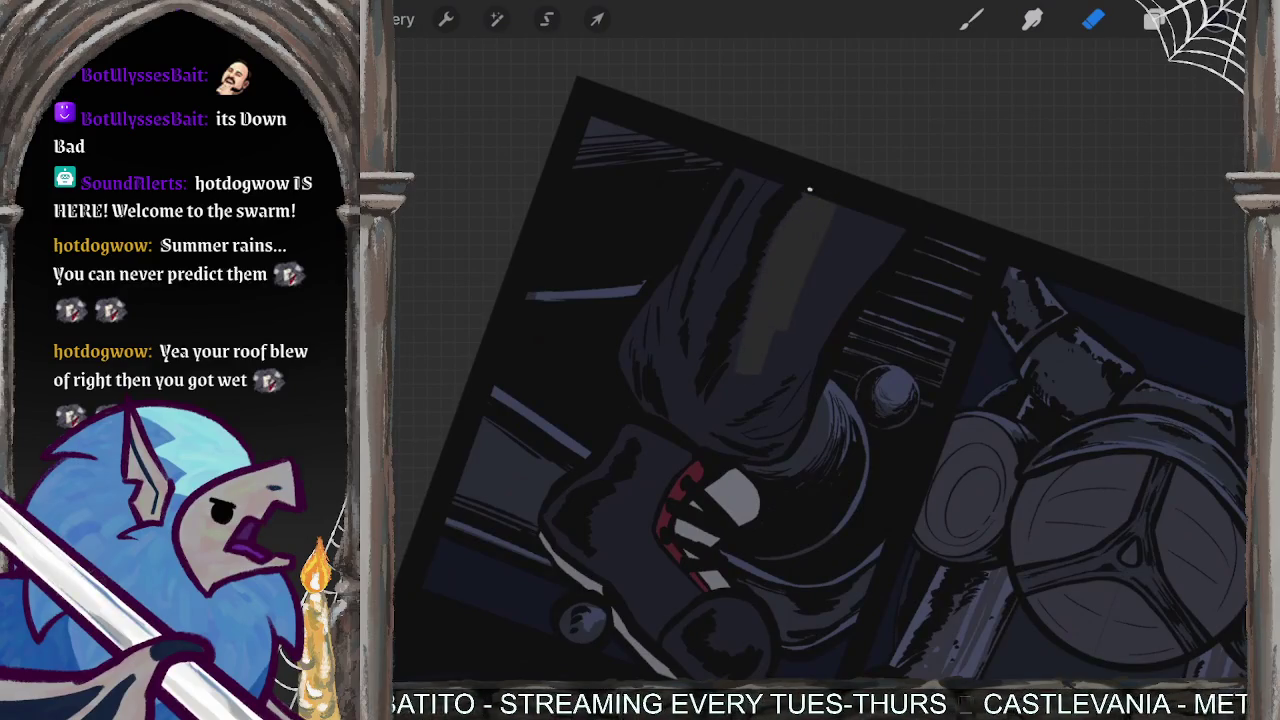
drag(760, 300, 723, 401)
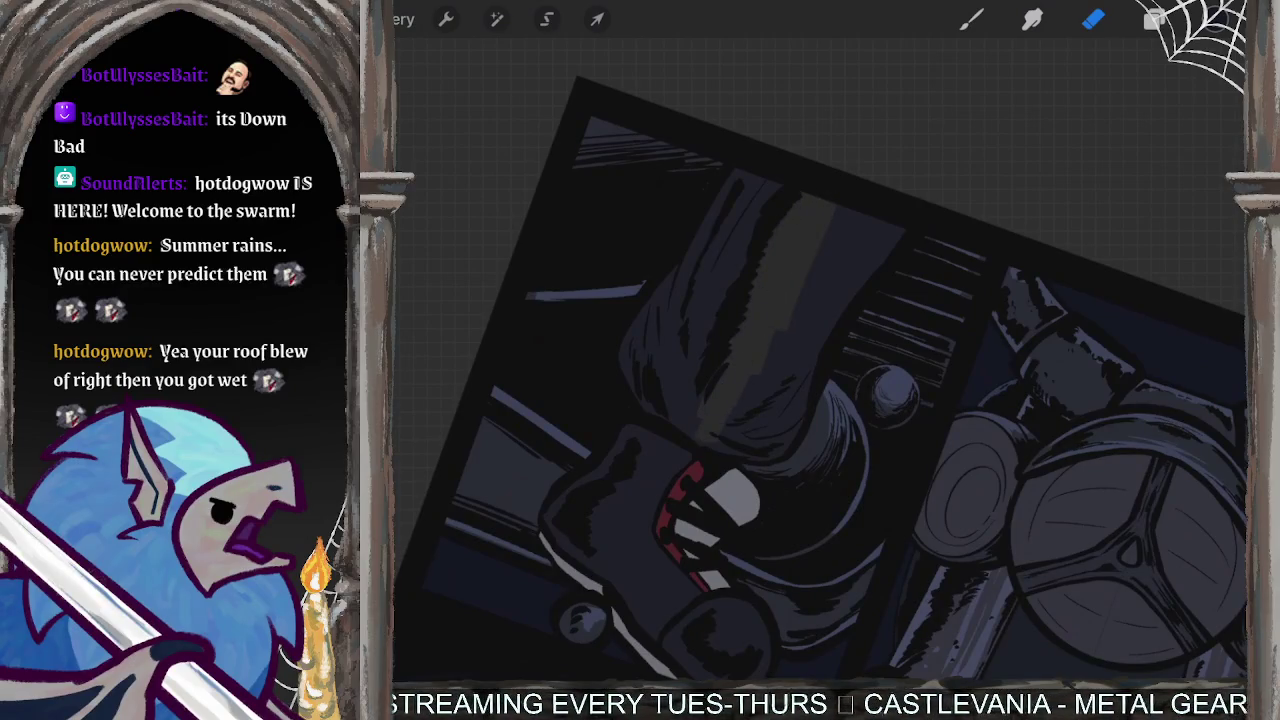
key(ctrl+z)
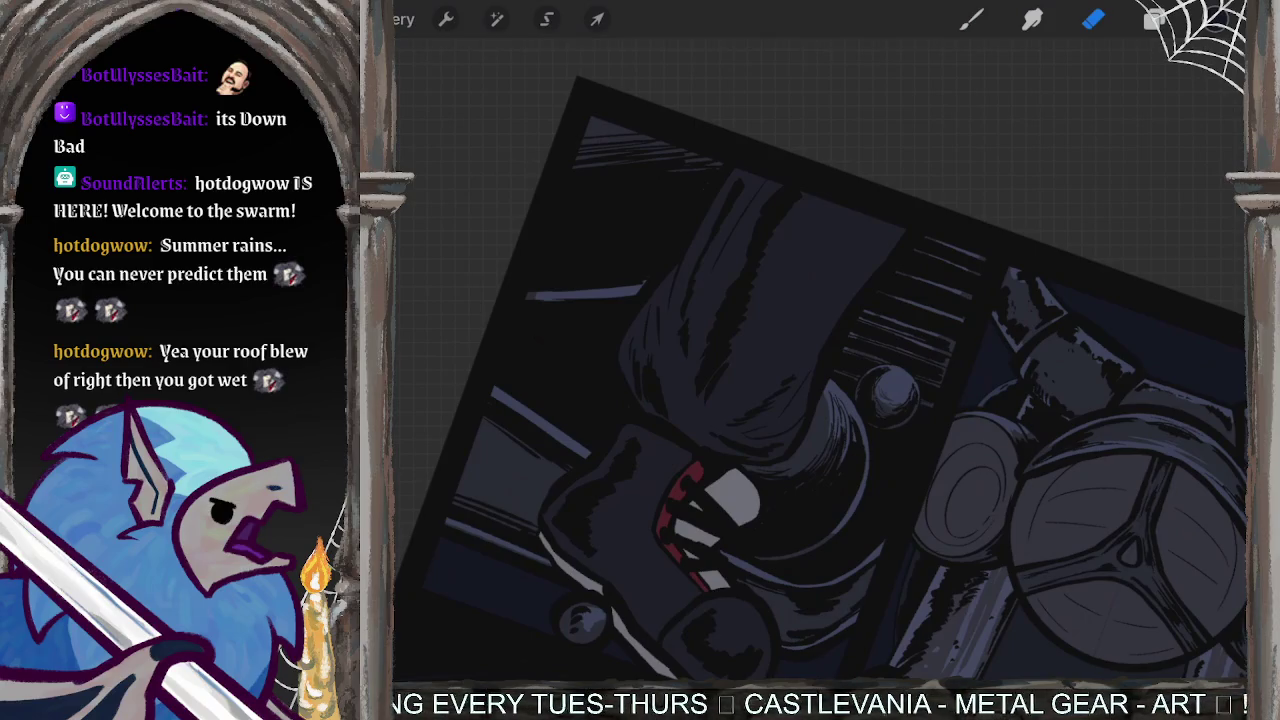
scroll(820, 380, down, 3)
scroll(820, 380, up, 5)
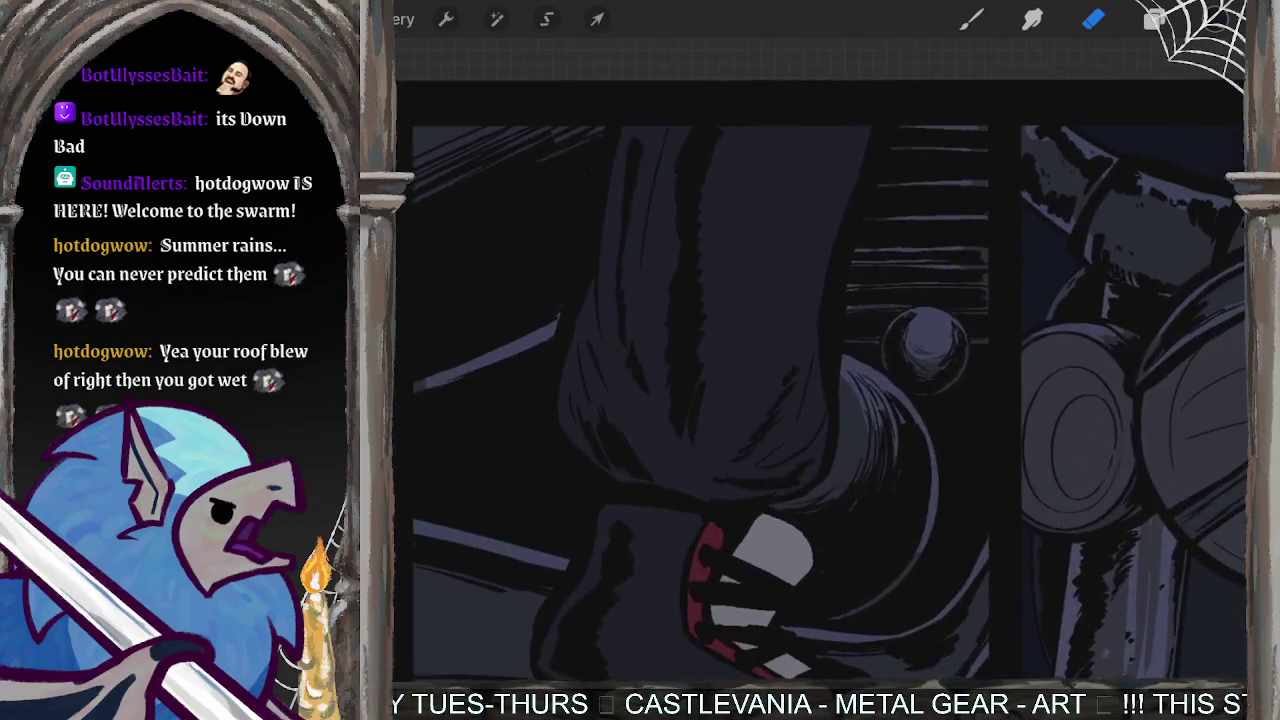
scroll(820, 400, right, 1)
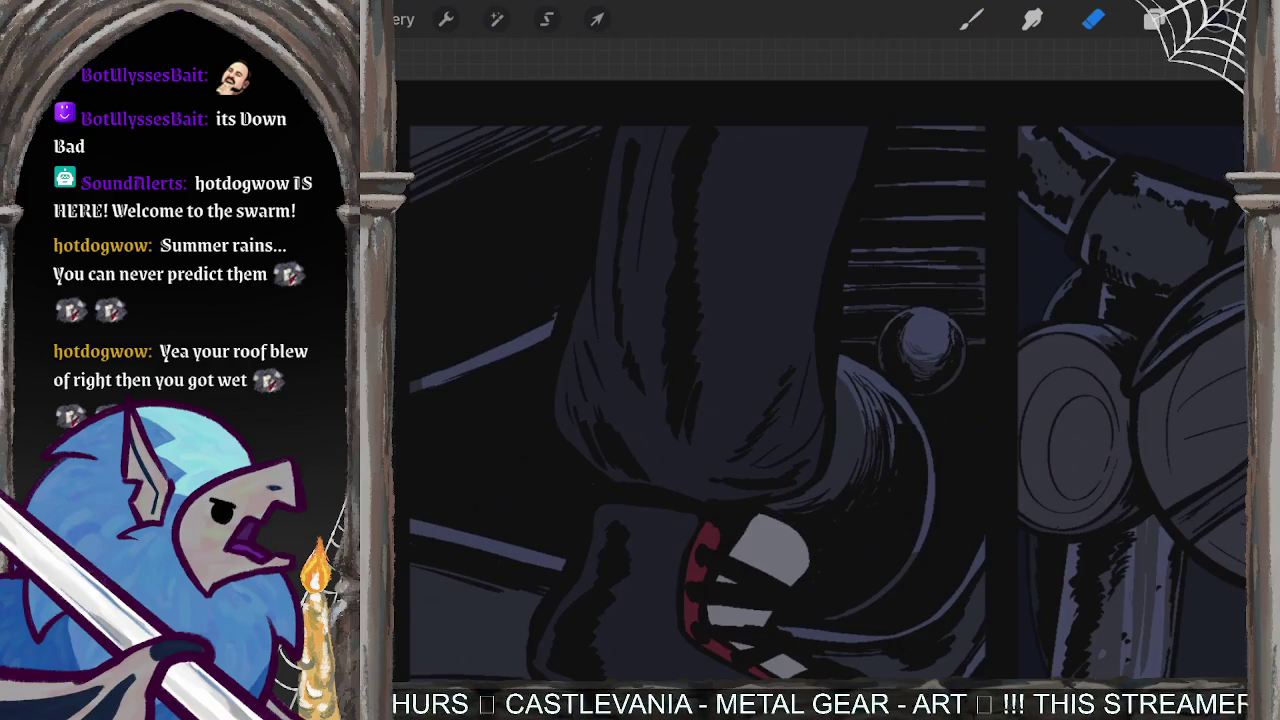
scroll(820, 400, down, 3)
scroll(900, 380, up, 1)
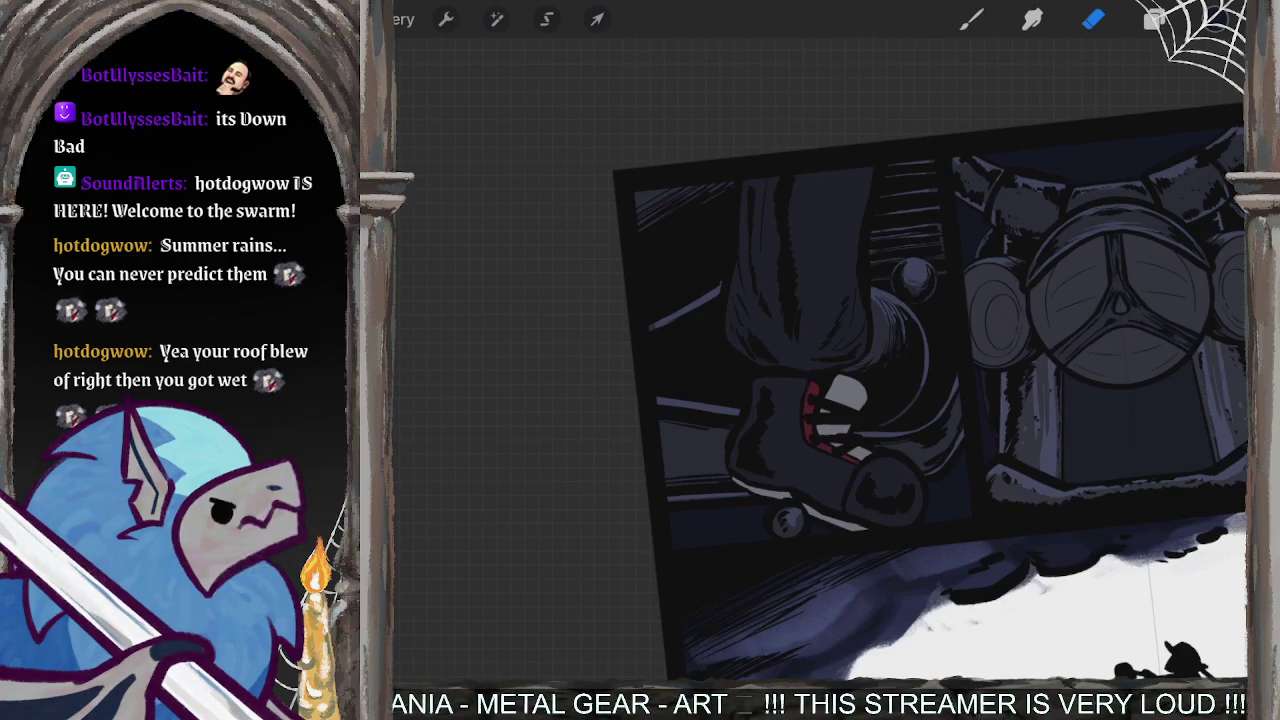
scroll(888, 338, up, 3)
scroll(888, 338, up, 2)
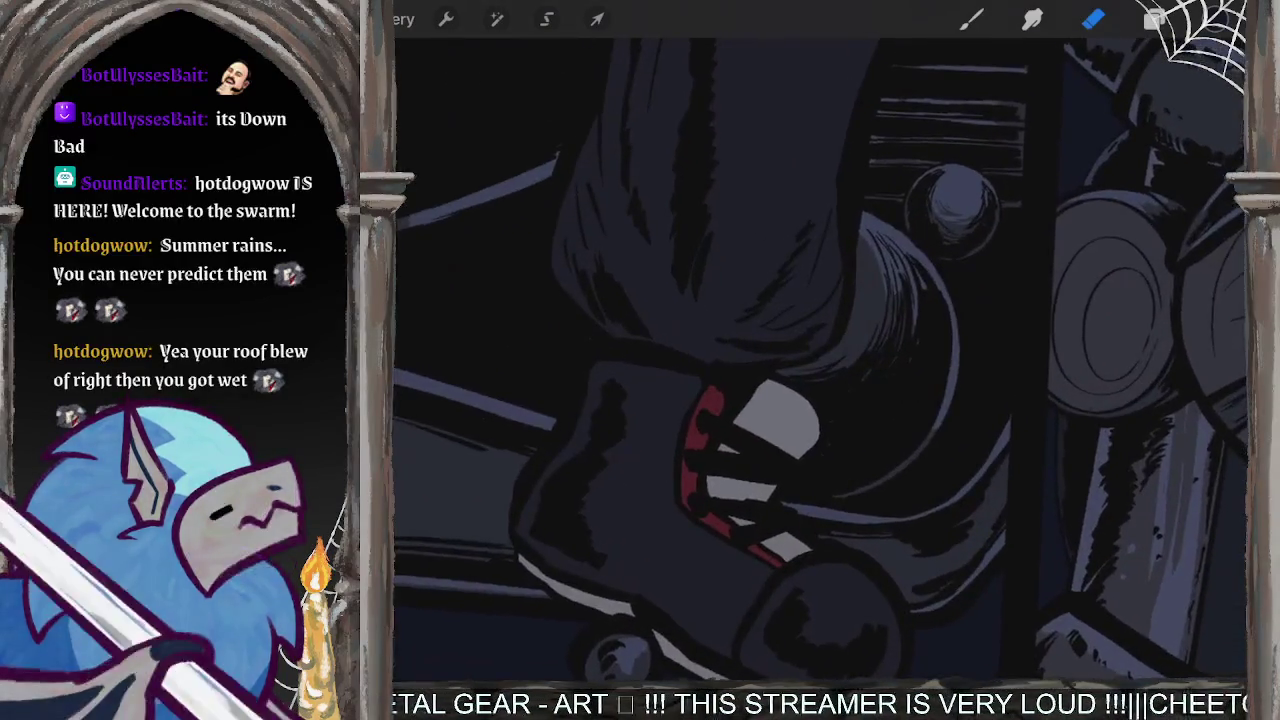
scroll(888, 338, up, 2)
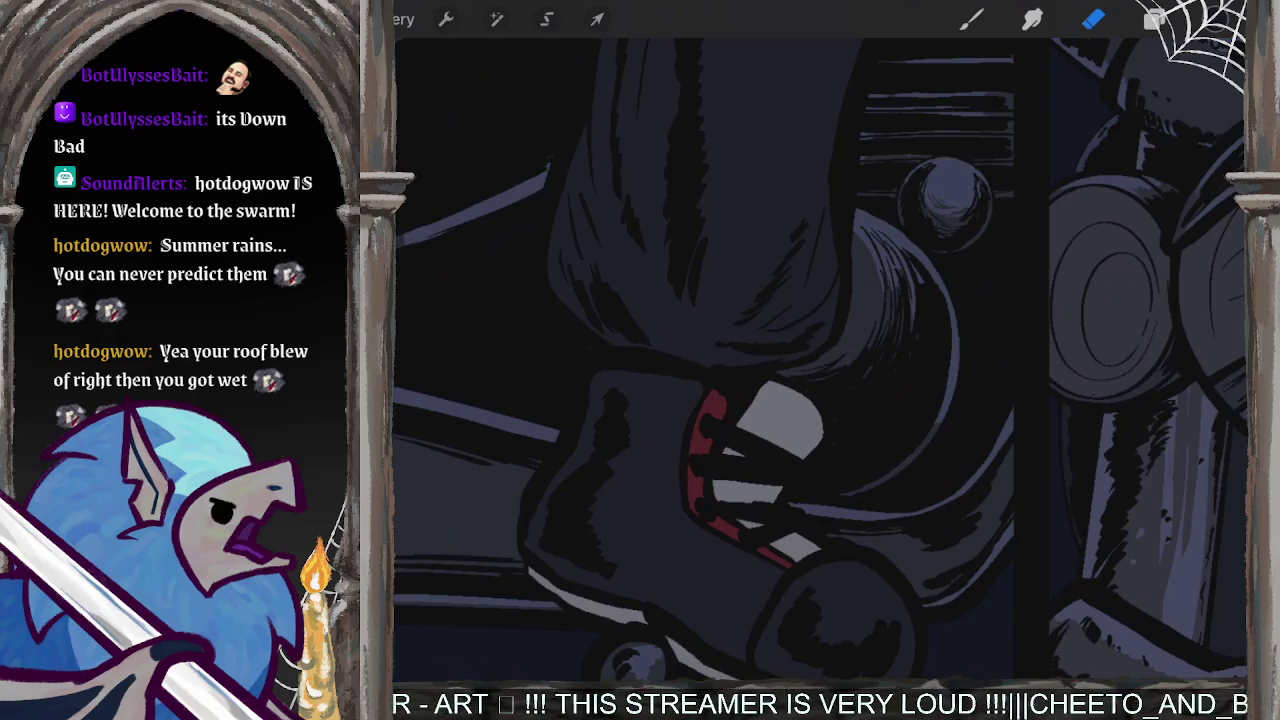
scroll(888, 338, down, 3)
drag(820, 360, 900, 420)
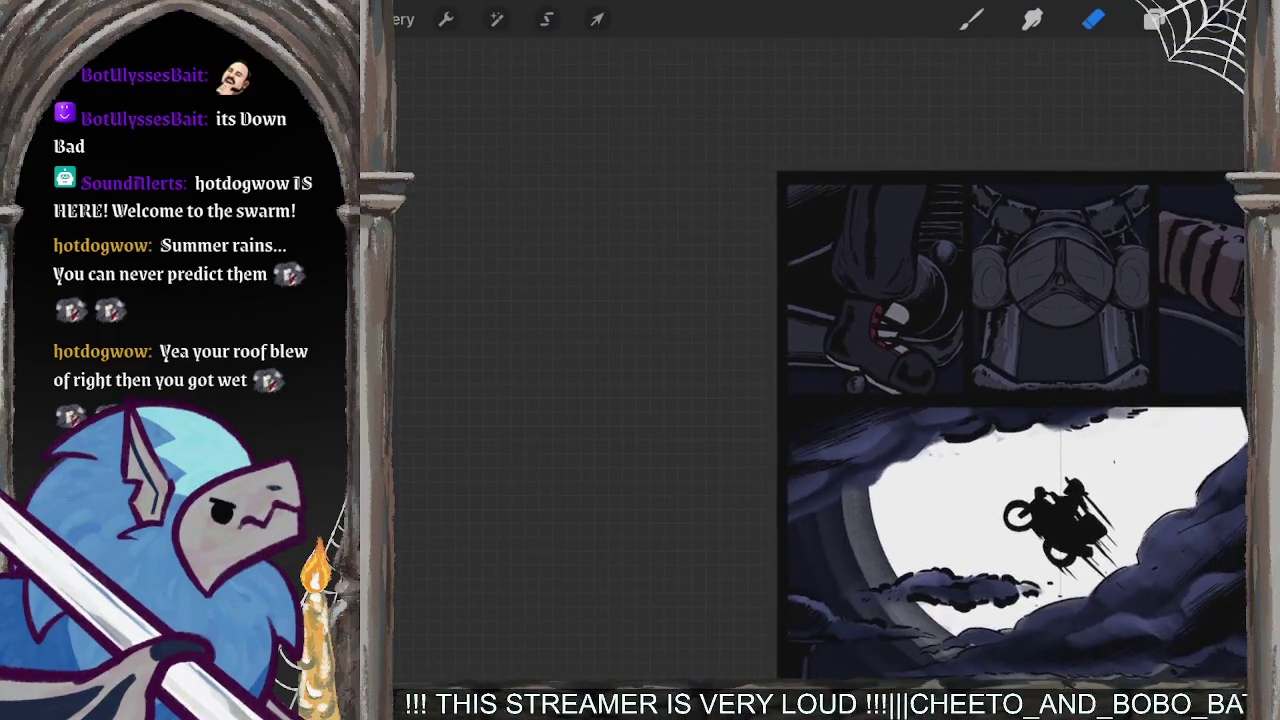
scroll(1000, 400, down, 2)
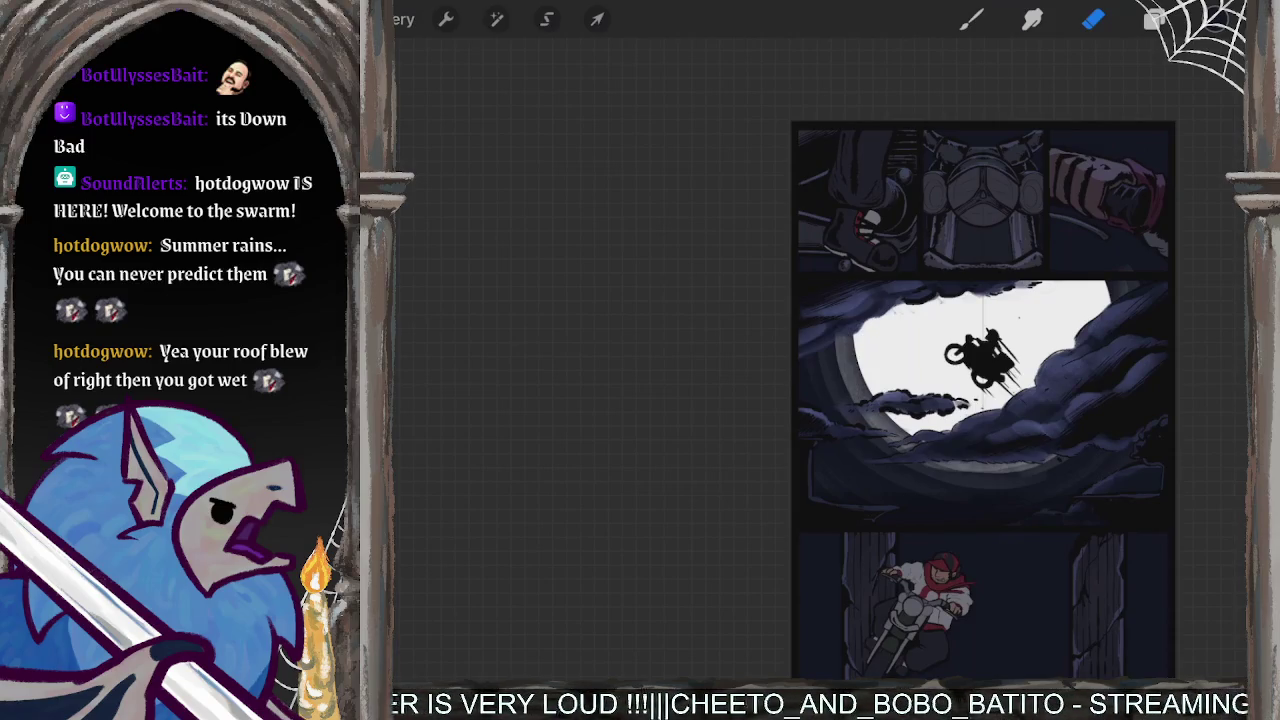
scroll(984, 400, up, 2)
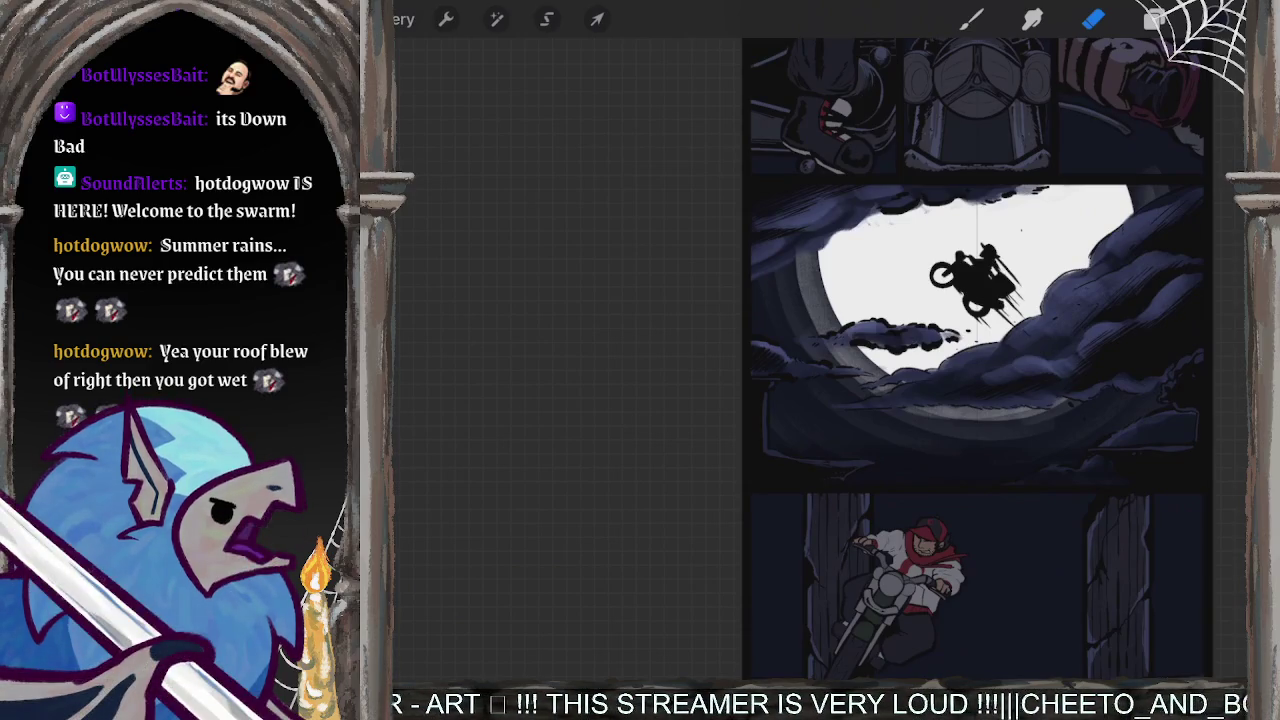
- Zoom in and out over the moon and rider panels, then show the Layers panel
scroll(975, 360, up, 1)
scroll(975, 360, up, 1)
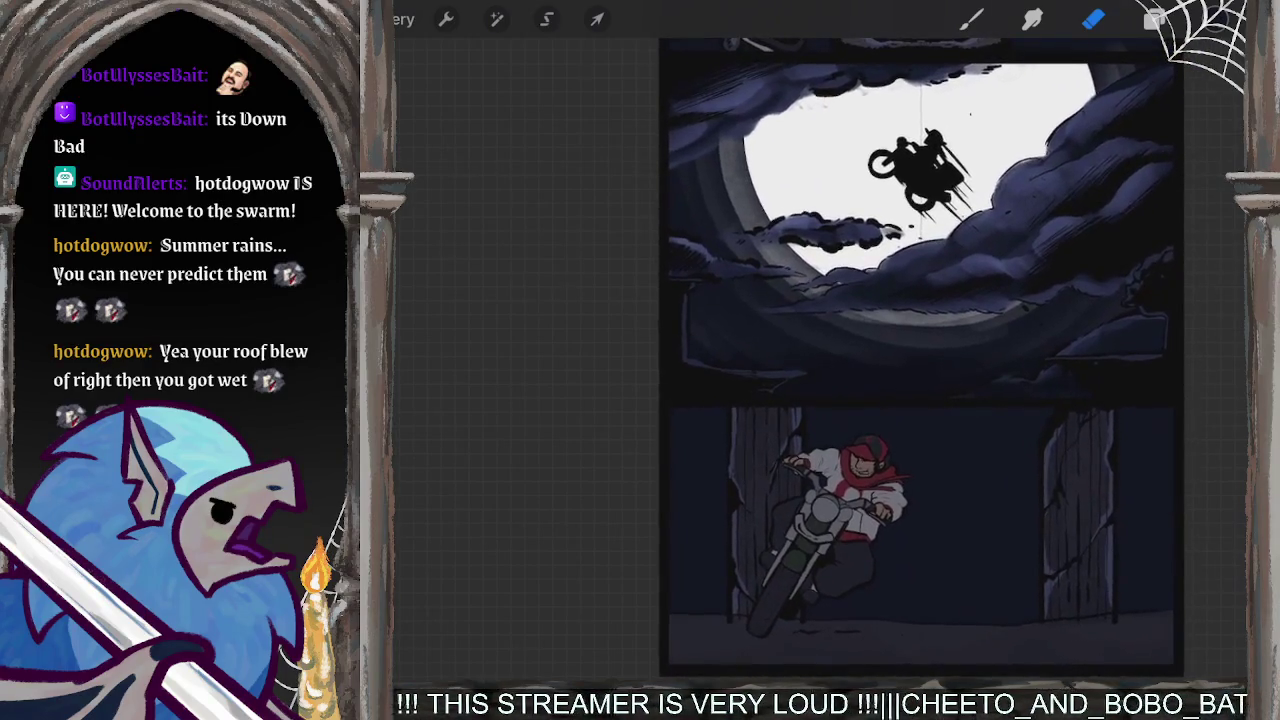
scroll(800, 360, up, 3)
scroll(800, 360, up, 2)
scroll(800, 360, down, 2)
scroll(800, 360, down, 2)
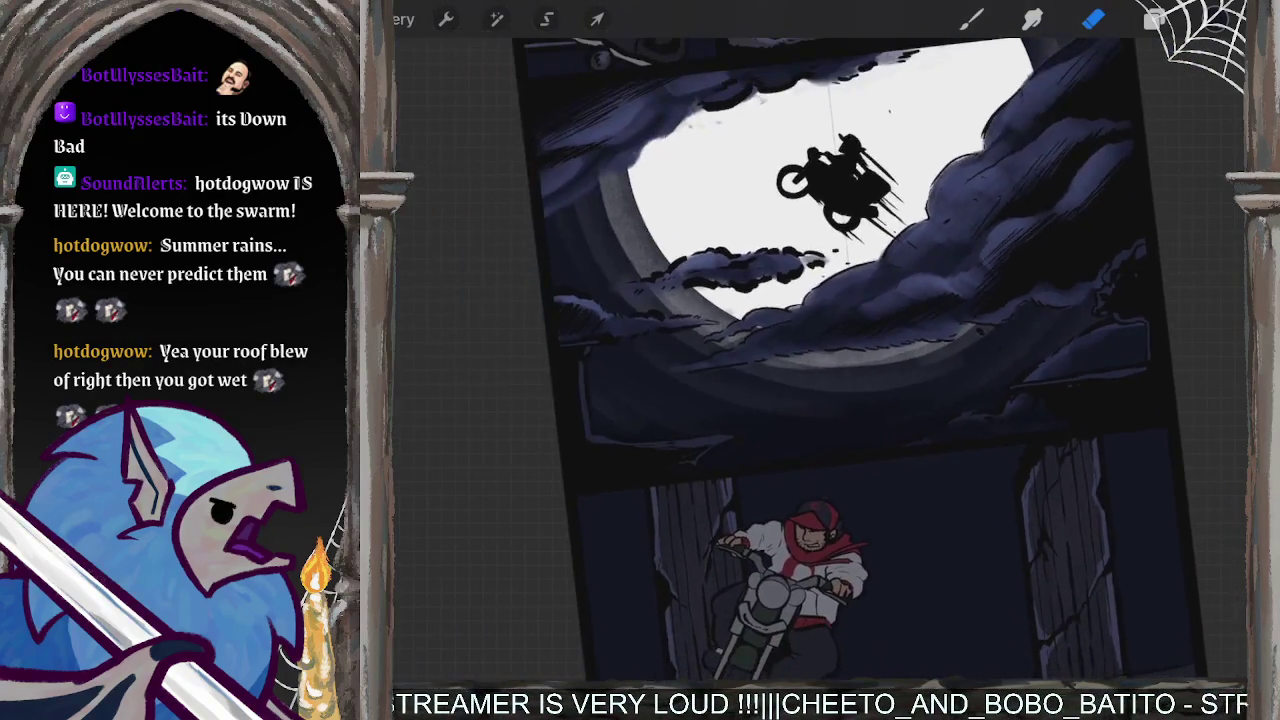
scroll(830, 360, down, 2)
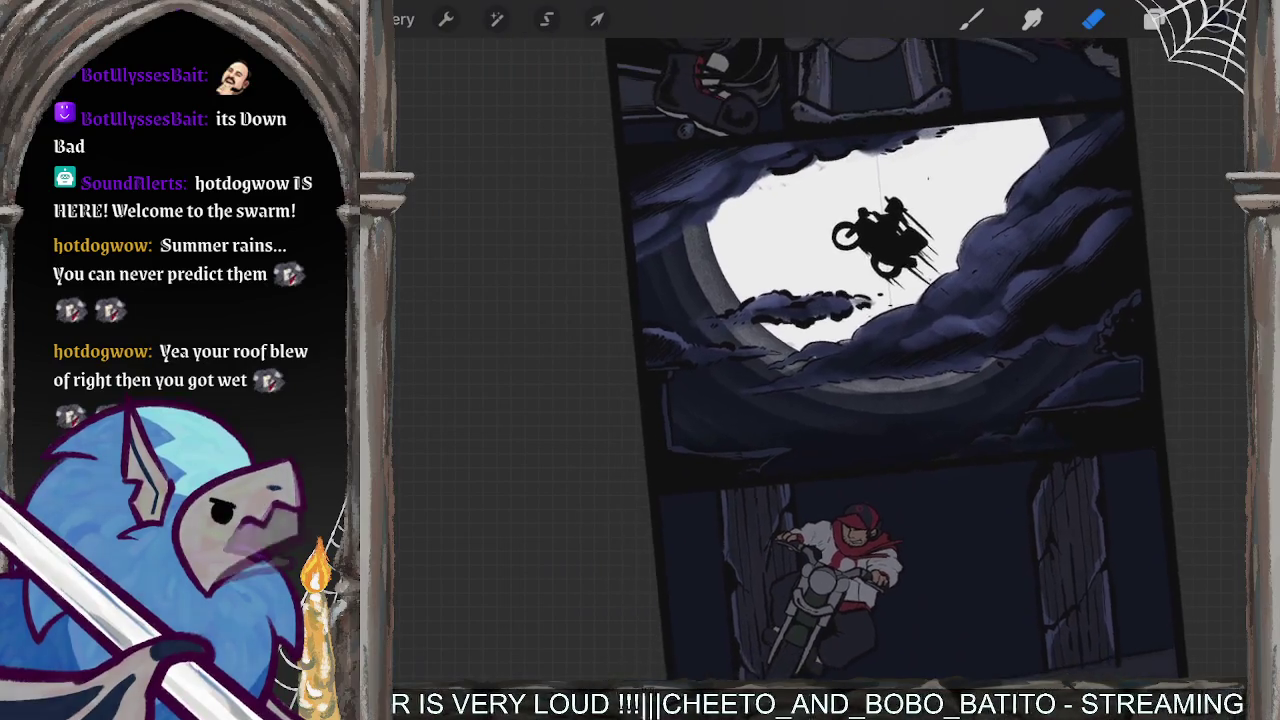
scroll(830, 360, down, 2)
scroll(915, 360, down, 1)
click(1155, 19)
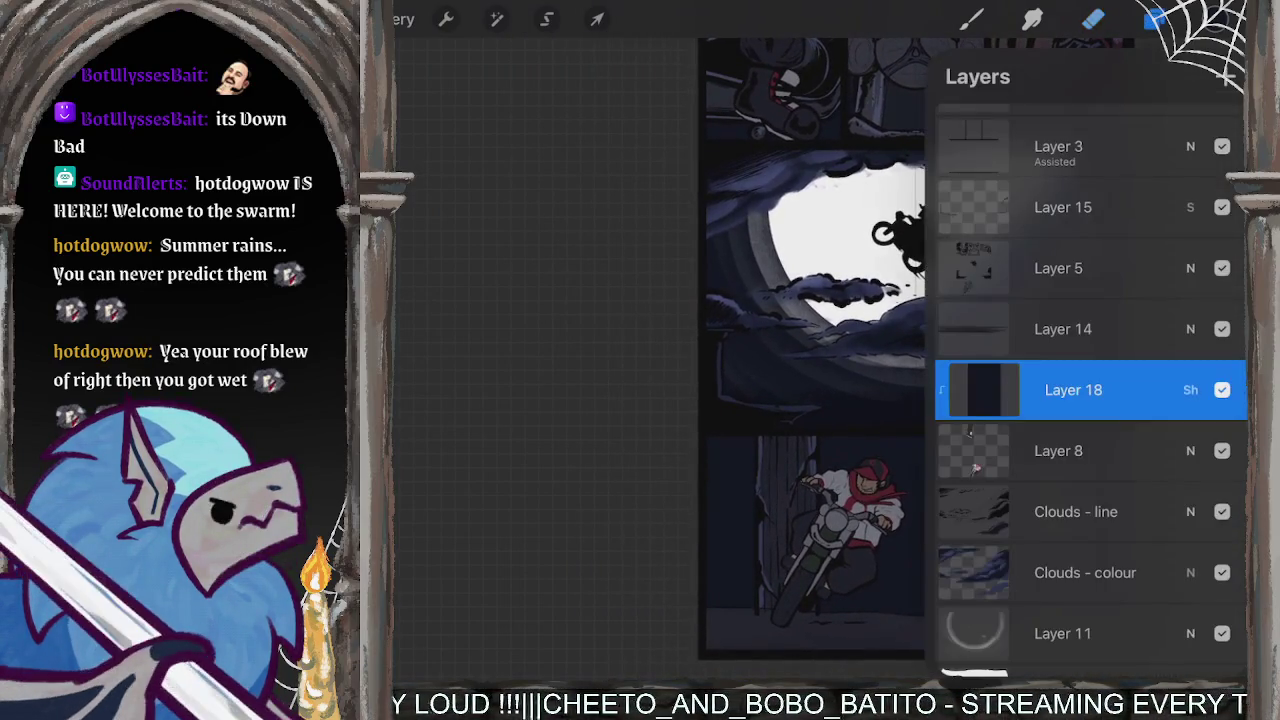
- Select the bottom Layer 5 and add a new Layer 19 above it
scroll(1090, 390, down, 4)
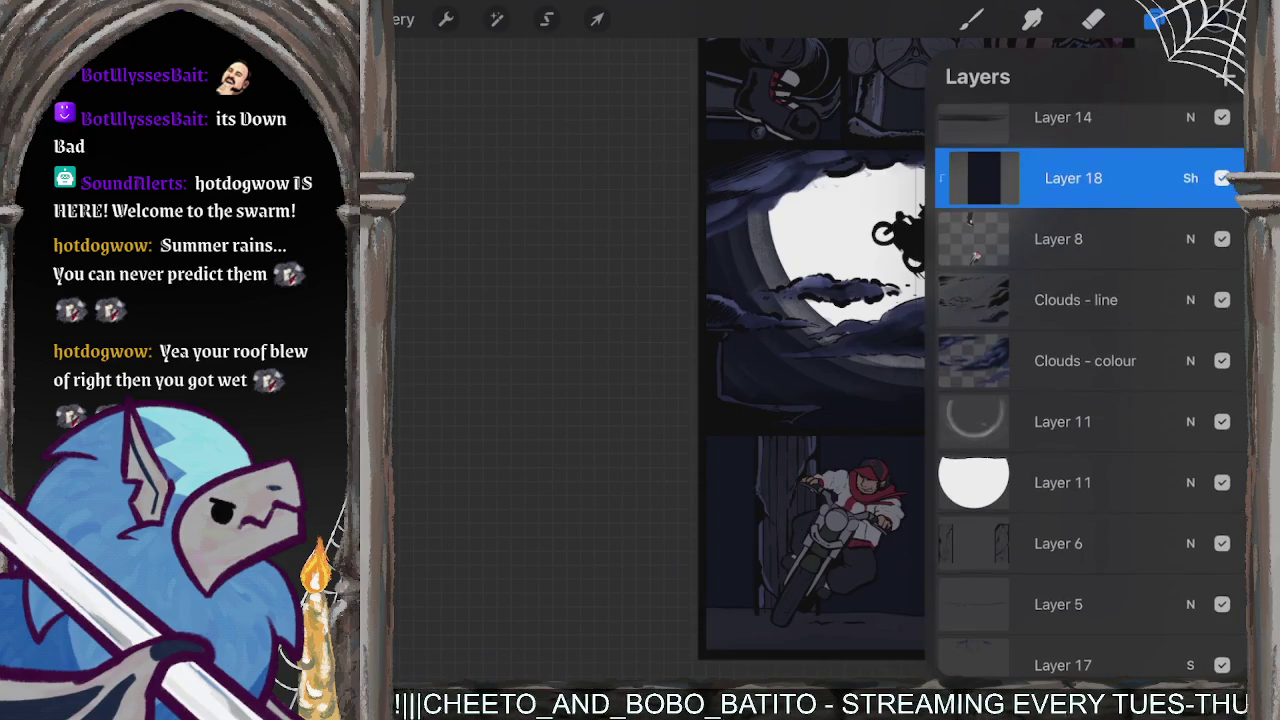
scroll(1090, 390, down, 3)
scroll(1090, 390, down, 1)
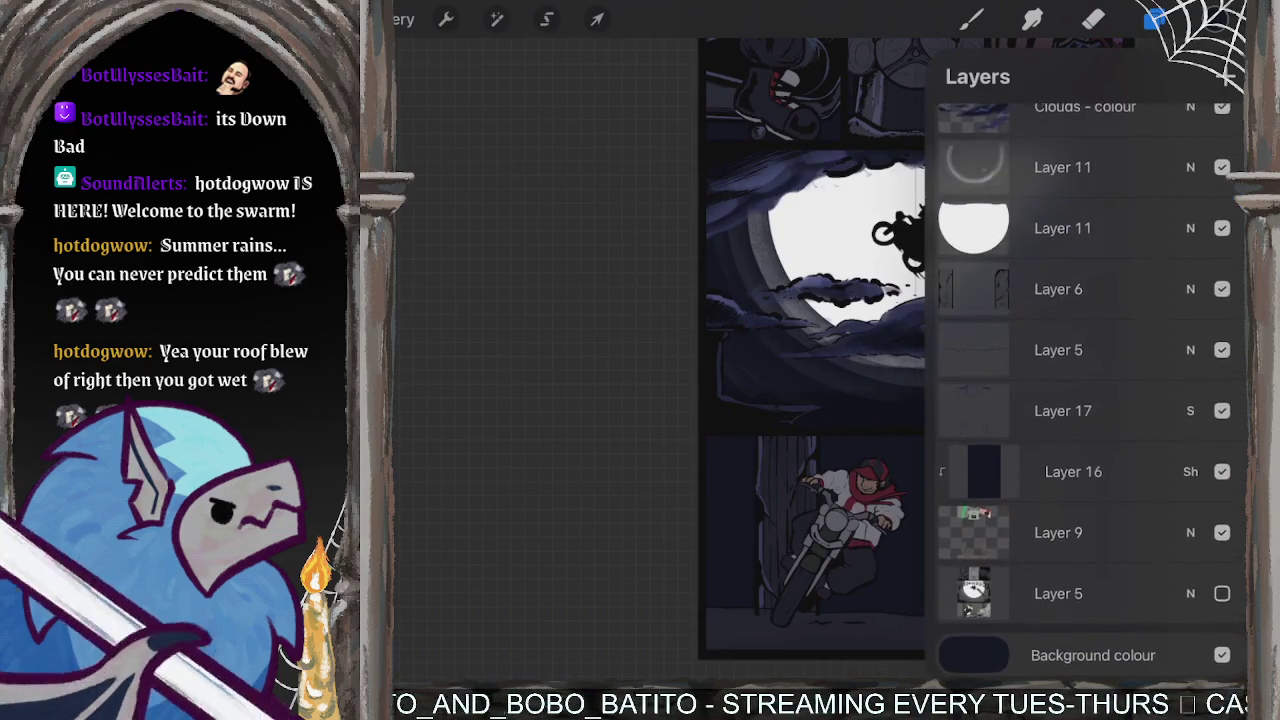
click(1060, 593)
click(1228, 76)
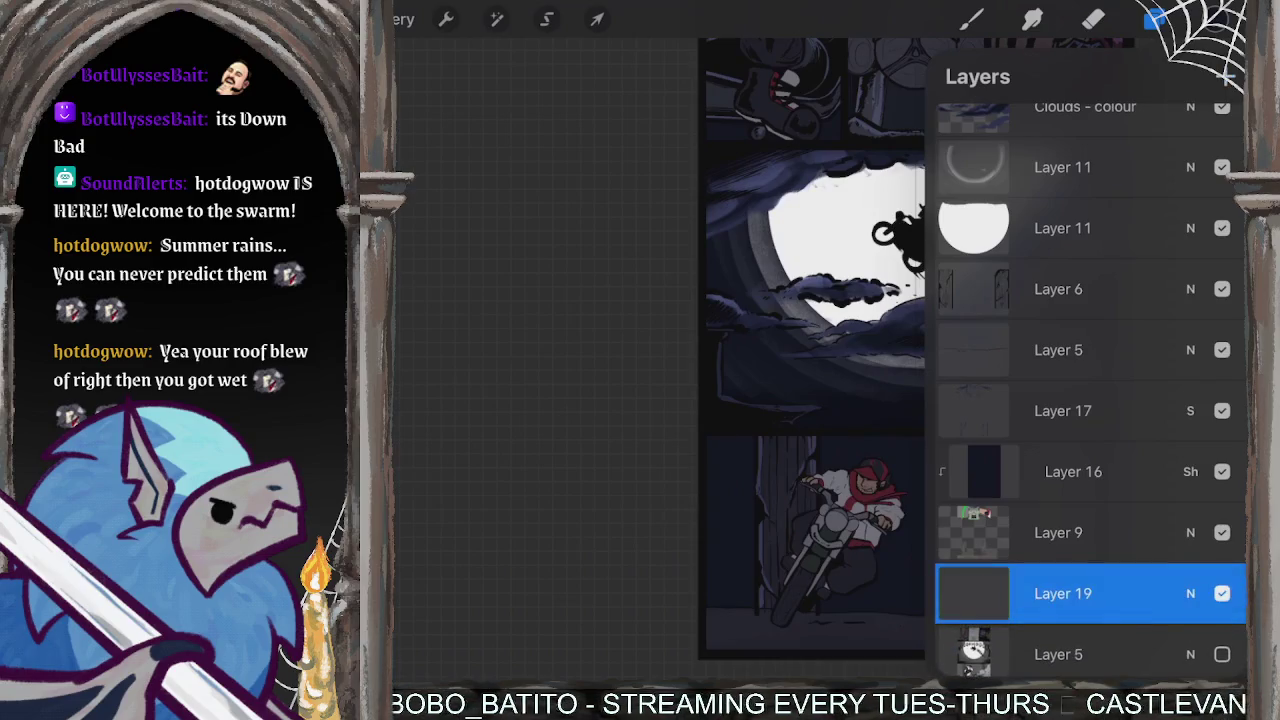
- Browse the Grunge, Lettering and Basics brush sets in the brush library
click(971, 19)
click(971, 19)
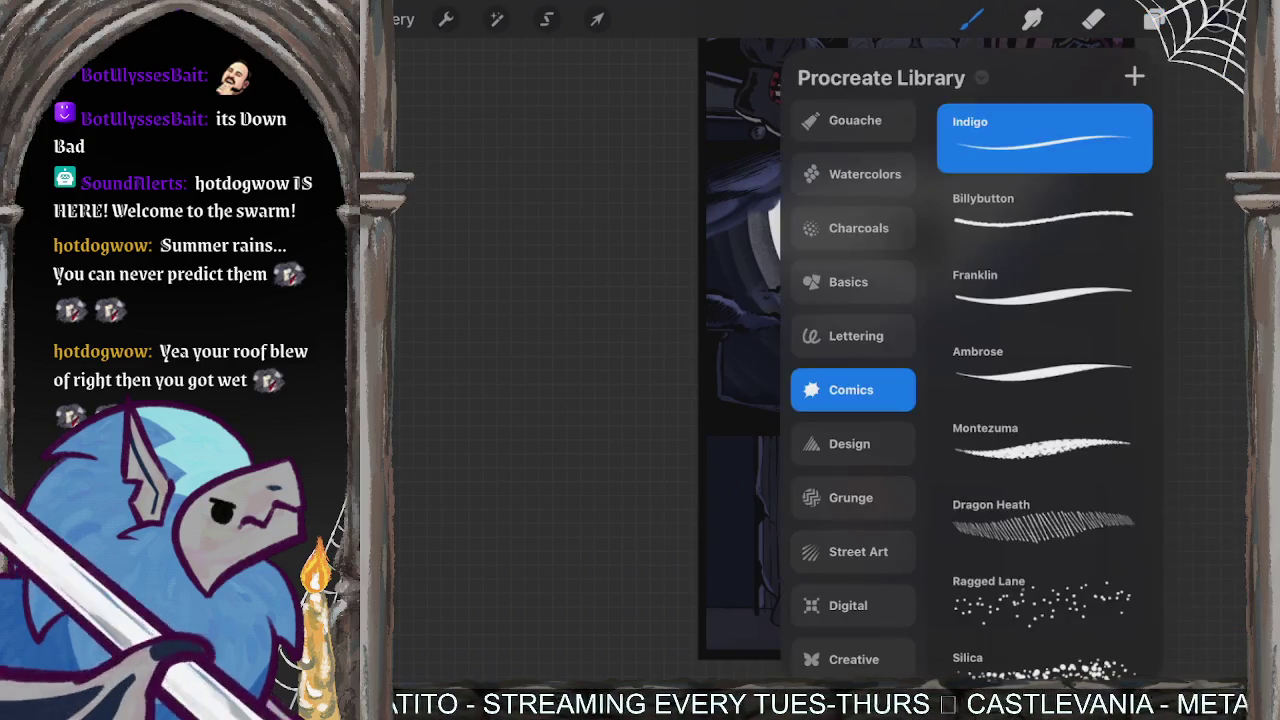
click(852, 497)
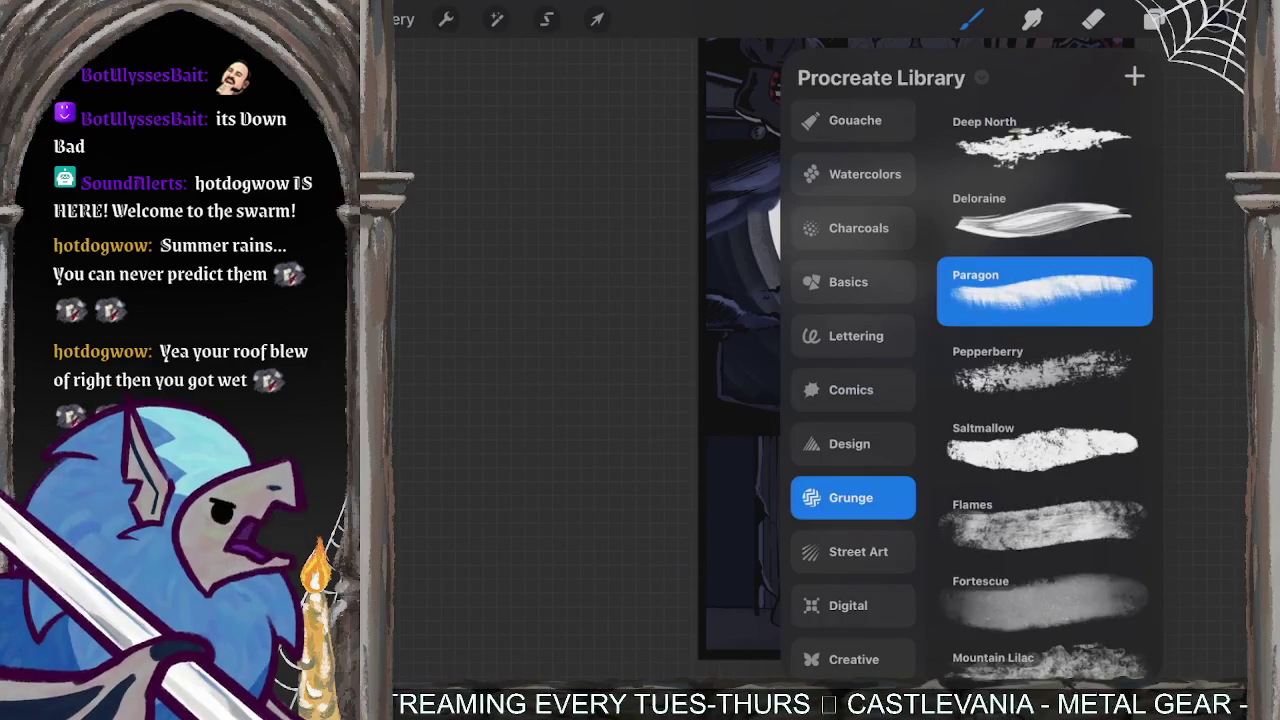
click(856, 335)
click(852, 281)
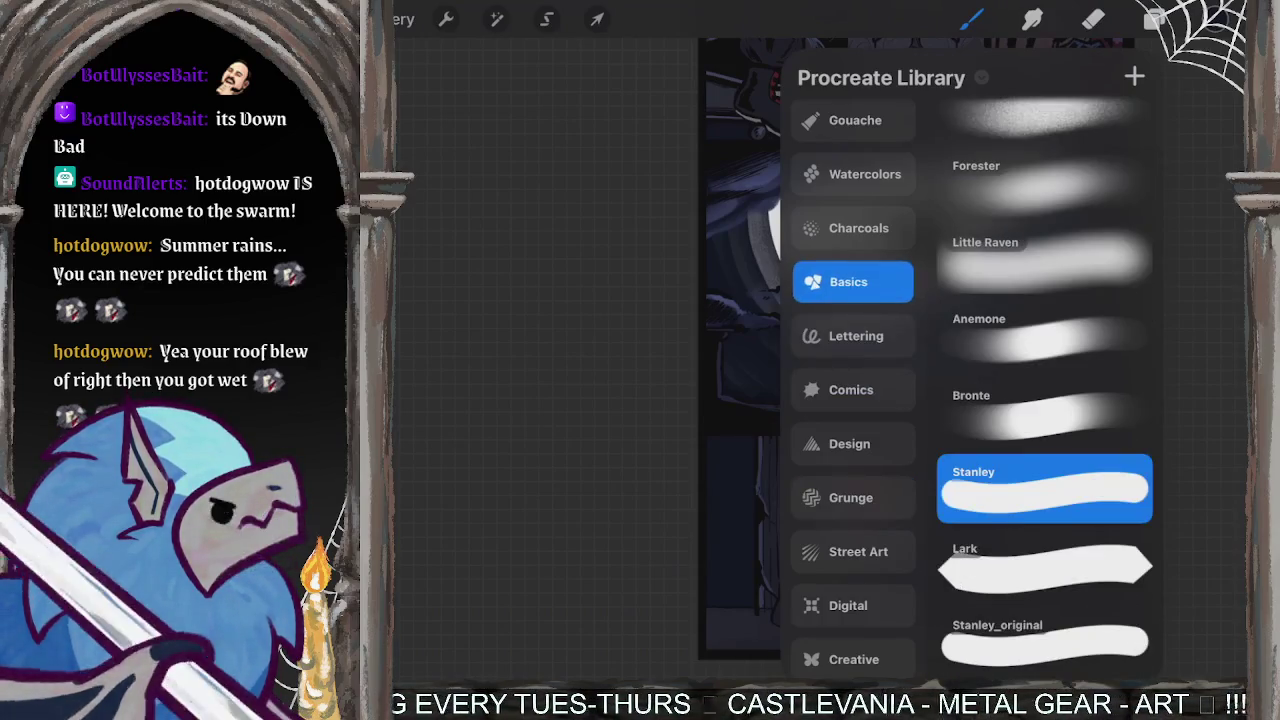
scroll(853, 380, up, 4)
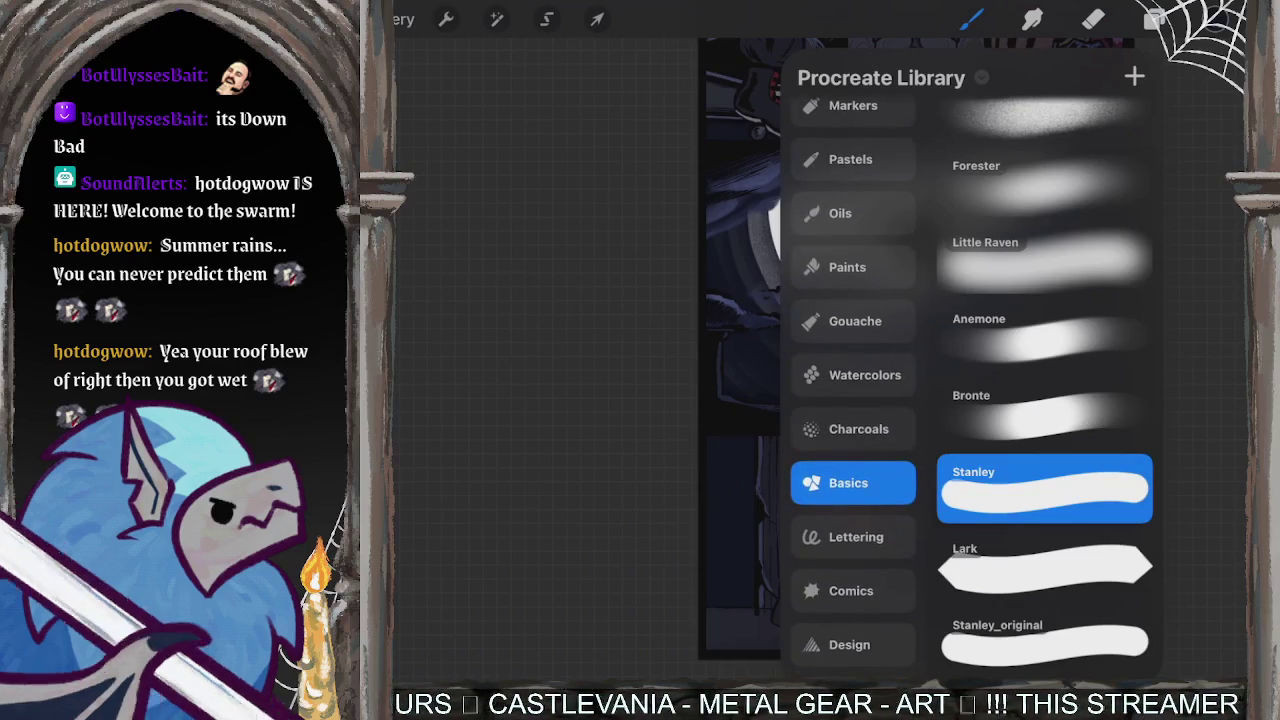
- Make the Clouds - colour layer the active layer
click(1155, 19)
click(1063, 350)
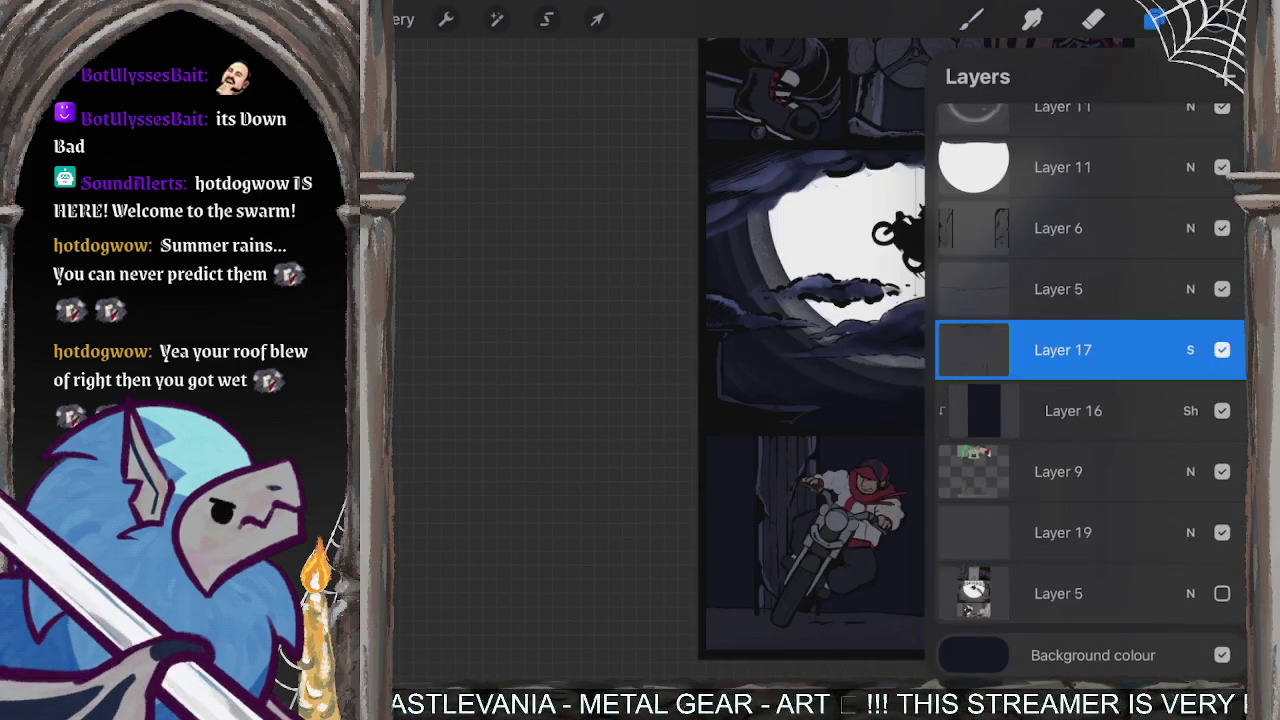
scroll(1090, 380, up, 5)
click(1085, 300)
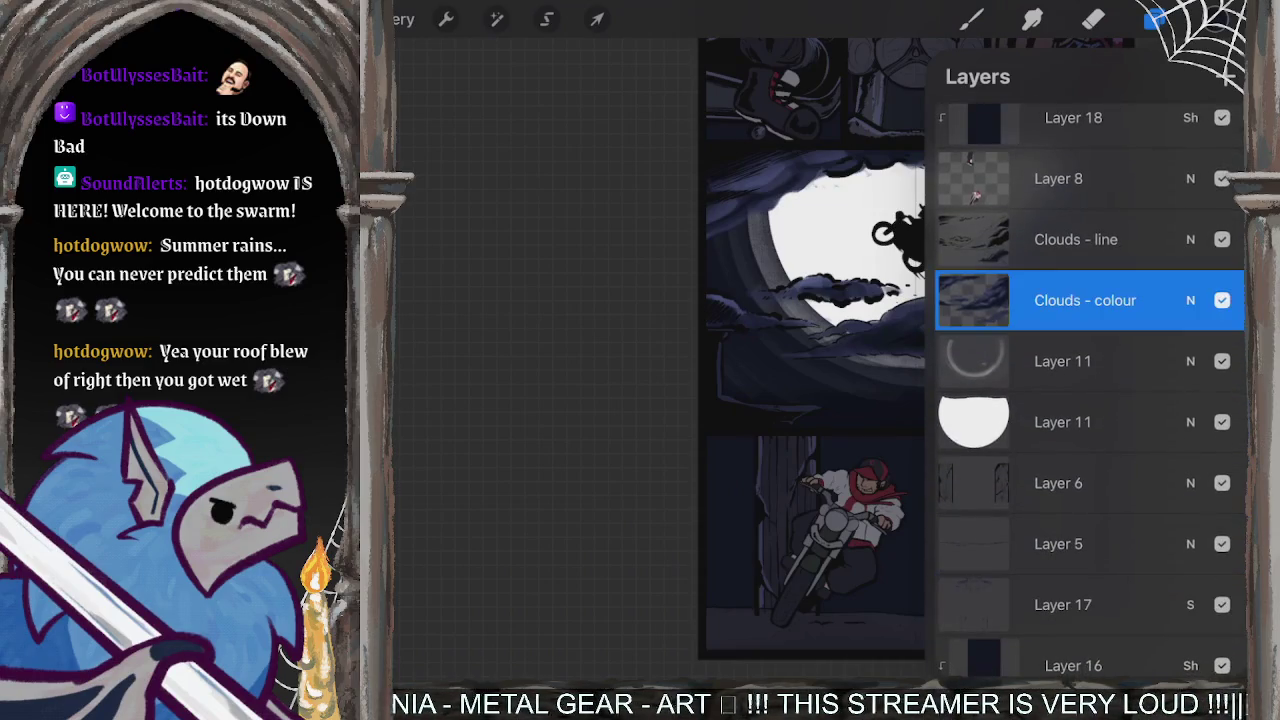
click(970, 19)
- Browse the Comics, Design and Grunge sets, then choose the Charcoals Florentine brush
click(856, 443)
click(851, 497)
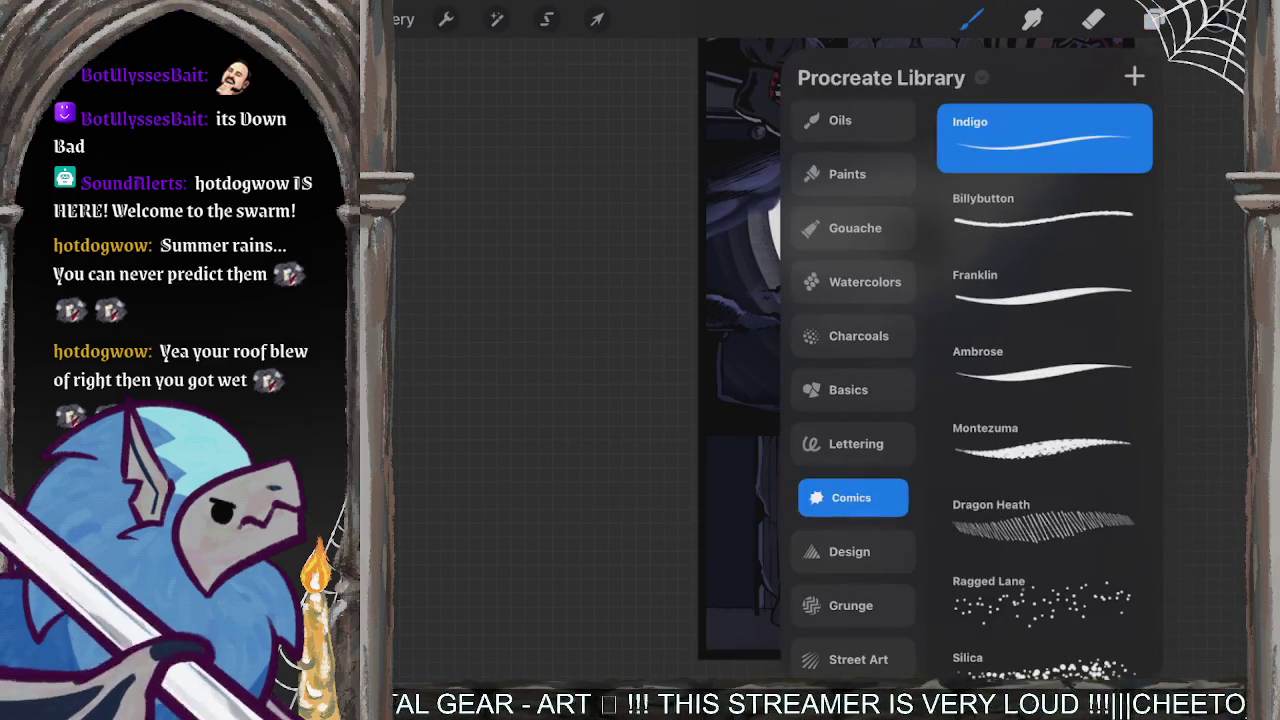
click(849, 551)
click(851, 605)
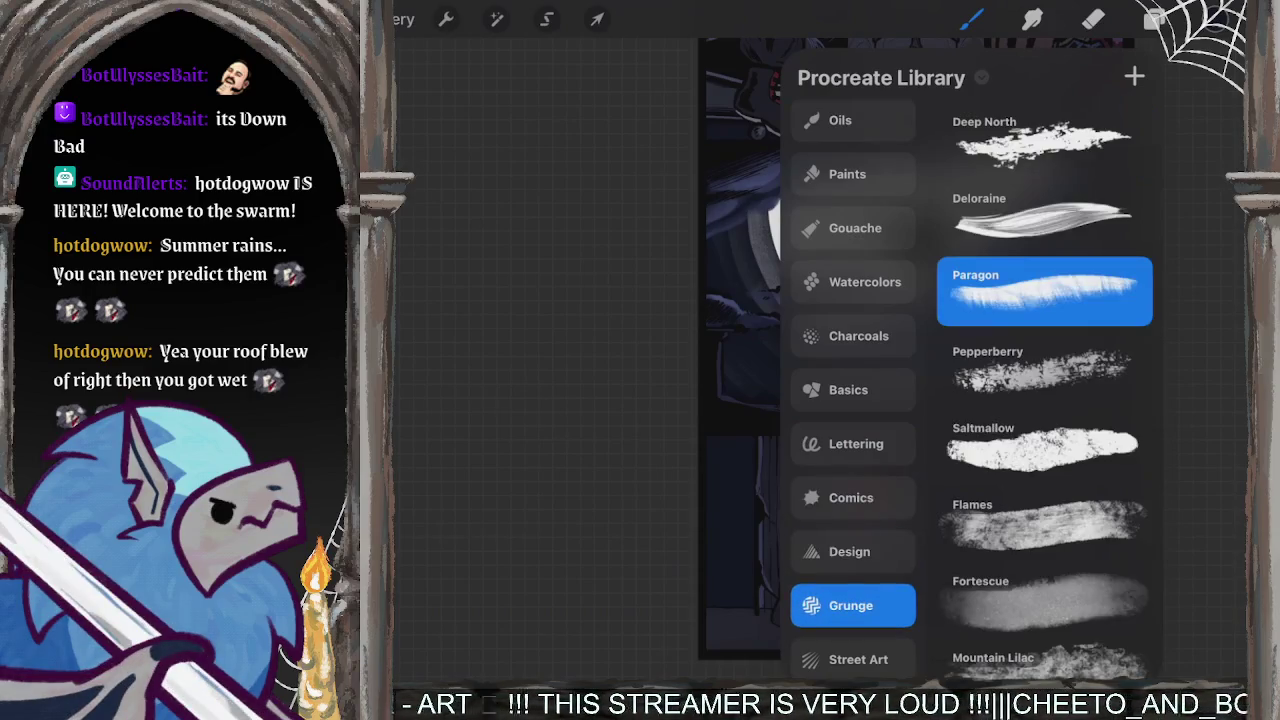
click(858, 335)
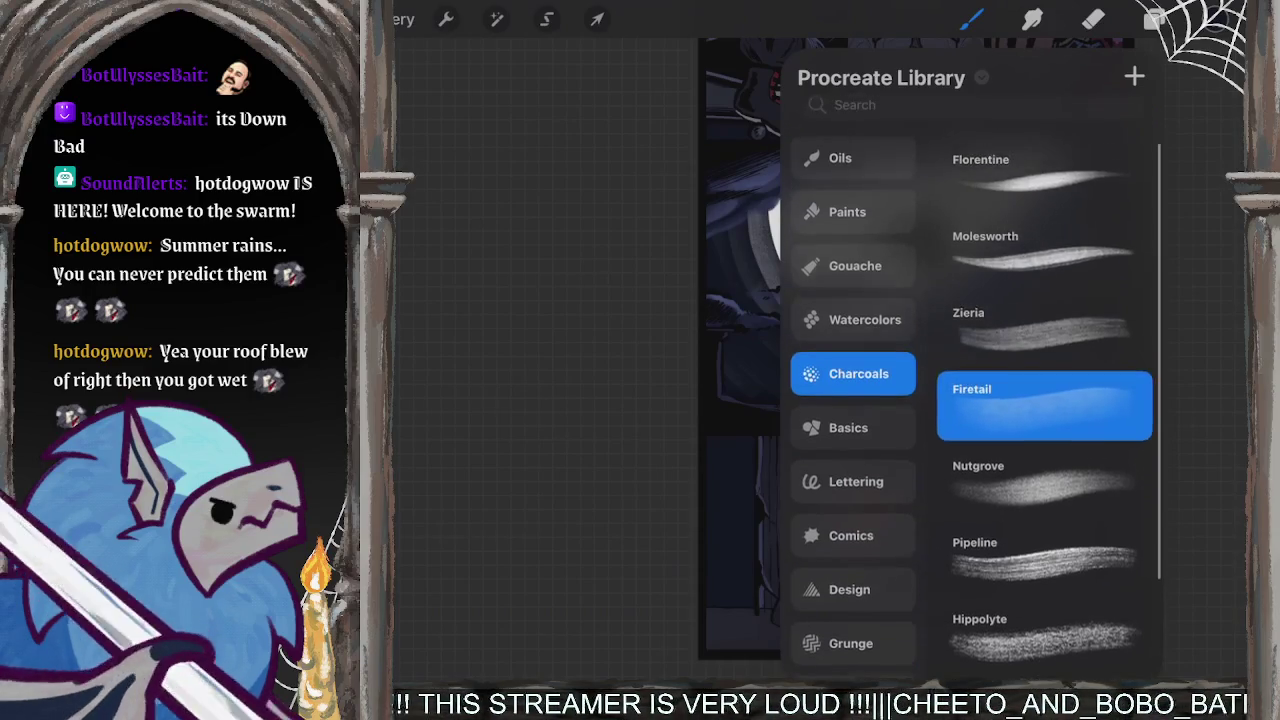
scroll(1045, 400, up, 2)
scroll(1045, 400, down, 2)
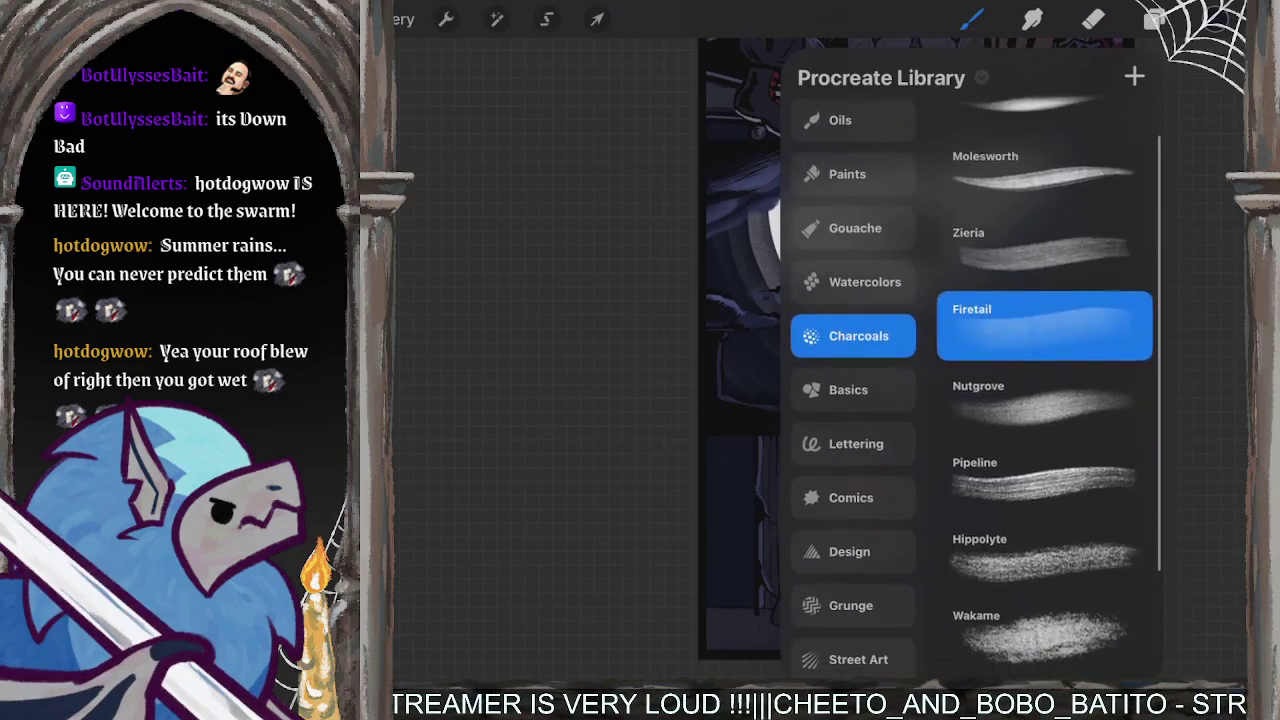
scroll(1045, 400, up, 1)
click(1040, 140)
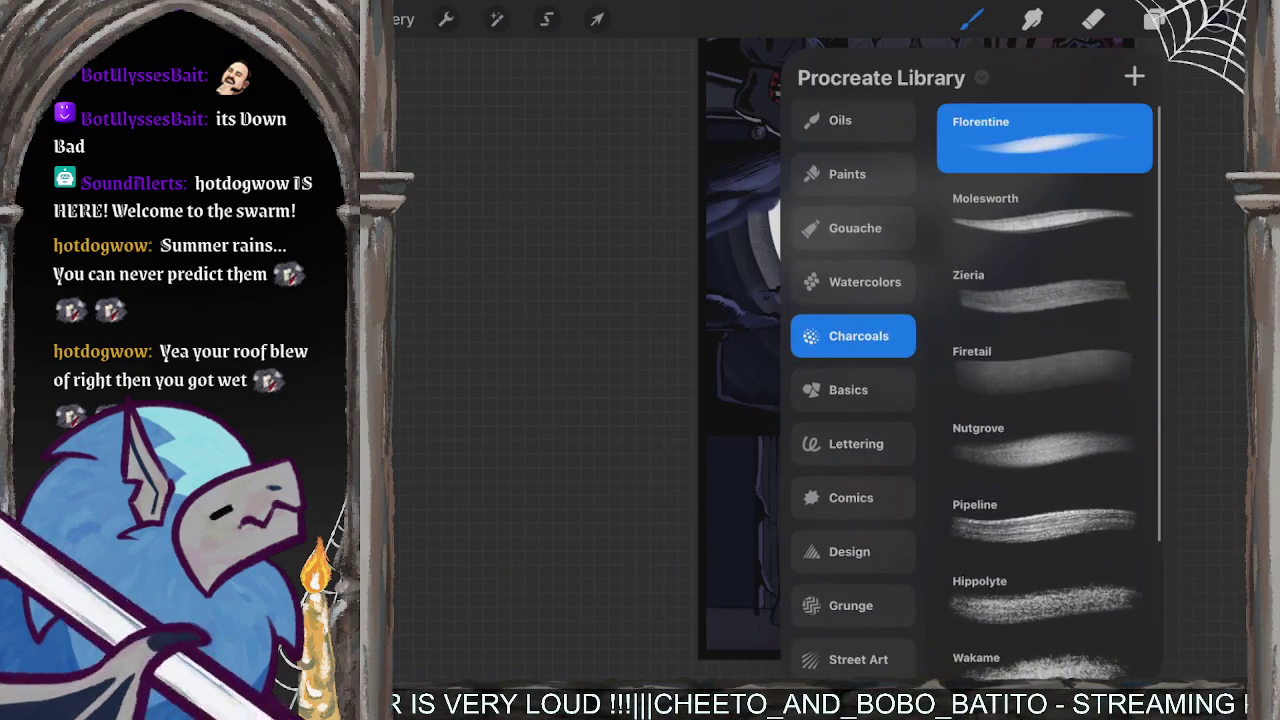
click(1213, 19)
scroll(820, 350, up, 3)
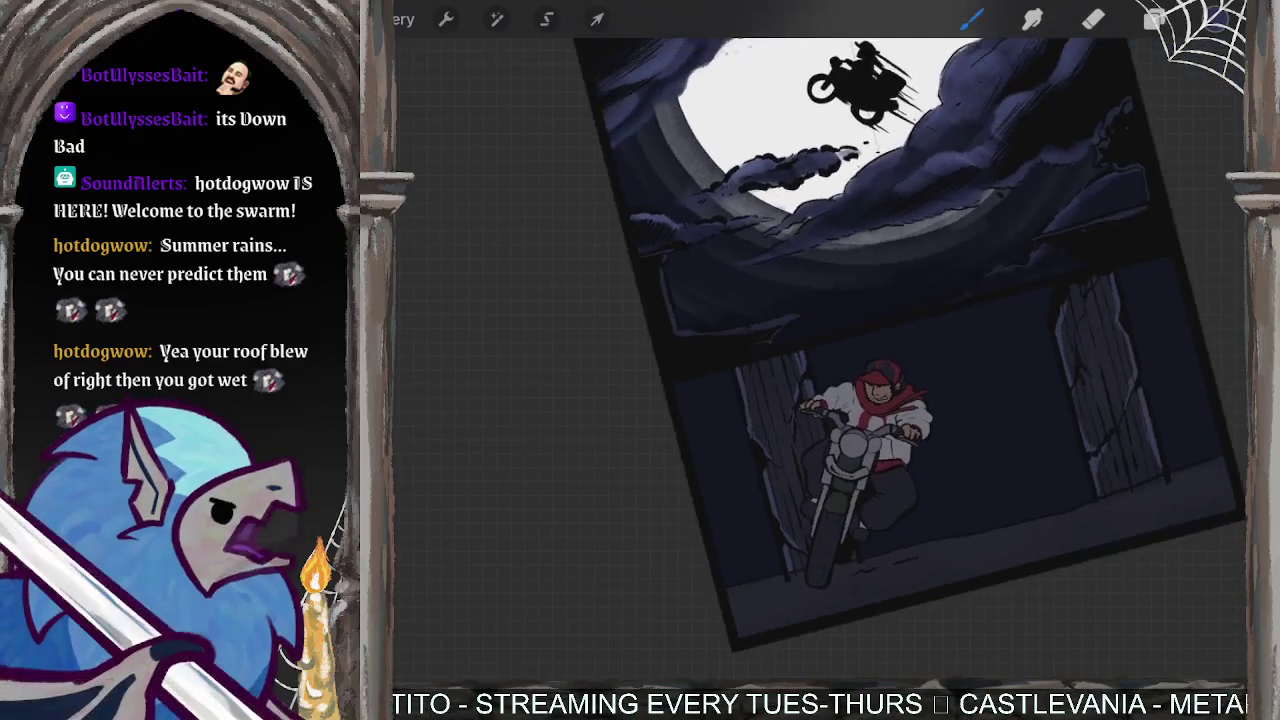
- Check the Clouds - colour layer options and undo a stray light paint stroke
scroll(820, 350, up, 3)
scroll(640, 350, down, 2)
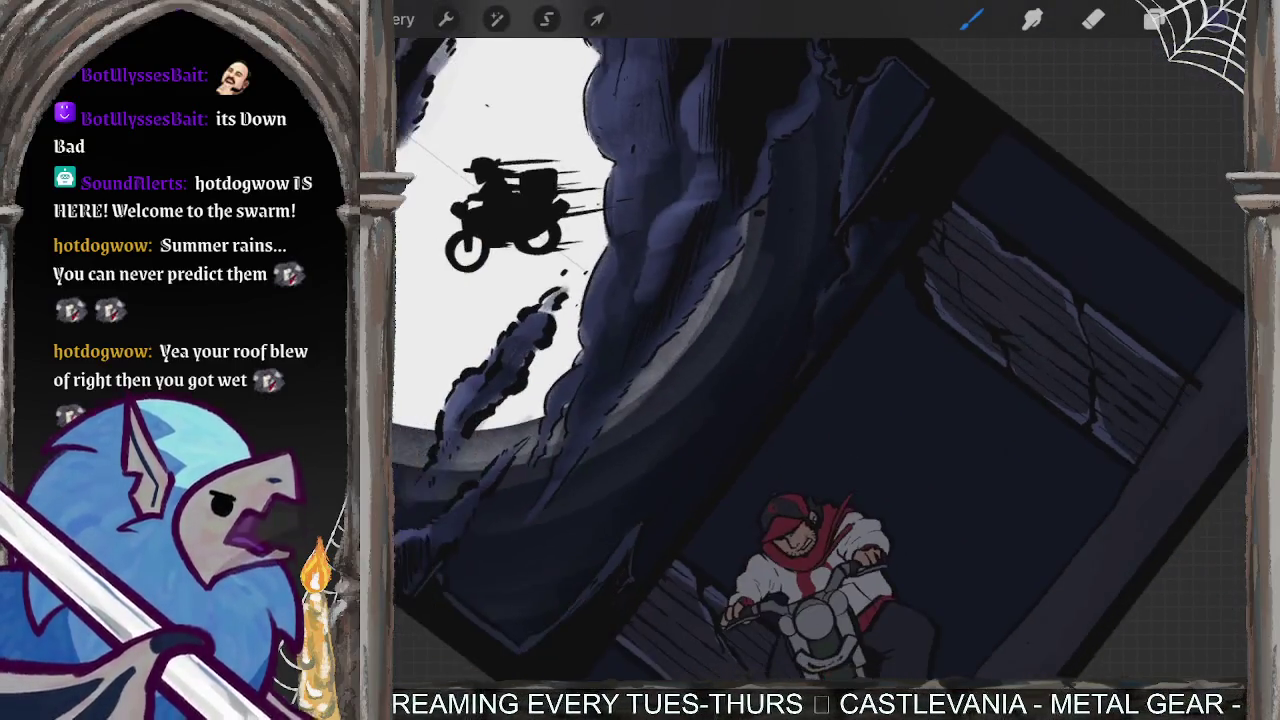
scroll(640, 350, down, 2)
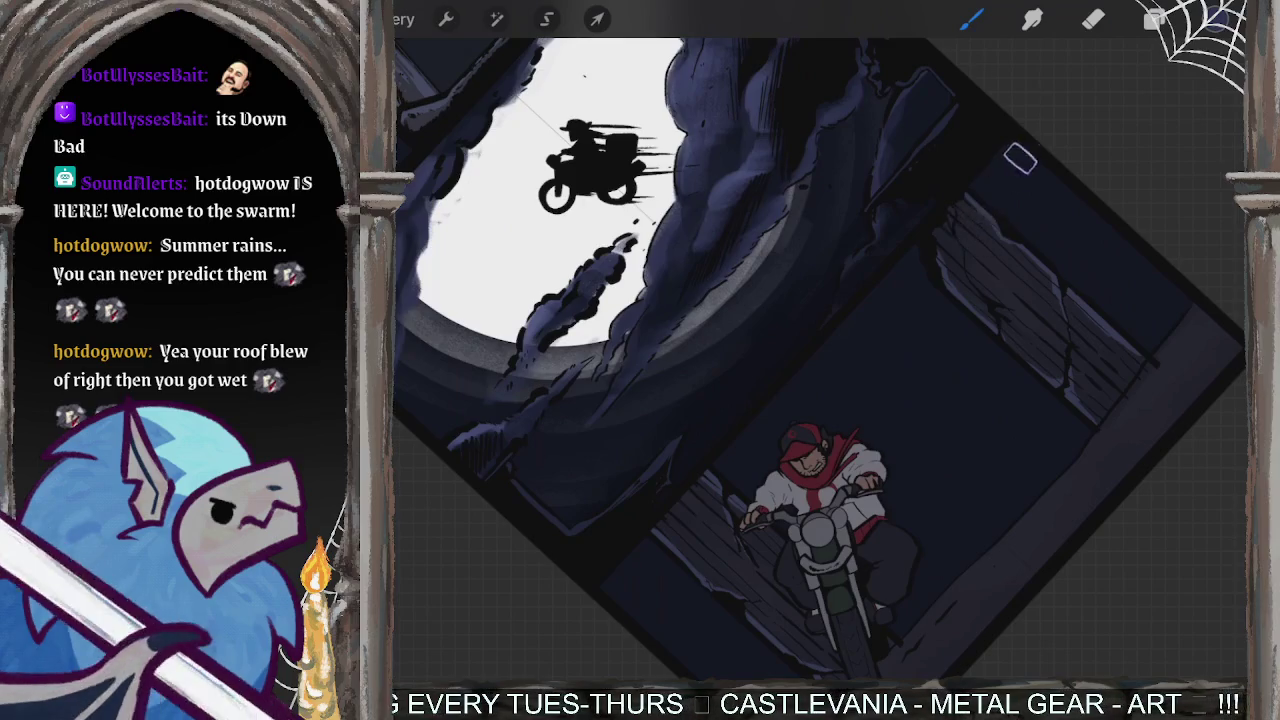
click(1155, 19)
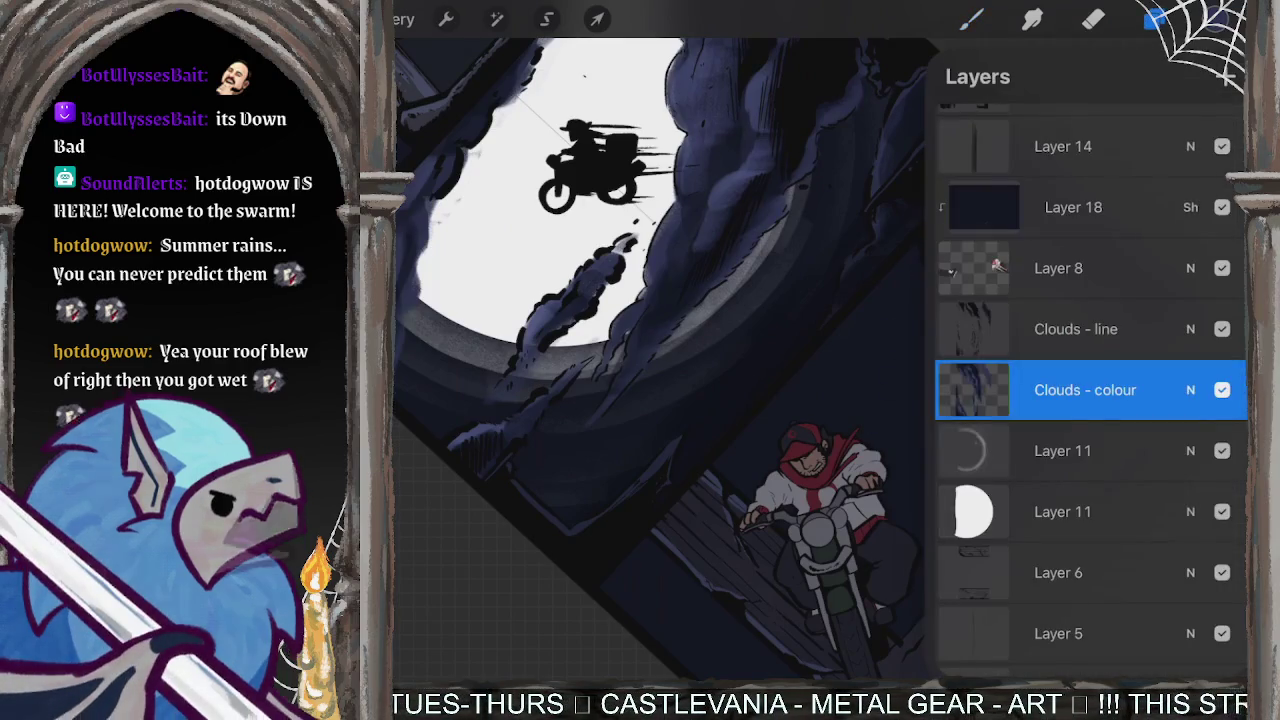
click(1085, 390)
click(600, 450)
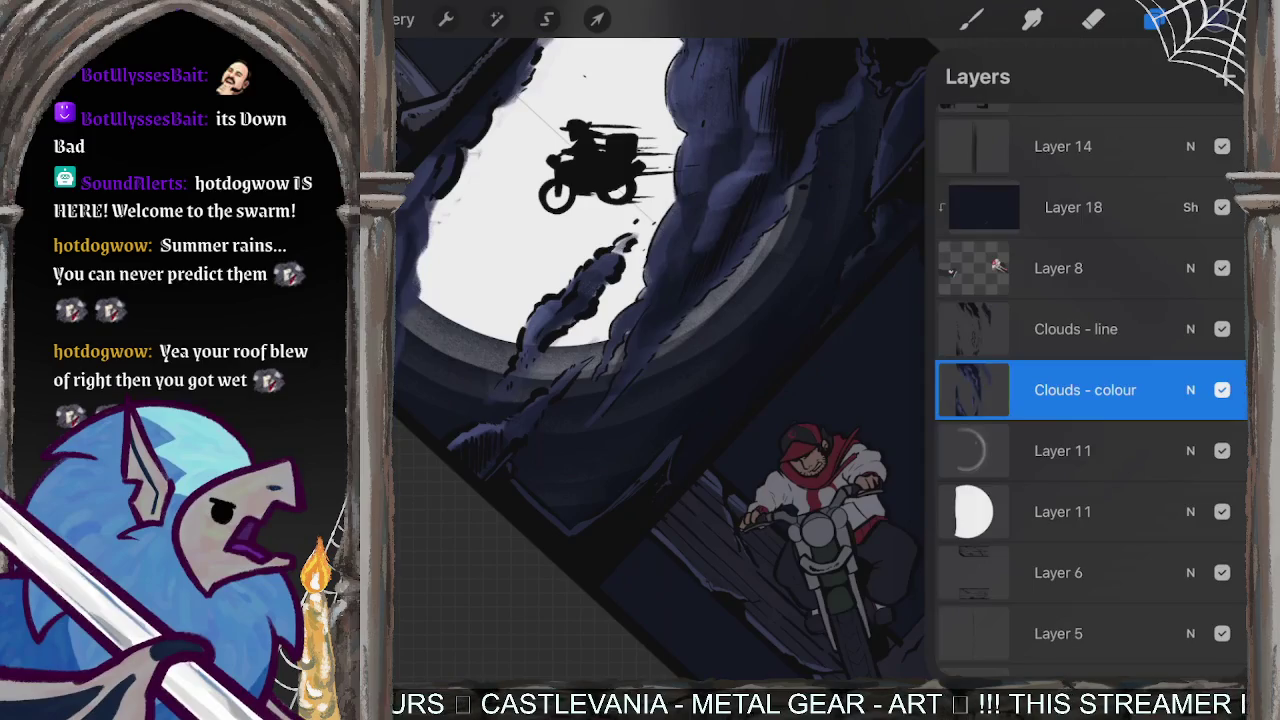
click(970, 19)
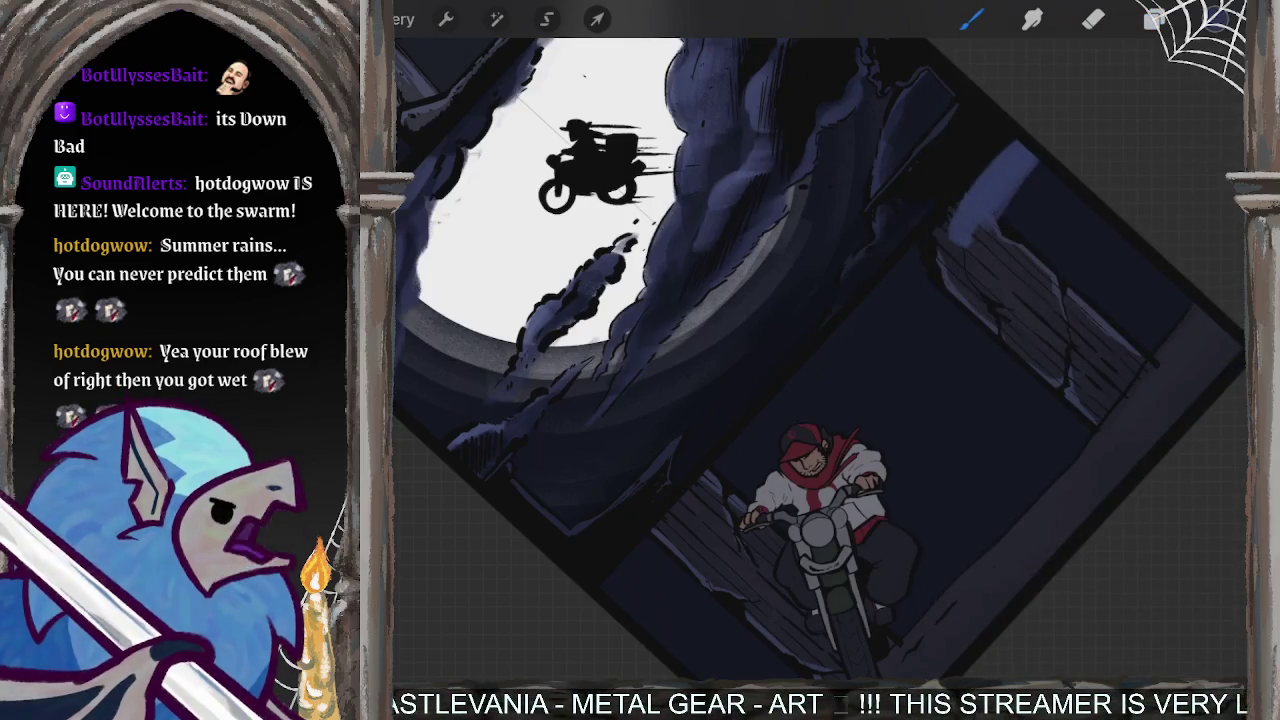
key(ctrl+z)
- Make Layer 16 visible and add a new Layer 20 above Layer 17
click(1155, 19)
scroll(1090, 390, down, 5)
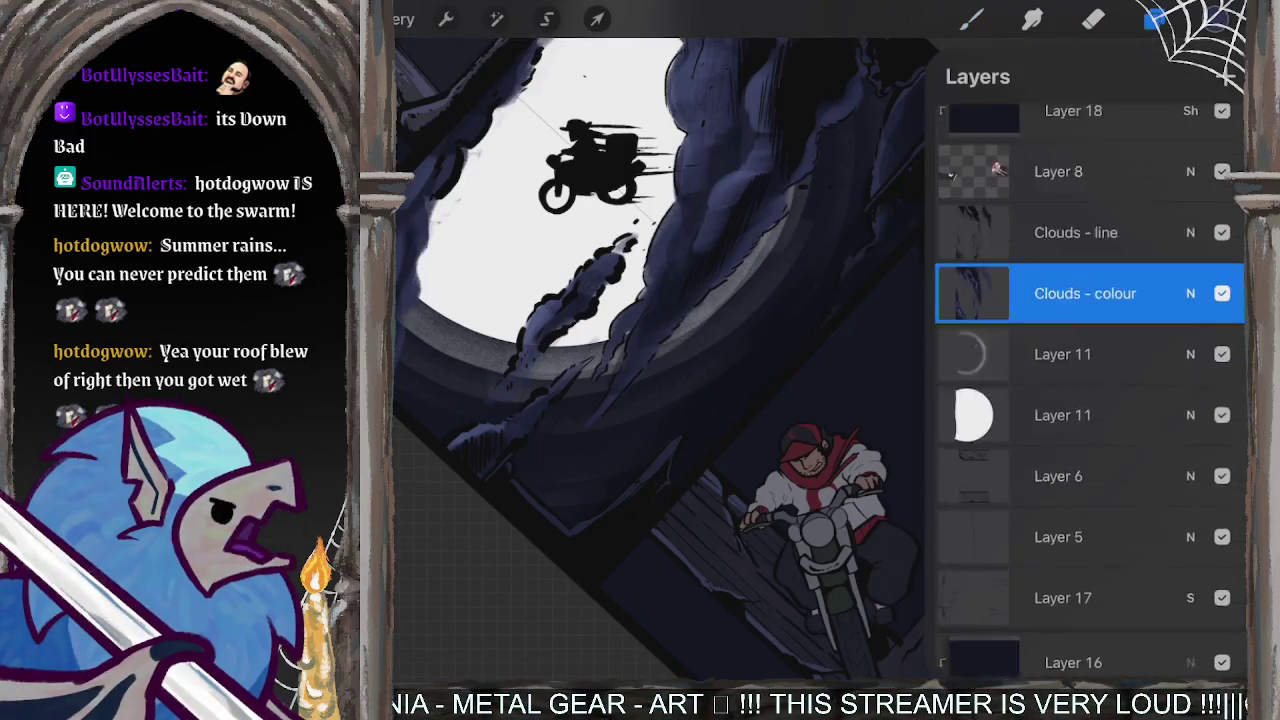
scroll(1090, 390, down, 2)
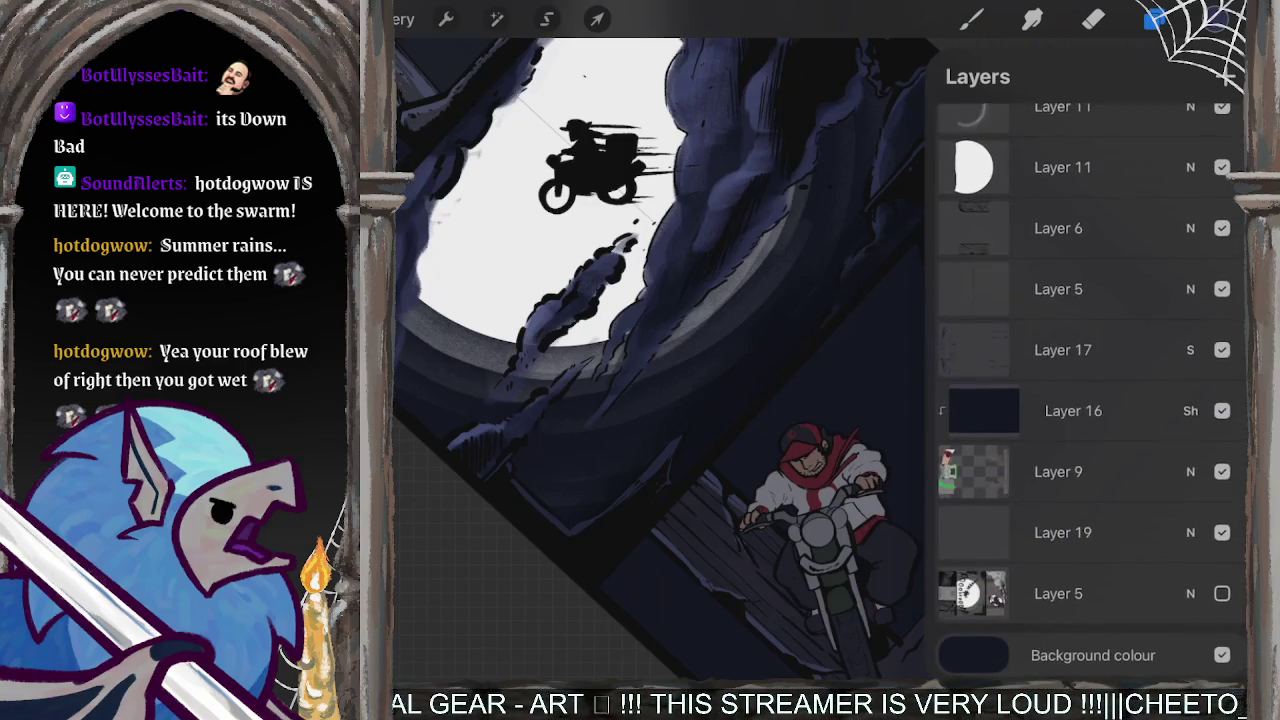
click(1073, 410)
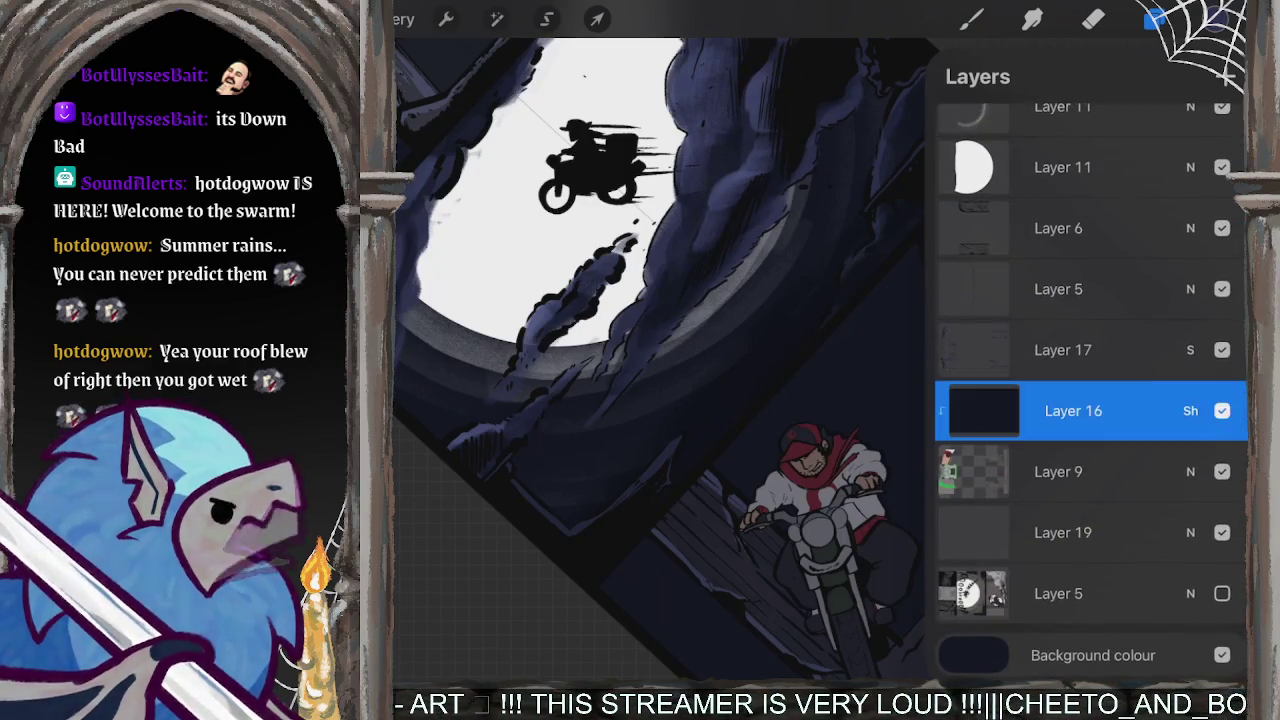
click(1222, 410)
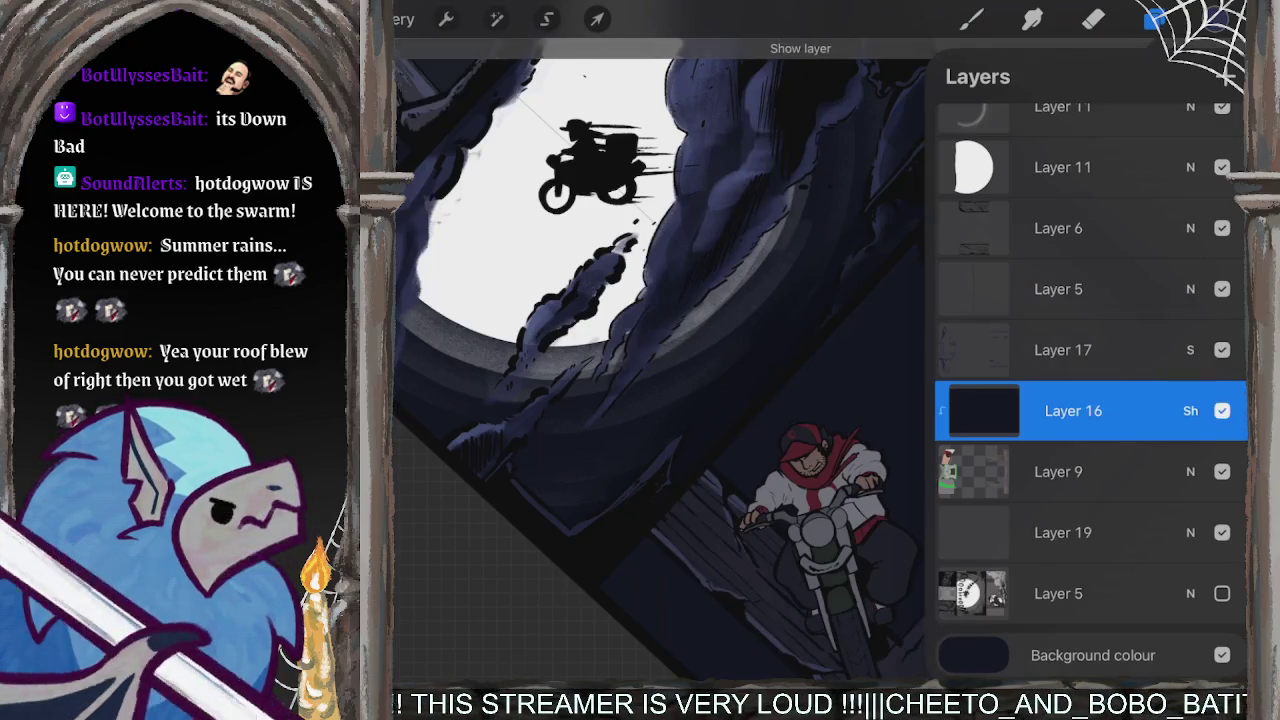
click(1062, 349)
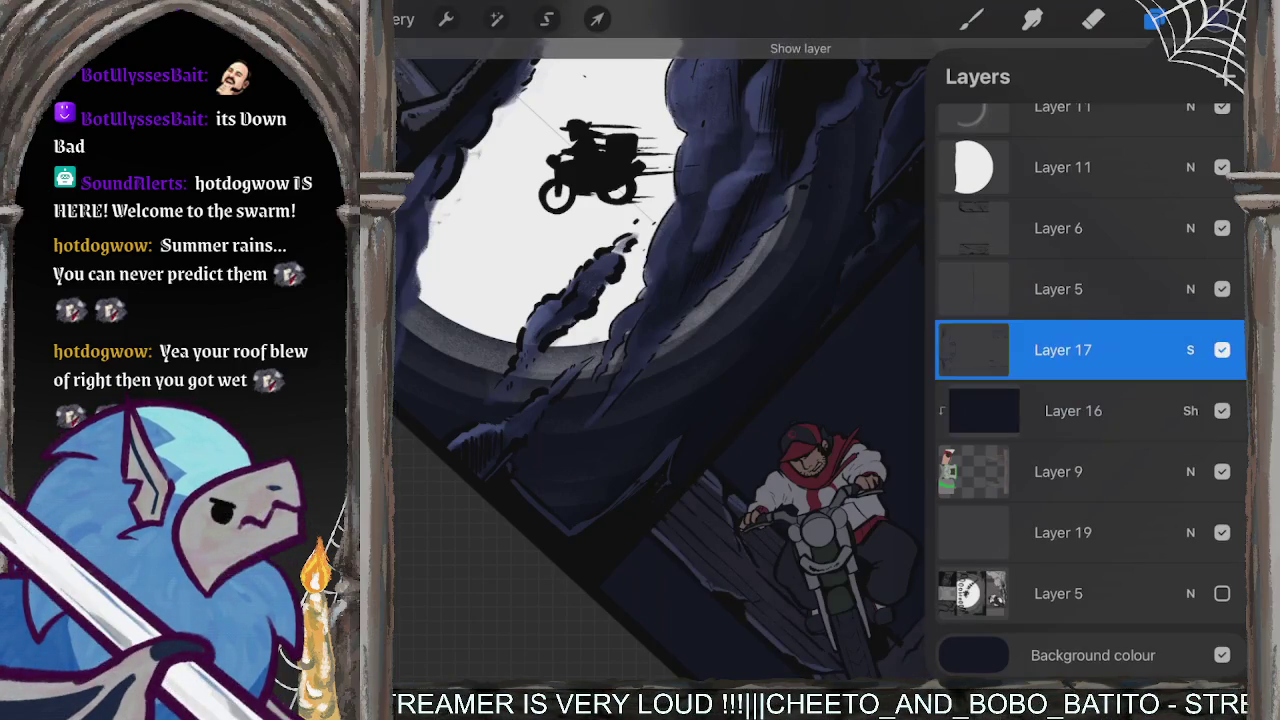
click(1226, 76)
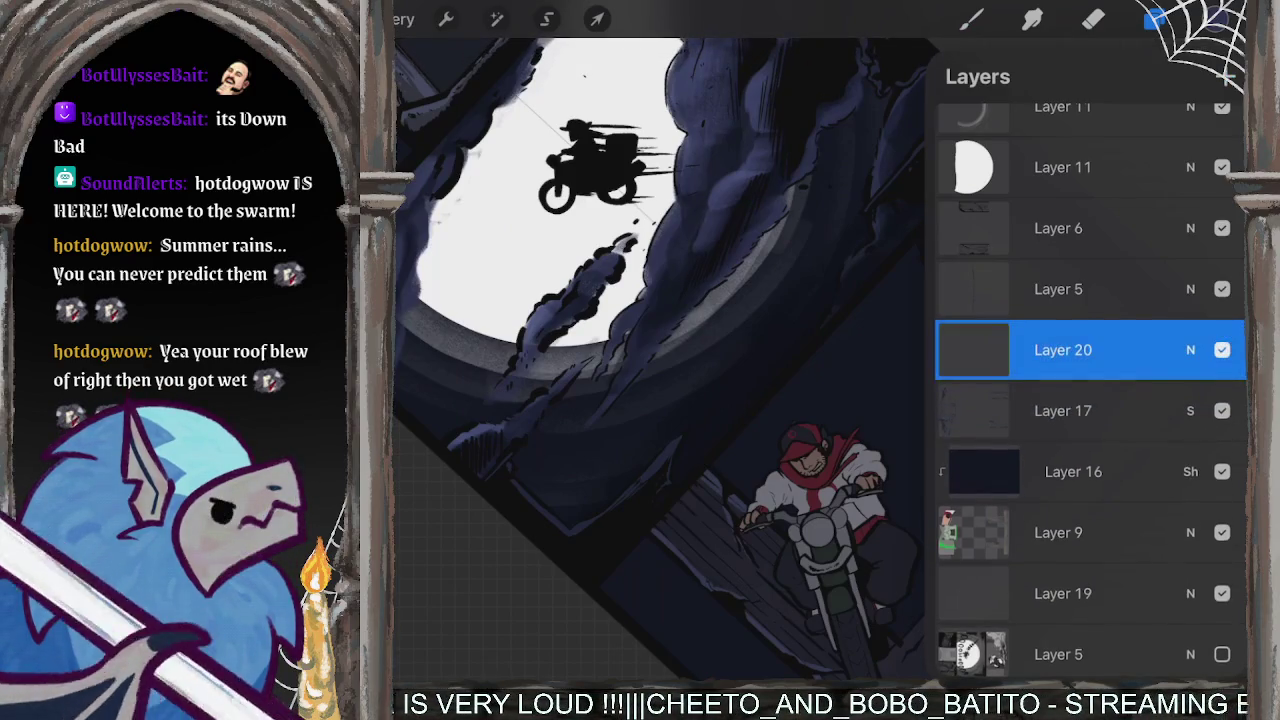
- Test and undo a bluish crescent stroke, then move Layer 20 below Layer 9
click(970, 19)
drag(955, 252, 900, 378)
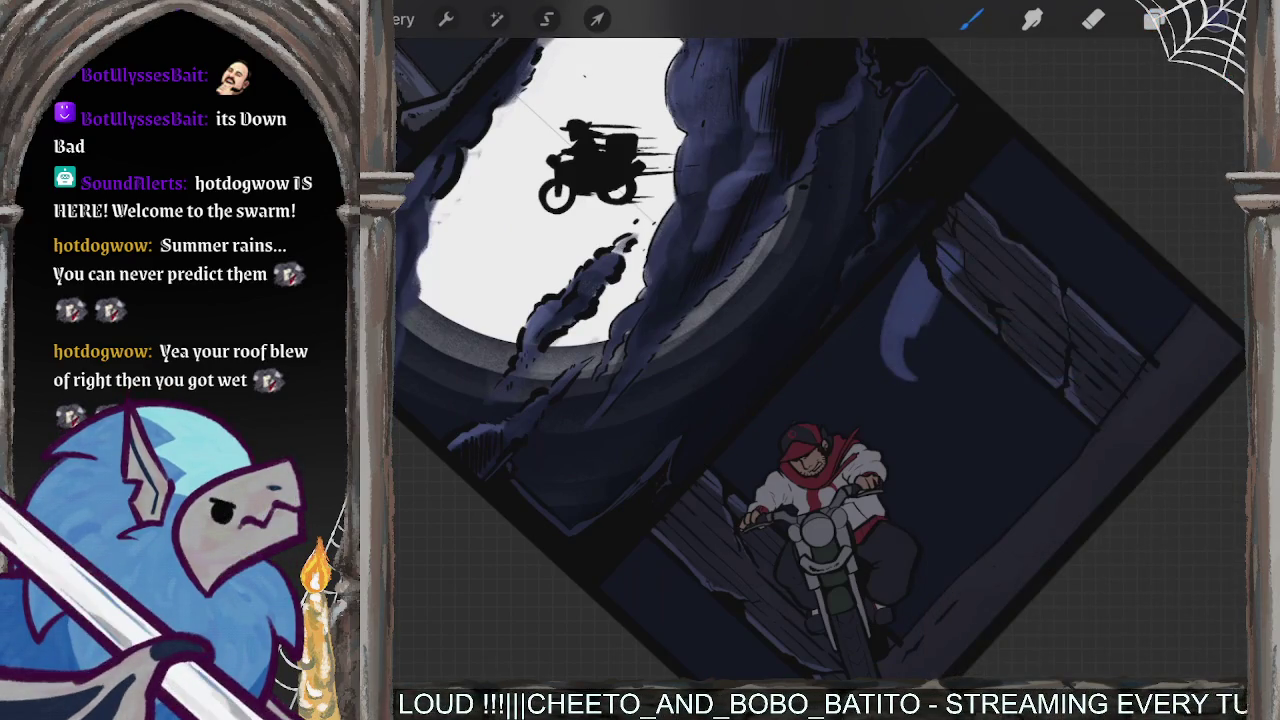
key(ctrl+z)
click(1155, 19)
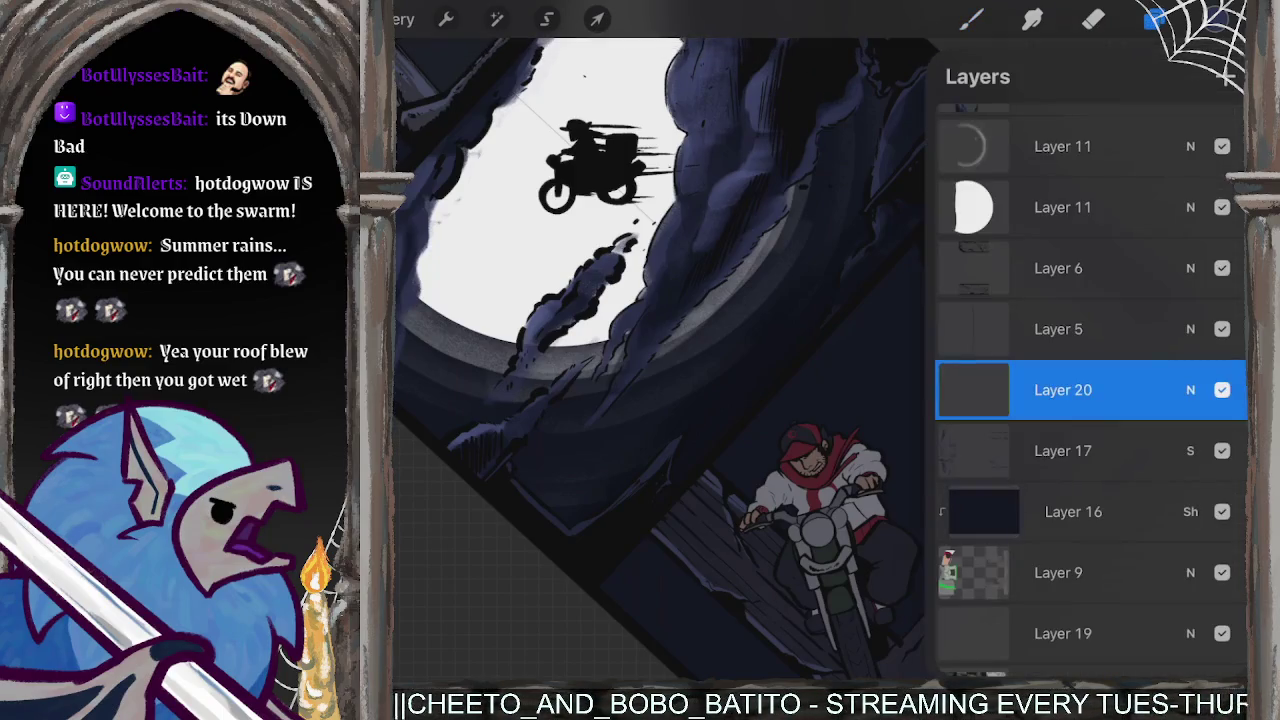
drag(1063, 390, 1065, 597)
click(970, 19)
- Try bluish smoke strokes behind the rider, undoing one and adding pale smoke above
mouse_move(940, 265)
mouse_down()
mouse_move(880, 375)
mouse_move(871, 323)
mouse_up()
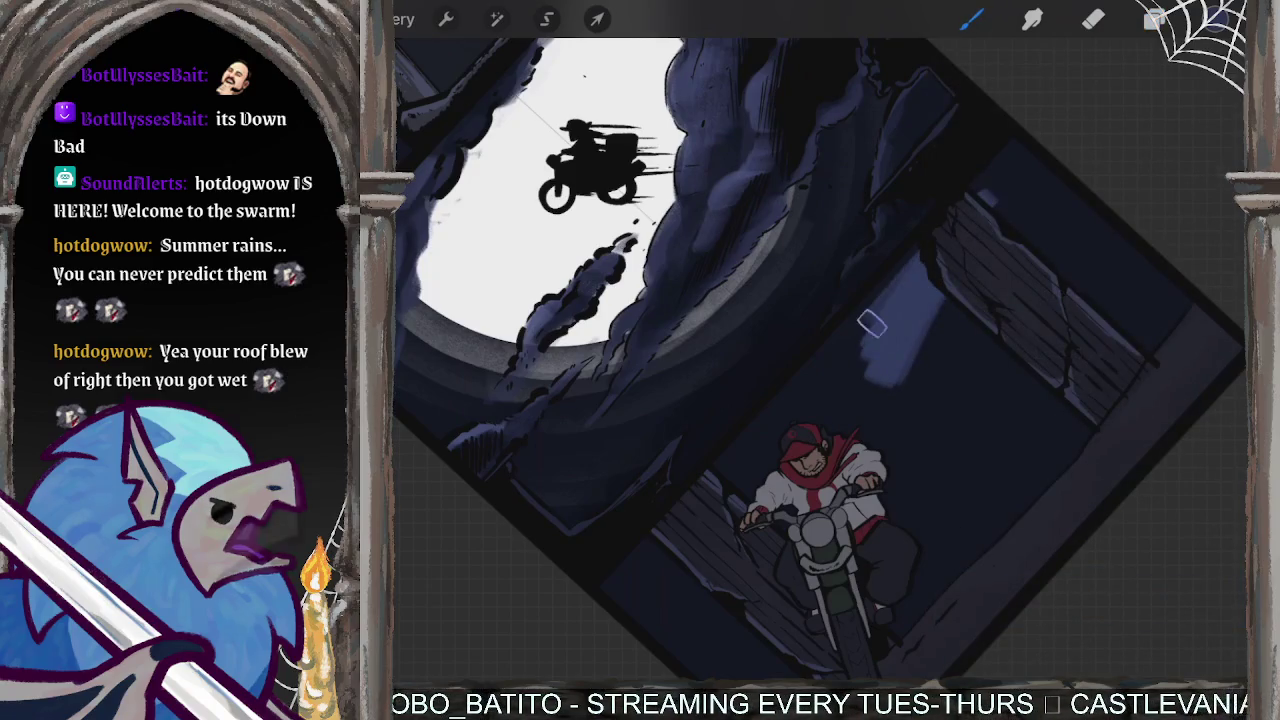
drag(1000, 160, 814, 378)
key(ctrl+z)
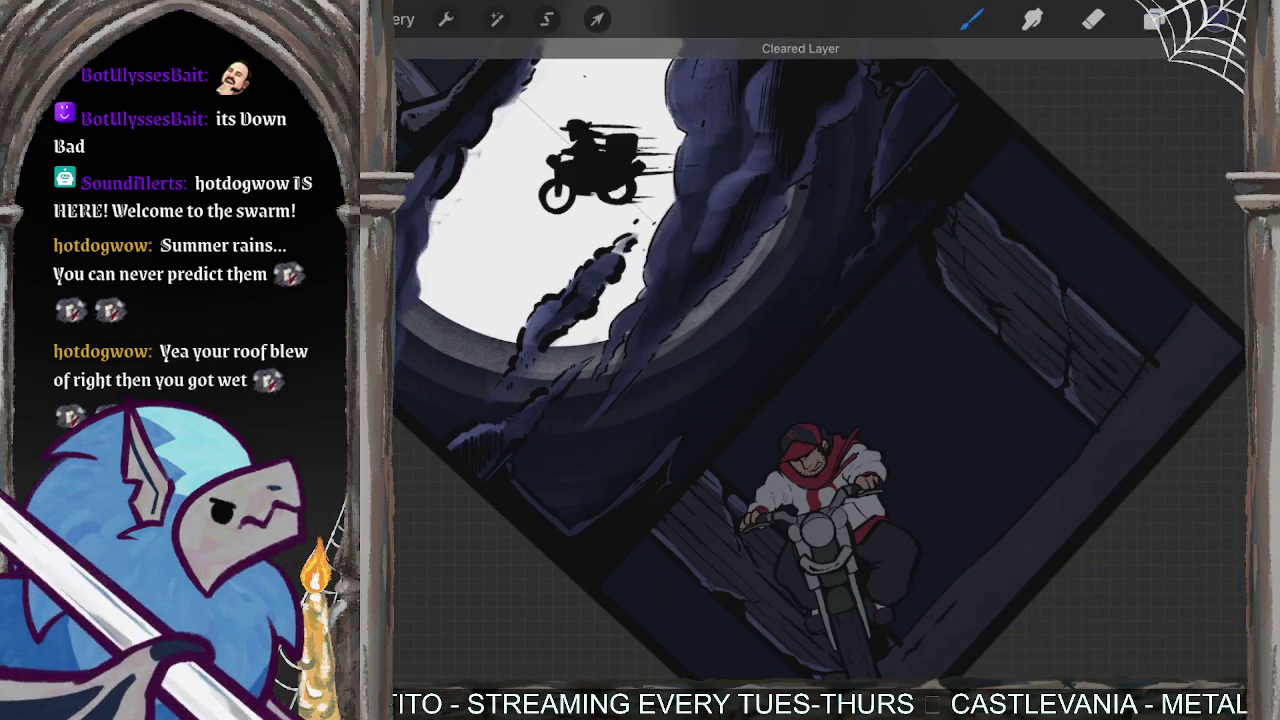
scroll(820, 360, up, 3)
drag(870, 215, 829, 291)
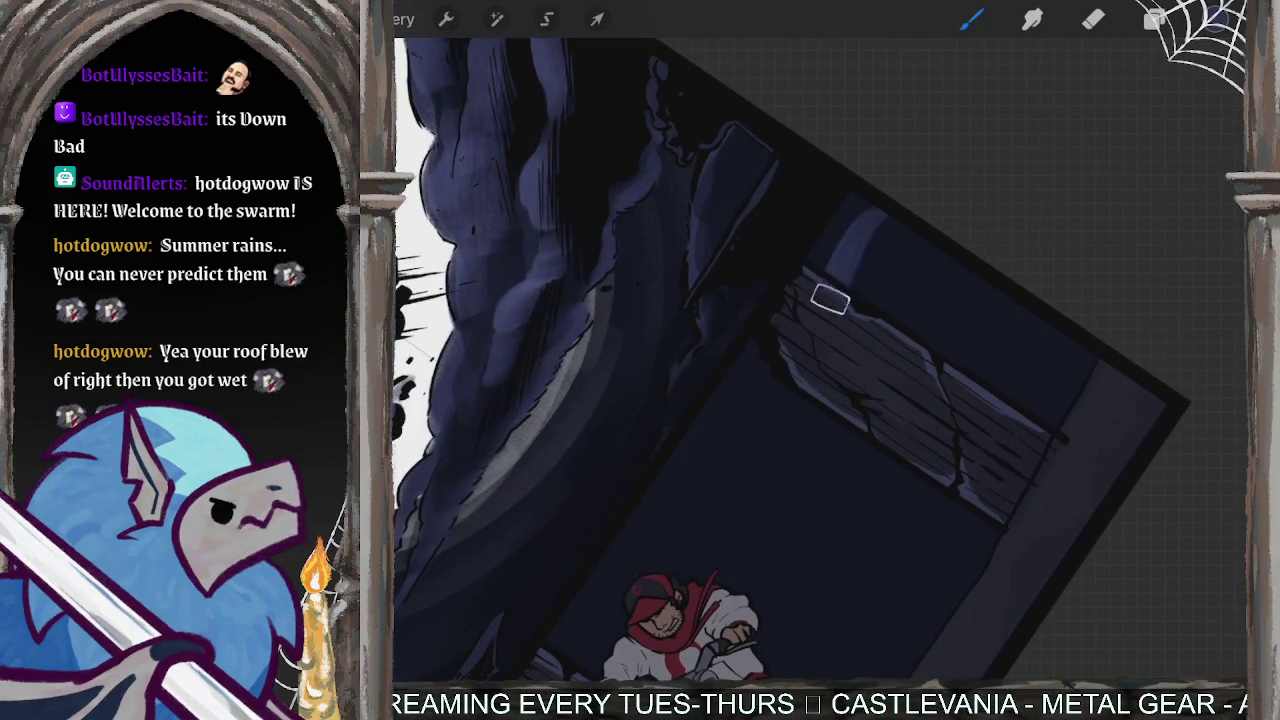
- Paint pale smoke above and behind the rider, at lower left, and toward the right doorway
drag(880, 190, 837, 286)
mouse_move(770, 350)
mouse_down()
mouse_move(776, 377)
mouse_move(743, 441)
mouse_up()
scroll(820, 360, down, 3)
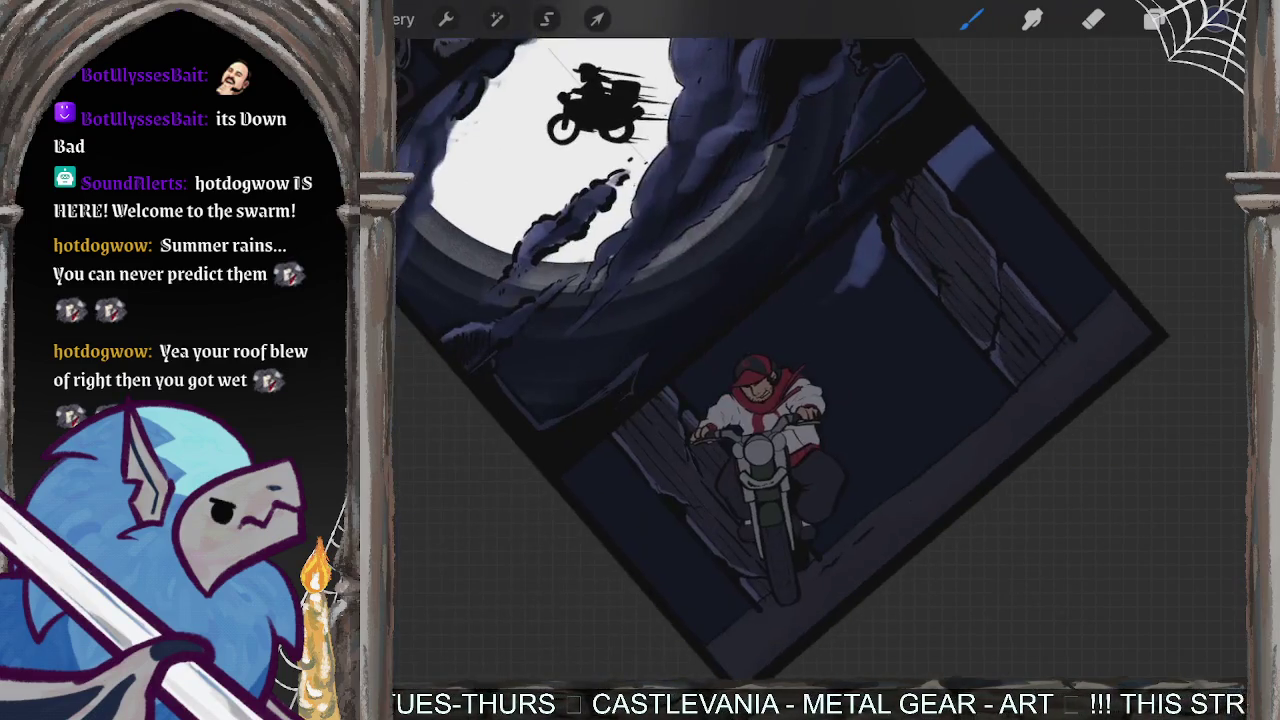
scroll(820, 360, up, 2)
drag(593, 487, 625, 455)
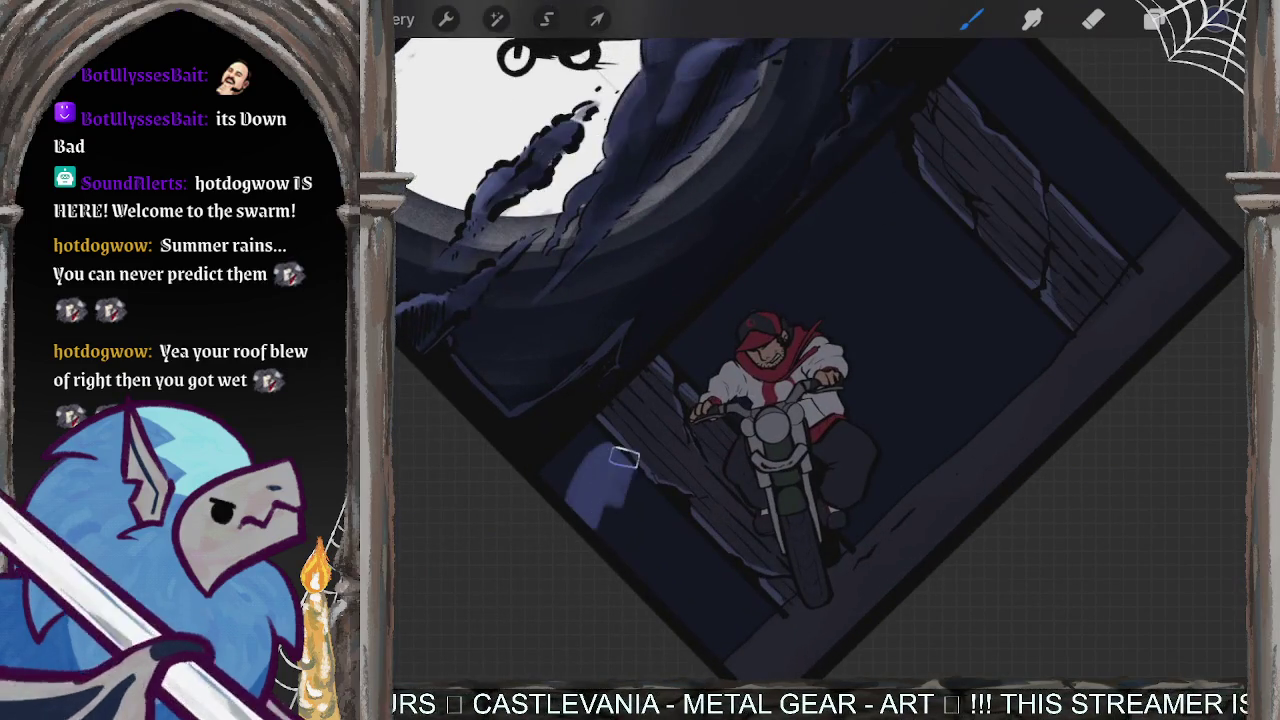
mouse_move(808, 283)
mouse_down()
mouse_move(869, 229)
mouse_move(872, 192)
mouse_move(772, 300)
mouse_move(902, 165)
mouse_up()
mouse_move(965, 115)
mouse_down()
mouse_move(831, 311)
mouse_move(895, 258)
mouse_move(990, 125)
mouse_move(1082, 48)
mouse_move(990, 103)
mouse_up()
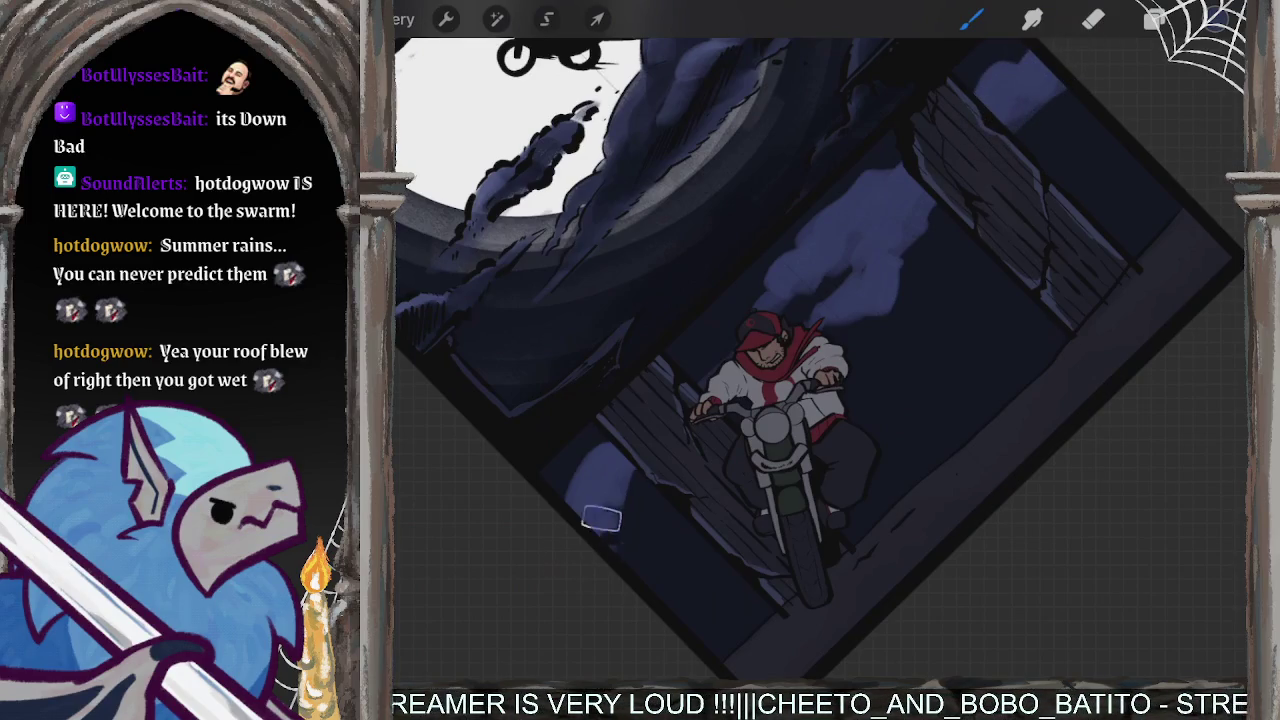
- Brighten the lower-left smoke, build smoke right of the rider, and lighten the top-right sky
drag(609, 549, 602, 520)
mouse_move(602, 520)
mouse_down()
mouse_move(650, 495)
mouse_move(610, 533)
mouse_up()
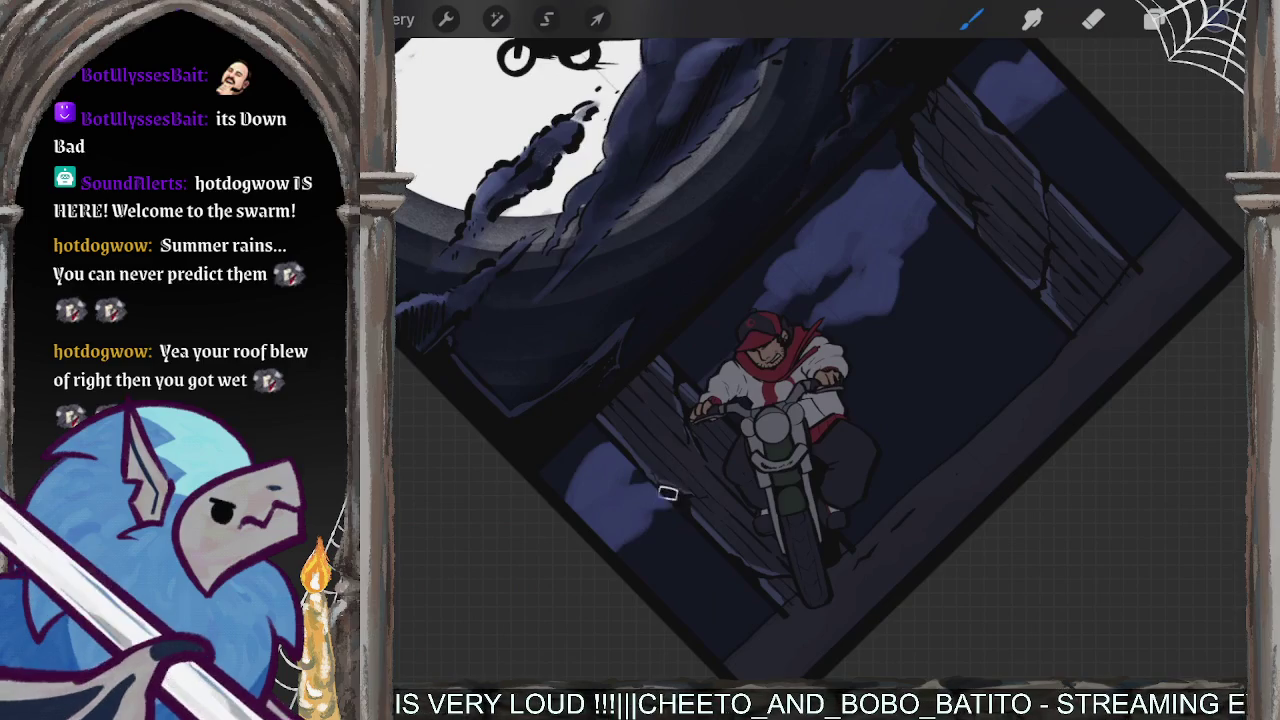
drag(594, 476, 619, 457)
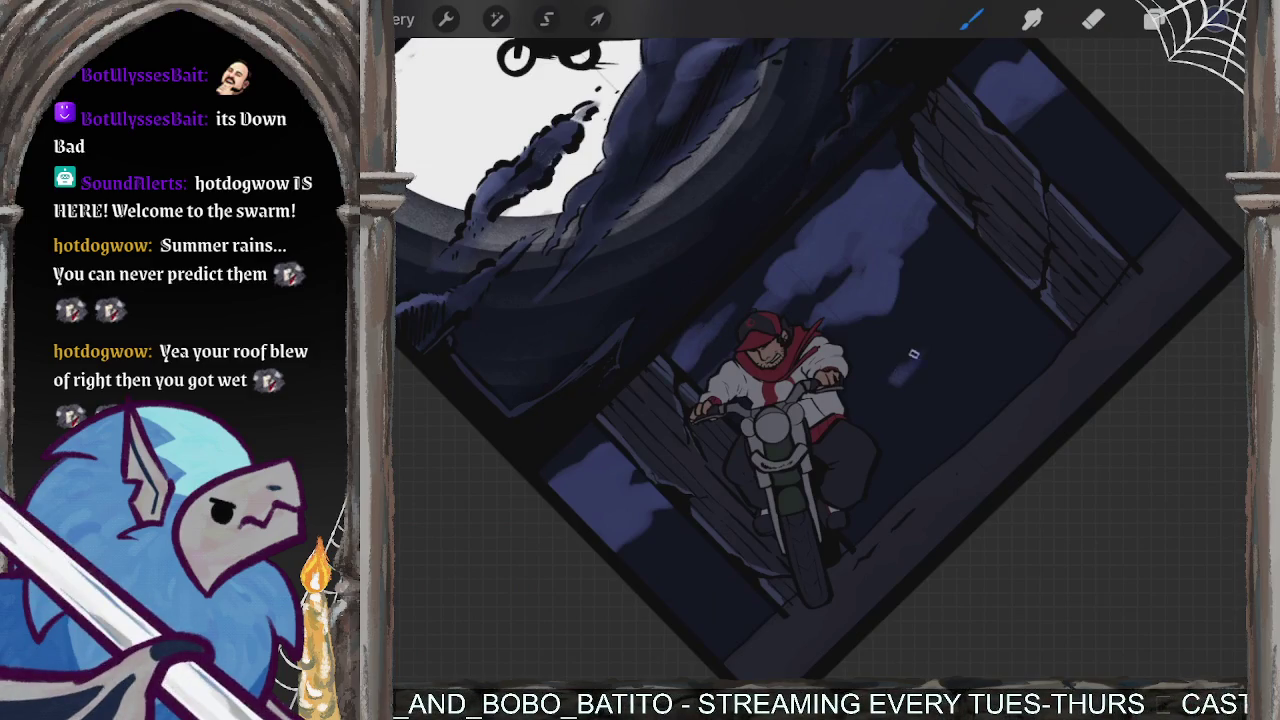
drag(888, 381, 934, 320)
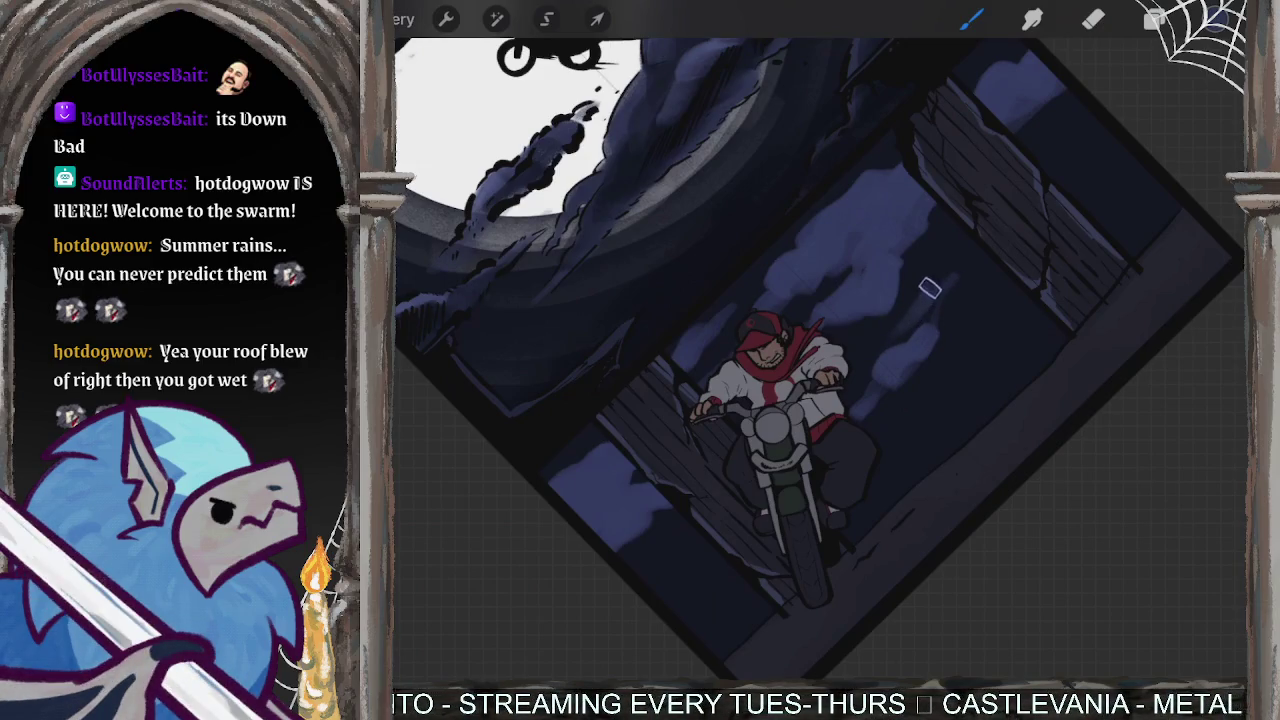
mouse_move(937, 298)
mouse_down()
mouse_move(995, 245)
mouse_move(944, 318)
mouse_up()
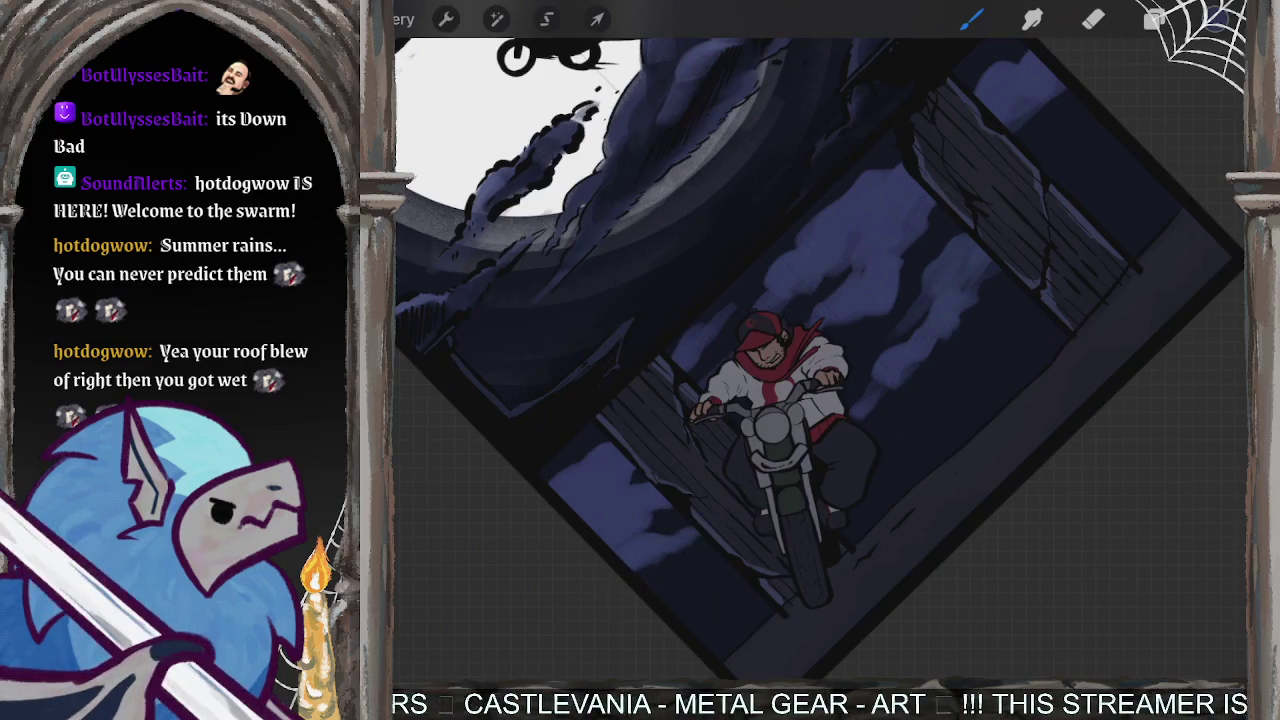
mouse_move(1062, 100)
mouse_down()
mouse_move(1038, 158)
mouse_move(1100, 106)
mouse_up()
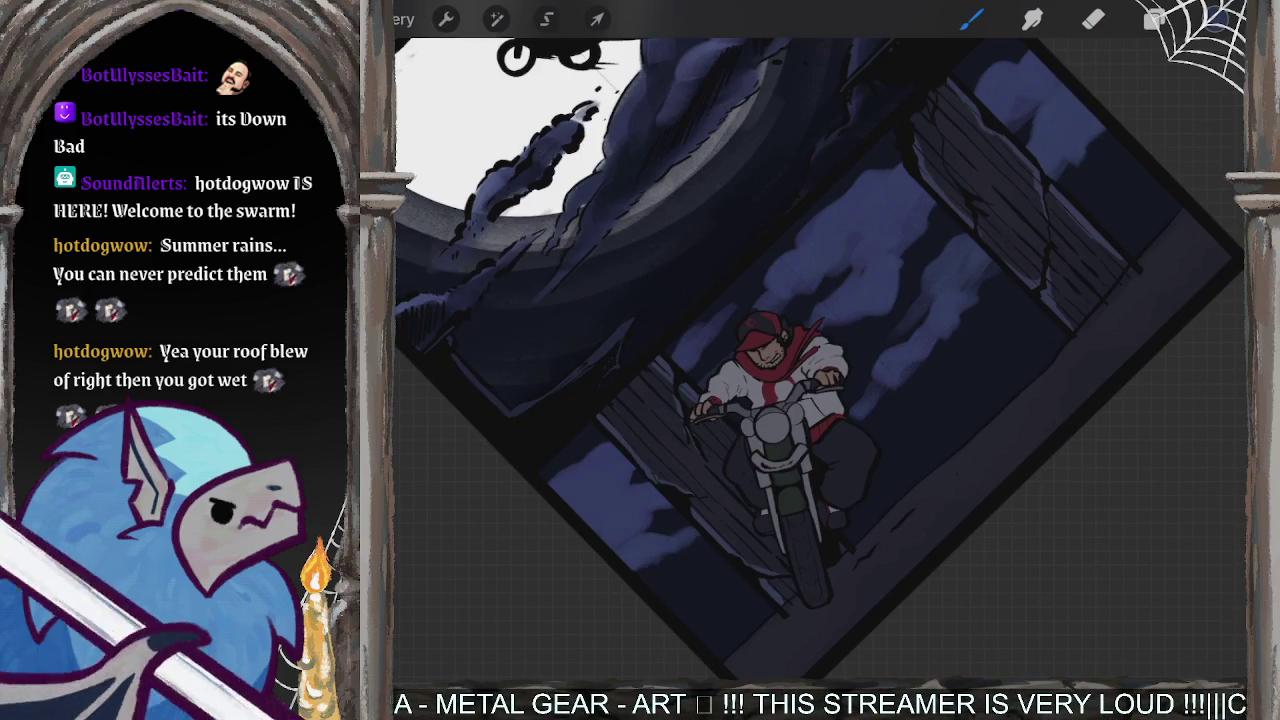
- Switch to the Firetail brush from the Charcoals set
click(970, 19)
click(1044, 368)
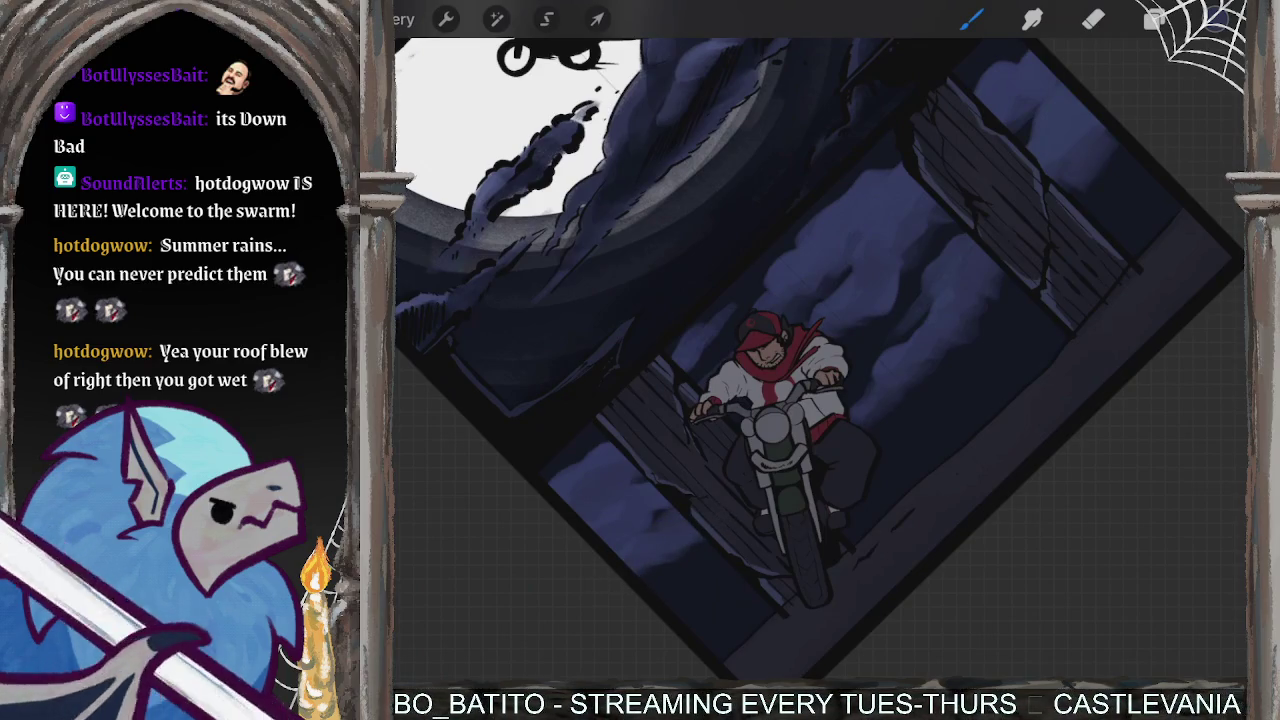
scroll(800, 350, down, 3)
click(1215, 18)
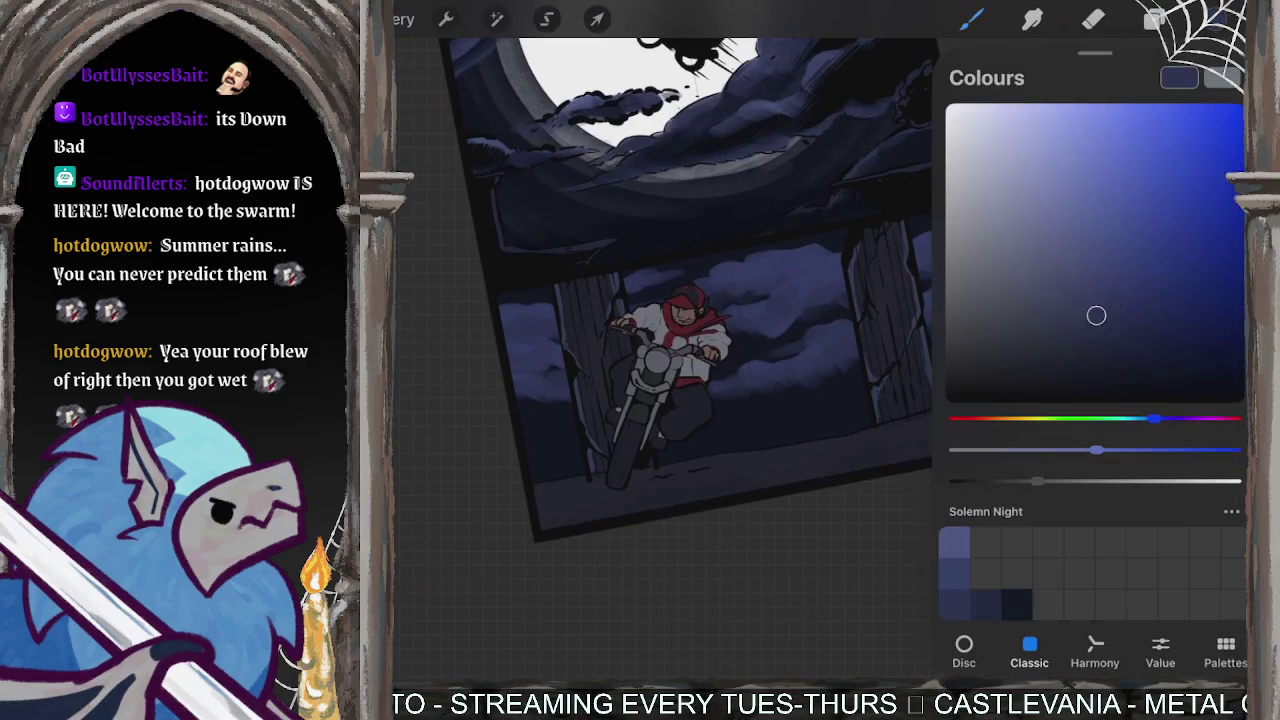
- Pick a dark Solemn Night blue and shade the clouds around the building toward the rider
click(1016, 604)
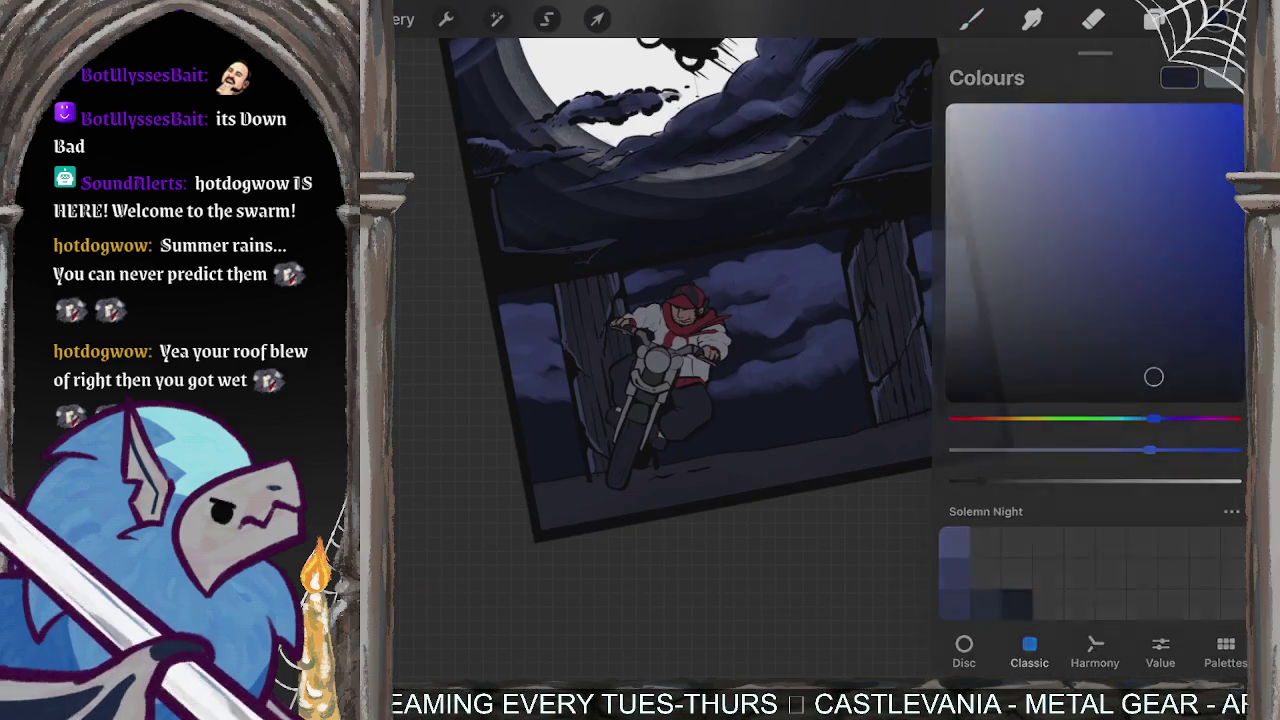
drag(700, 300, 660, 370)
scroll(800, 350, up, 3)
mouse_move(840, 349)
mouse_down()
mouse_move(712, 500)
mouse_move(757, 478)
mouse_move(860, 362)
mouse_move(829, 320)
mouse_move(752, 366)
mouse_up()
mouse_move(663, 438)
mouse_down()
mouse_move(700, 375)
mouse_move(820, 328)
mouse_up()
drag(720, 383, 708, 426)
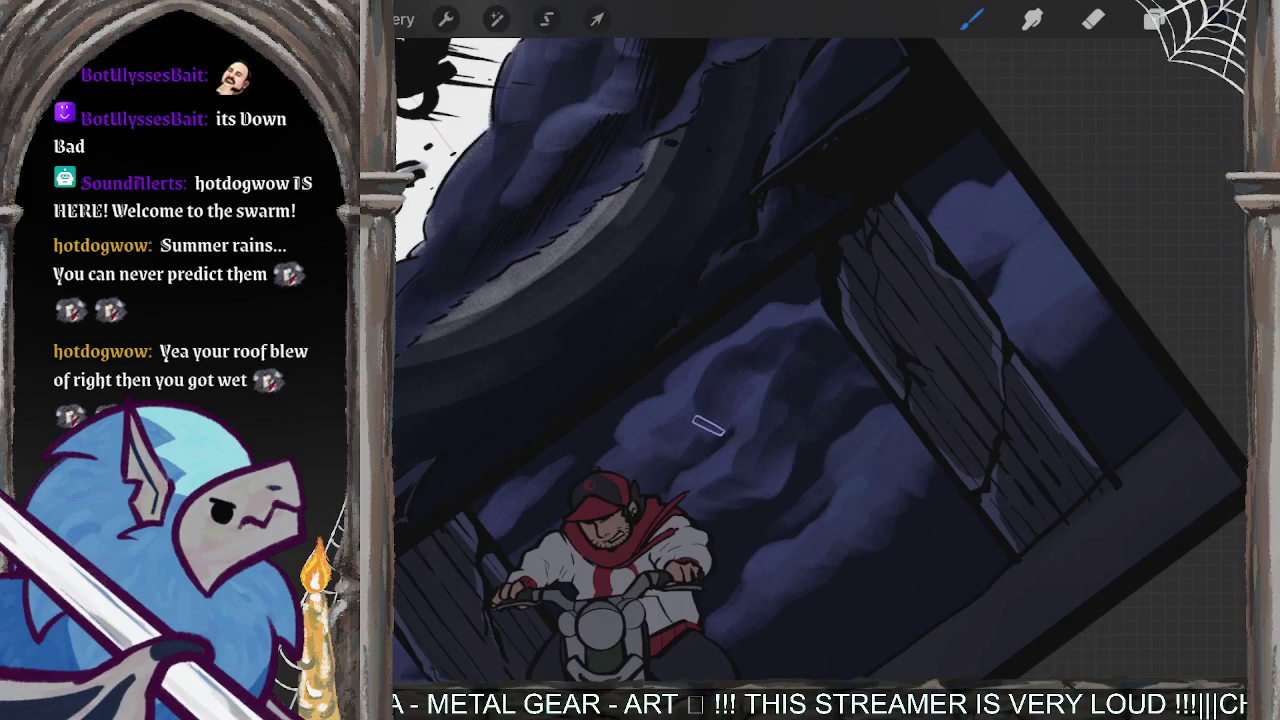
mouse_move(1020, 200)
mouse_down()
mouse_move(955, 255)
mouse_move(945, 240)
mouse_move(1033, 197)
mouse_up()
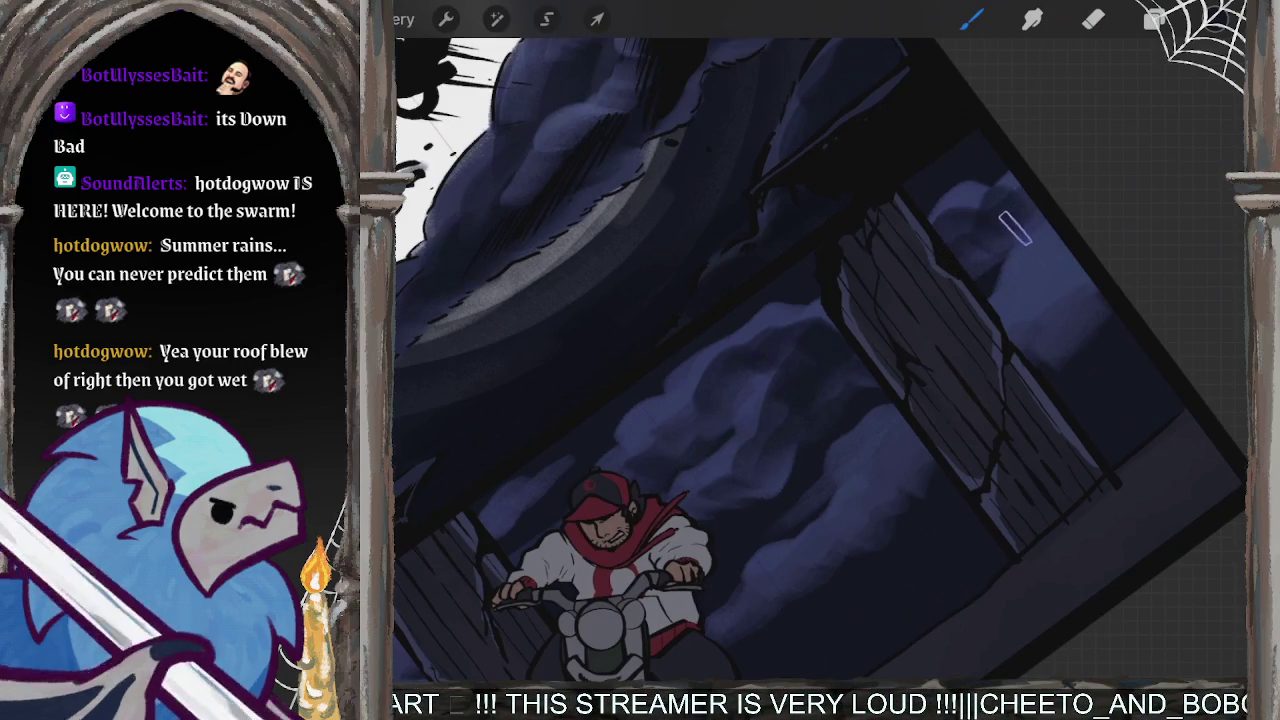
mouse_move(1060, 255)
mouse_down()
mouse_move(1006, 286)
mouse_move(1040, 330)
mouse_move(1025, 350)
mouse_up()
- Rotate and zoom to inspect the whole motorcycle panel, then choose a dark blue-violet colour
drag(1097, 280, 800, 343)
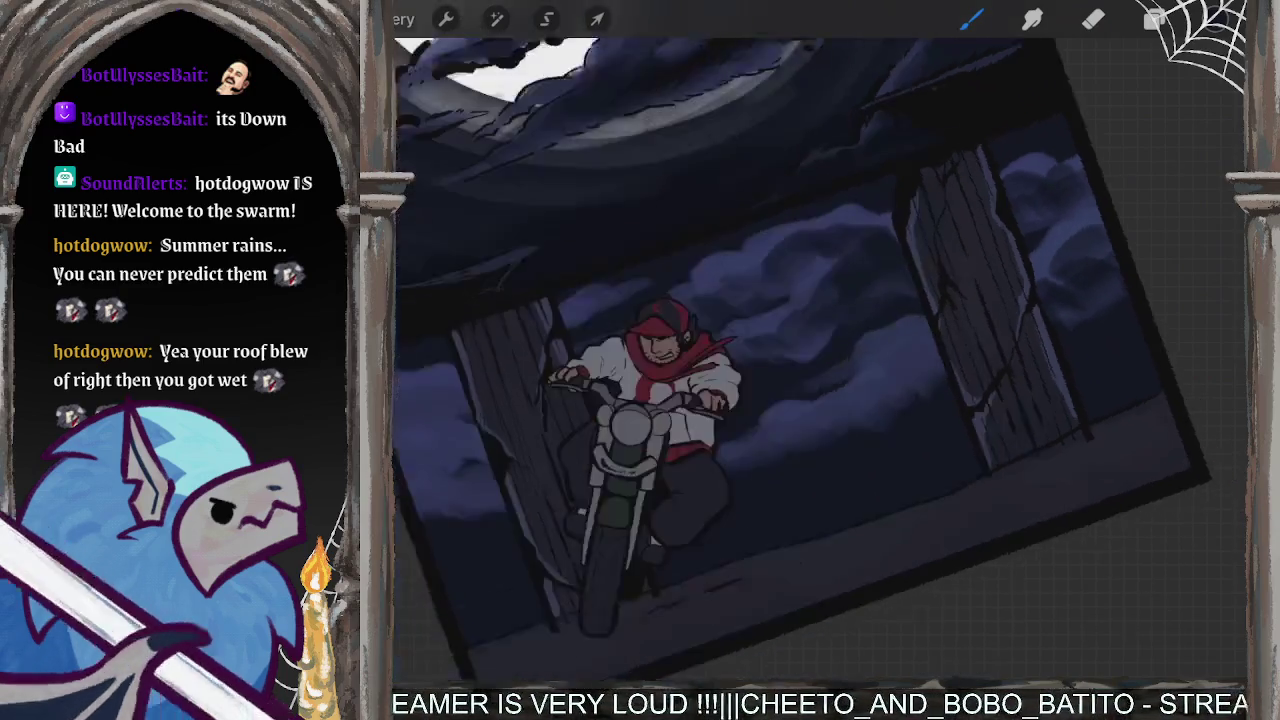
drag(900, 300, 800, 380)
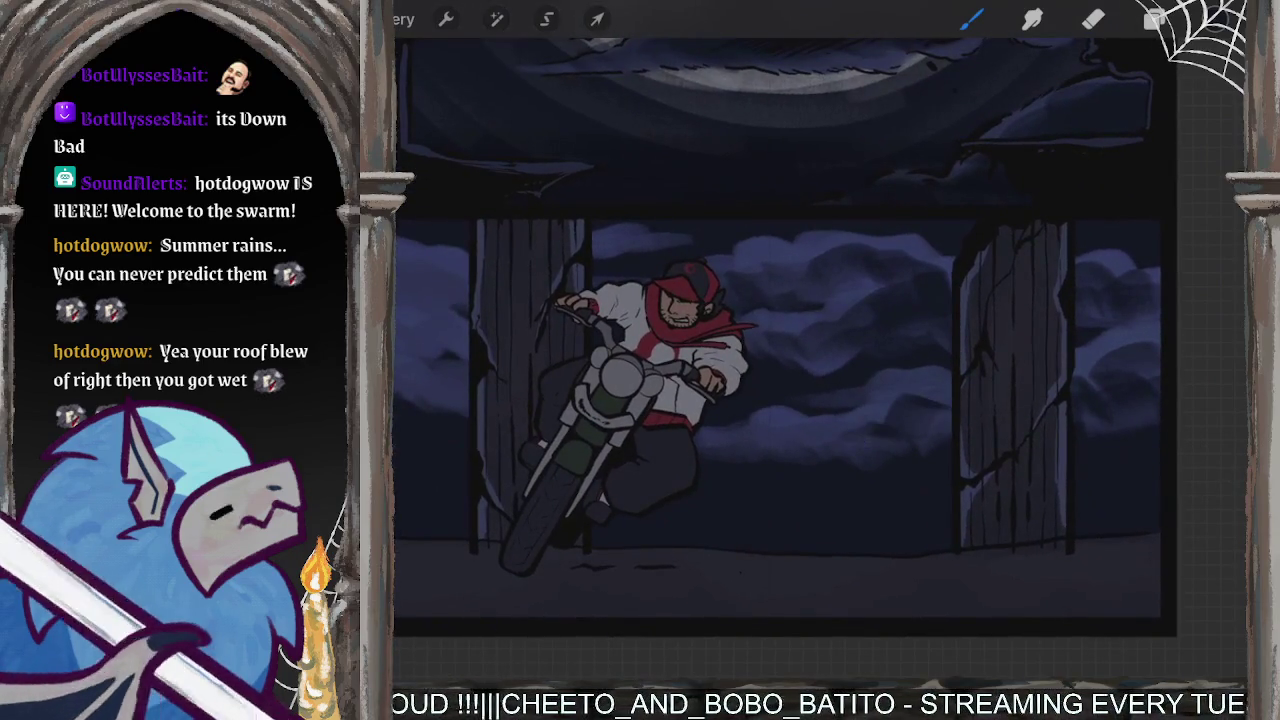
scroll(860, 430, up, 2)
drag(800, 380, 700, 450)
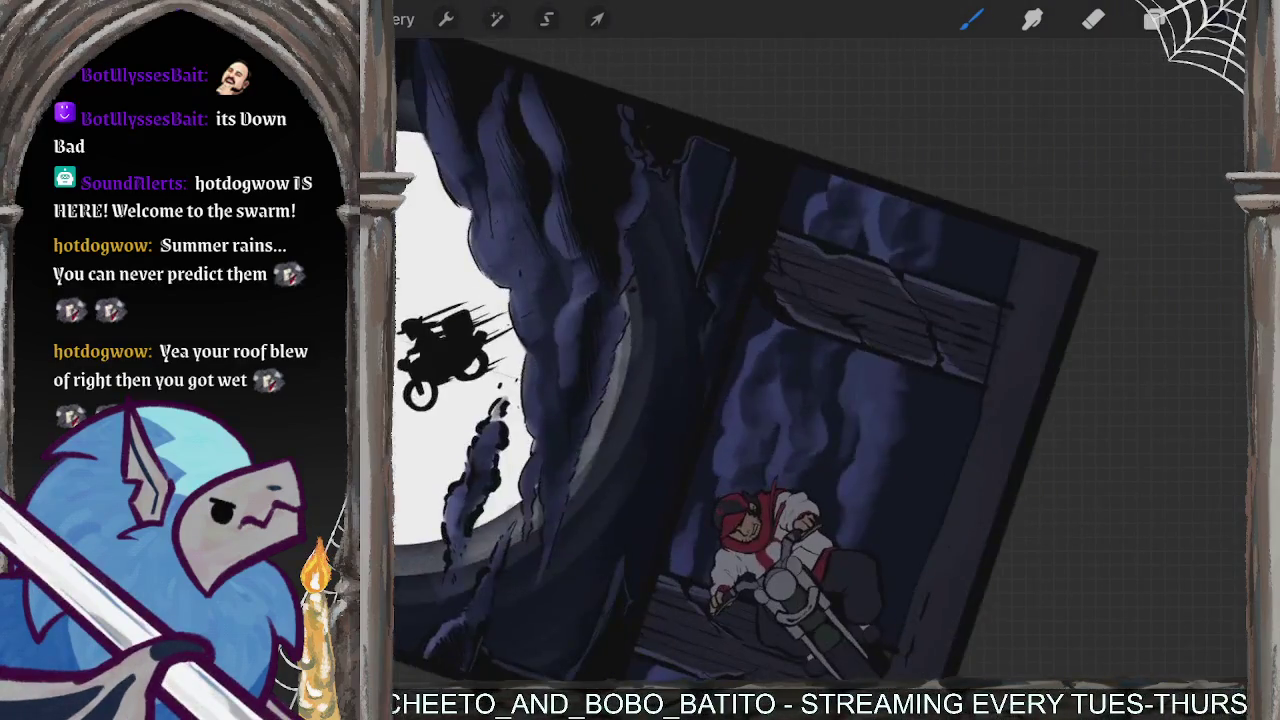
drag(760, 540, 800, 520)
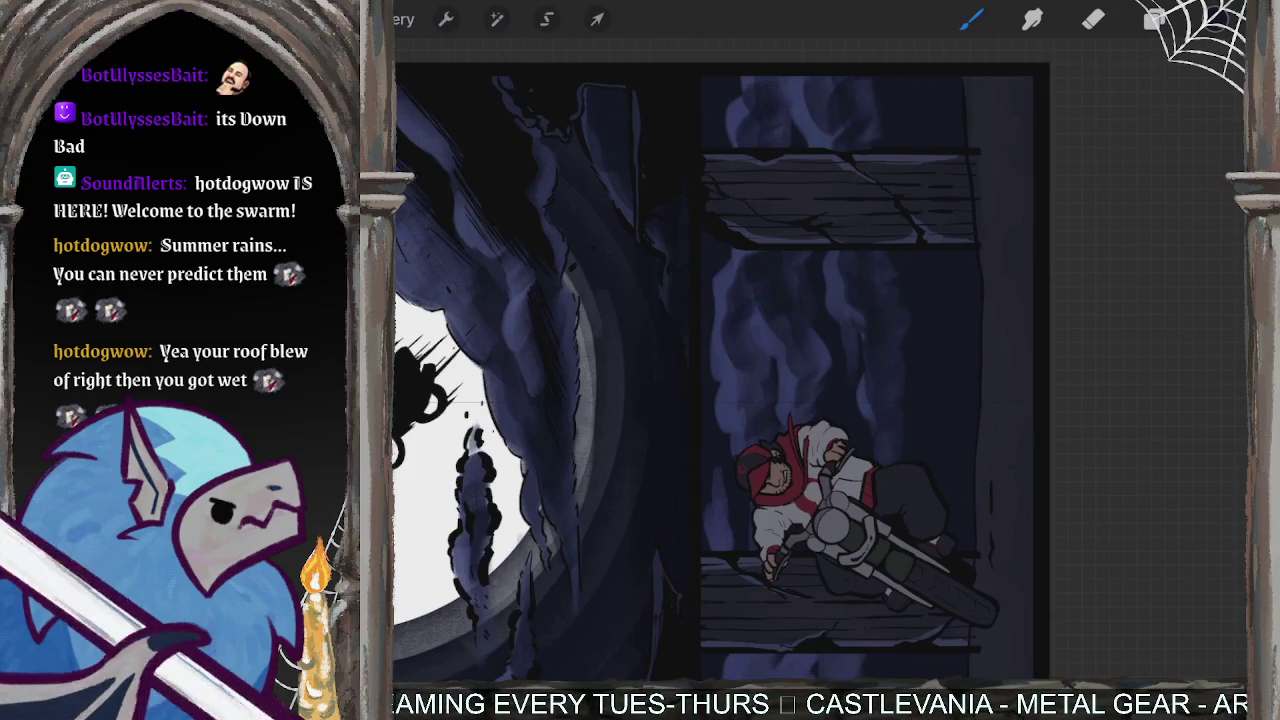
drag(800, 470, 820, 300)
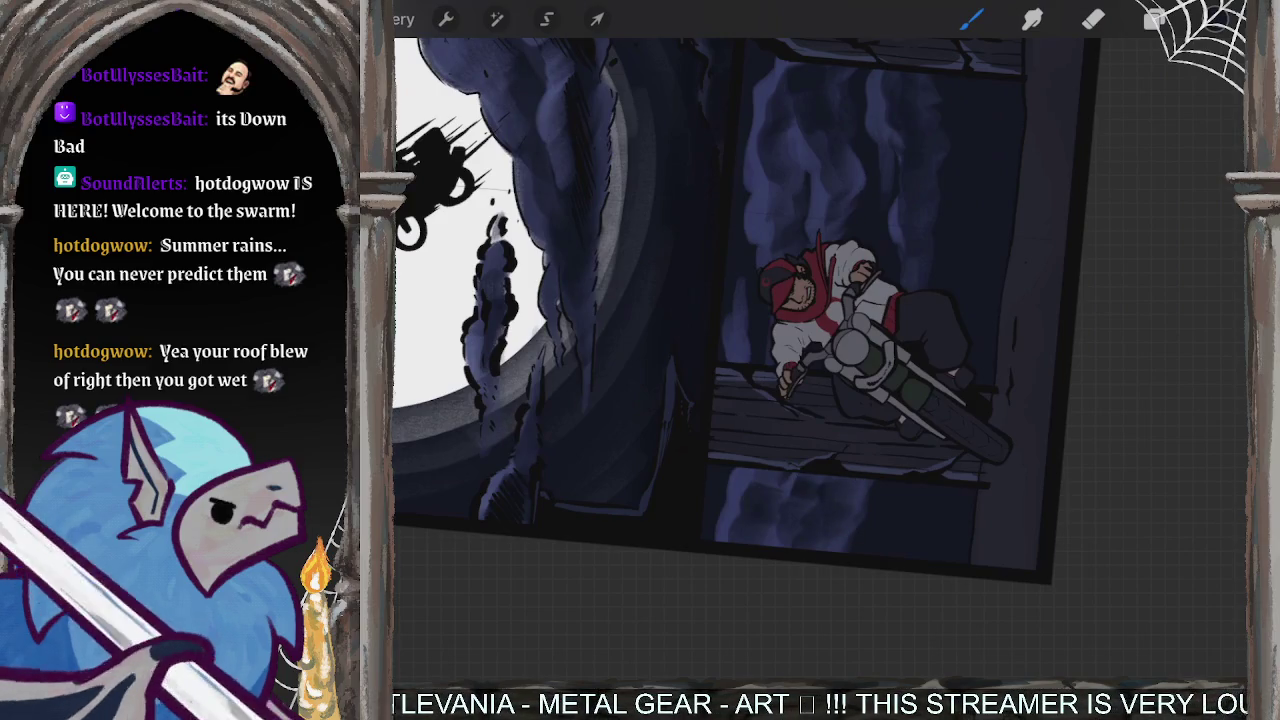
drag(760, 300, 880, 260)
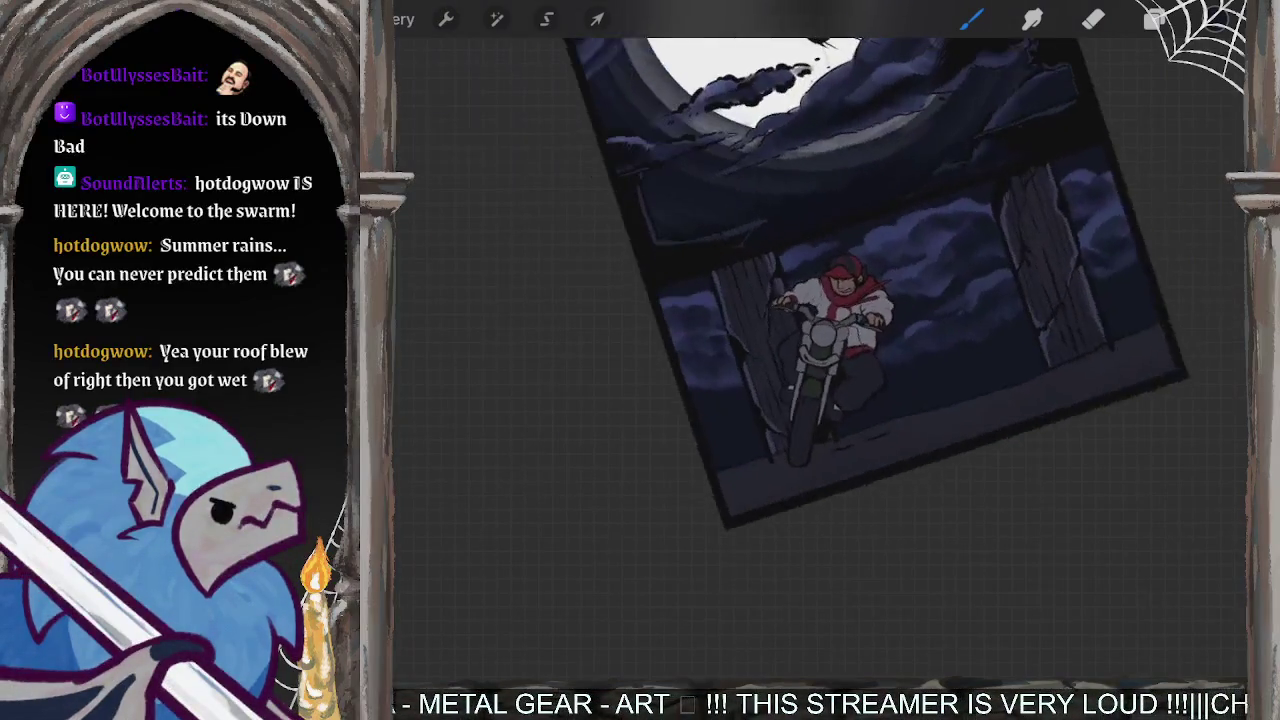
click(1213, 18)
drag(1151, 374, 1089, 346)
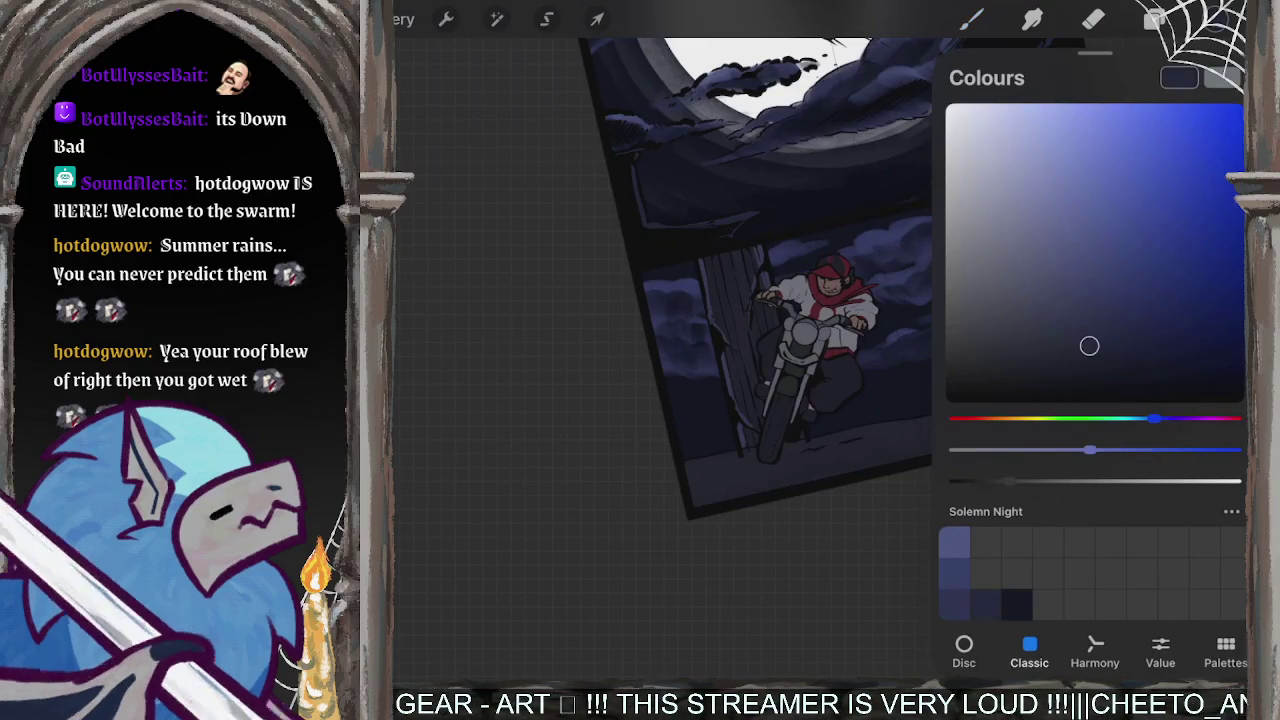
- Close the colour picker and zoom in and out to survey the whole tilted rider panel
click(1213, 18)
scroll(800, 330, up, 5)
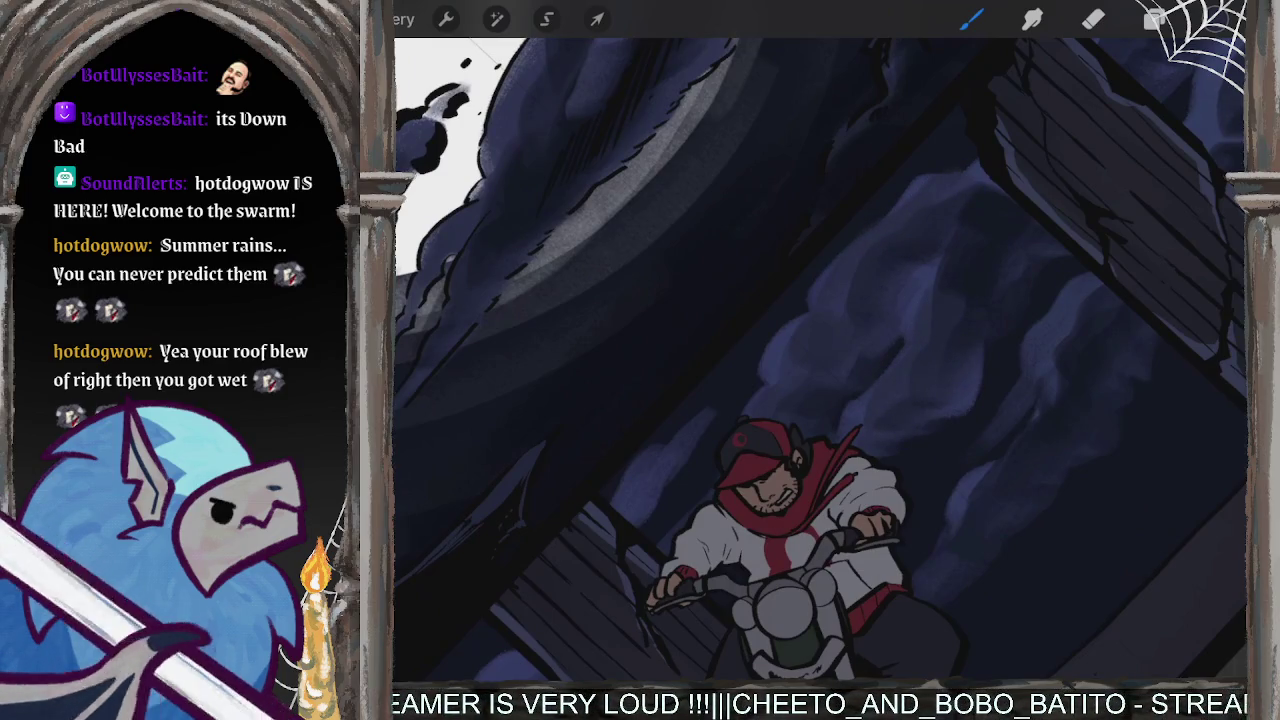
scroll(1042, 438, down, 5)
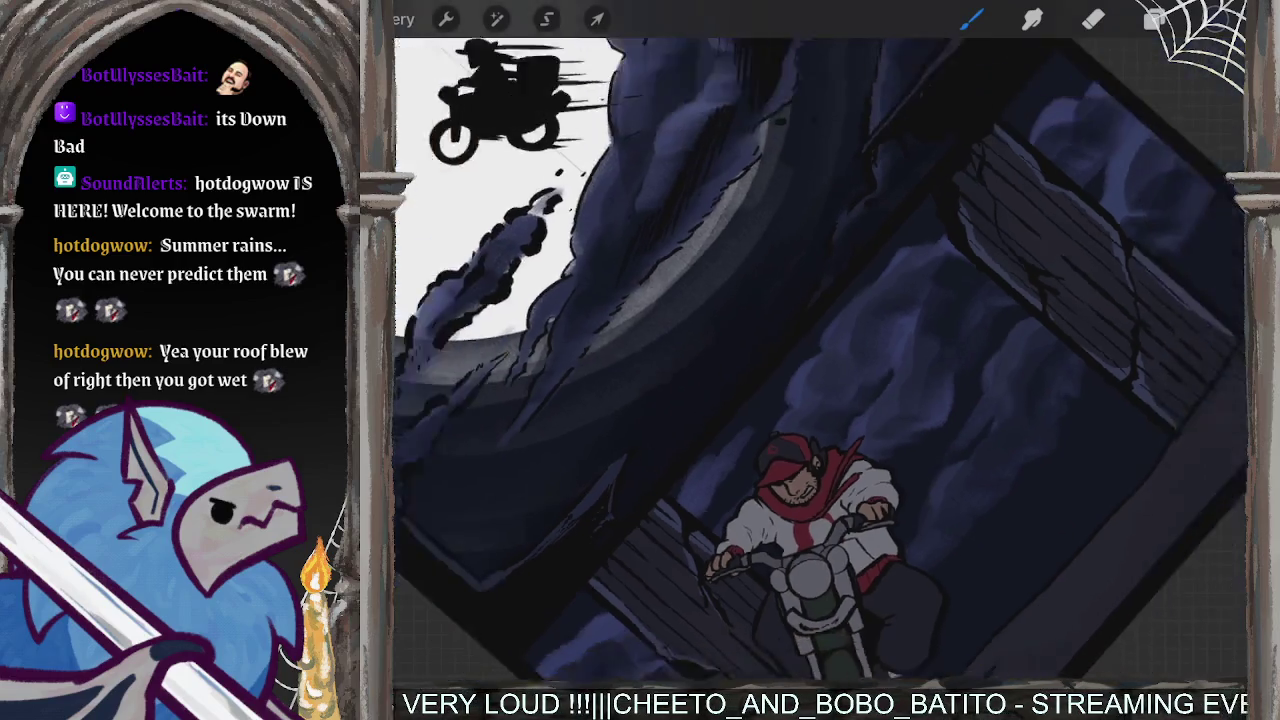
scroll(820, 360, up, 5)
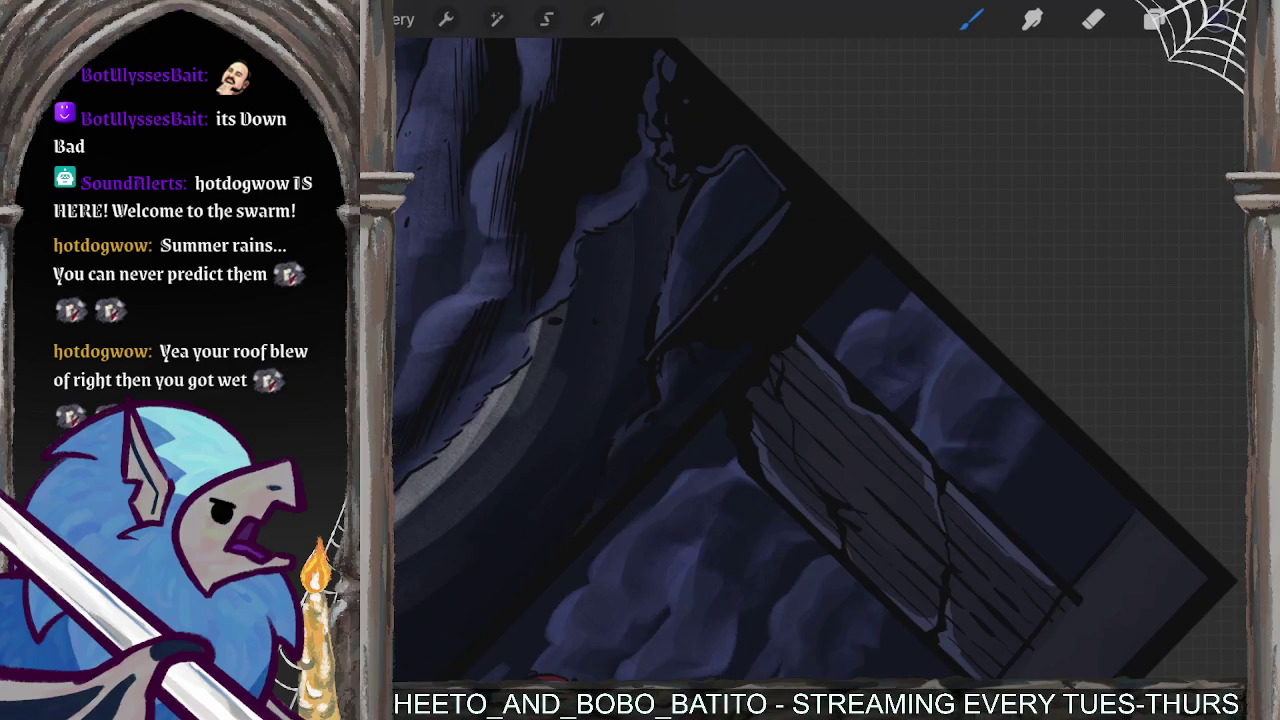
scroll(816, 340, down, 5)
scroll(820, 360, up, 5)
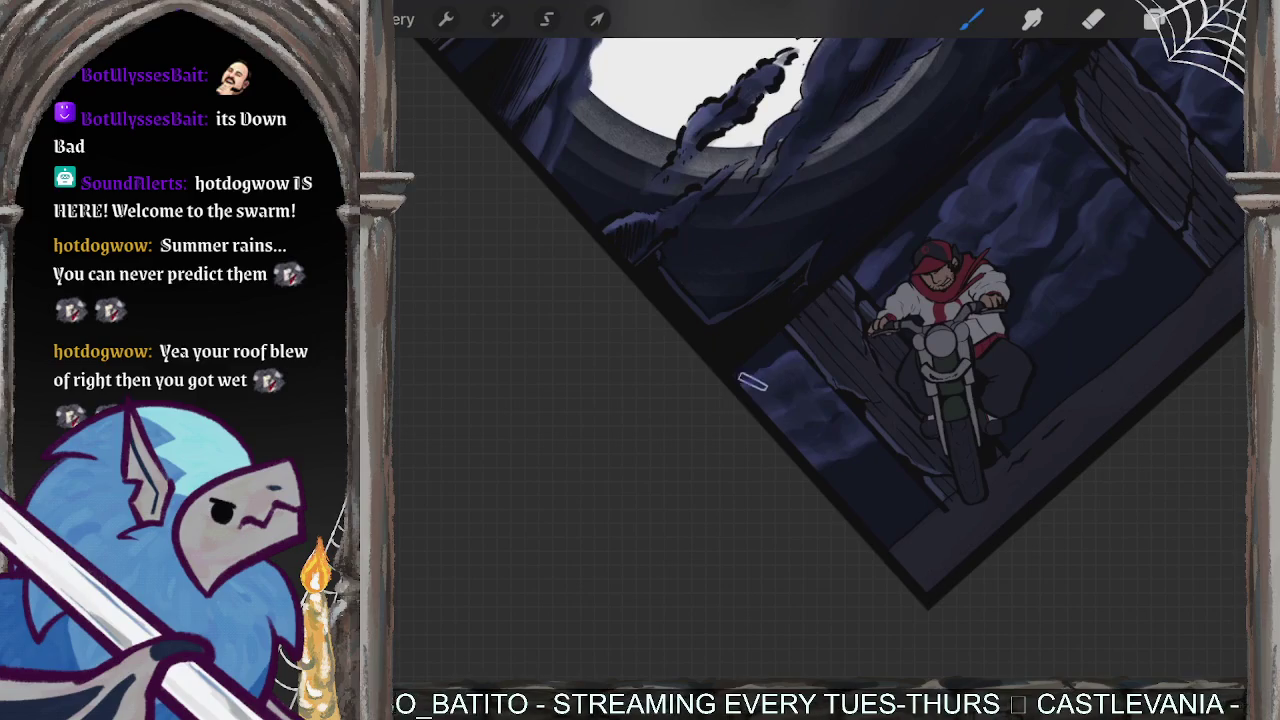
scroll(843, 443, down, 2)
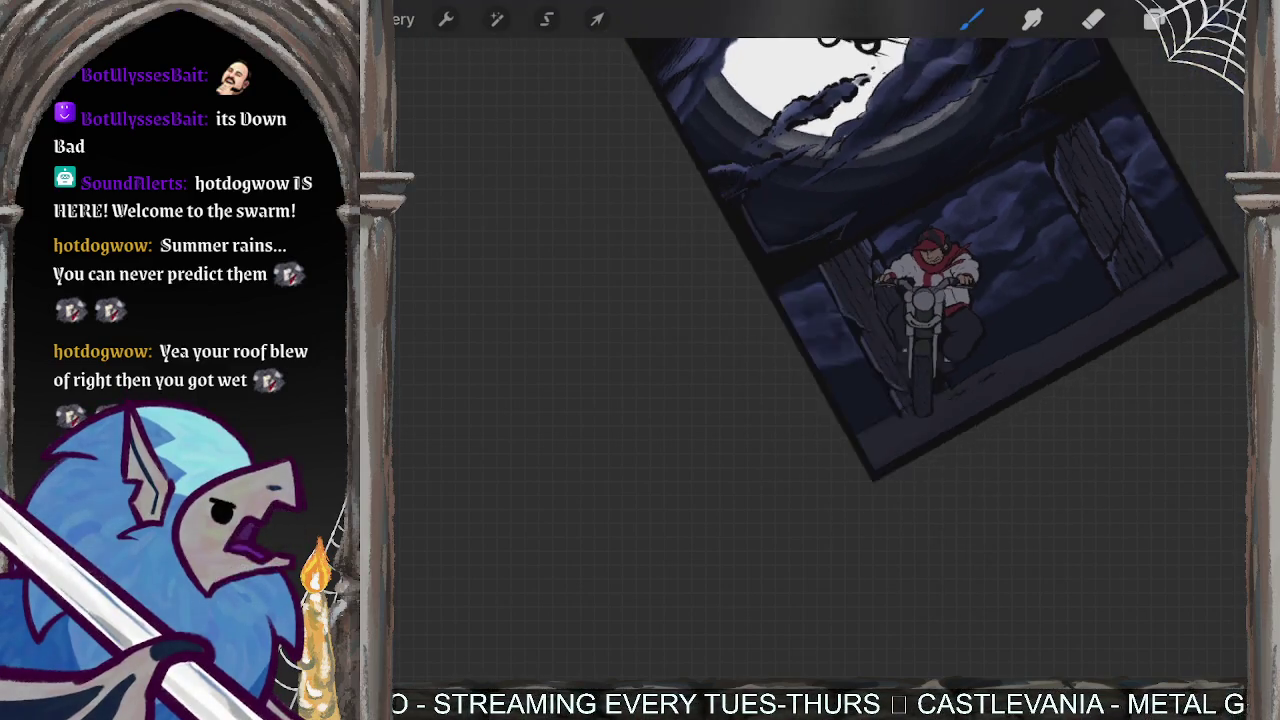
scroll(843, 443, down, 2)
scroll(900, 240, up, 1)
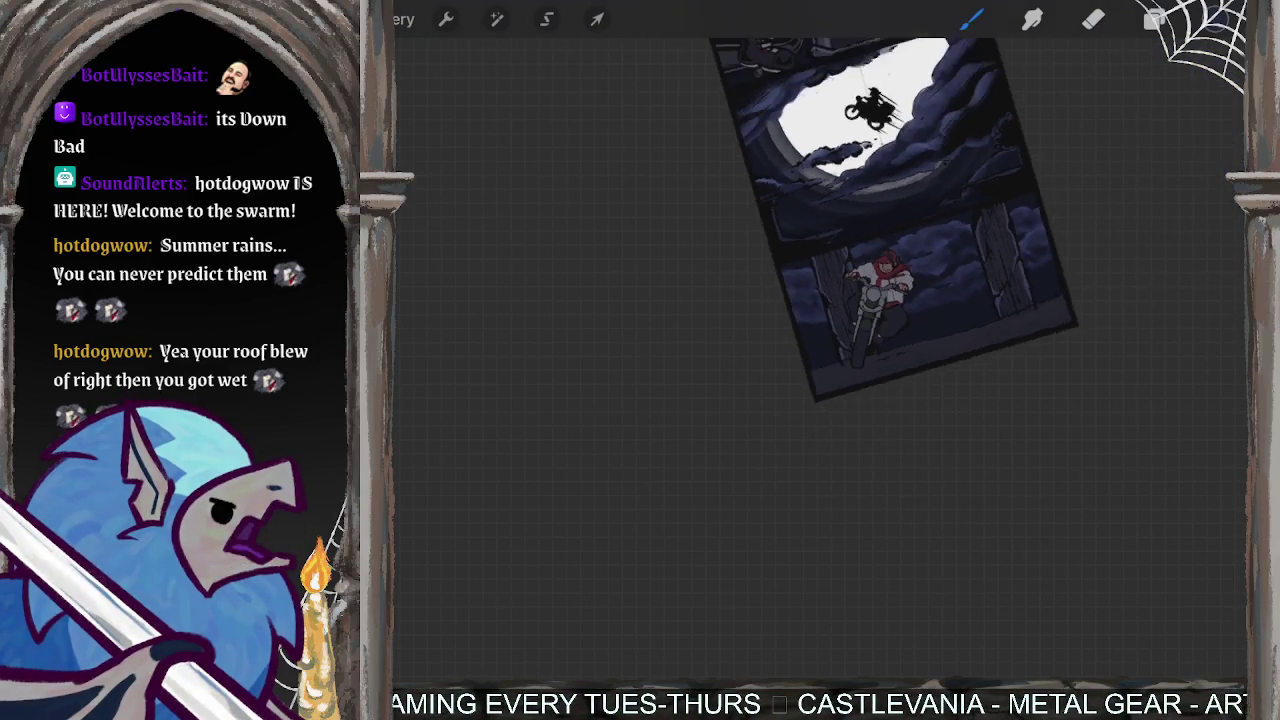
scroll(850, 220, up, 1)
scroll(780, 330, up, 2)
scroll(780, 340, up, 2)
- Select the Indigo brush from the Comics set in the Brush Library
key(b)
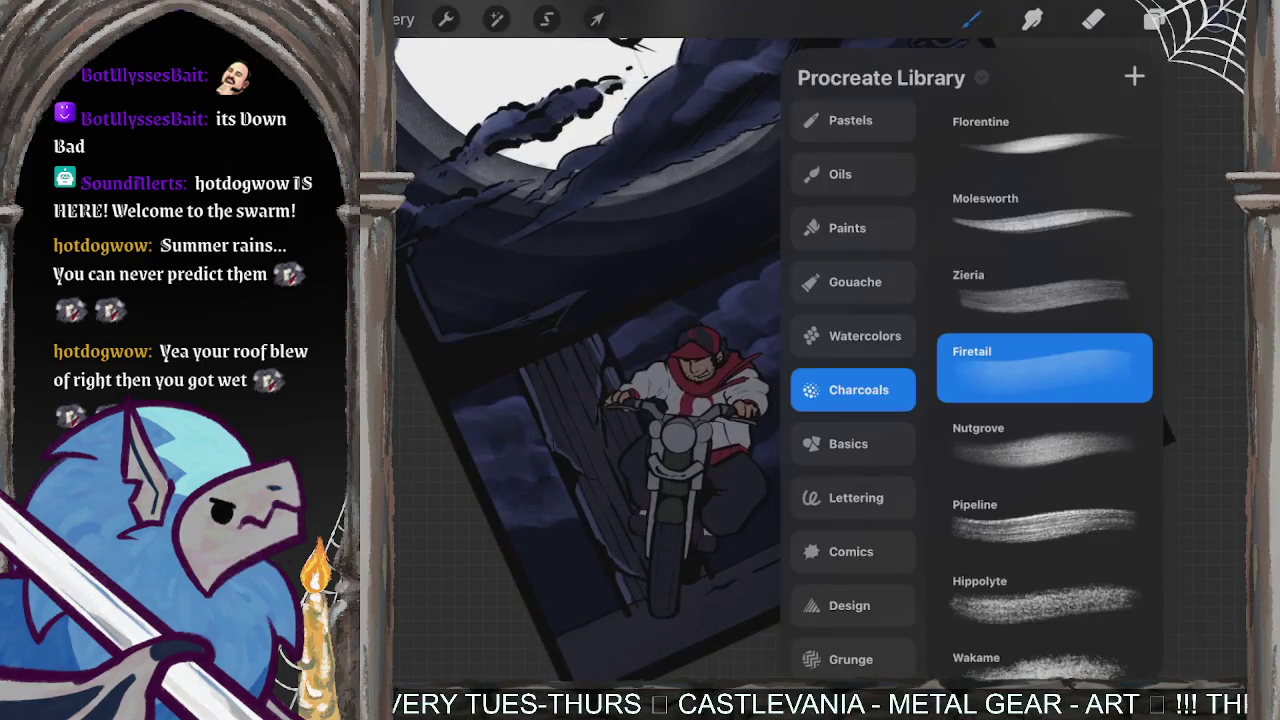
click(848, 443)
click(856, 497)
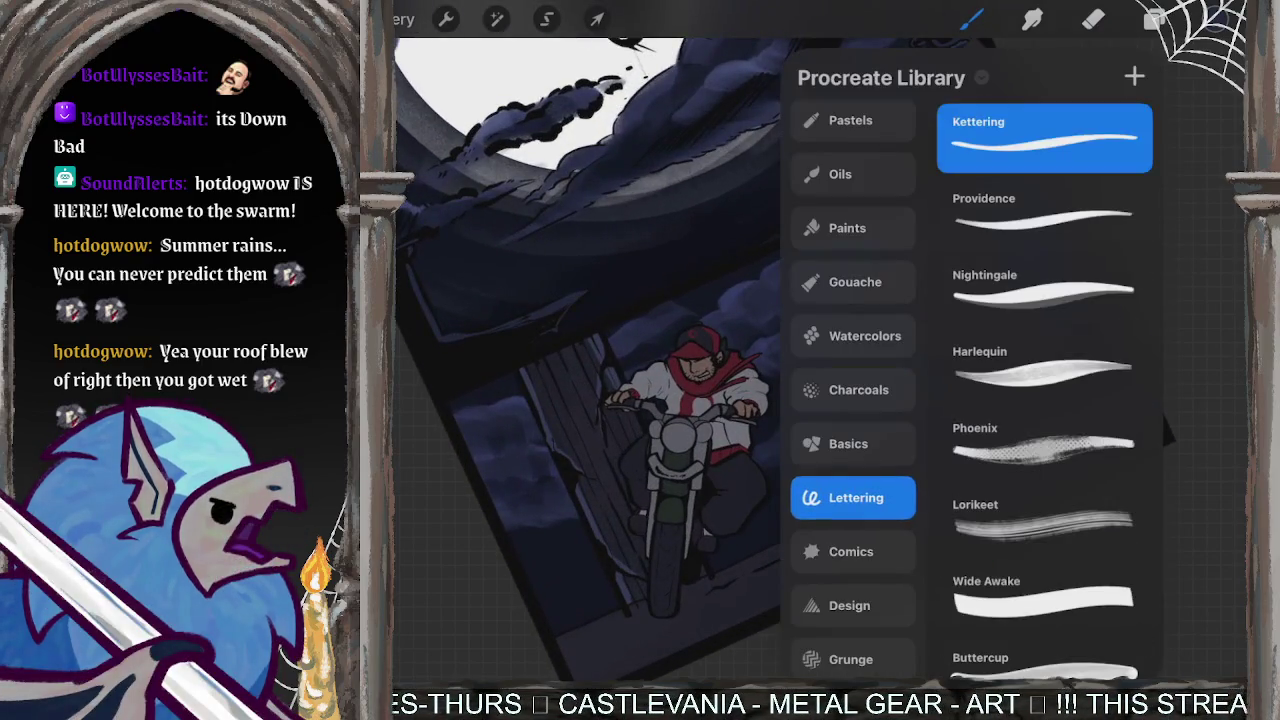
click(851, 551)
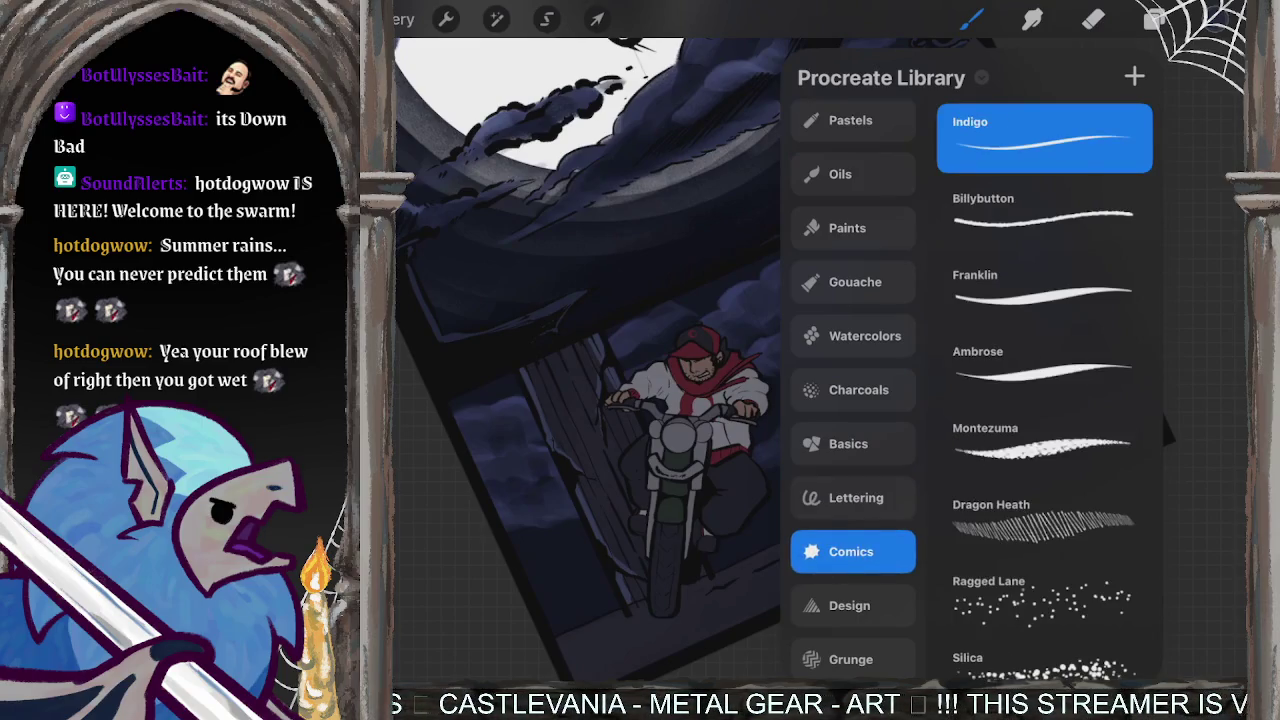
key(c)
key(c)
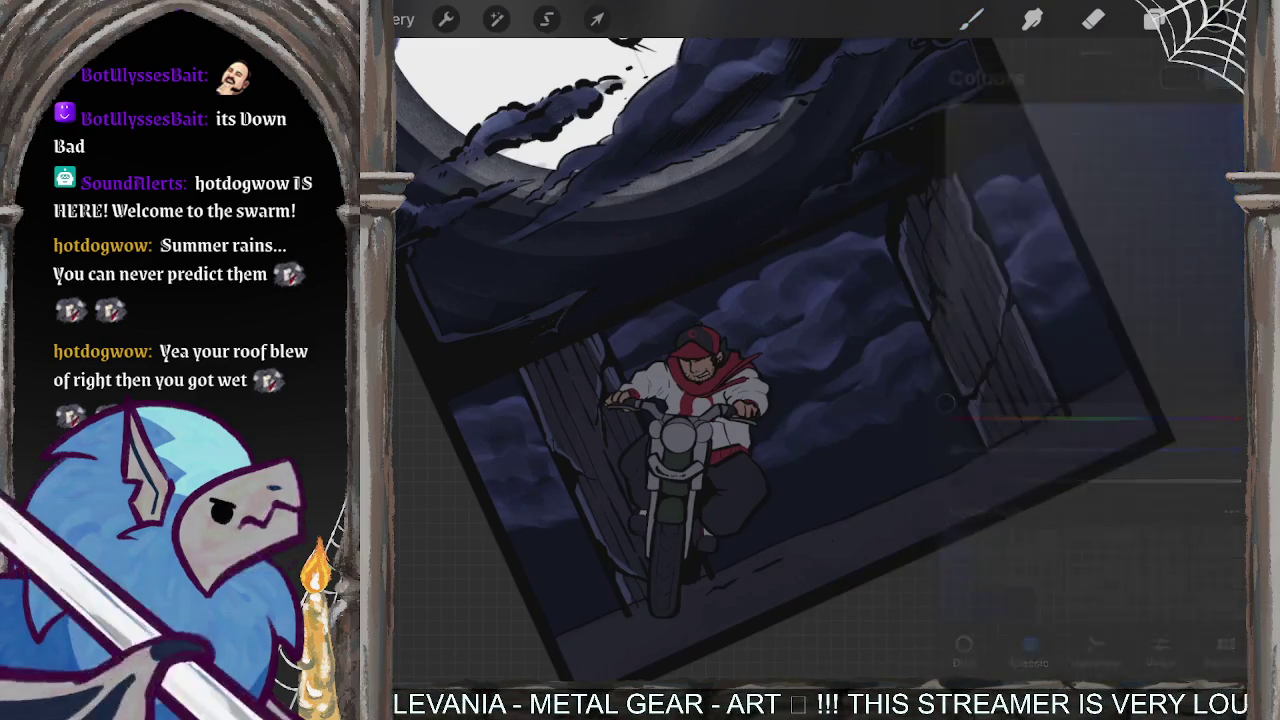
key(b)
- Add a new empty Layer 21 directly above Layer 20
key(l)
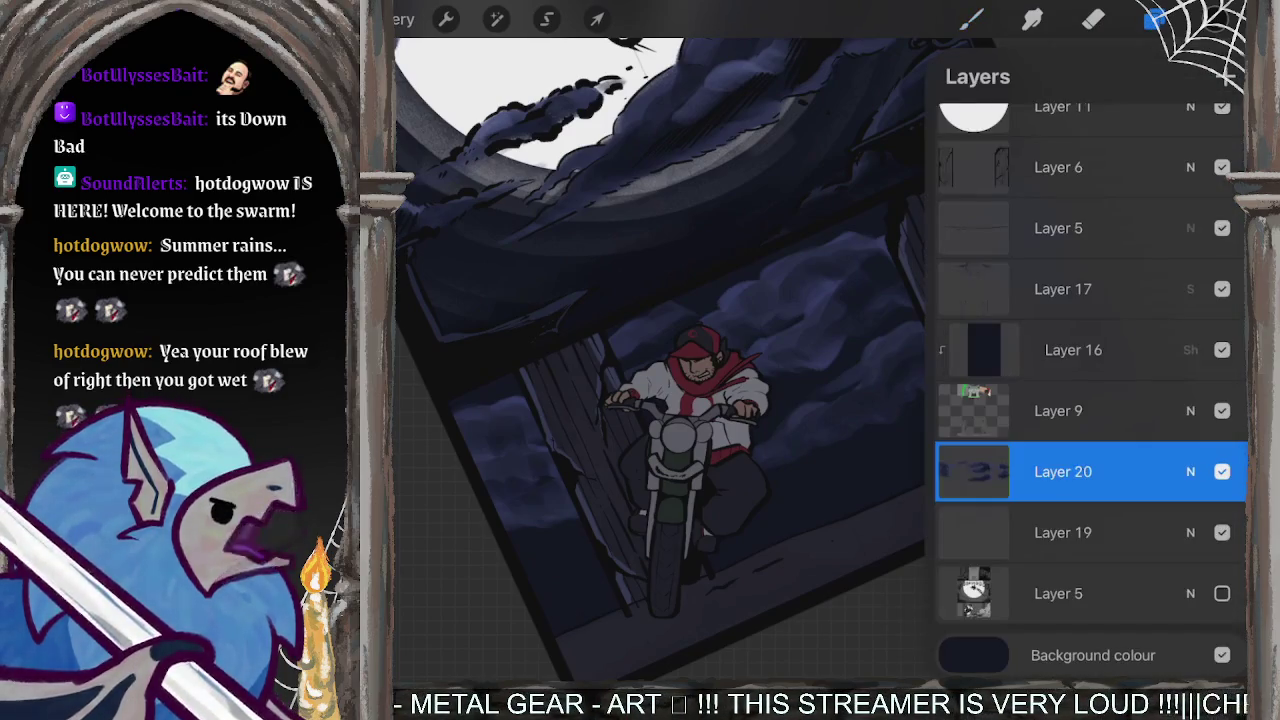
scroll(1090, 400, up, 3)
scroll(1090, 390, up, 5)
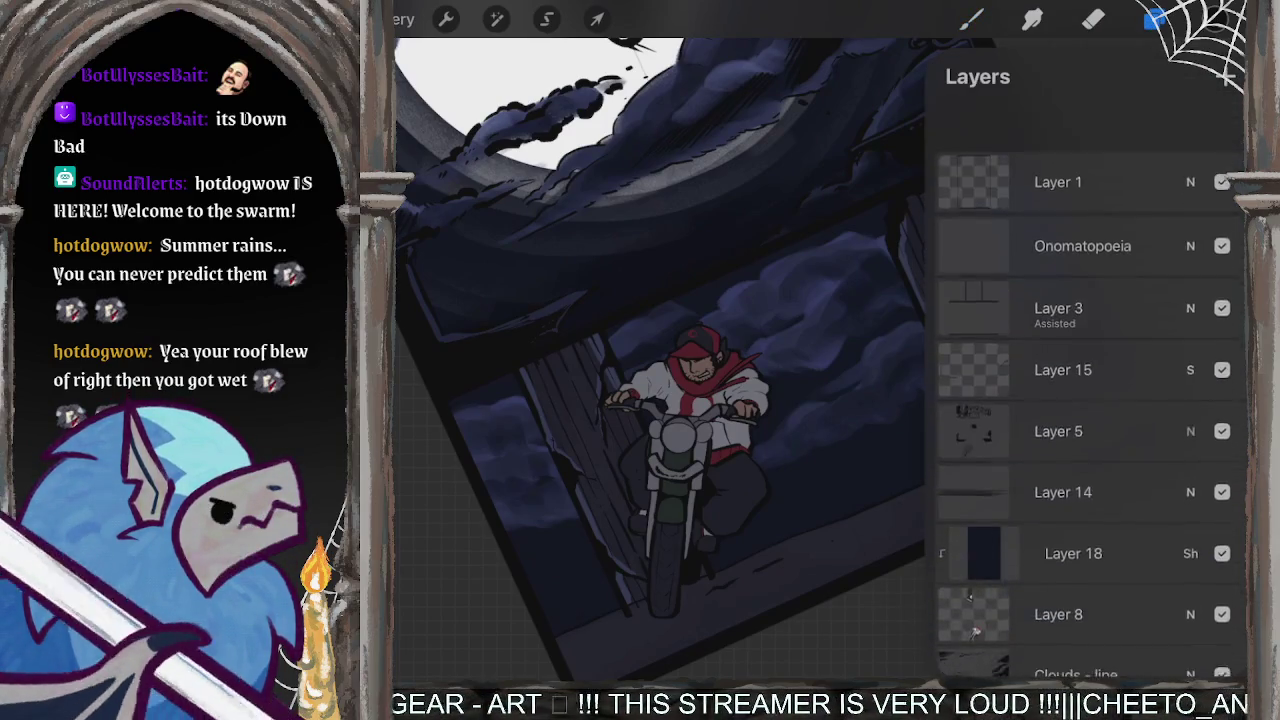
scroll(1090, 390, down, 3)
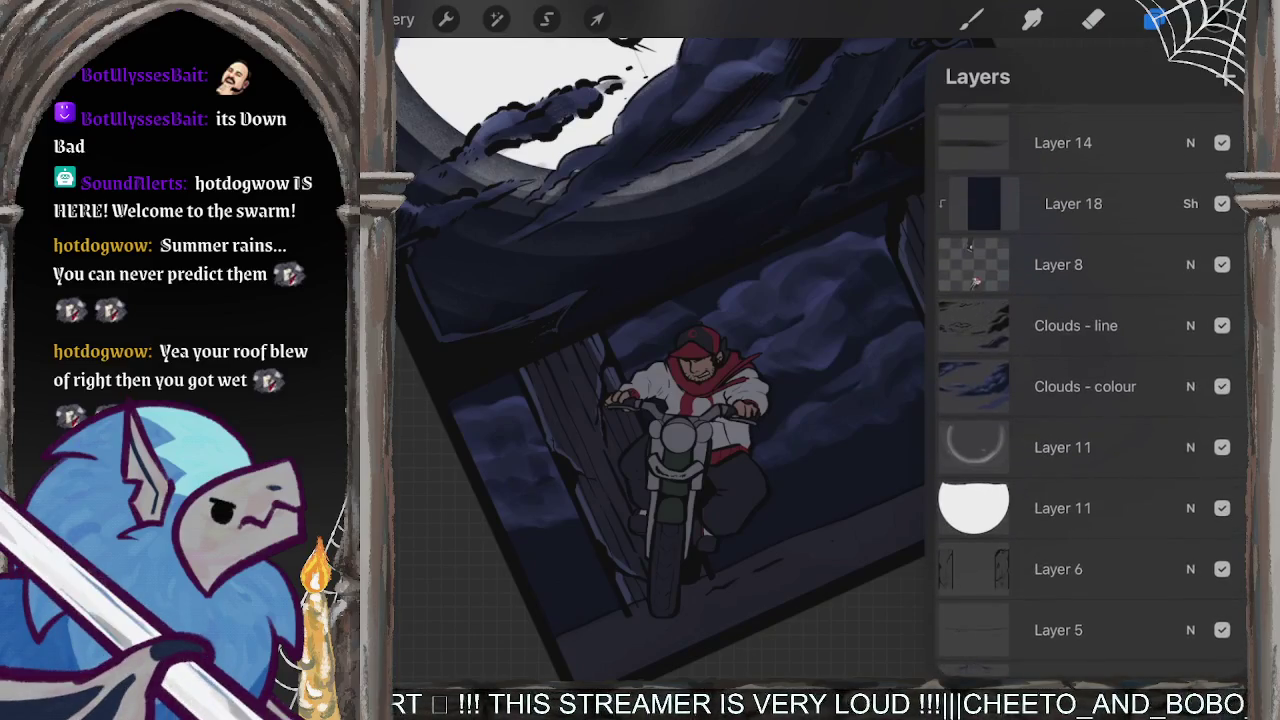
scroll(1090, 400, down, 5)
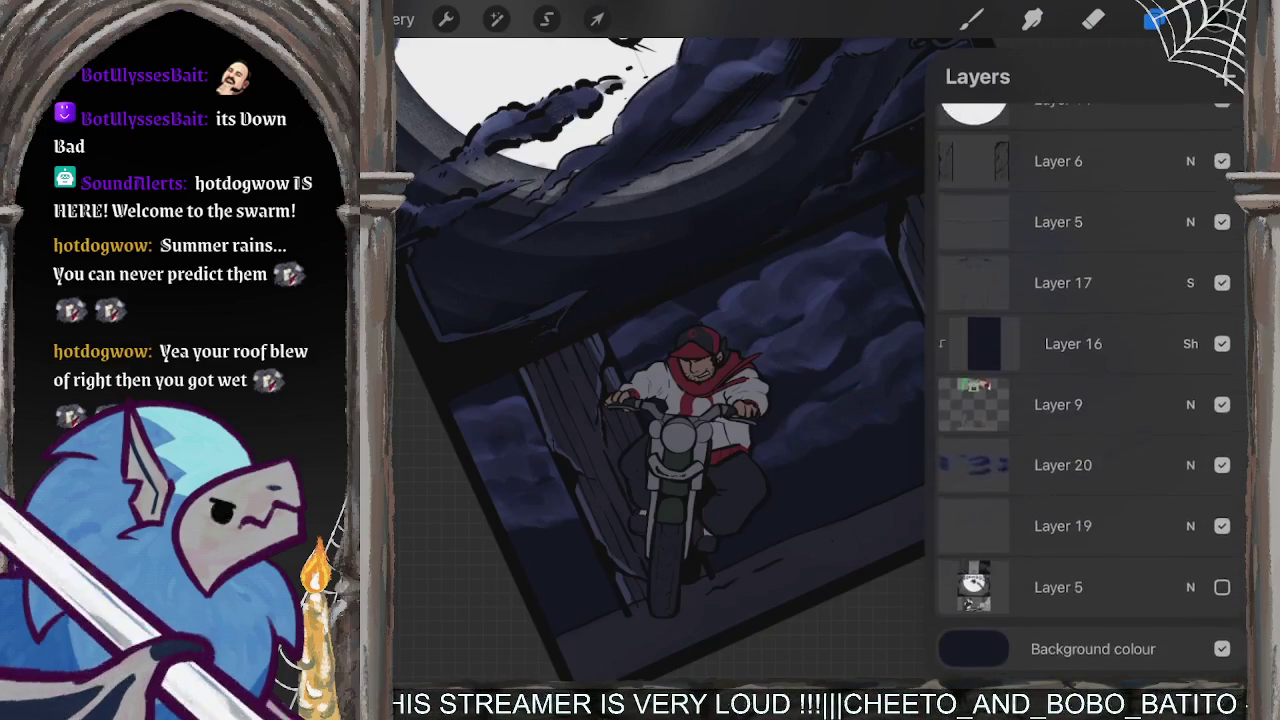
click(1062, 471)
click(1226, 76)
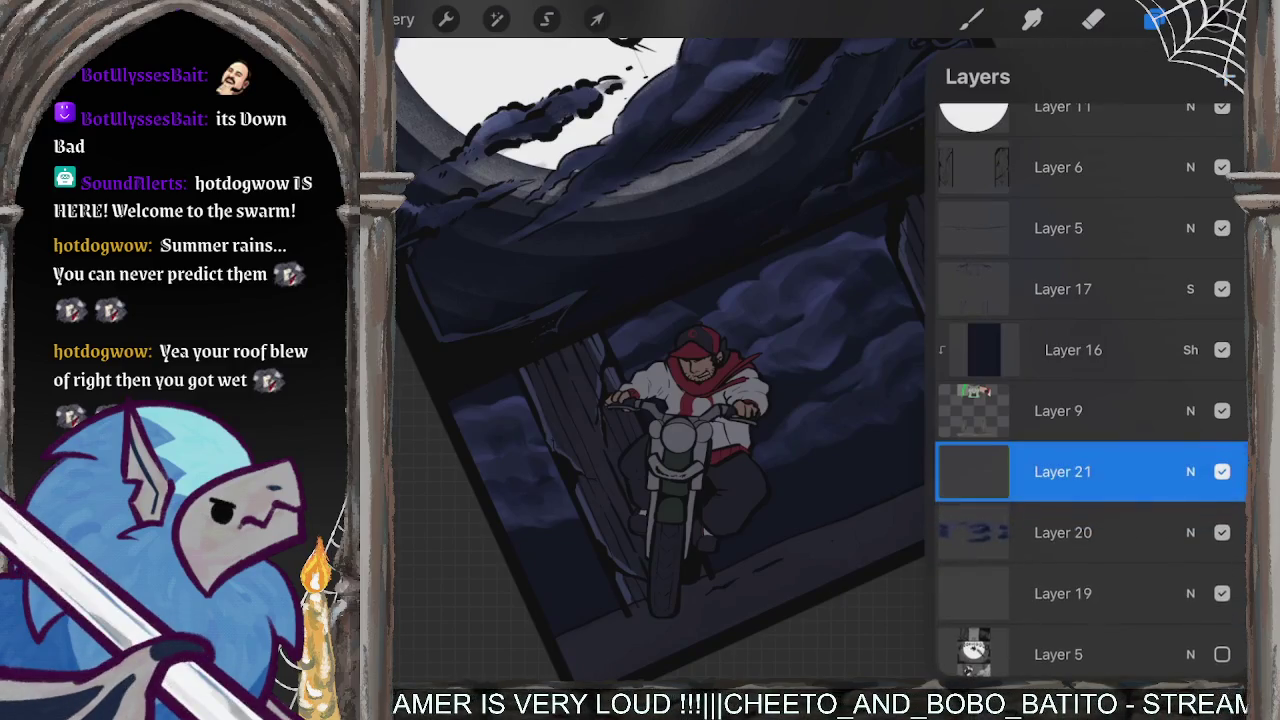
click(970, 18)
scroll(820, 400, up, 3)
scroll(820, 400, up, 2)
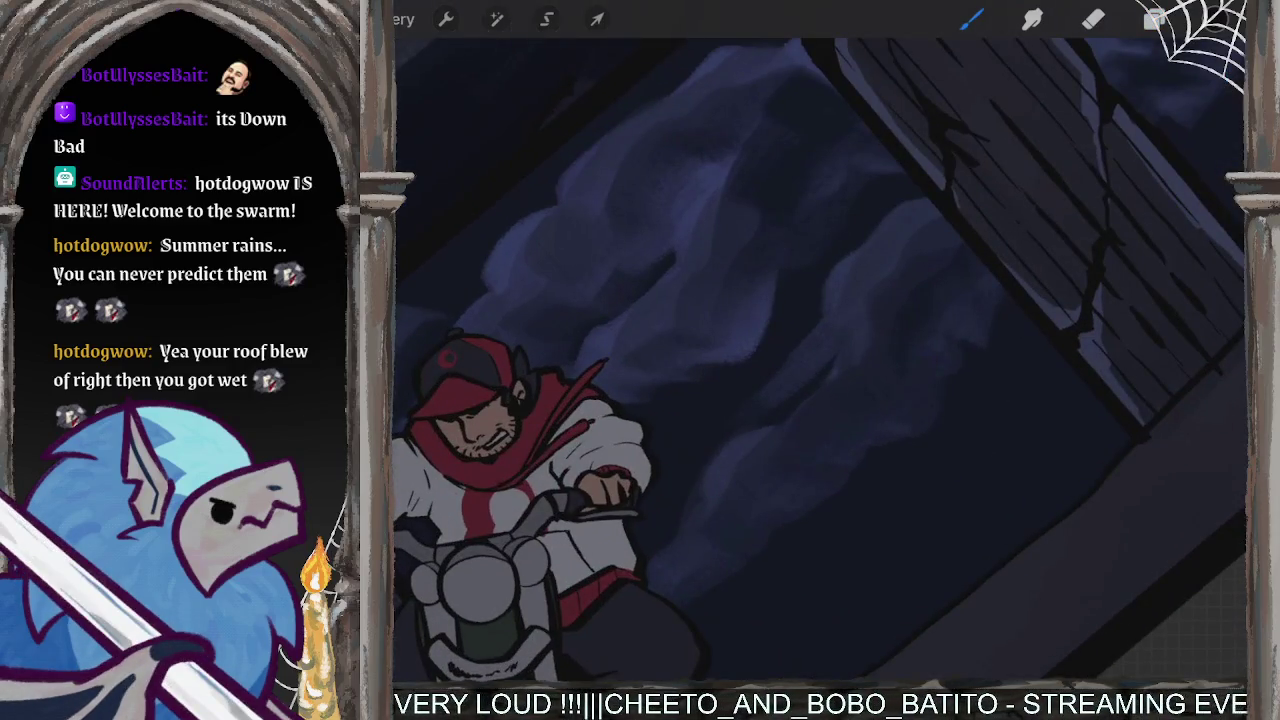
- Hatch dark diagonal Indigo strokes over the sky beside the rider, extending the building's shadow, then rotate to review
drag(792, 512, 935, 420)
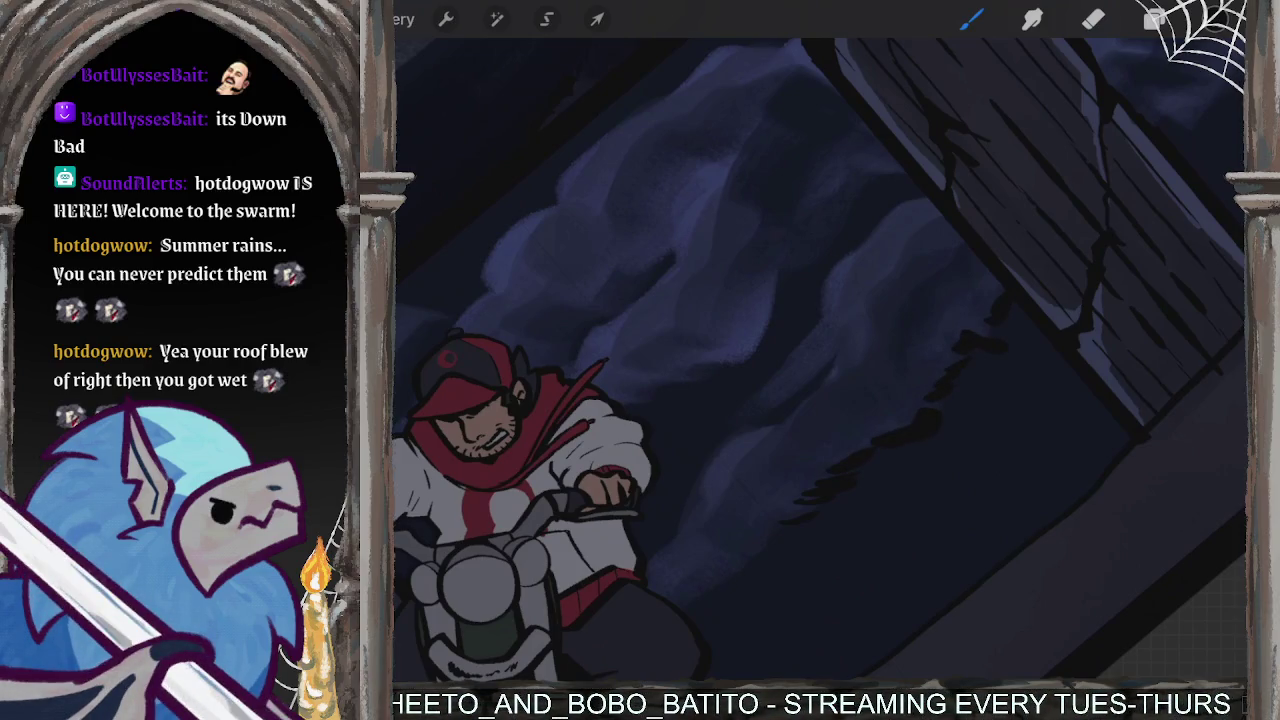
mouse_move(926, 197)
mouse_down()
mouse_move(888, 214)
mouse_move(822, 286)
mouse_move(823, 329)
mouse_move(750, 405)
mouse_up()
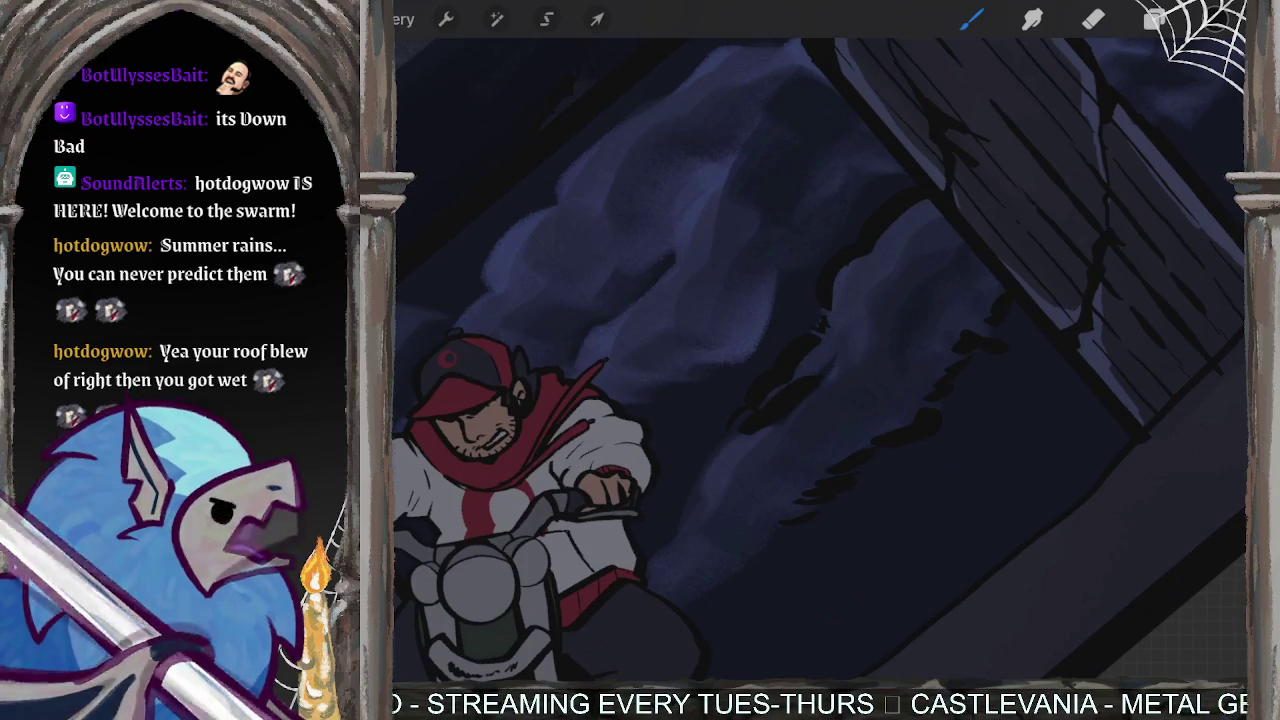
drag(730, 447, 651, 543)
drag(734, 559, 675, 606)
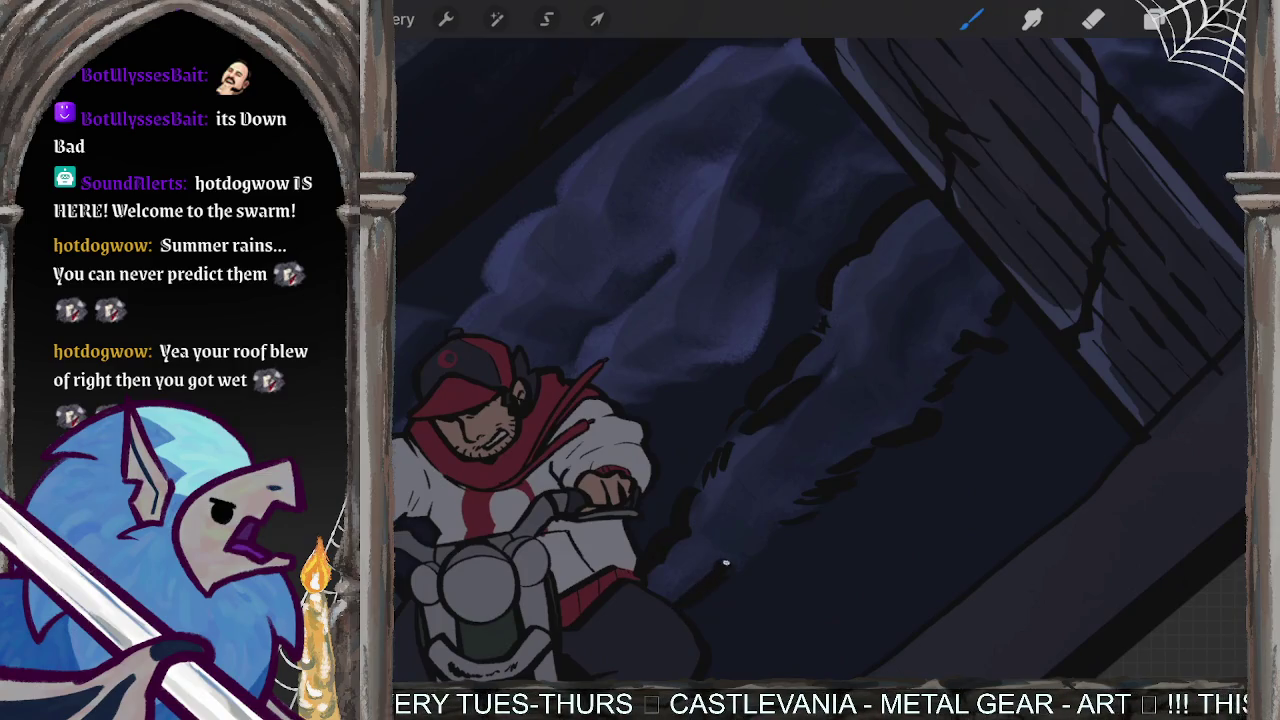
drag(769, 537, 729, 565)
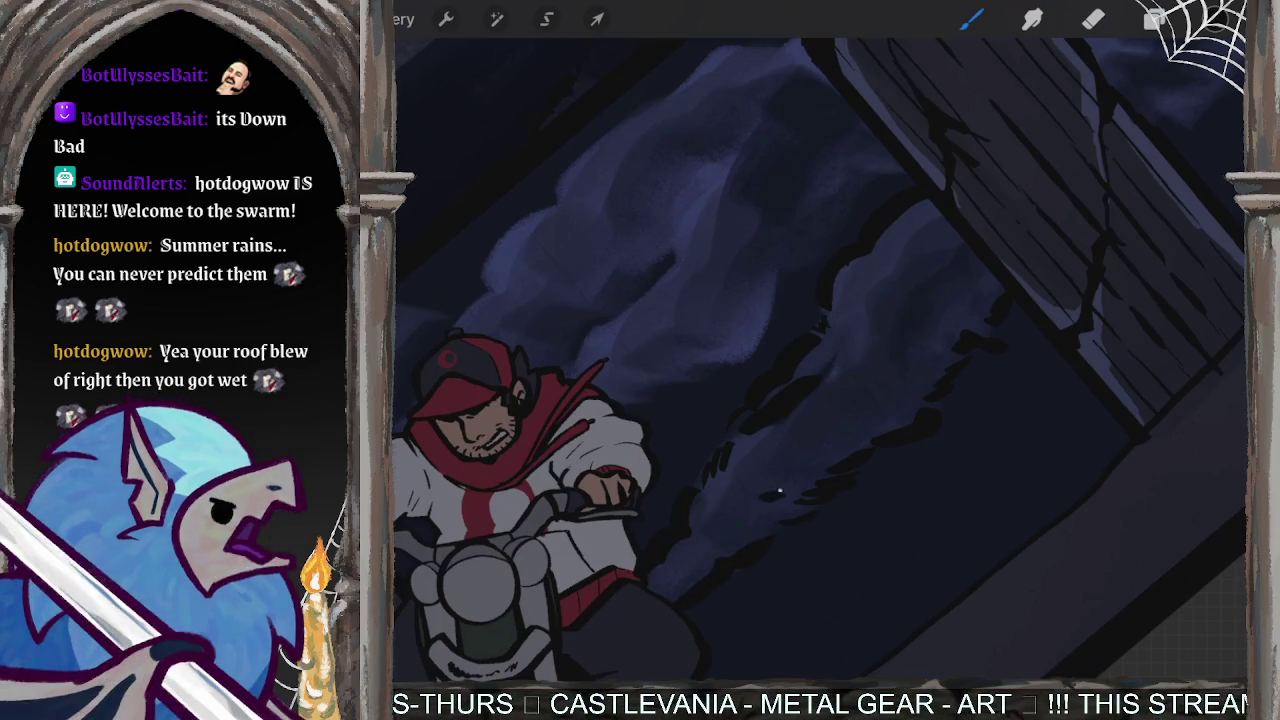
mouse_move(779, 491)
mouse_down()
mouse_move(930, 362)
mouse_move(951, 335)
mouse_move(926, 332)
mouse_move(976, 277)
mouse_up()
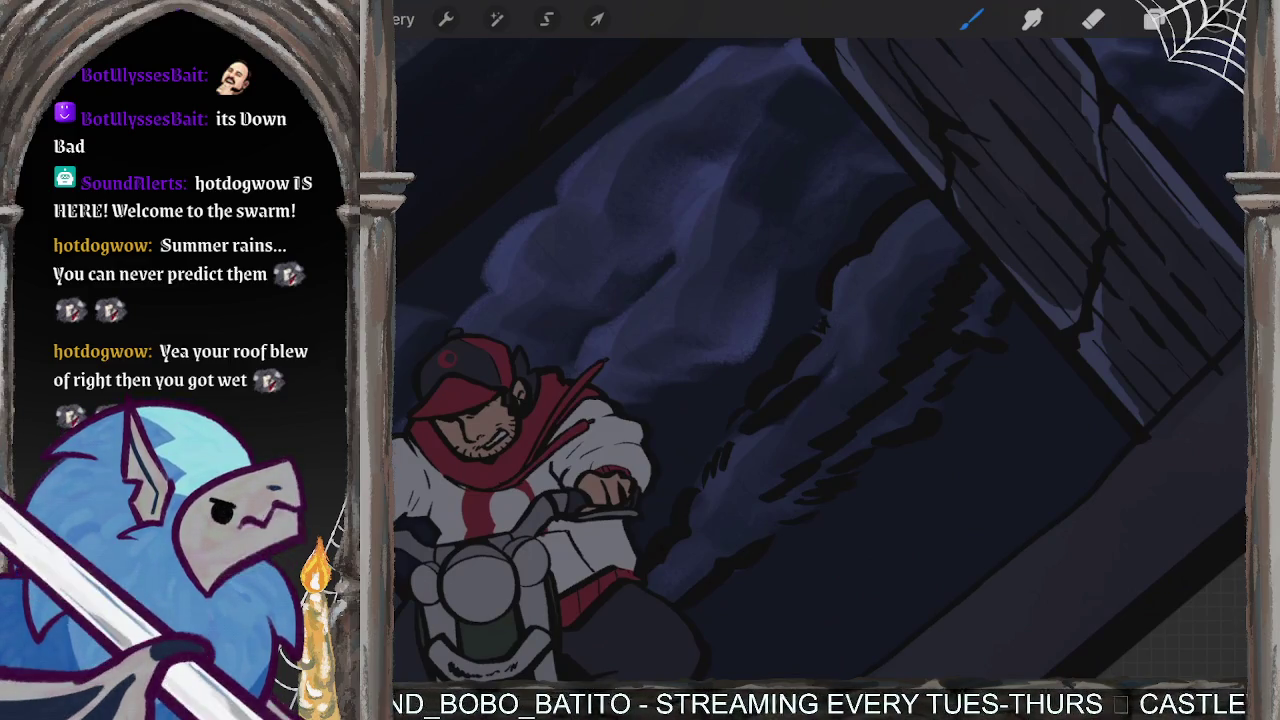
mouse_move(520, 440)
mouse_down()
mouse_move(586, 486)
mouse_move(600, 545)
mouse_up()
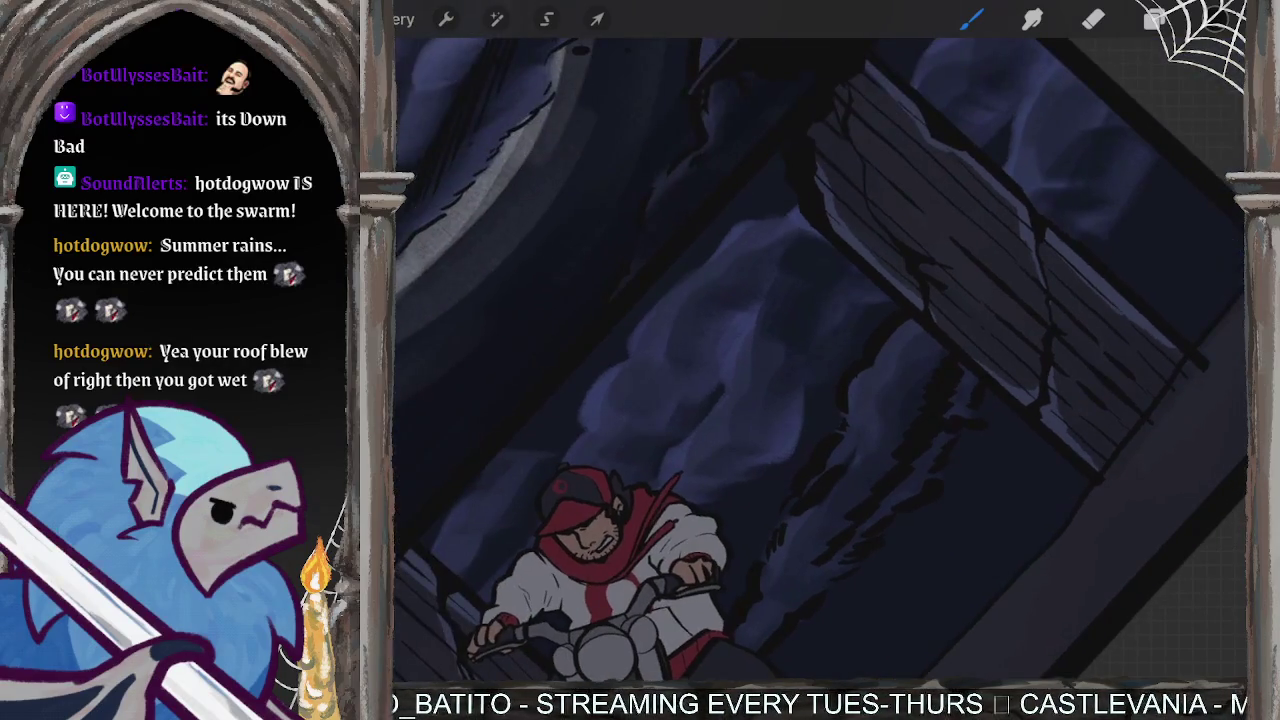
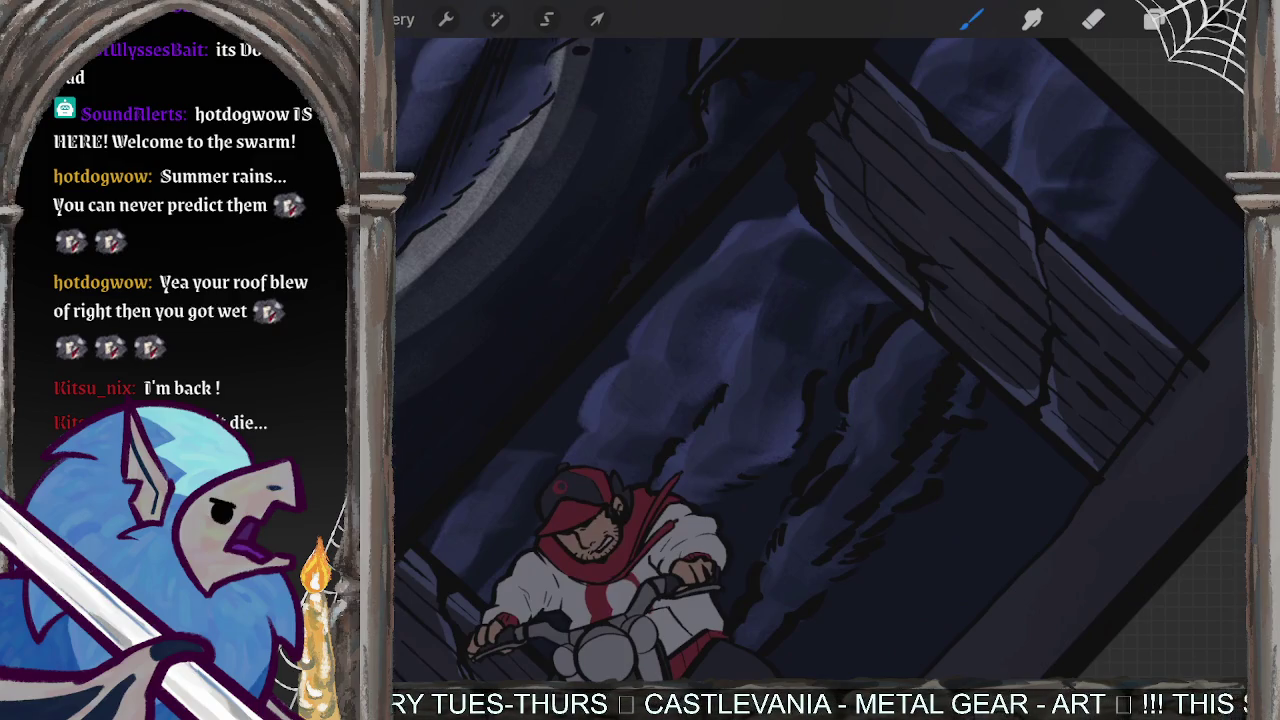
- Dab short dark ink flecks and streaks on the cloud edges and left smoke column
drag(800, 400, 830, 390)
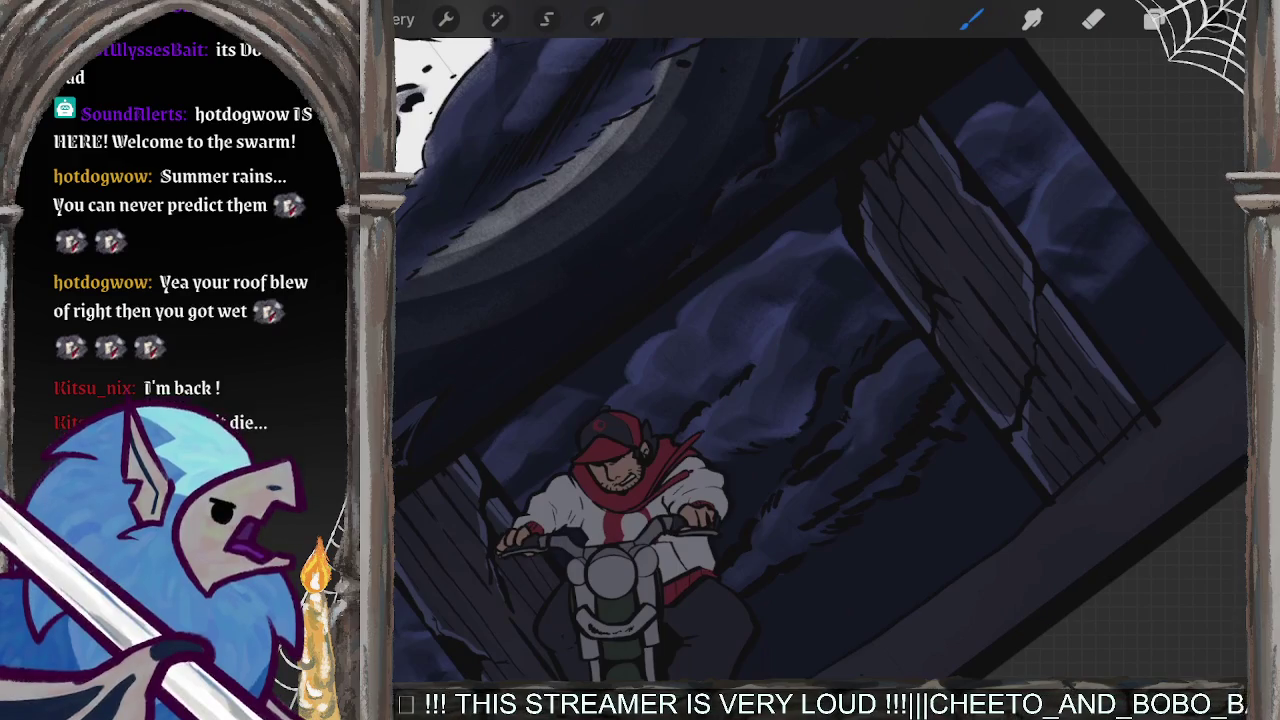
scroll(820, 340, down, 5)
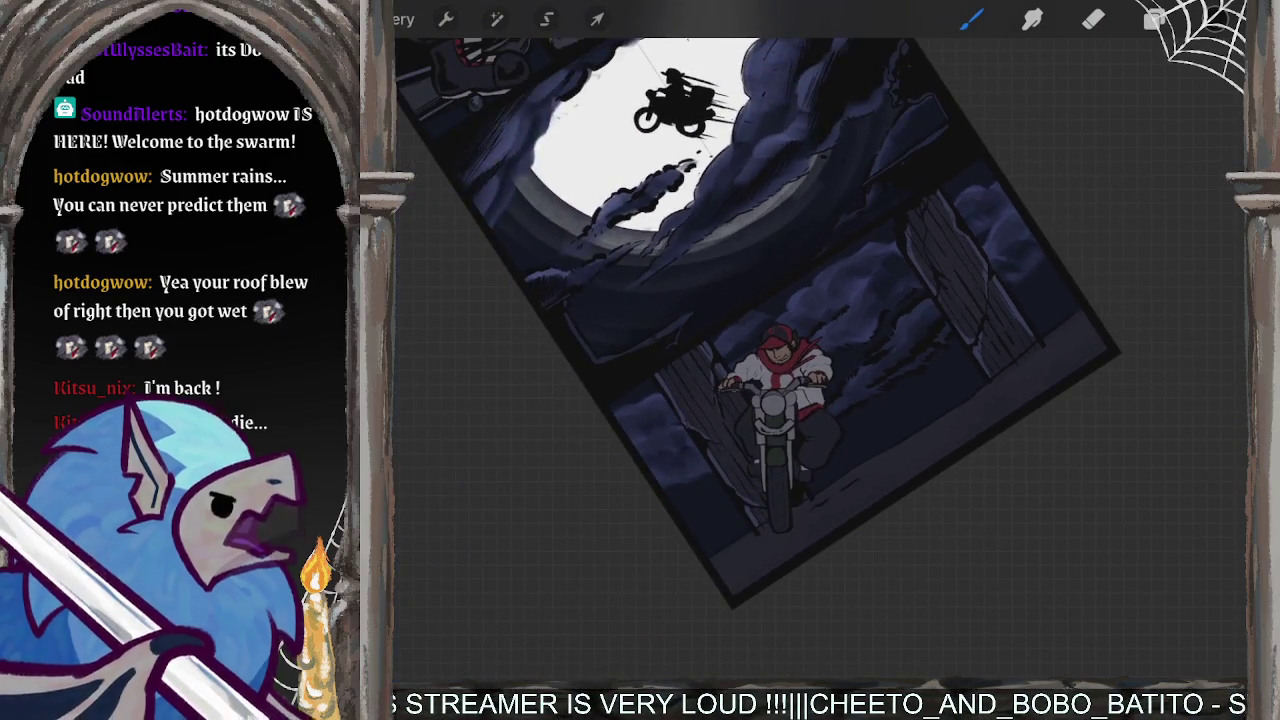
scroll(760, 400, up, 5)
scroll(760, 400, up, 3)
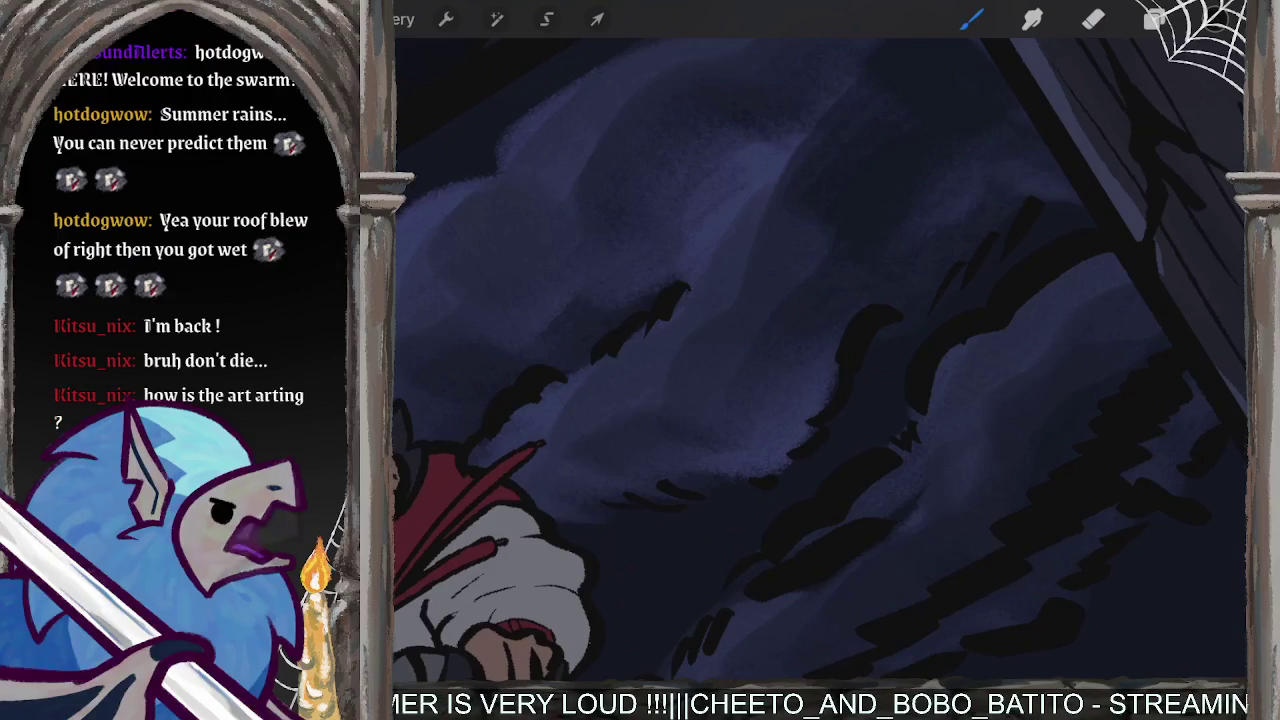
drag(750, 174, 704, 234)
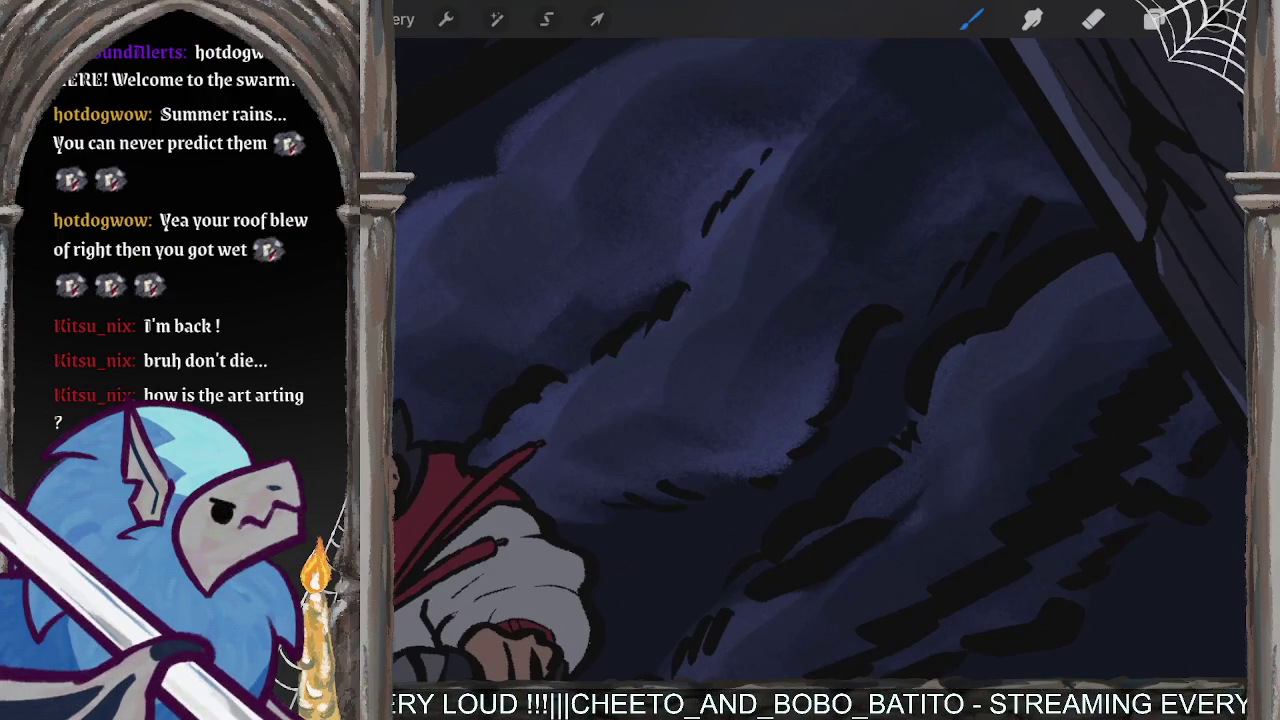
scroll(780, 360, down, 3)
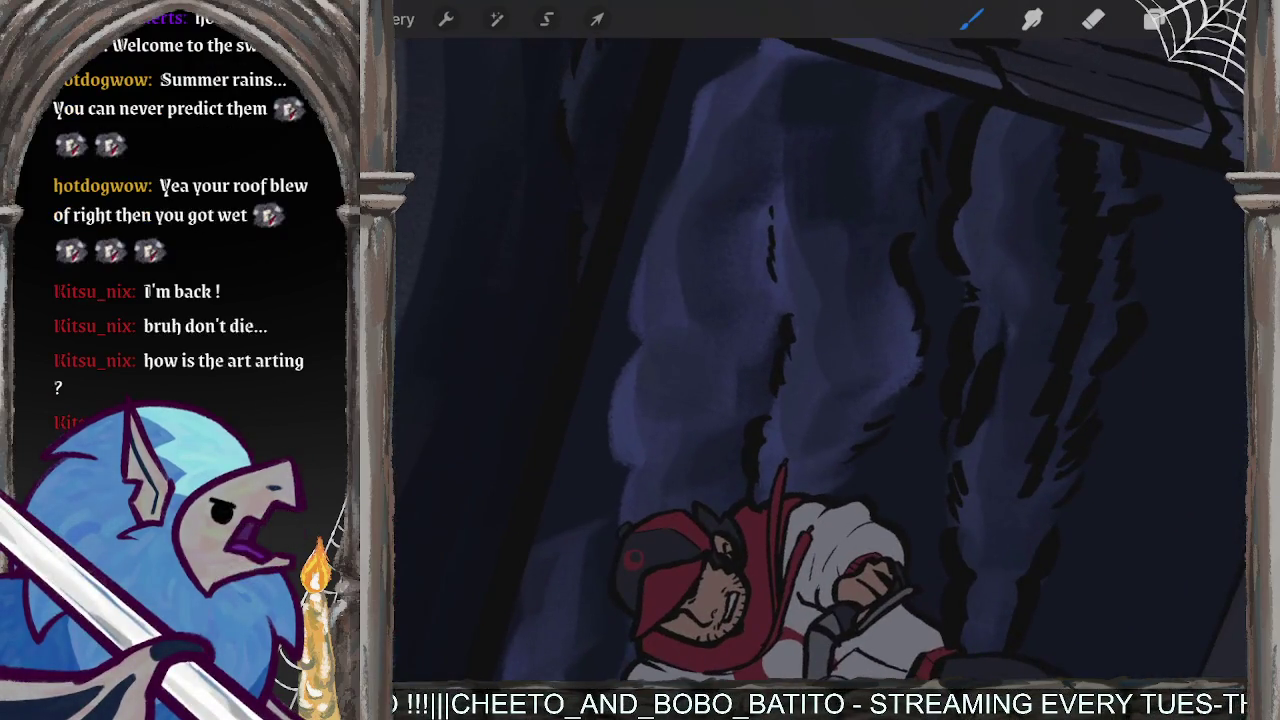
drag(700, 142, 636, 280)
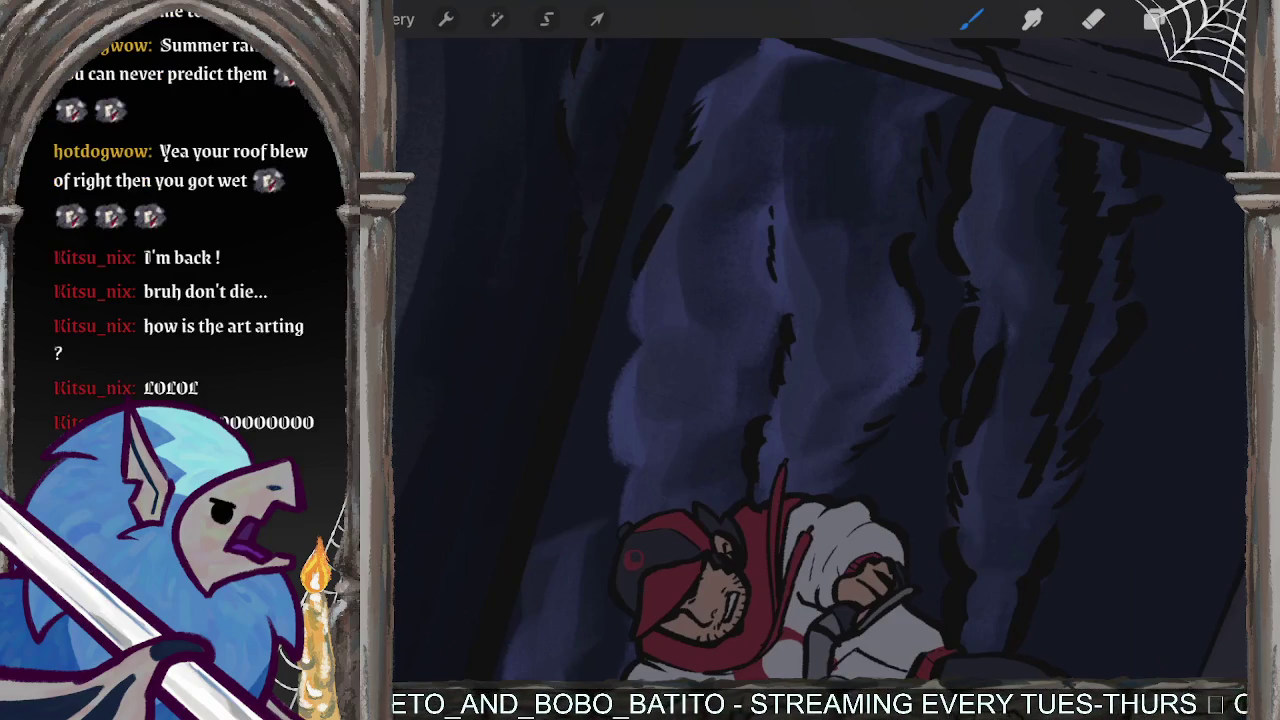
drag(640, 364, 608, 416)
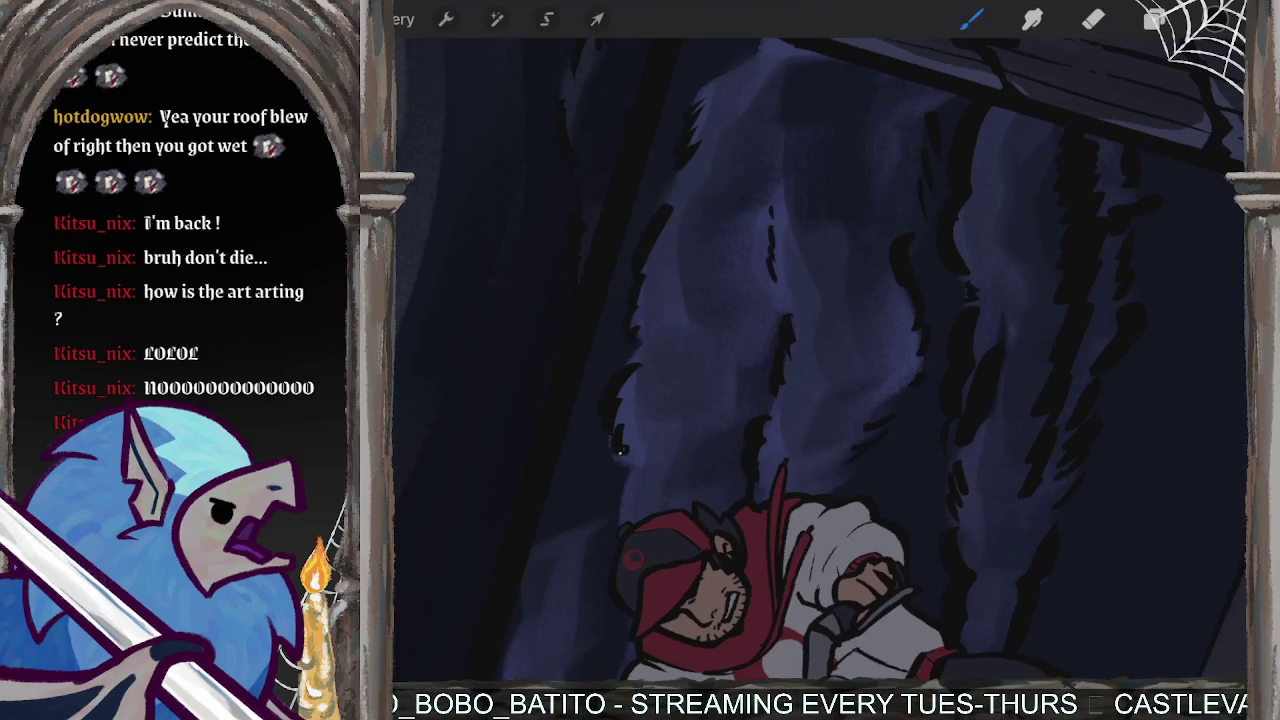
scroll(820, 360, up, 5)
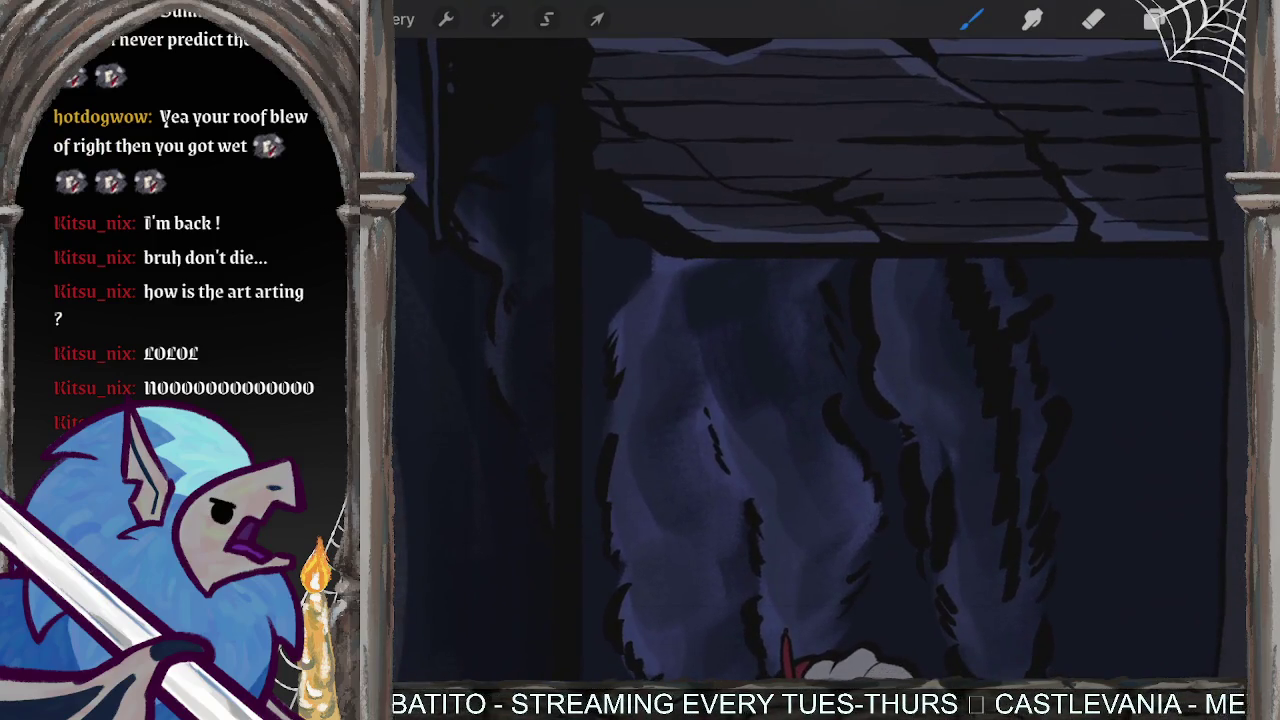
scroll(820, 360, down, 5)
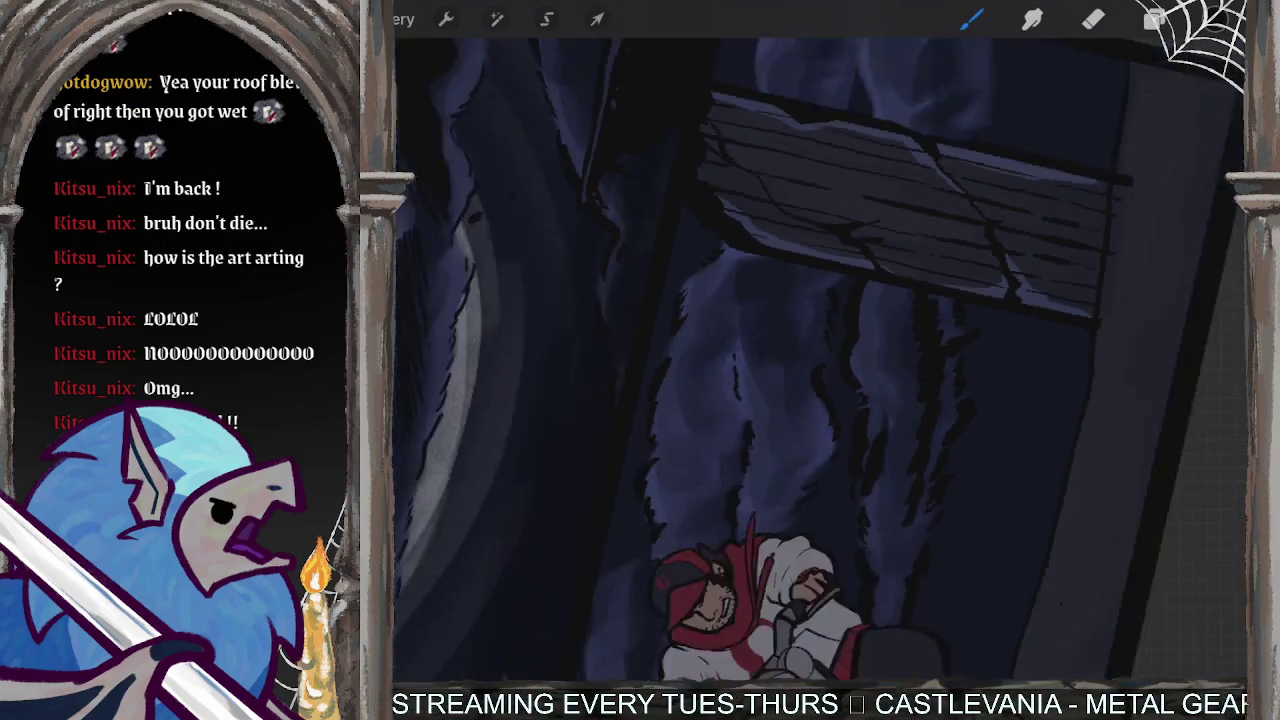
scroll(820, 360, down, 2)
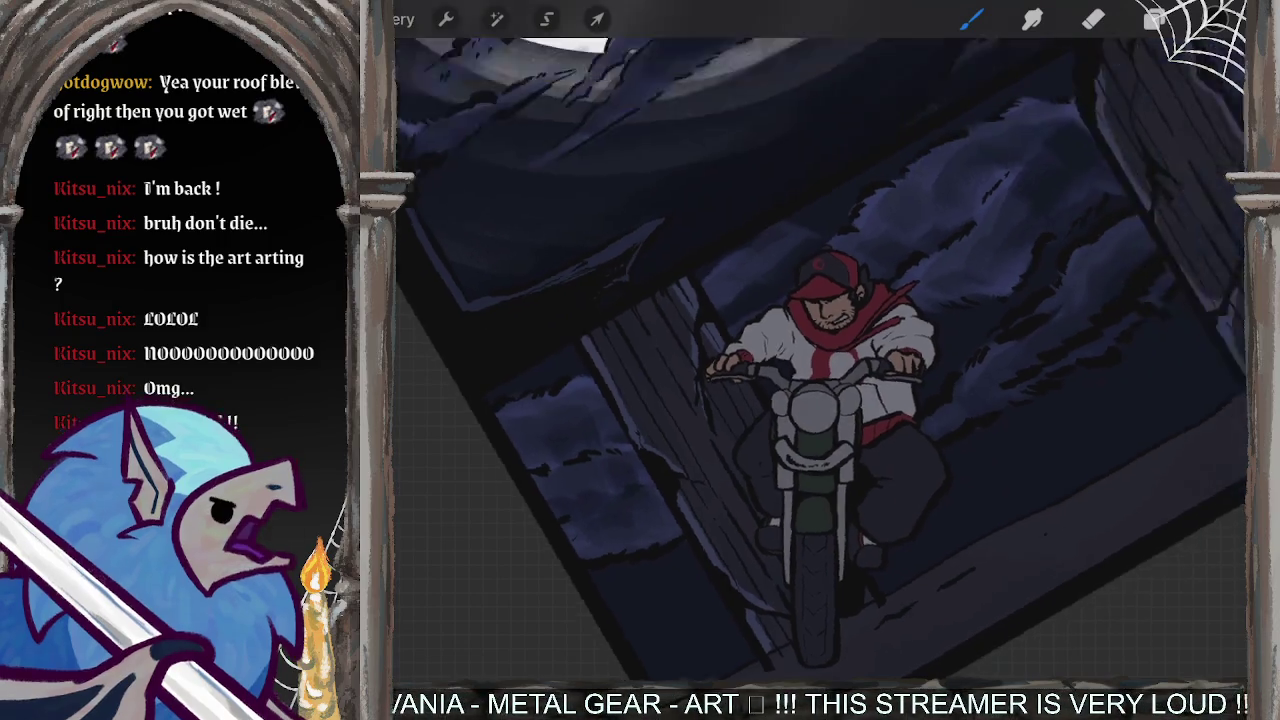
- Zoom out and straighten the page to review the engine close-up and moon panel
drag(880, 300, 610, 520)
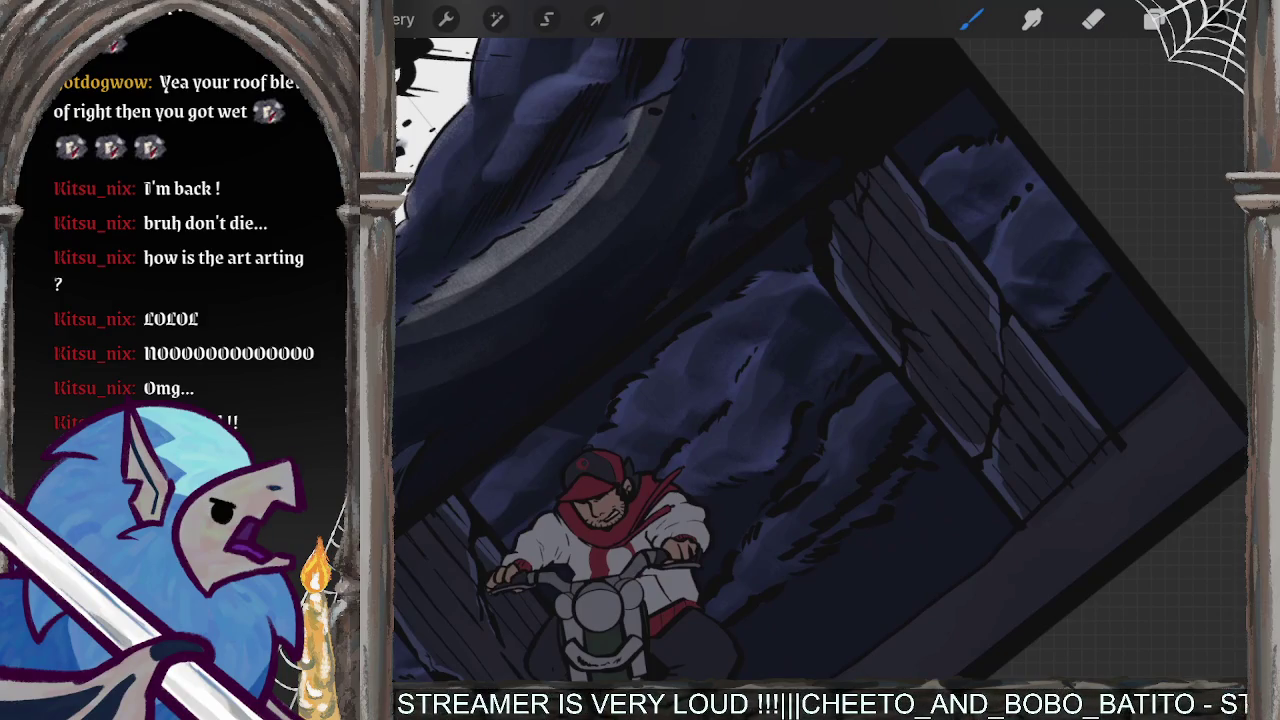
mouse_move(600, 540)
mouse_down()
mouse_move(671, 457)
mouse_move(700, 380)
mouse_up()
mouse_move(700, 286)
mouse_down()
mouse_move(757, 314)
mouse_move(671, 386)
mouse_move(714, 543)
mouse_move(749, 443)
mouse_move(729, 371)
mouse_move(670, 290)
mouse_move(671, 271)
mouse_move(785, 335)
mouse_move(657, 451)
mouse_move(815, 510)
mouse_up()
mouse_move(745, 300)
mouse_down()
mouse_move(760, 230)
mouse_move(800, 330)
mouse_up()
mouse_move(970, 280)
mouse_down()
mouse_move(857, 214)
mouse_move(780, 240)
mouse_up()
mouse_move(820, 360)
mouse_down()
mouse_move(730, 340)
mouse_move(770, 360)
mouse_move(771, 286)
mouse_move(790, 230)
mouse_up()
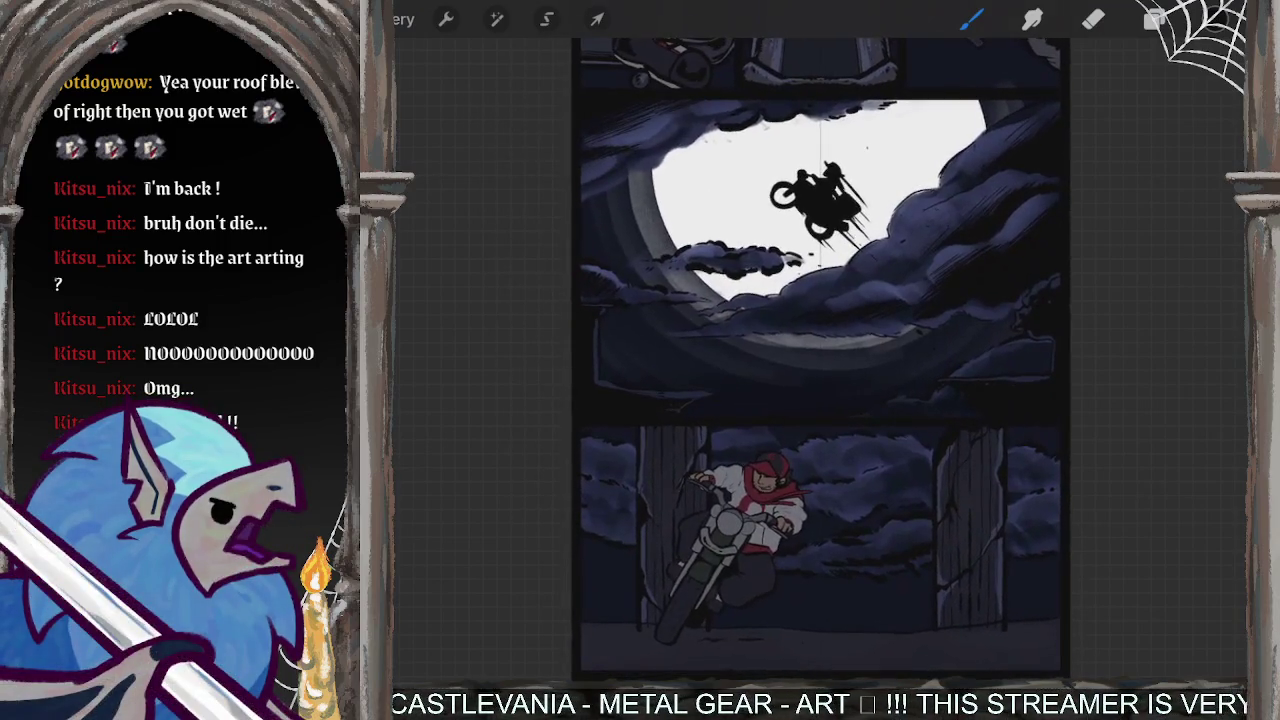
- In the Layers panel, hide and reshow Layer 5 to check its contents
click(1155, 19)
scroll(1090, 400, up, 5)
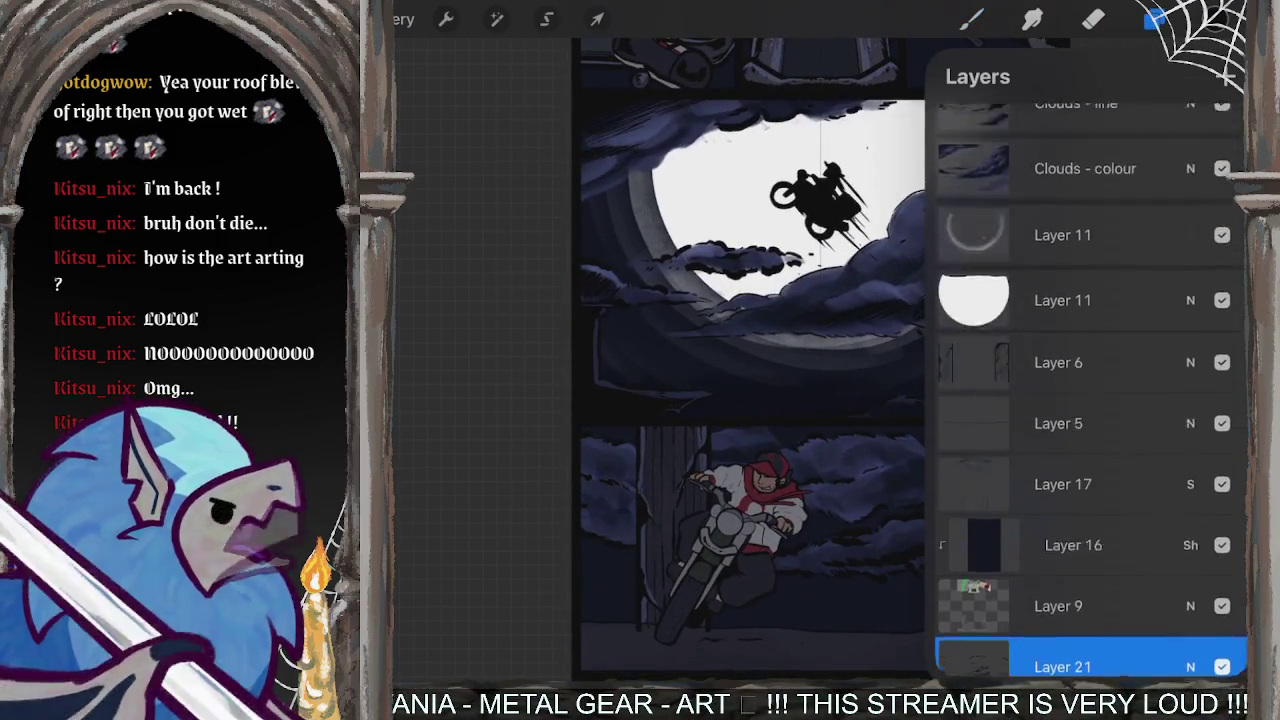
scroll(1090, 400, up, 5)
scroll(1090, 400, up, 3)
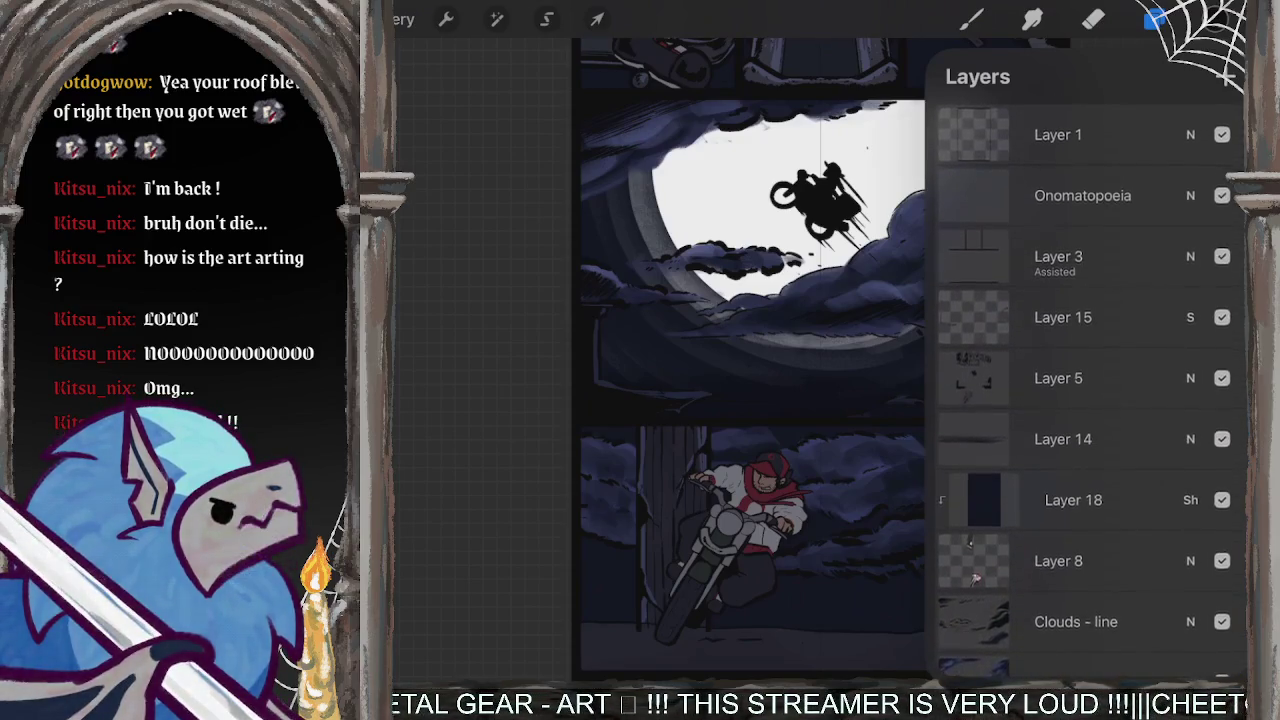
scroll(1090, 400, down, 3)
click(1070, 229)
click(1222, 229)
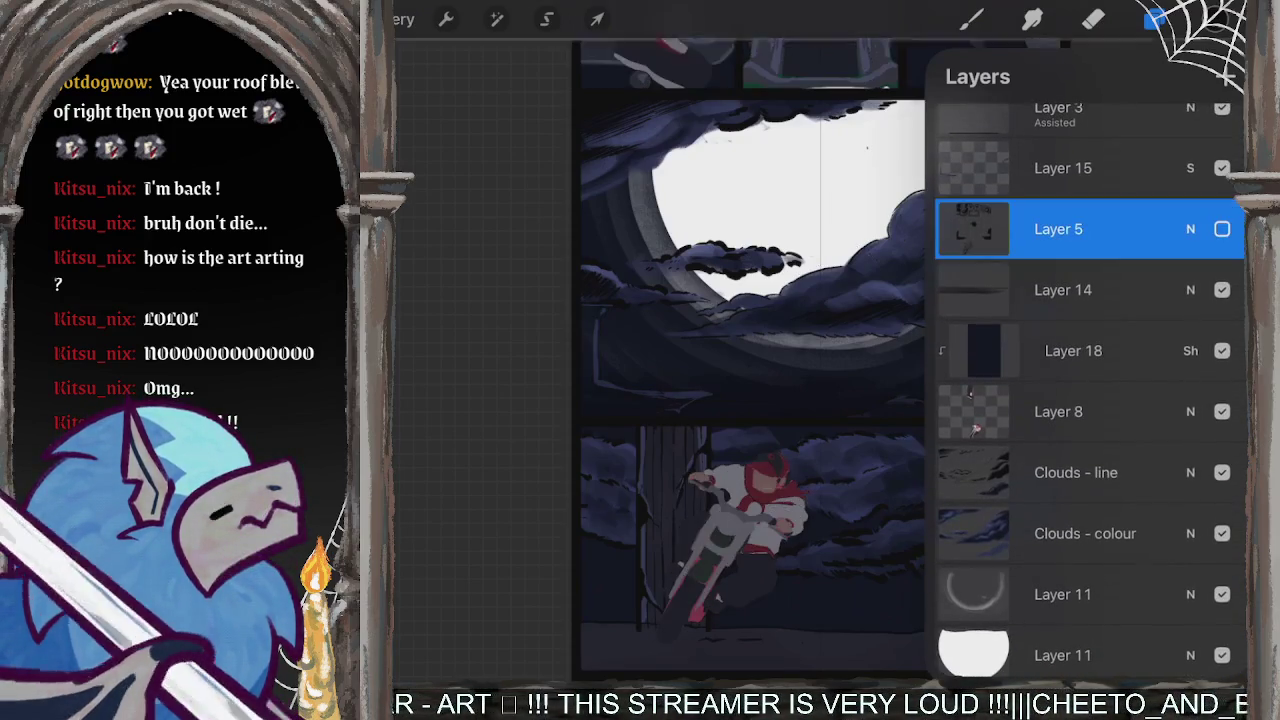
- Add Layer 22 above Layer 14 and move it up between Layer 15 and Layer 5
click(1063, 290)
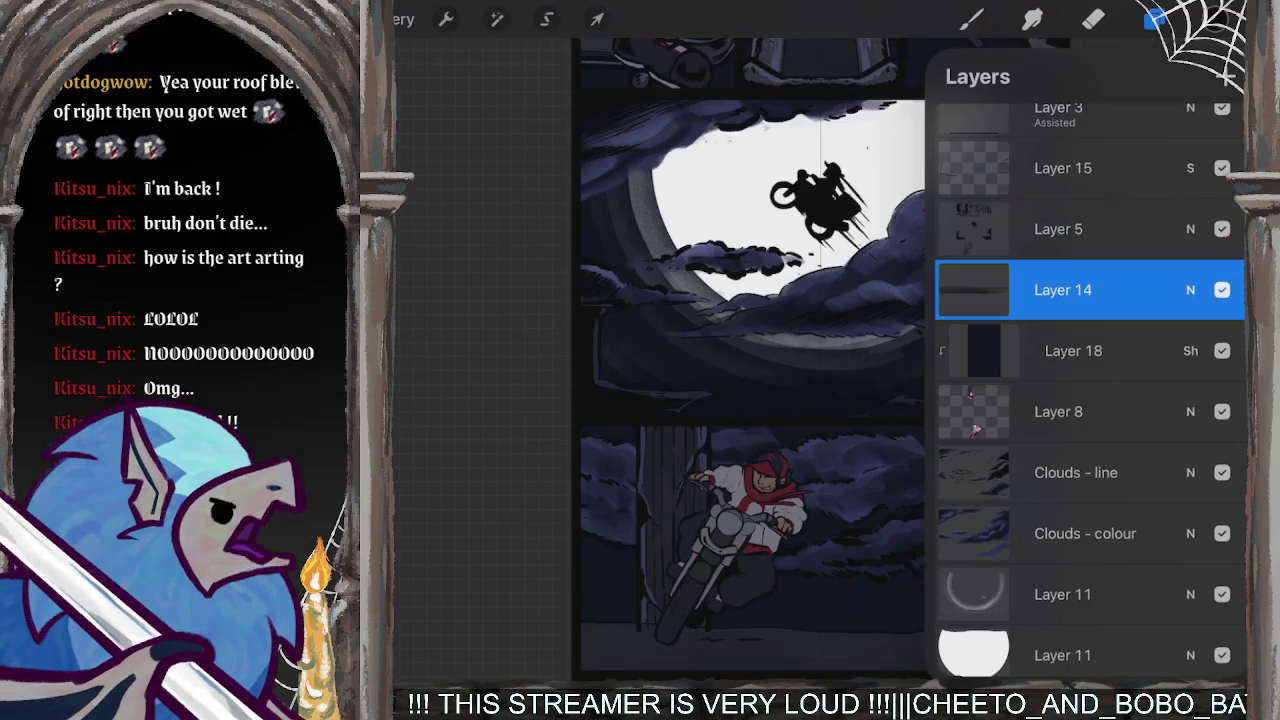
click(1226, 76)
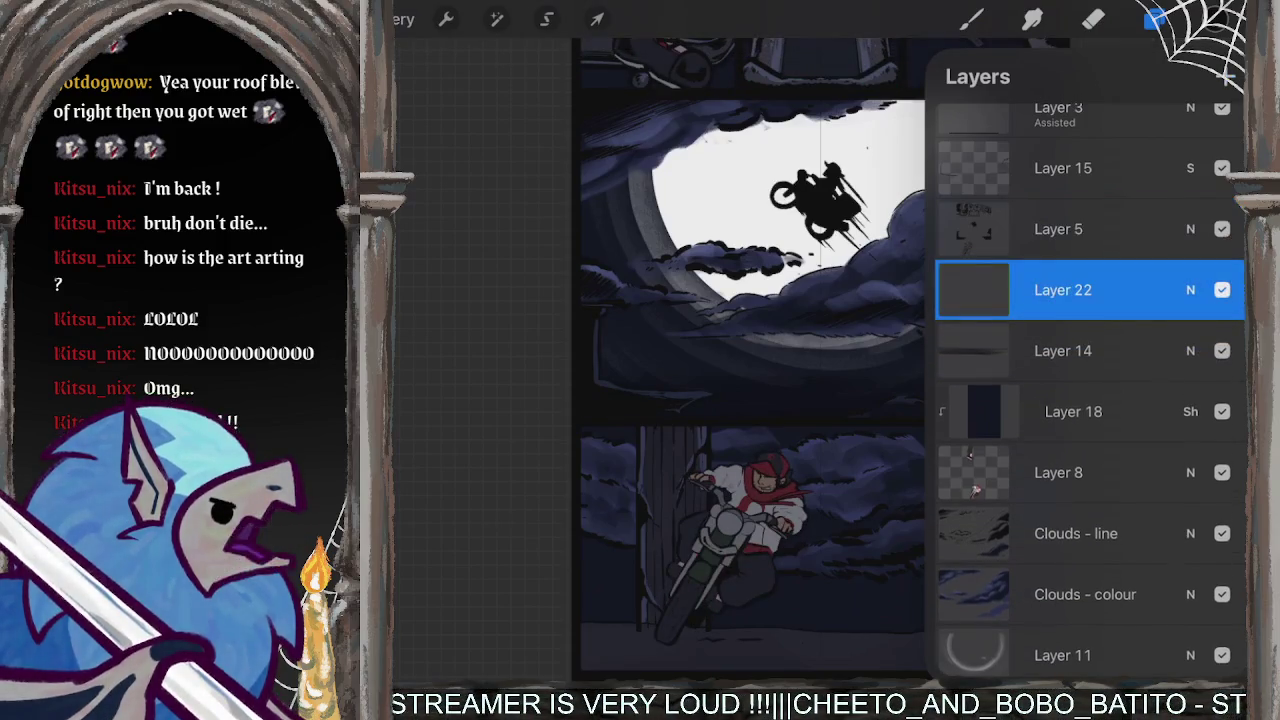
drag(1063, 290, 1071, 205)
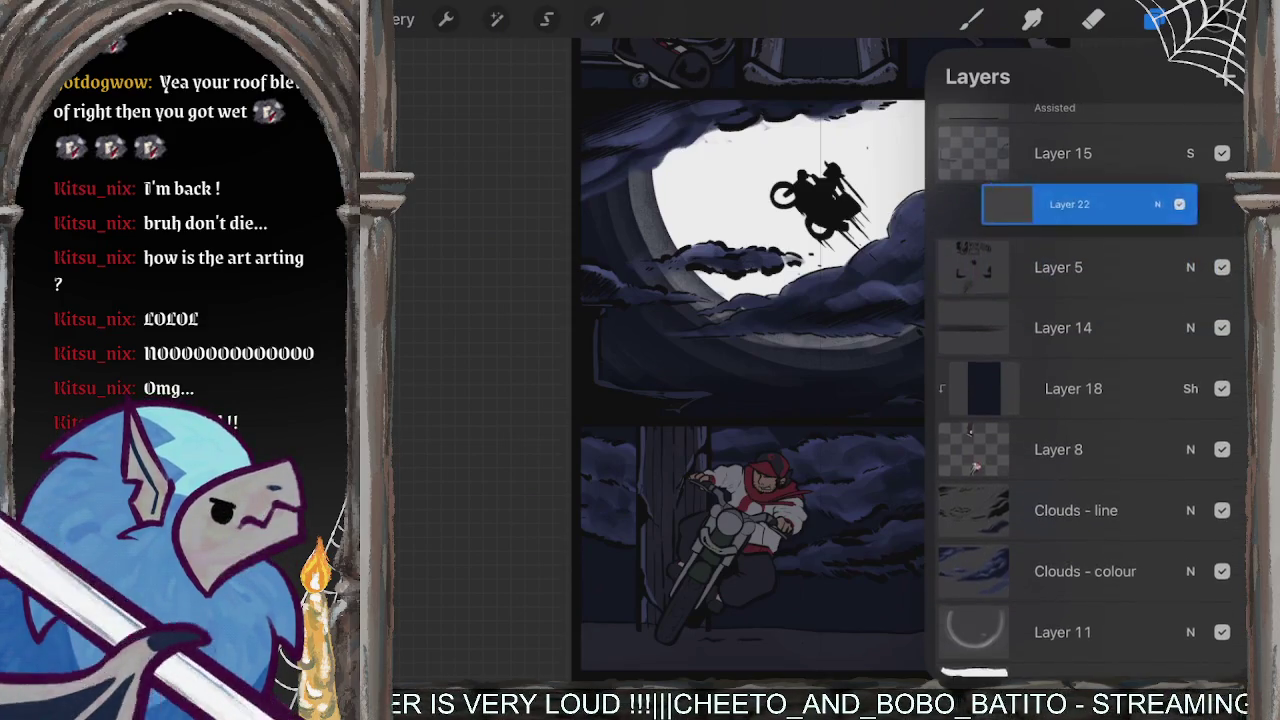
click(1215, 20)
click(1215, 20)
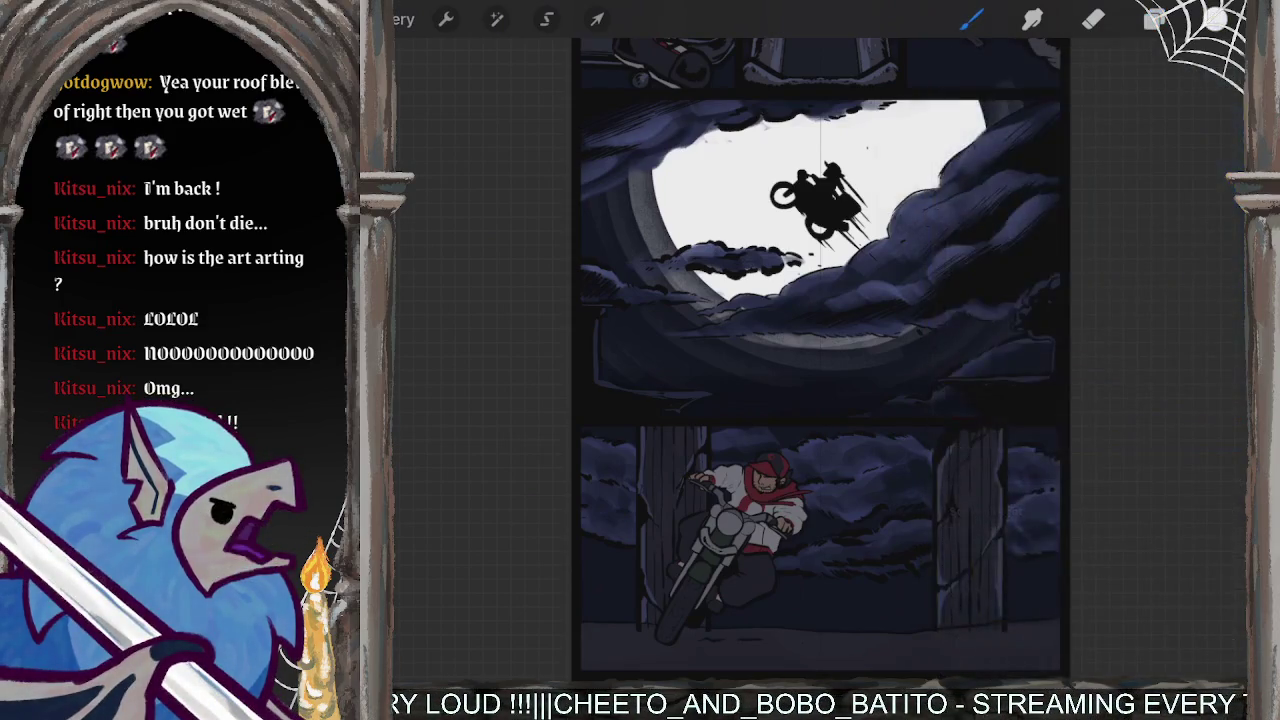
- Try a white highlight along the bike's edge, then clear it from the layer
scroll(760, 380, up, 5)
scroll(820, 390, up, 3)
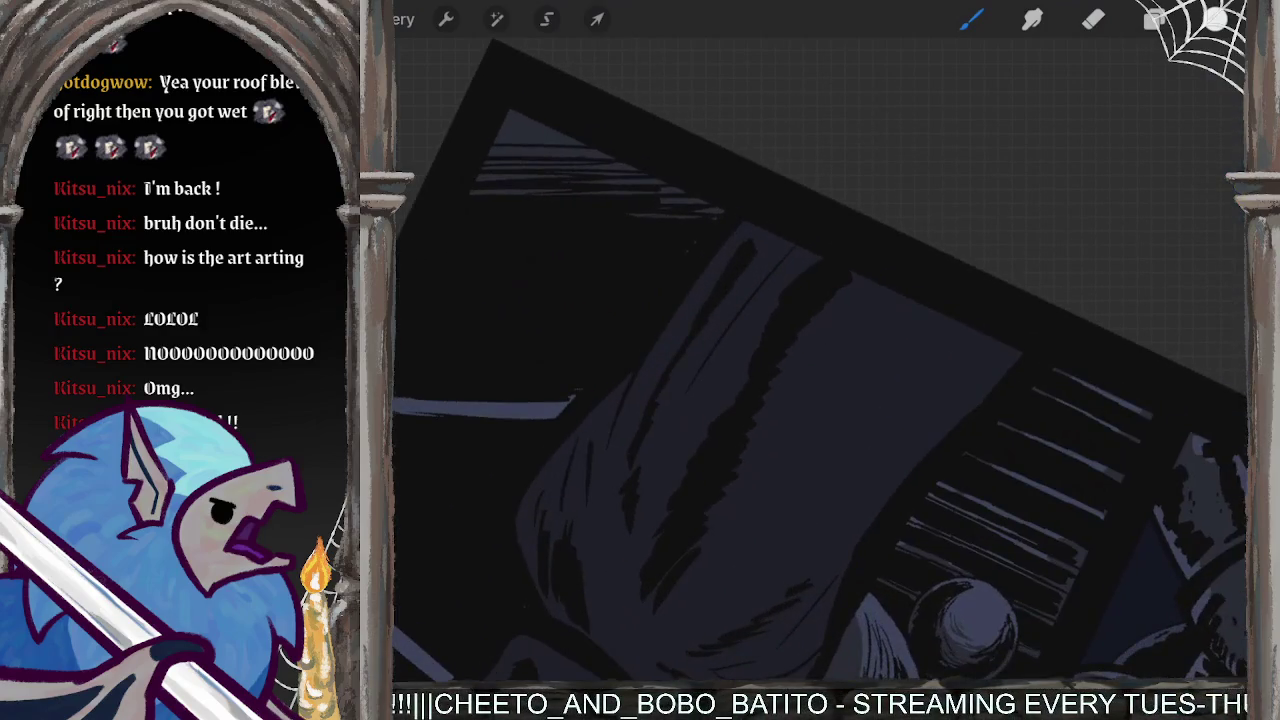
drag(721, 209, 650, 295)
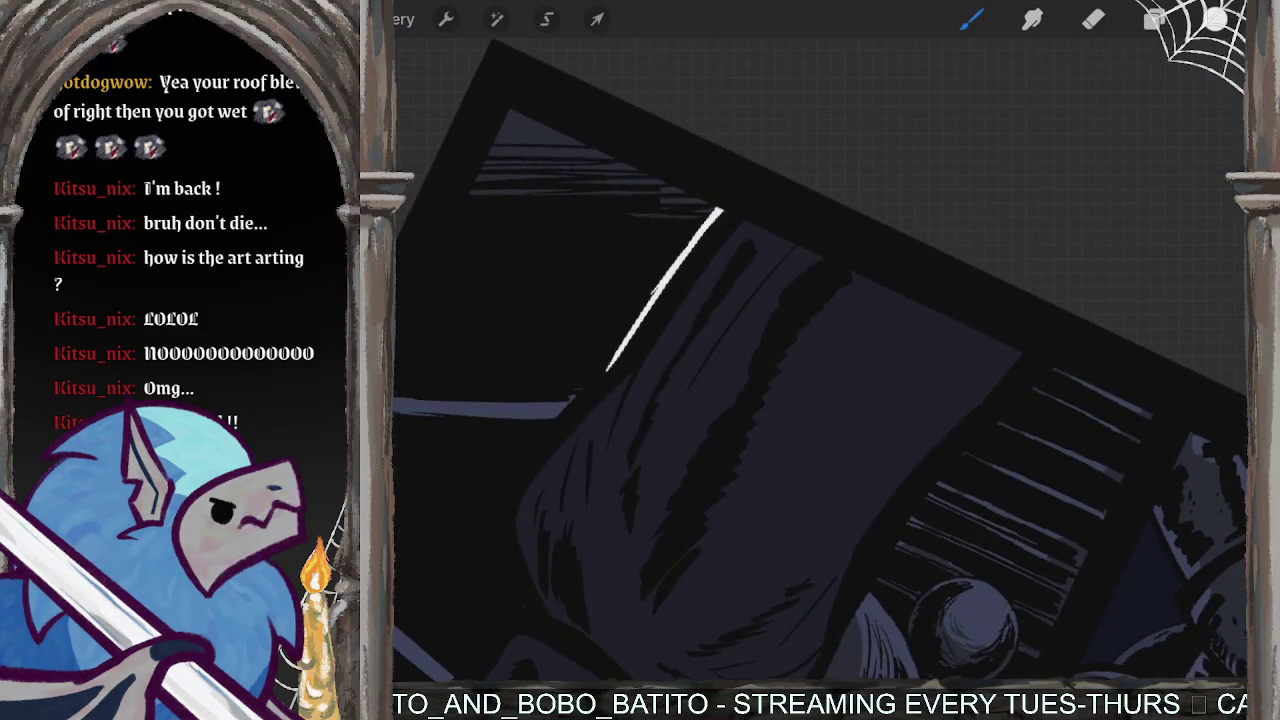
drag(553, 425, 548, 431)
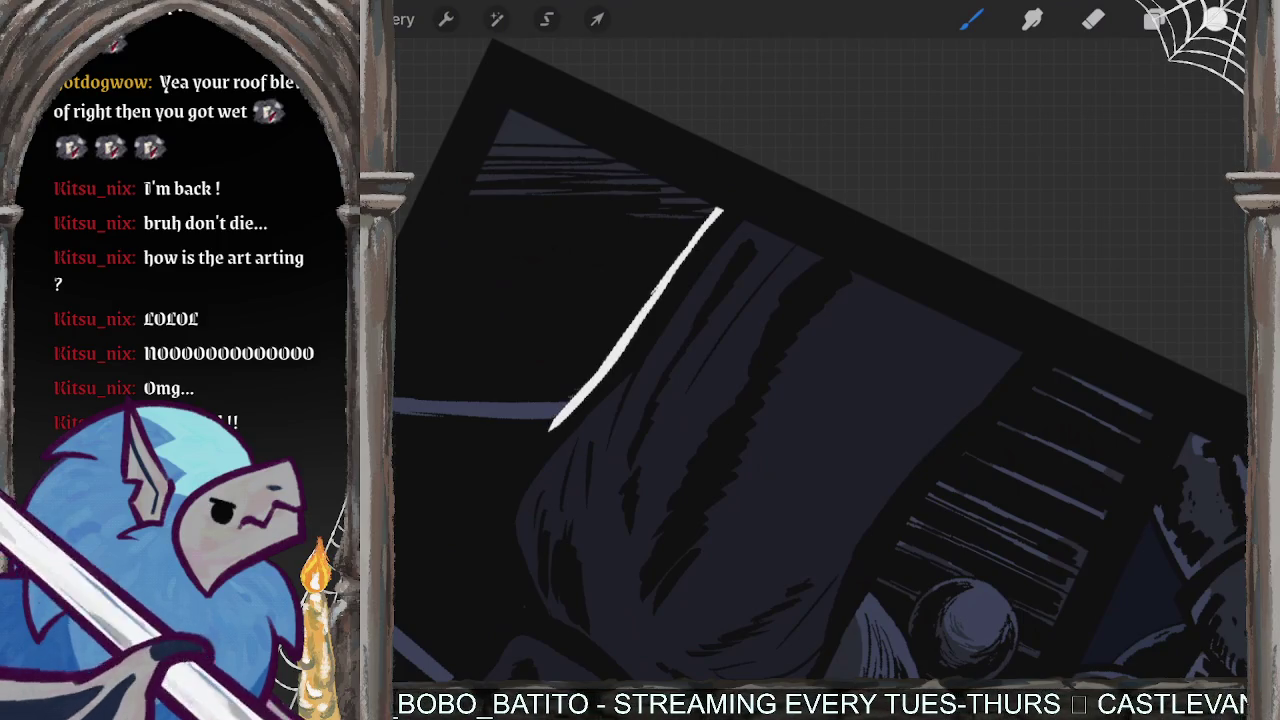
key(BackSpace)
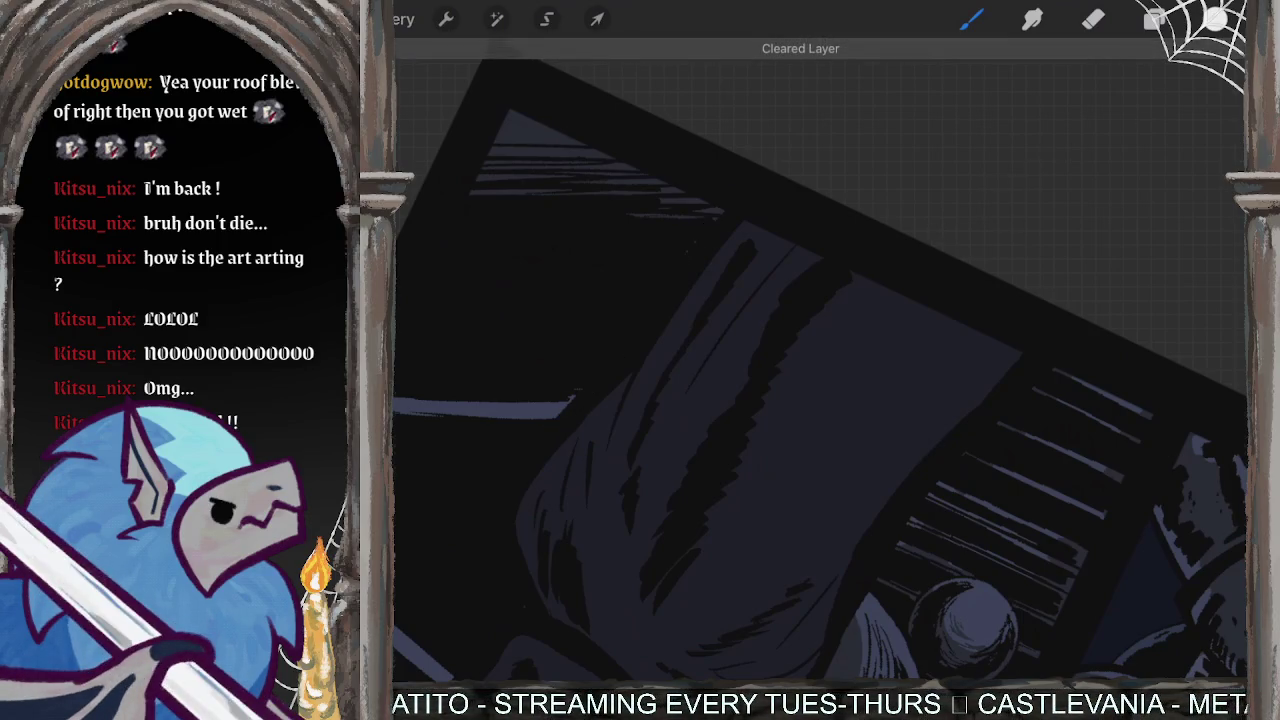
- Test a light grey-blue rim highlight down the bike's curve, undoing it
click(1215, 18)
click(985, 200)
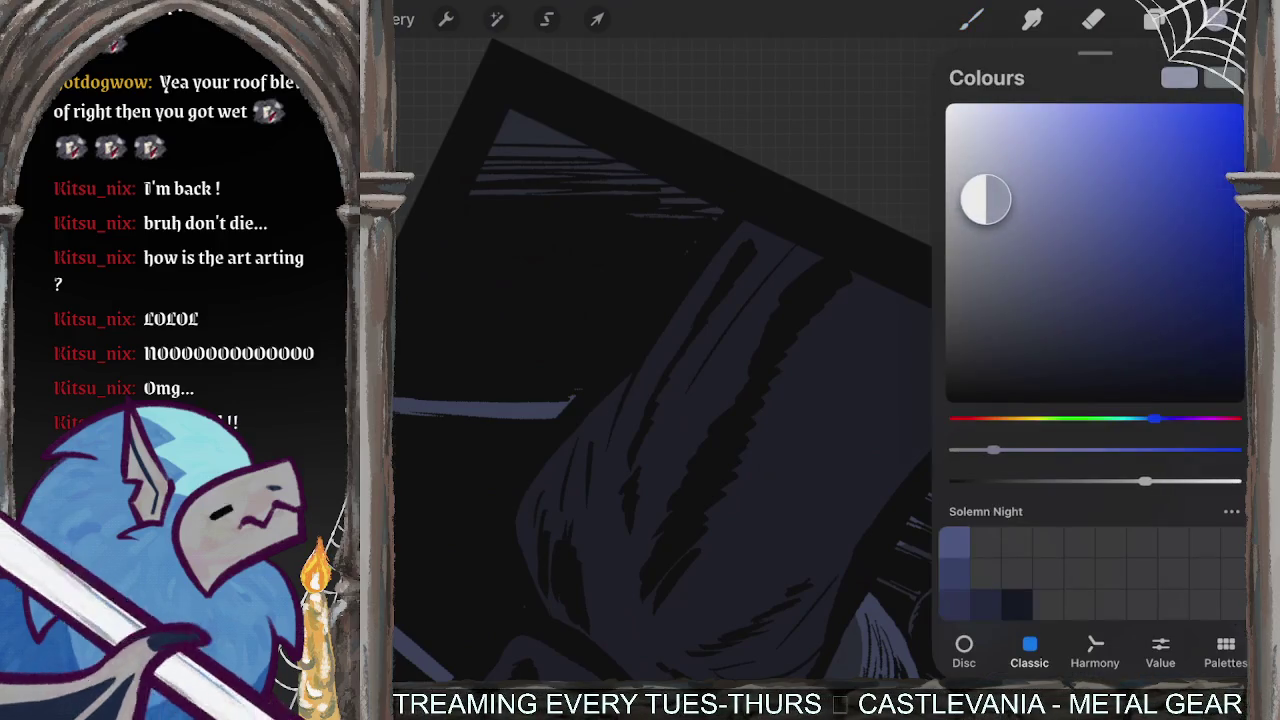
drag(718, 210, 672, 268)
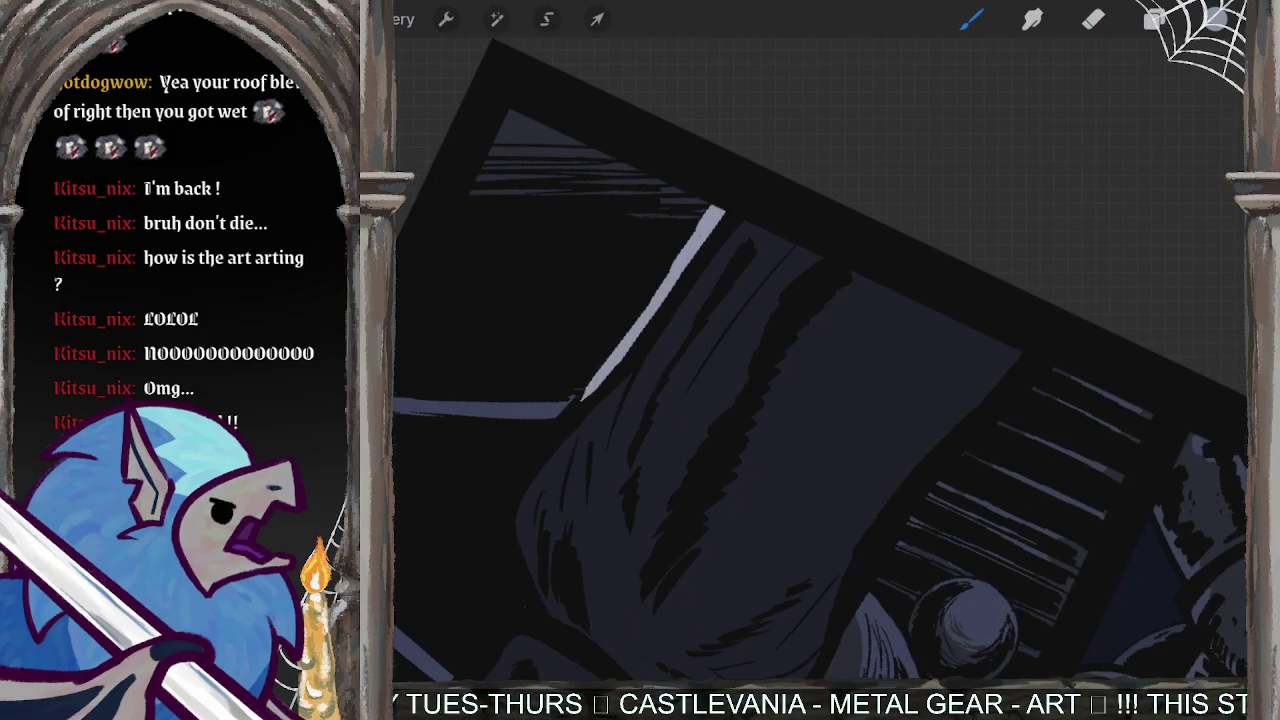
drag(518, 470, 500, 563)
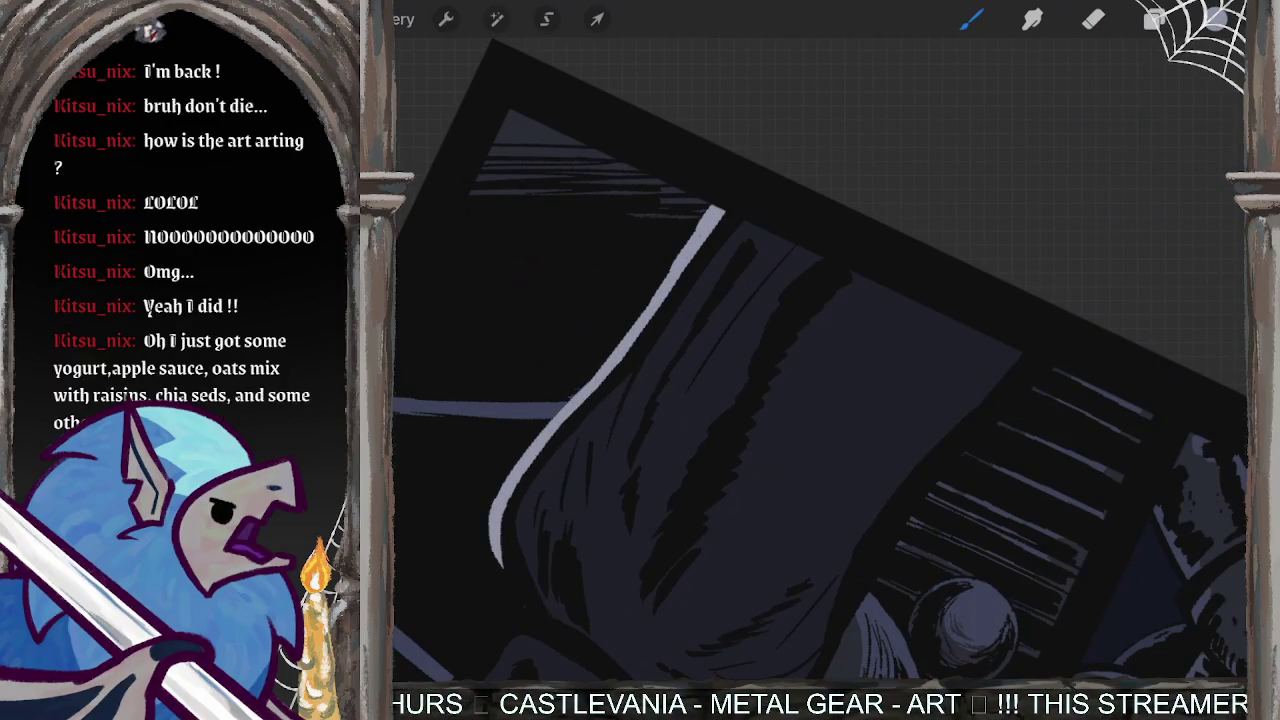
key(ctrl+z)
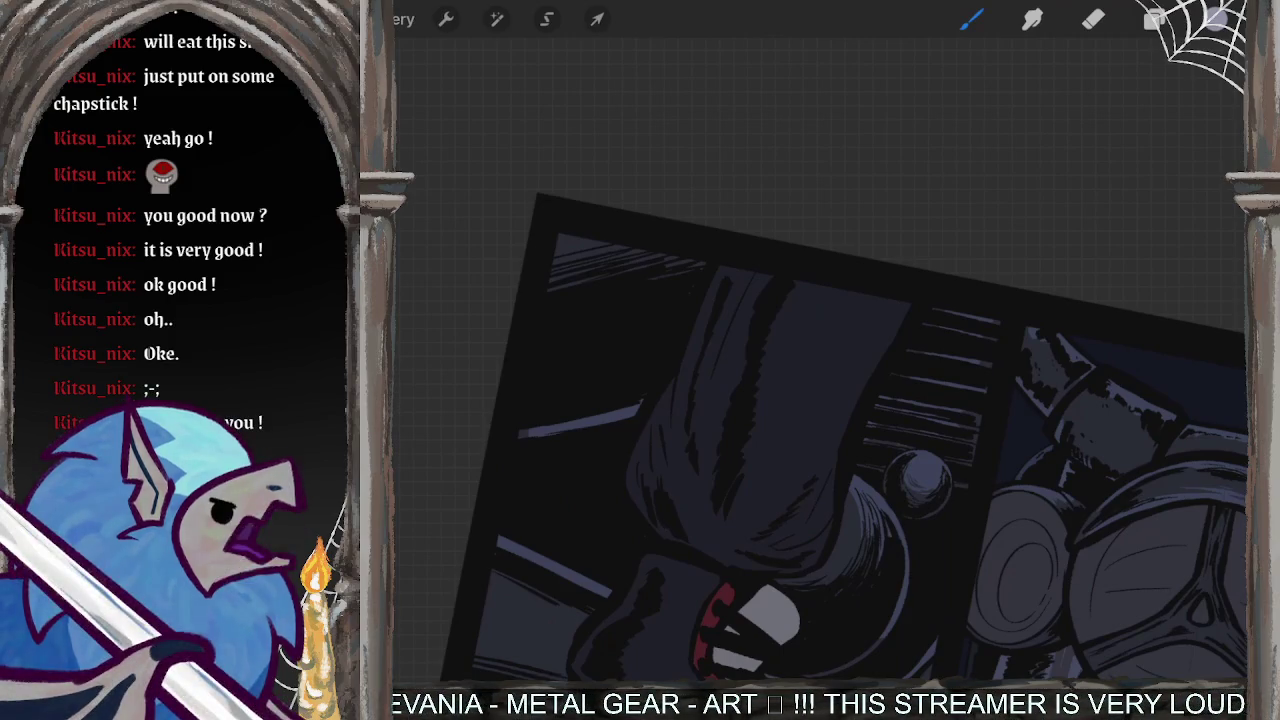
drag(820, 430, 950, 460)
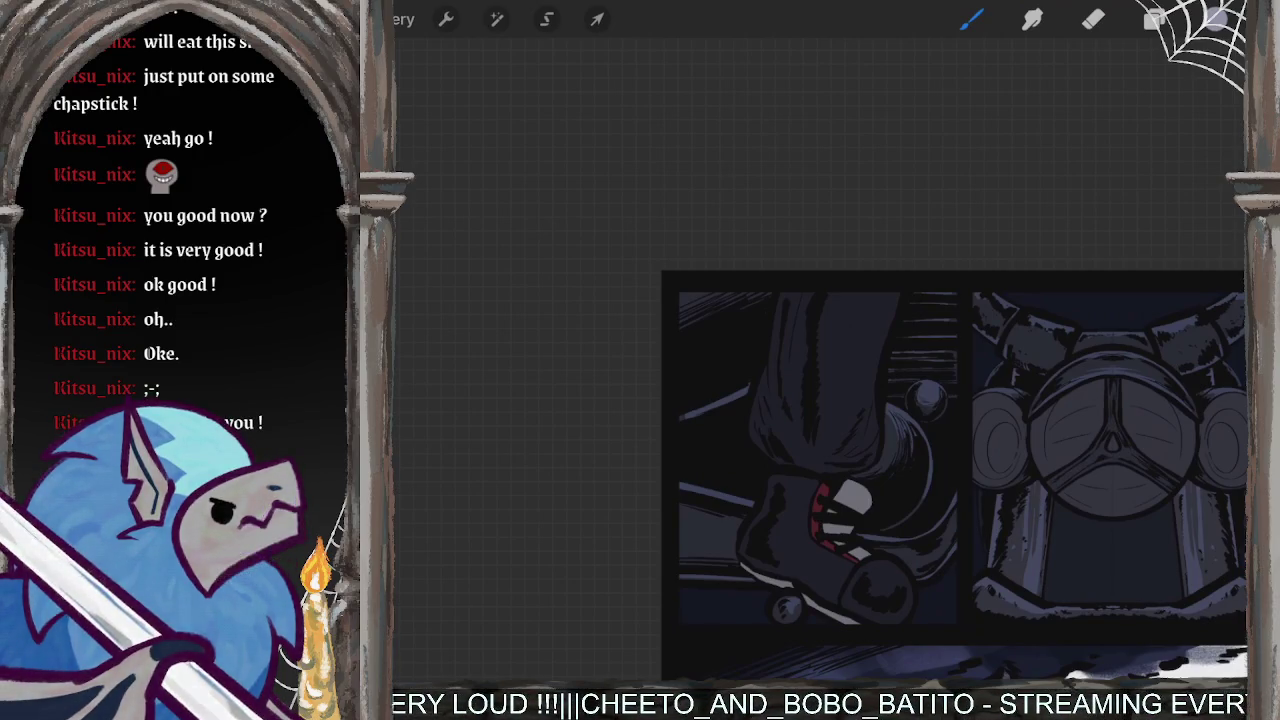
scroll(925, 400, down, 5)
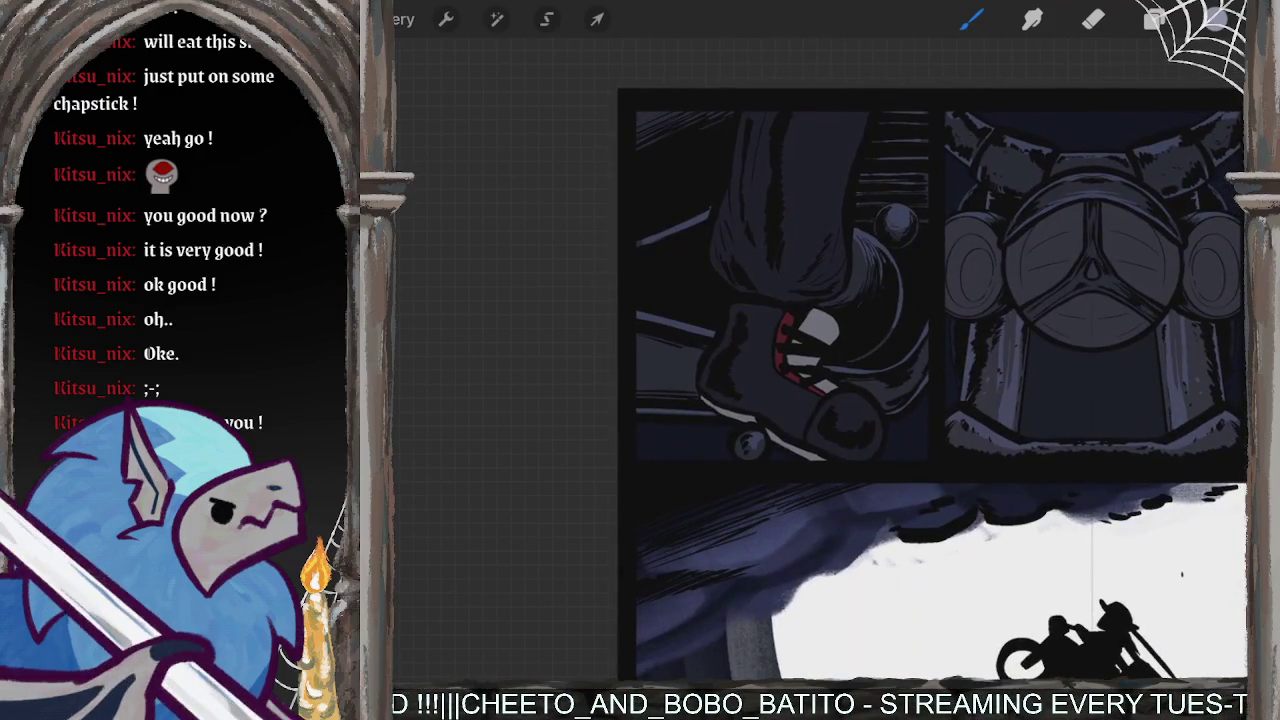
scroll(930, 380, down, 5)
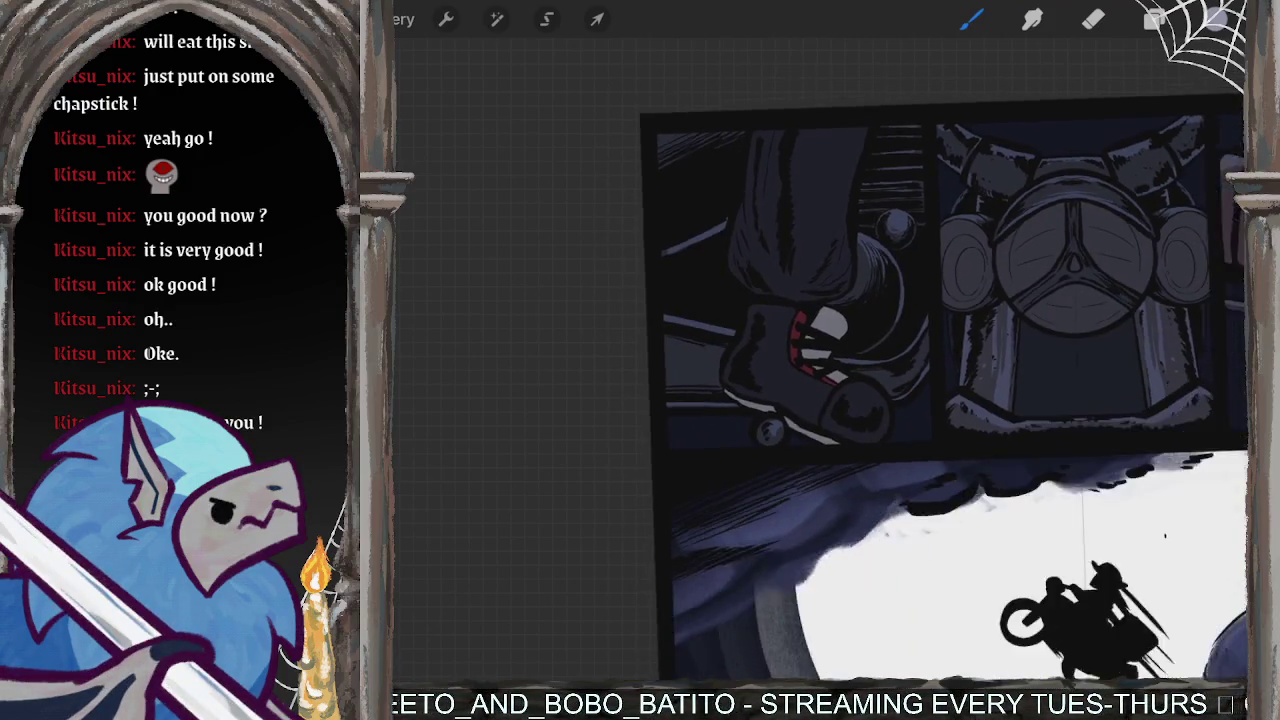
scroll(960, 380, down, 5)
scroll(900, 380, down, 5)
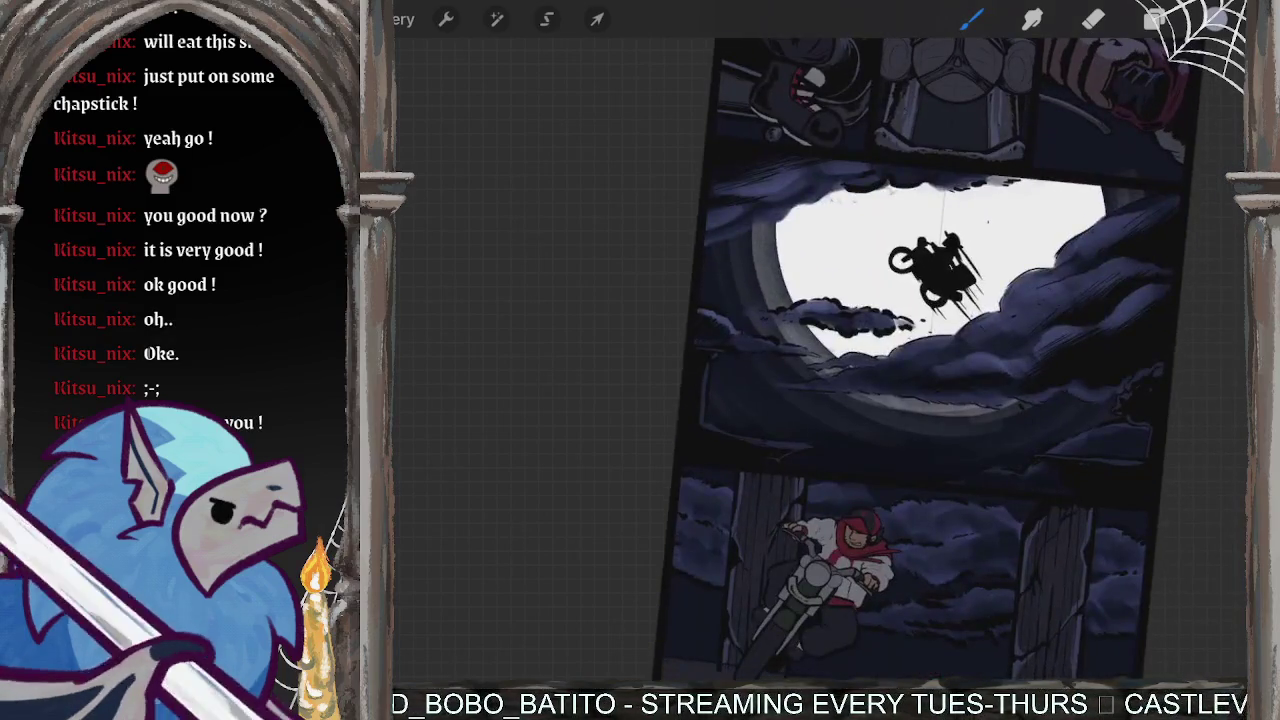
scroll(900, 380, down, 5)
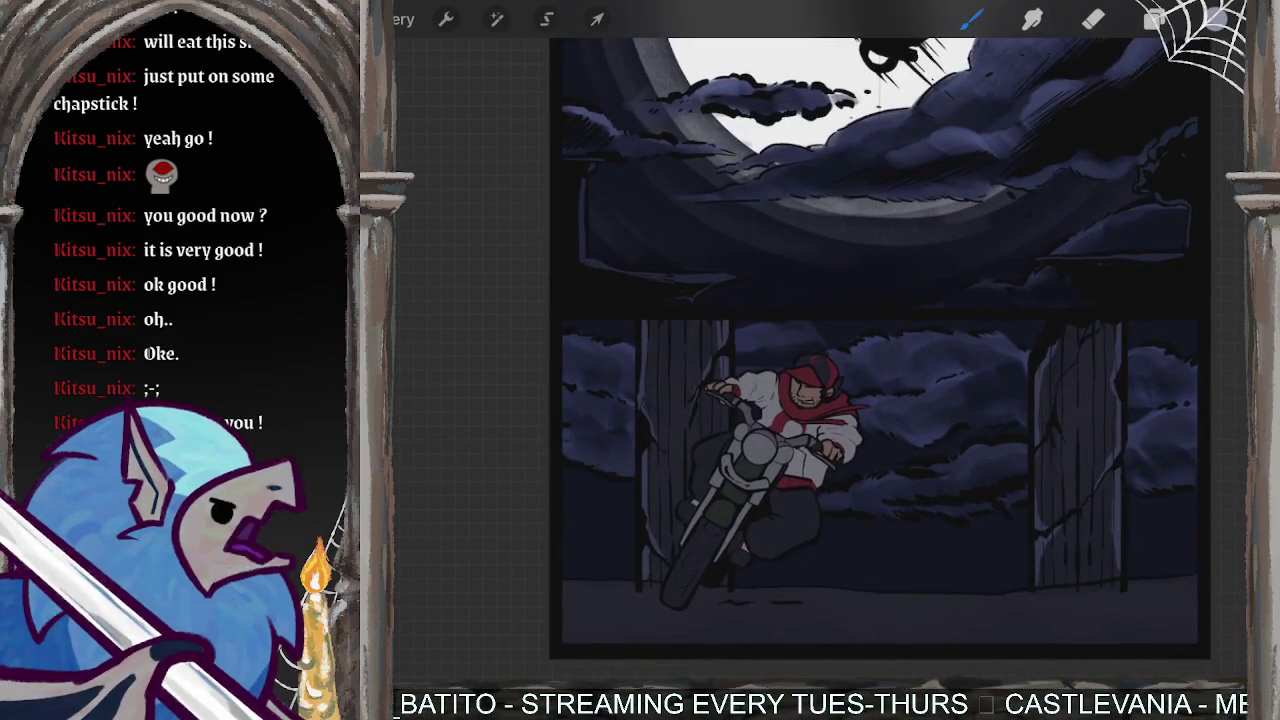
drag(1090, 392, 988, 534)
drag(1038, 442, 938, 556)
key(ctrl+z)
key(ctrl+z)
key(ctrl+z)
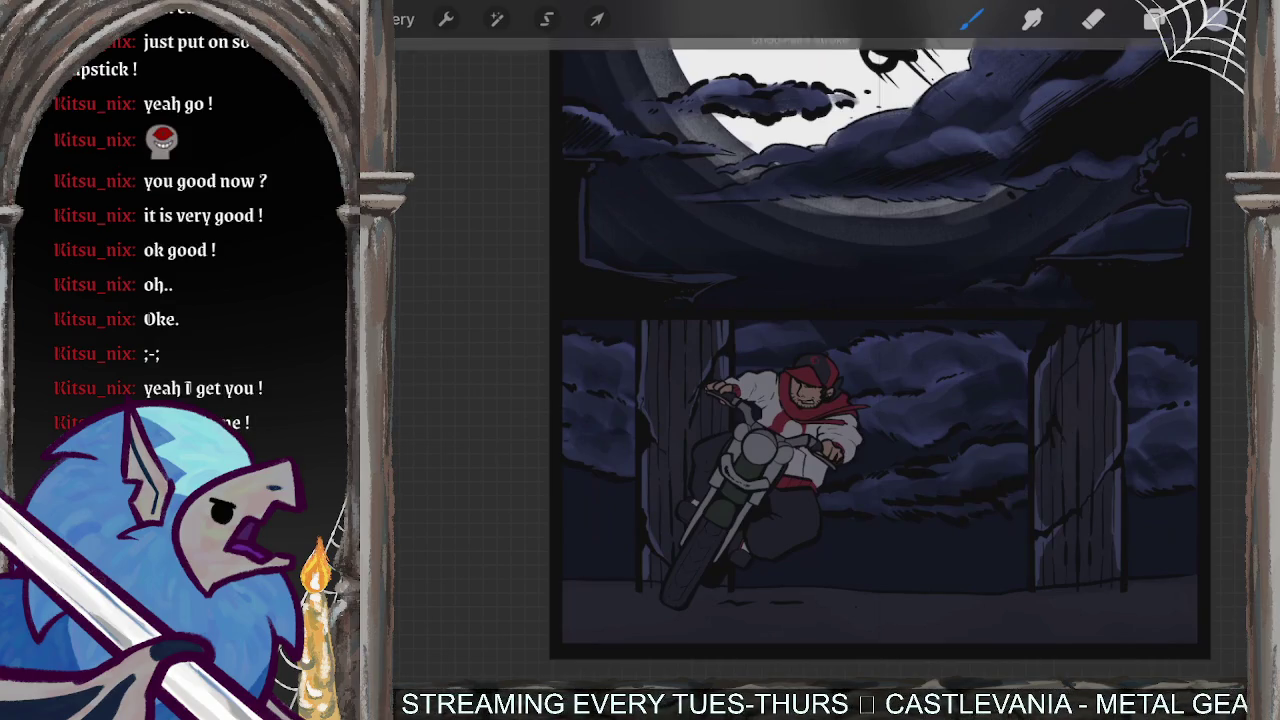
scroll(820, 360, up, 5)
scroll(820, 360, up, 5)
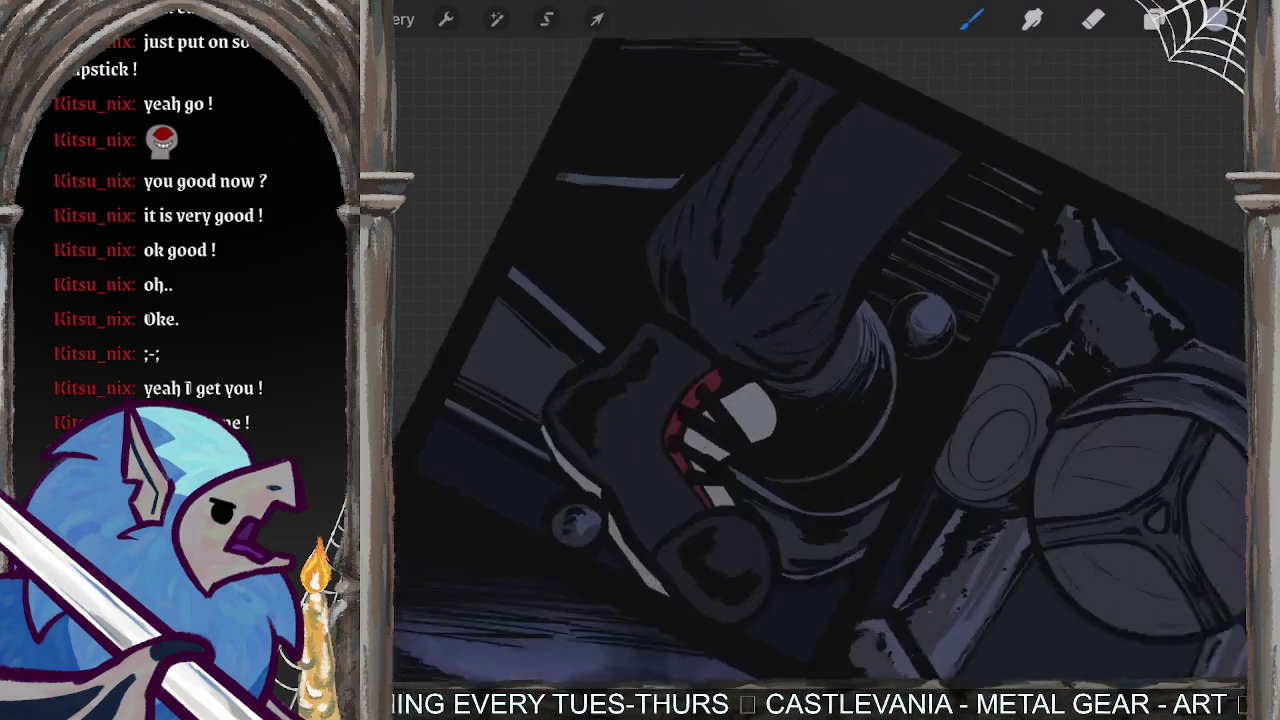
- Paint a white highlight on the dark machinery, then erase it and clear the layer
scroll(820, 360, up, 5)
scroll(820, 360, up, 3)
drag(770, 178, 698, 268)
scroll(820, 360, up, 2)
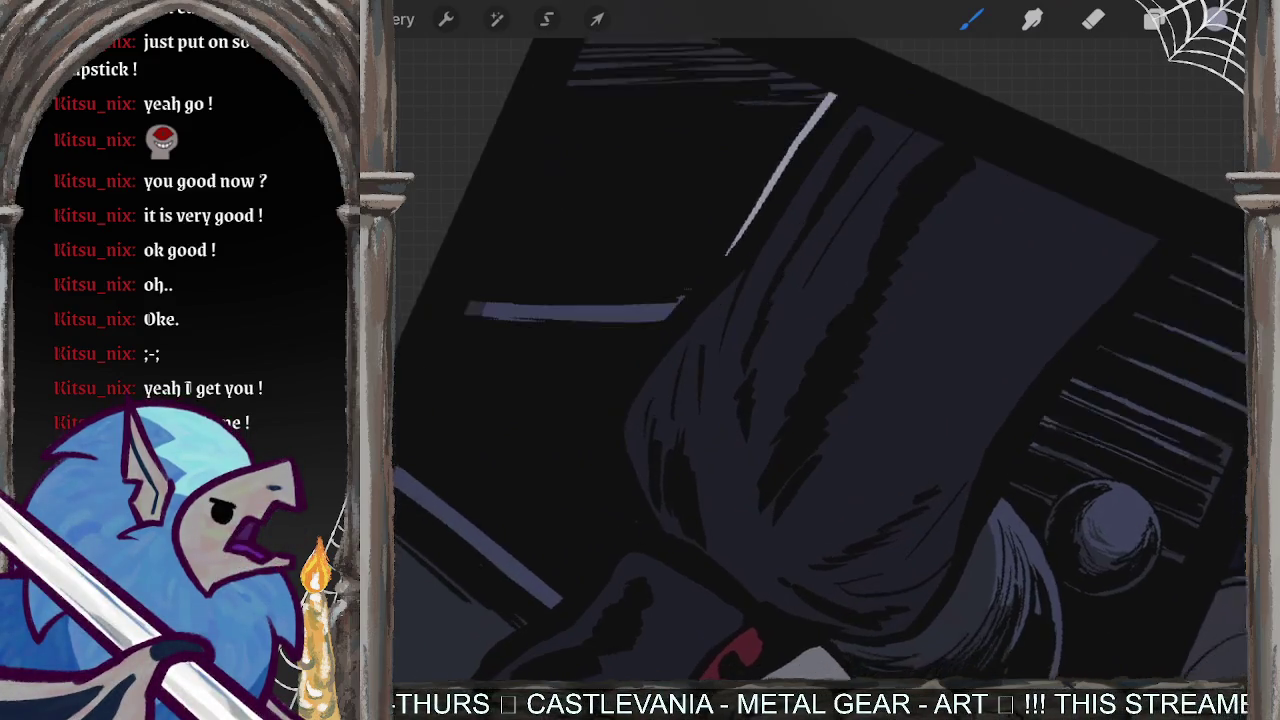
scroll(820, 360, up, 1)
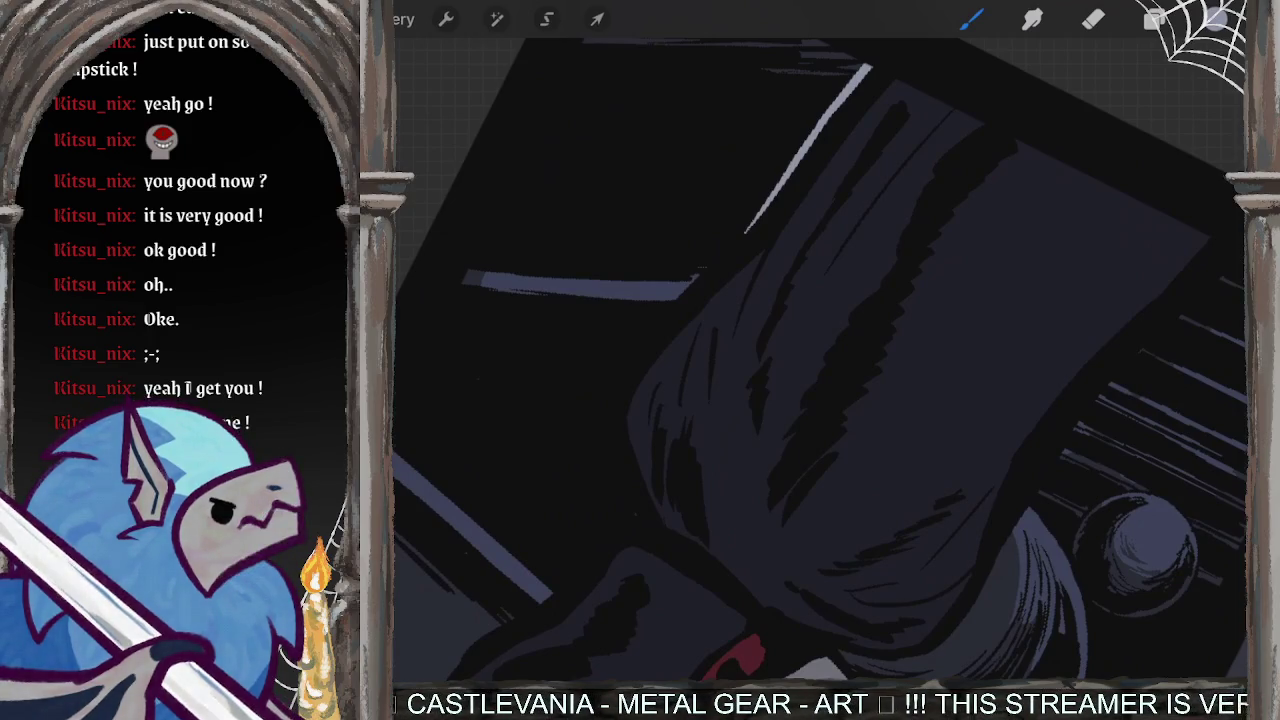
mouse_move(745, 232)
mouse_down()
mouse_move(640, 333)
mouse_move(606, 393)
mouse_up()
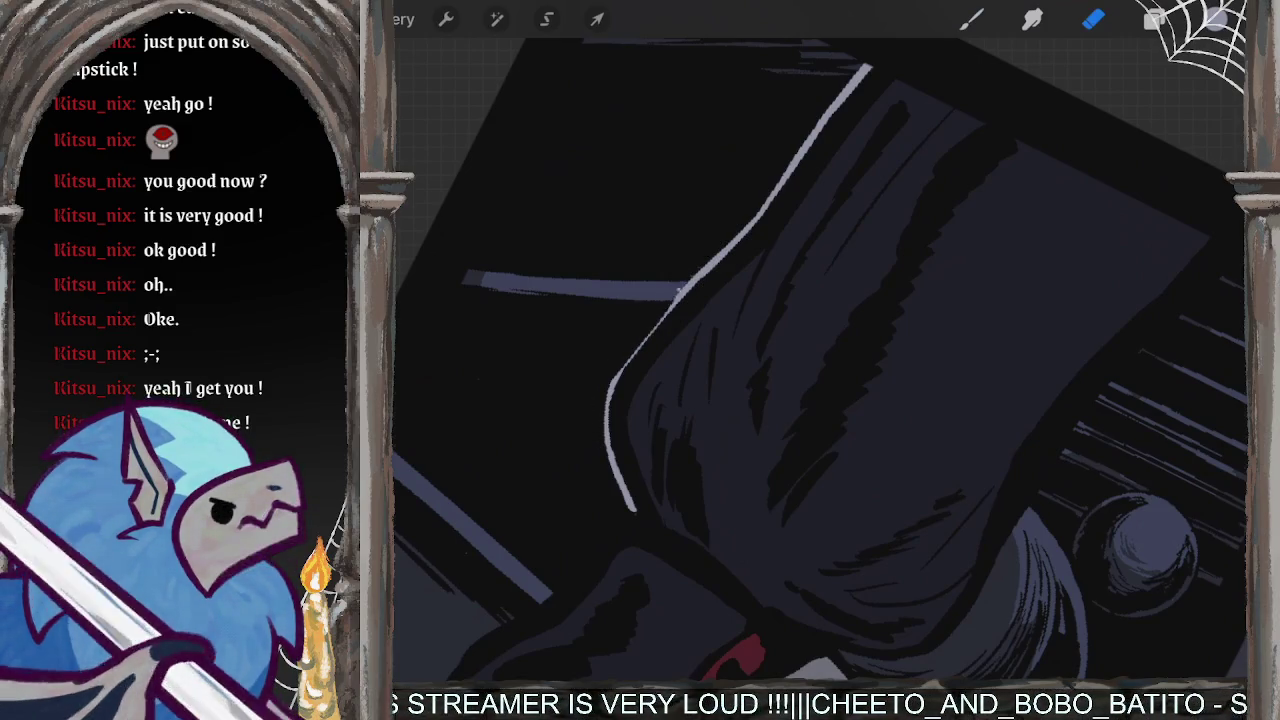
drag(622, 368, 756, 212)
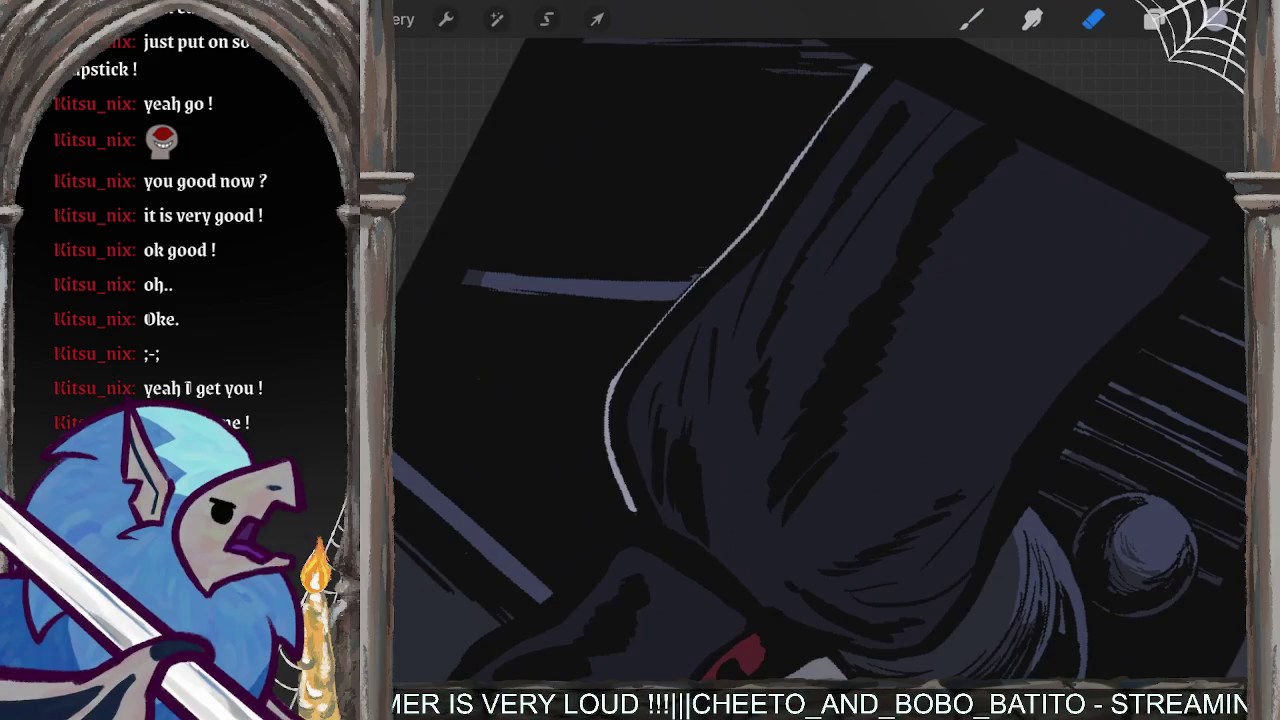
click(970, 20)
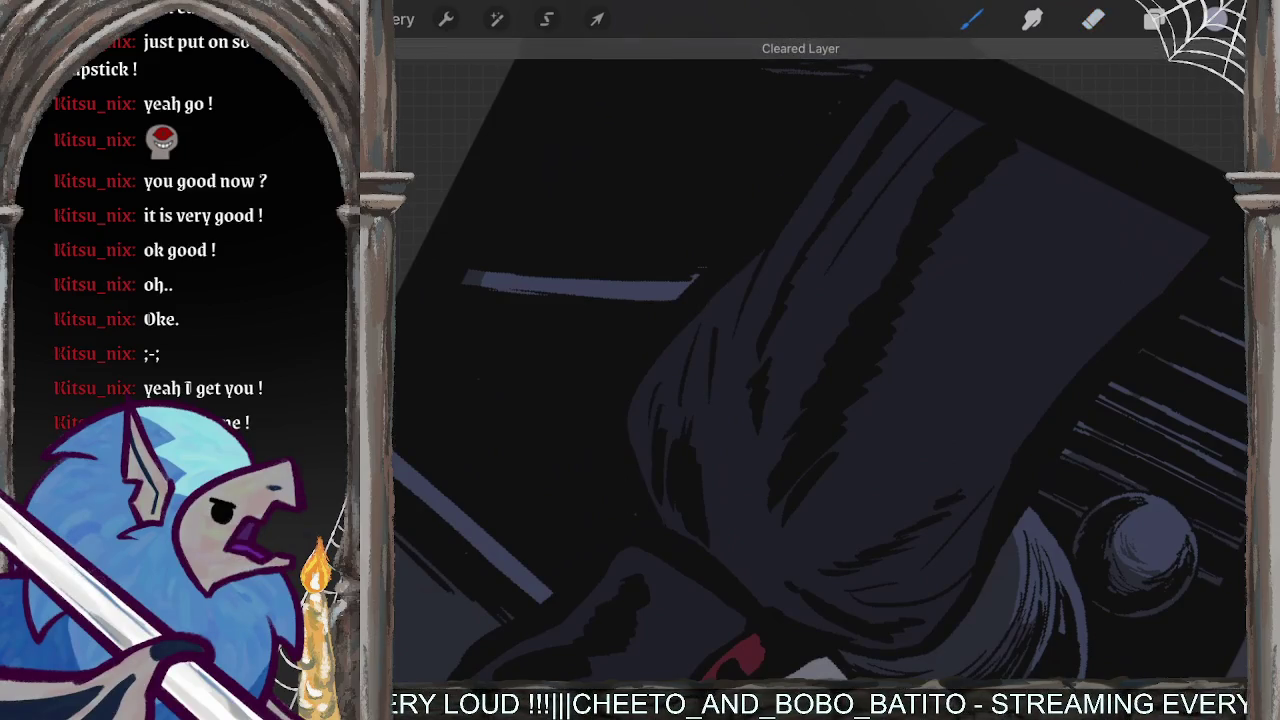
- Redraw the edge highlight in light grey as joined strokes down the curved edge
mouse_move(726, 306)
mouse_down()
mouse_move(885, 180)
mouse_move(640, 370)
mouse_up()
key(ctrl+z)
scroll(820, 360, up, 5)
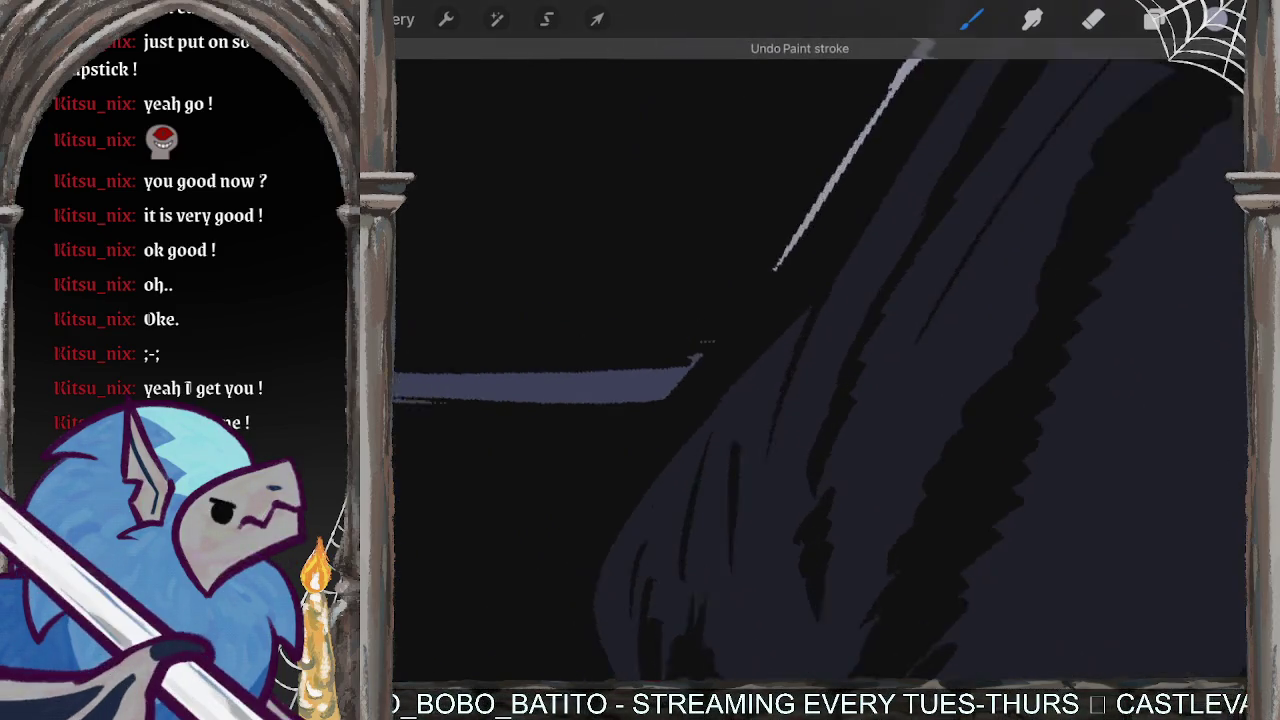
drag(680, 378, 571, 514)
scroll(820, 360, up, 3)
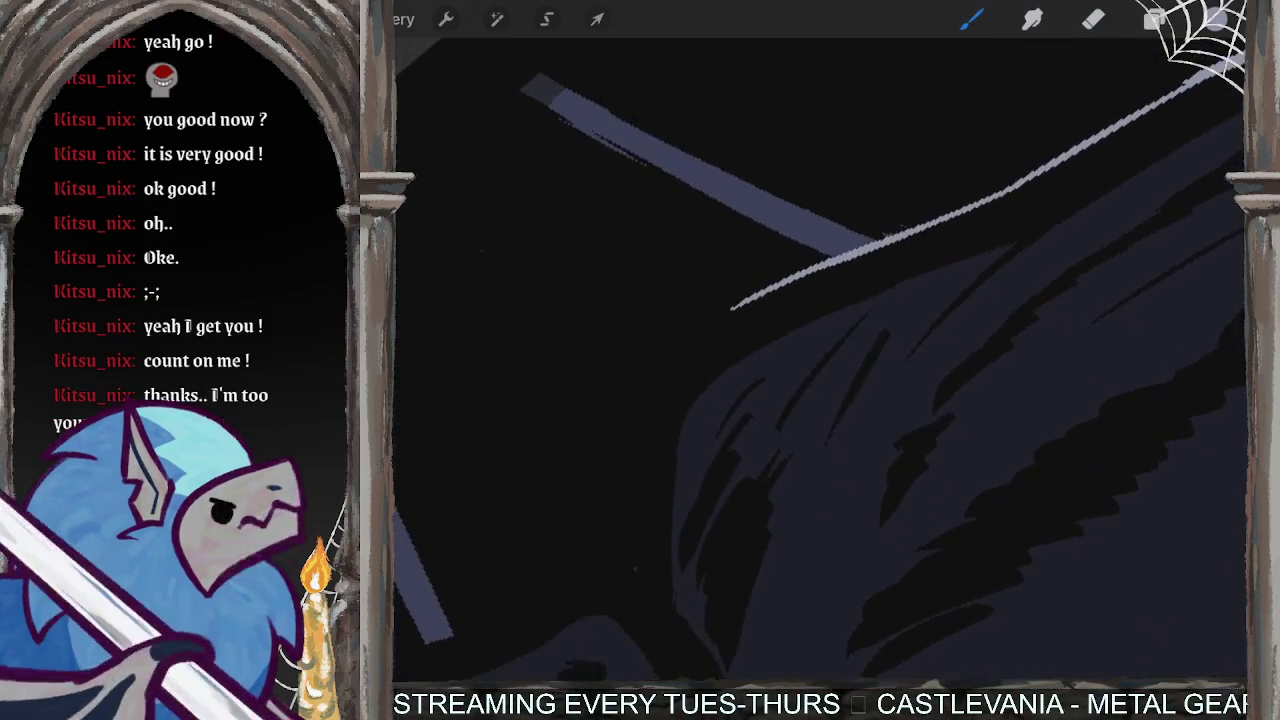
scroll(820, 360, down, 3)
mouse_move(910, 168)
mouse_down()
mouse_move(800, 245)
mouse_move(740, 455)
mouse_up()
drag(800, 246, 784, 268)
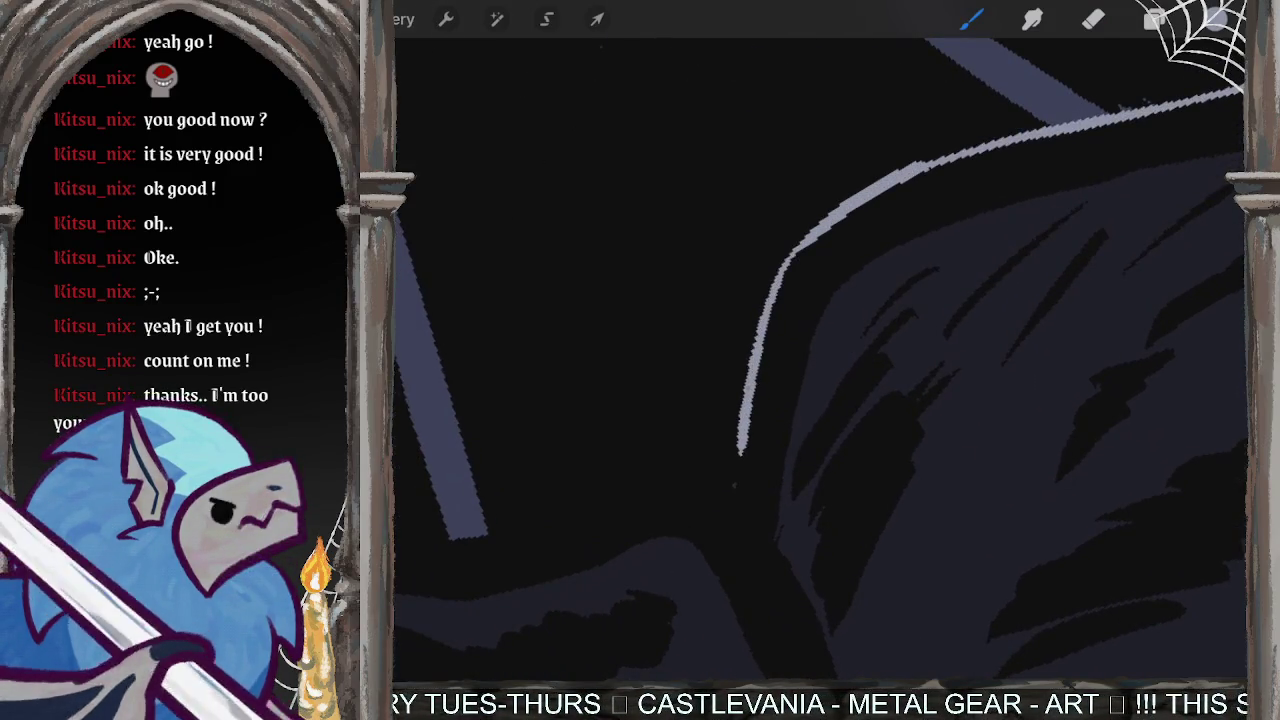
scroll(820, 360, down, 3)
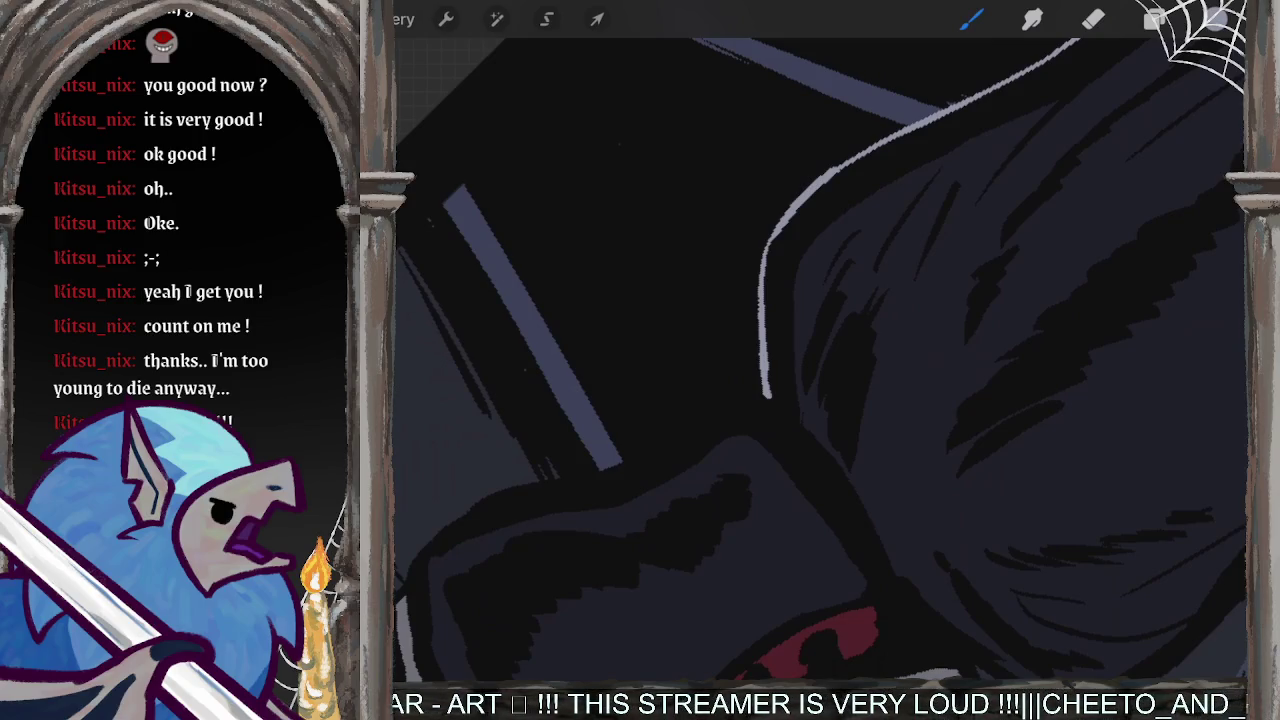
scroll(820, 360, up, 2)
- Paint a light-grey highlight along the motorcycle's curved edge, retrying strokes until it fits
scroll(820, 360, up, 2)
scroll(820, 360, up, 2)
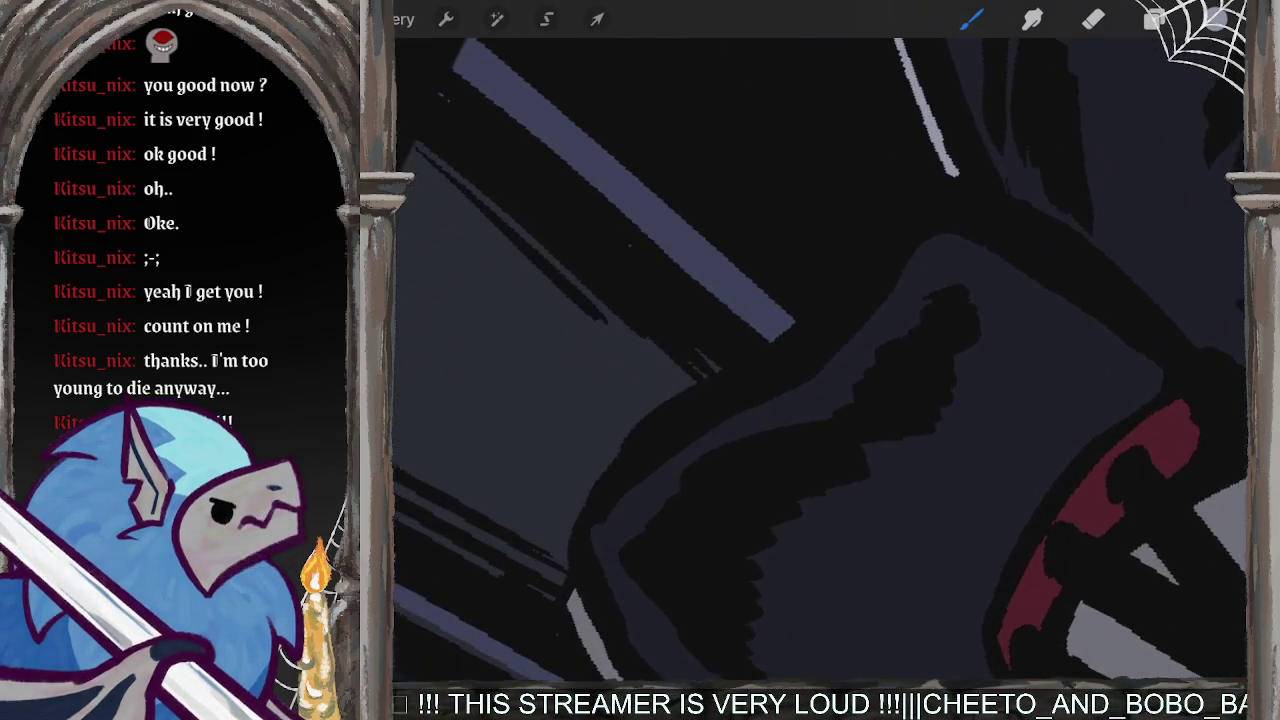
mouse_move(950, 168)
mouse_down()
mouse_move(885, 195)
mouse_move(678, 395)
mouse_up()
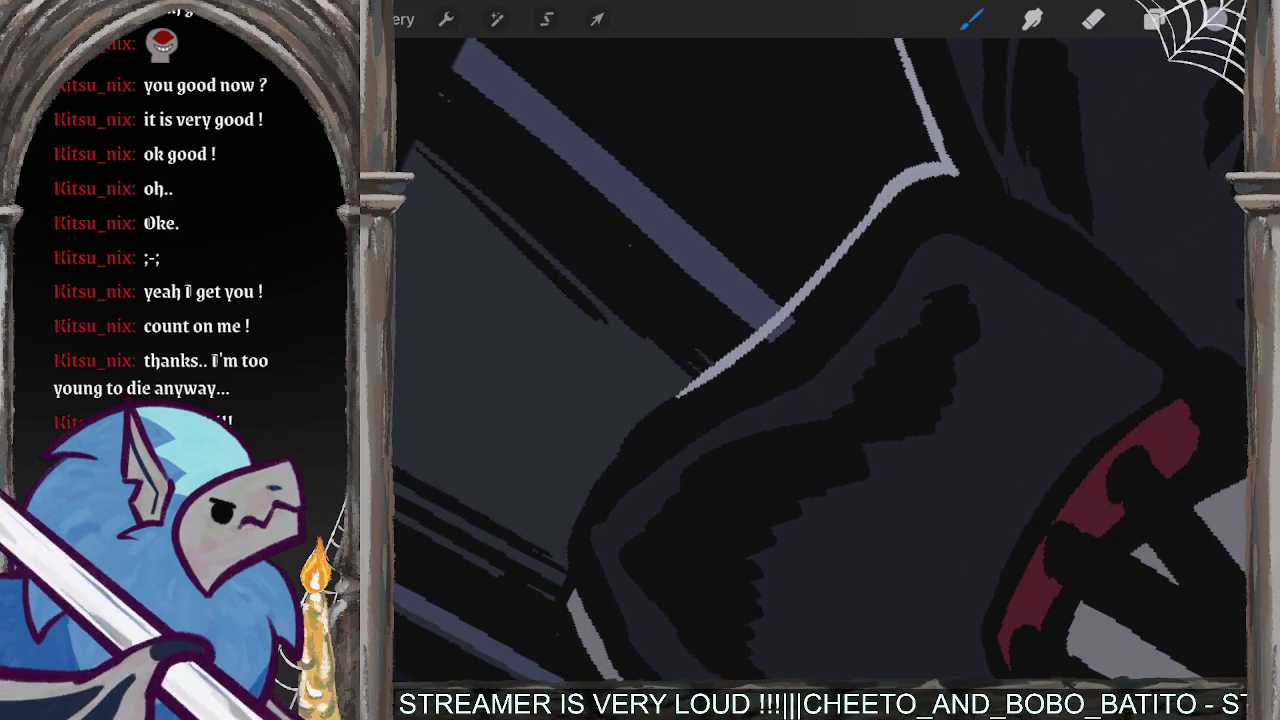
key(ctrl+z)
drag(1030, 150, 645, 487)
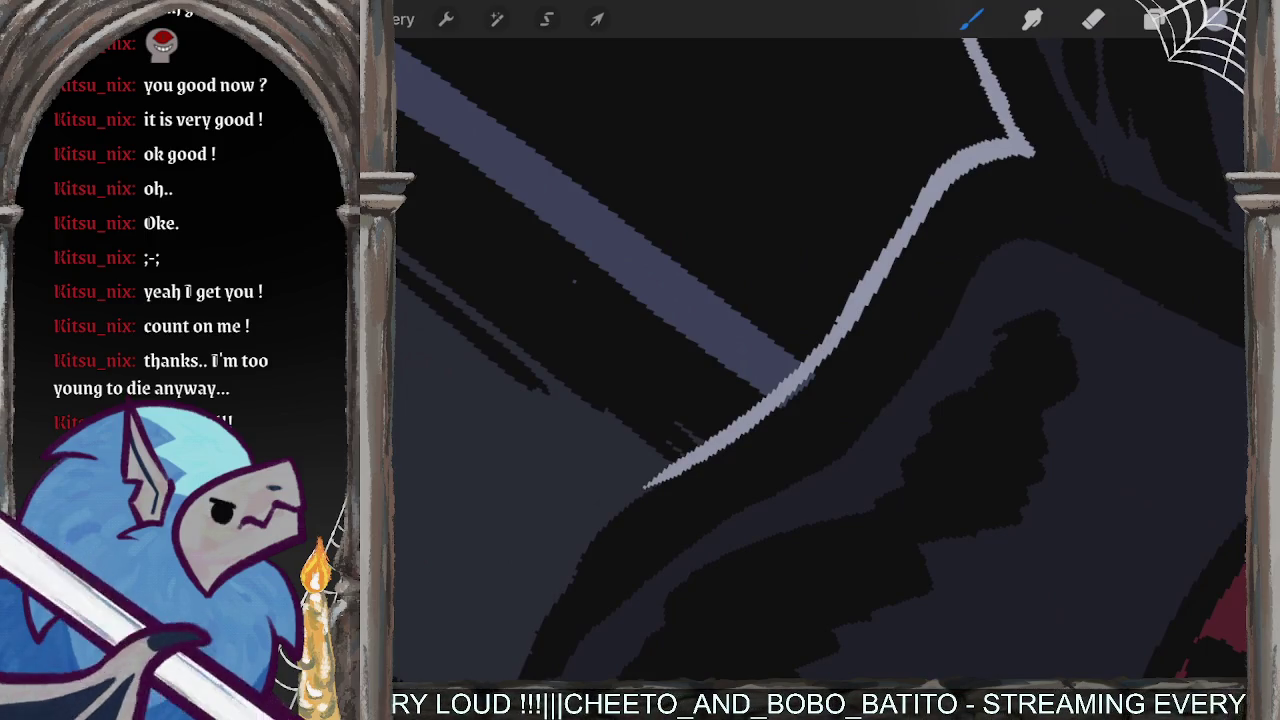
key(ctrl+z)
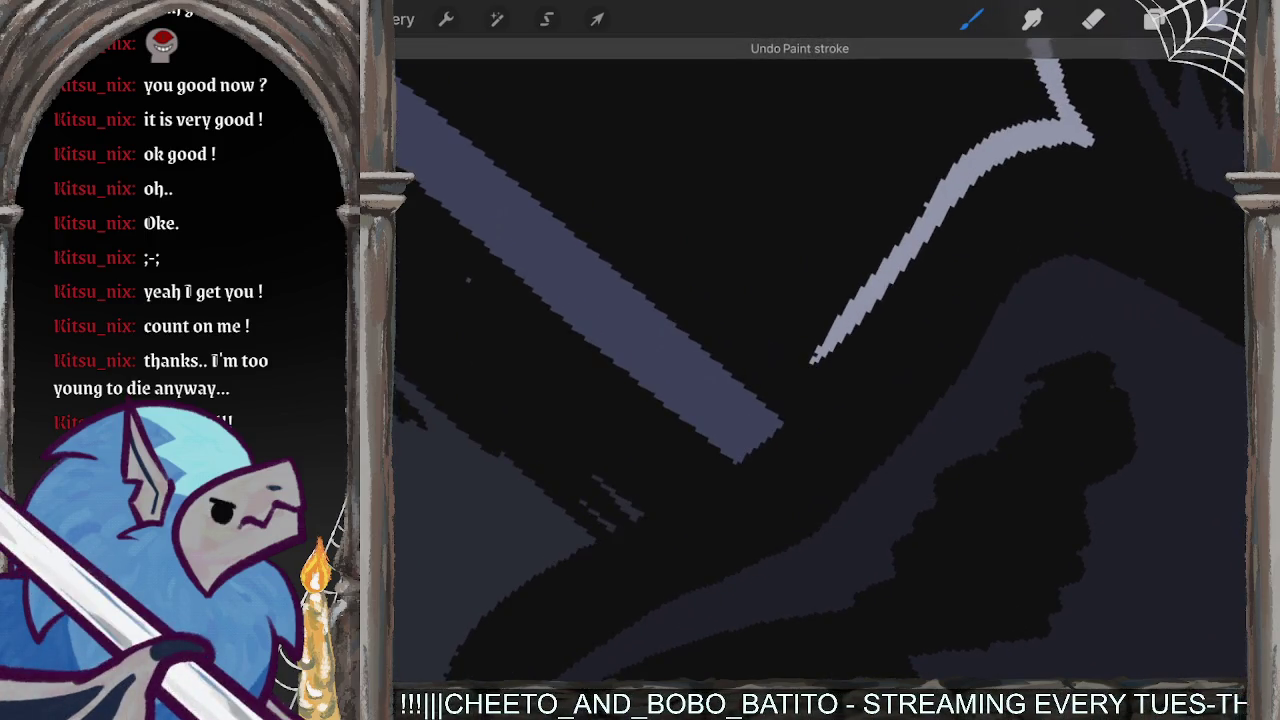
mouse_move(900, 278)
mouse_down()
mouse_move(771, 443)
mouse_move(571, 529)
mouse_up()
key(ctrl+z)
mouse_move(940, 225)
mouse_down()
mouse_move(886, 292)
mouse_move(528, 560)
mouse_up()
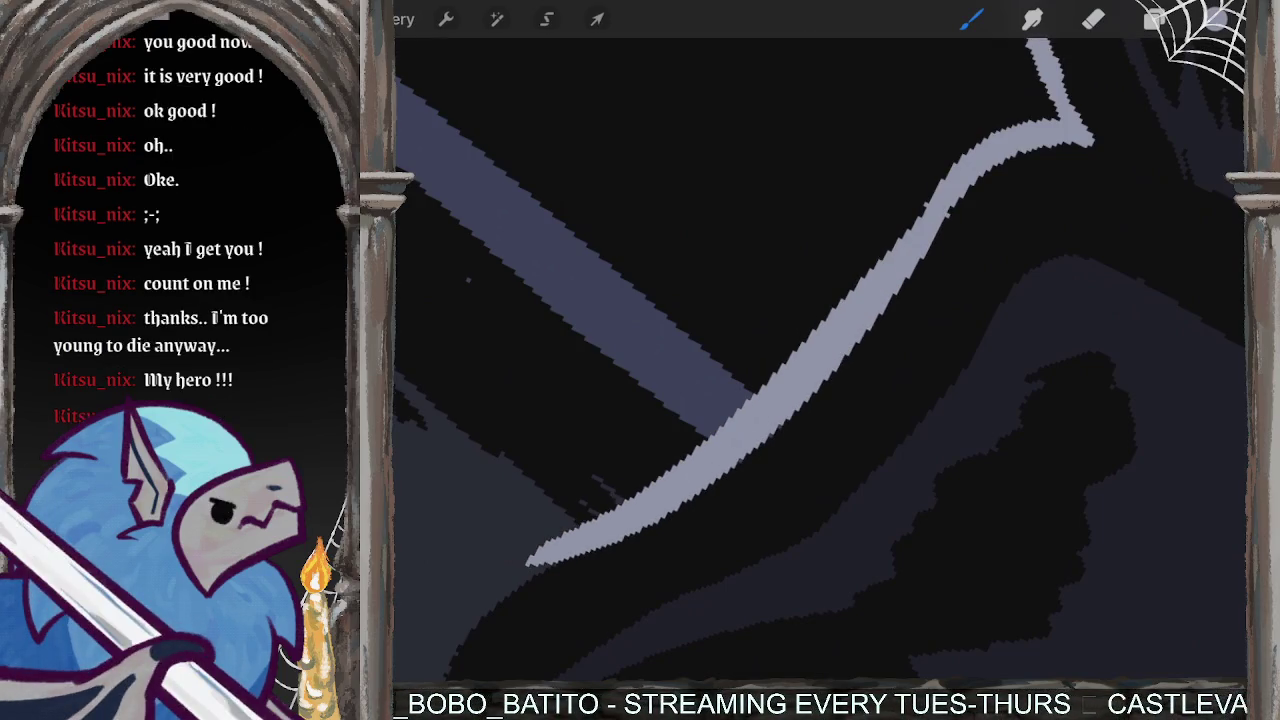
drag(820, 400, 920, 250)
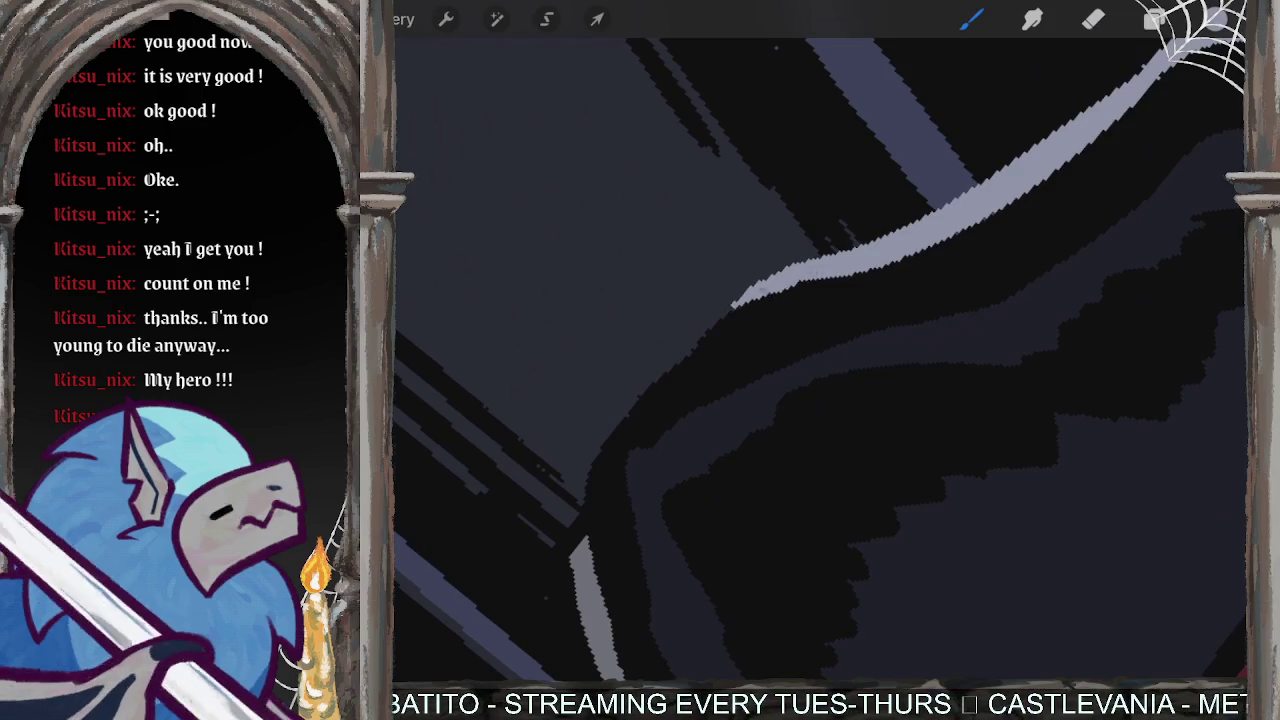
drag(740, 295, 605, 435)
drag(590, 482, 546, 560)
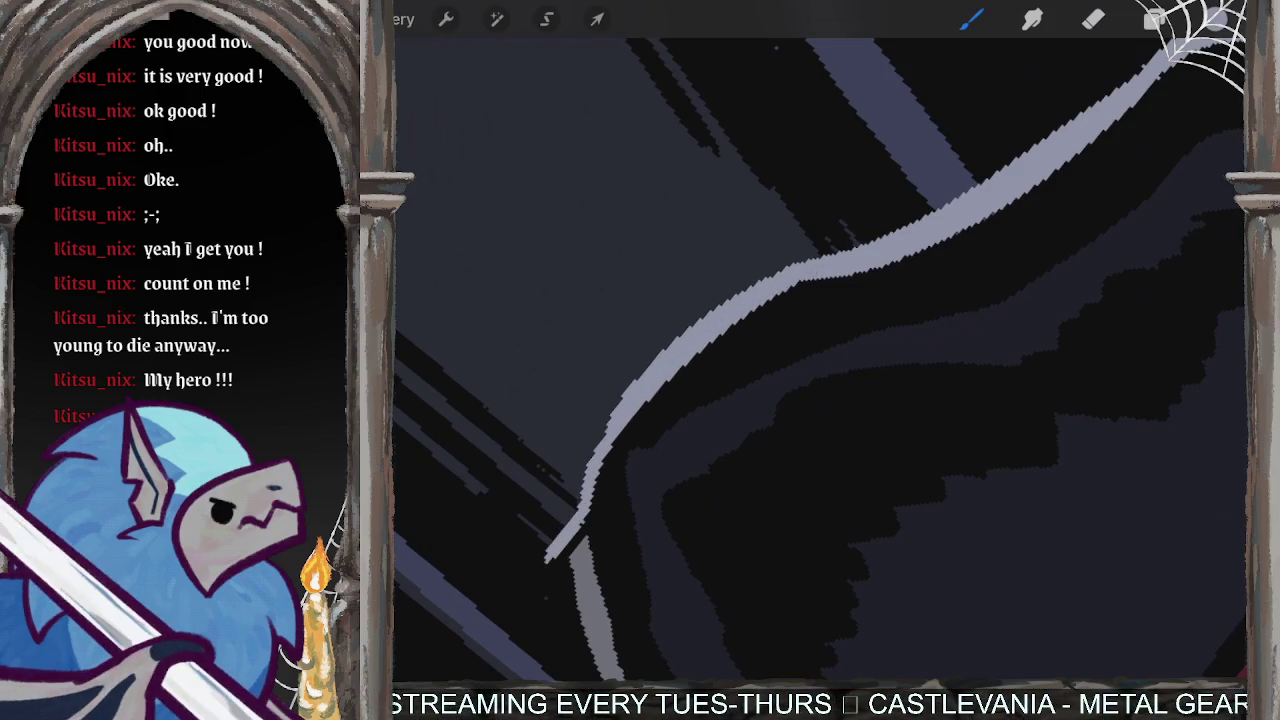
key(ctrl+z)
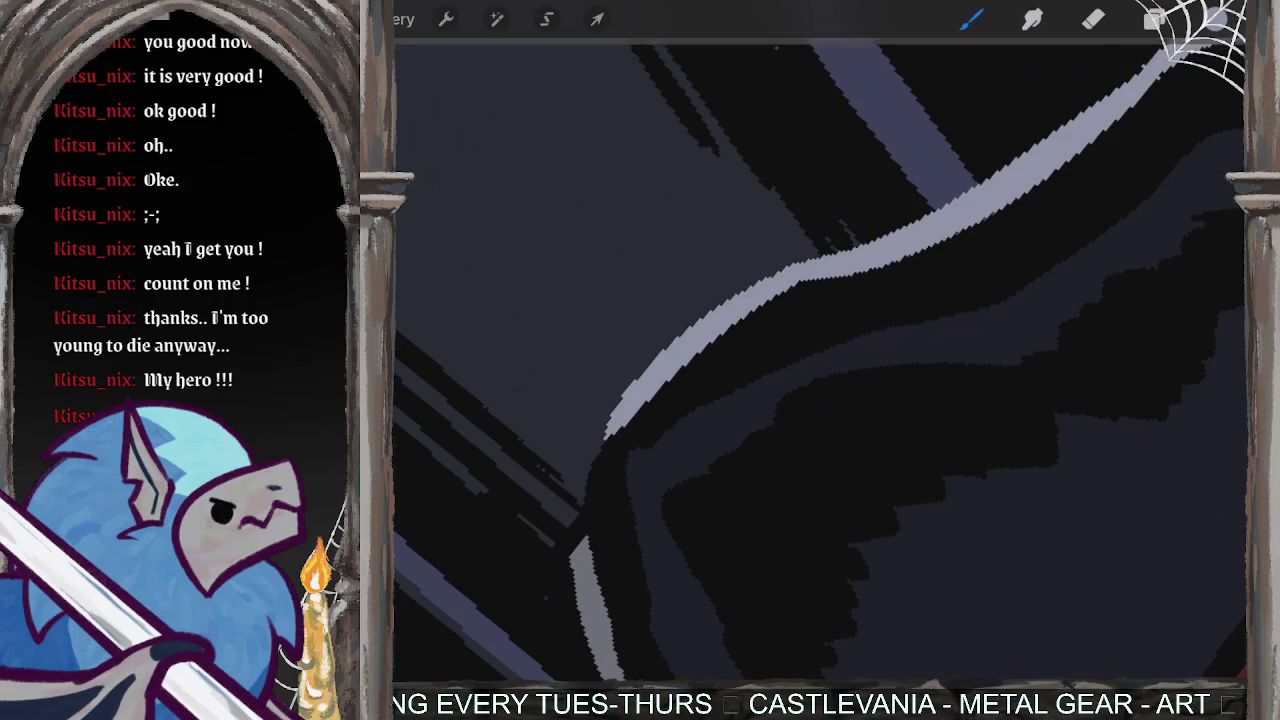
key(ctrl+shift+z)
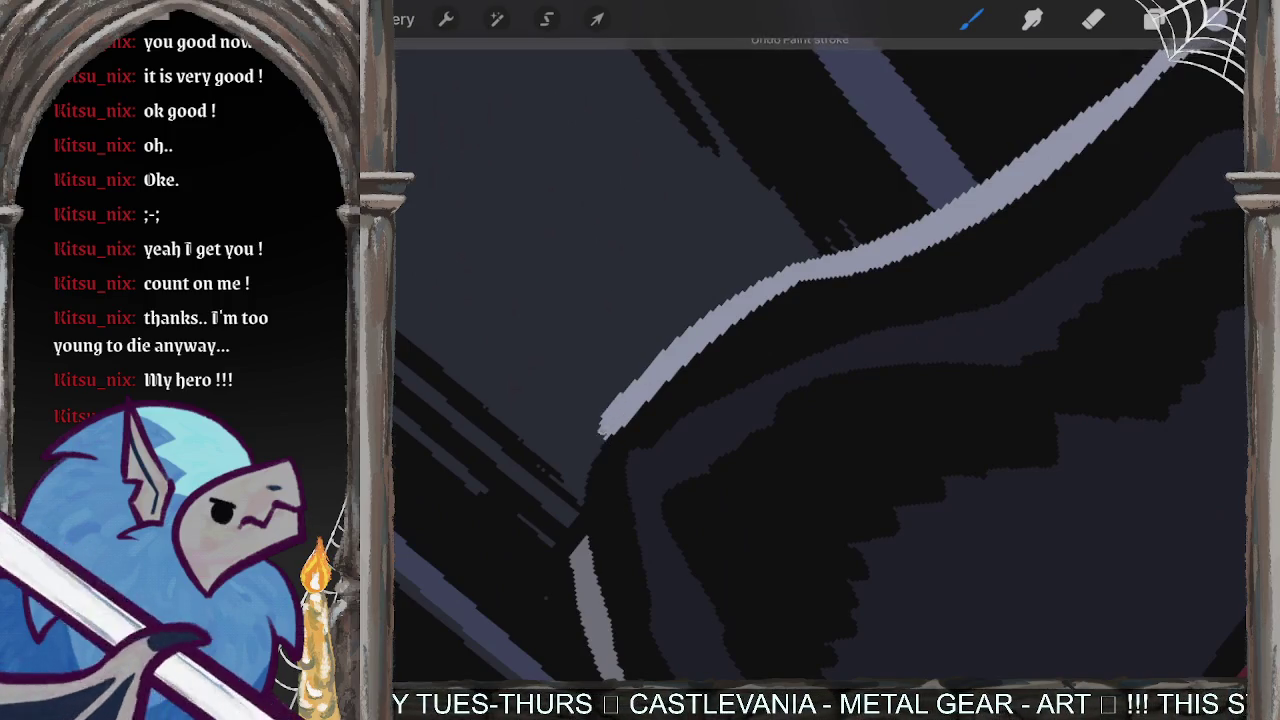
drag(582, 490, 536, 570)
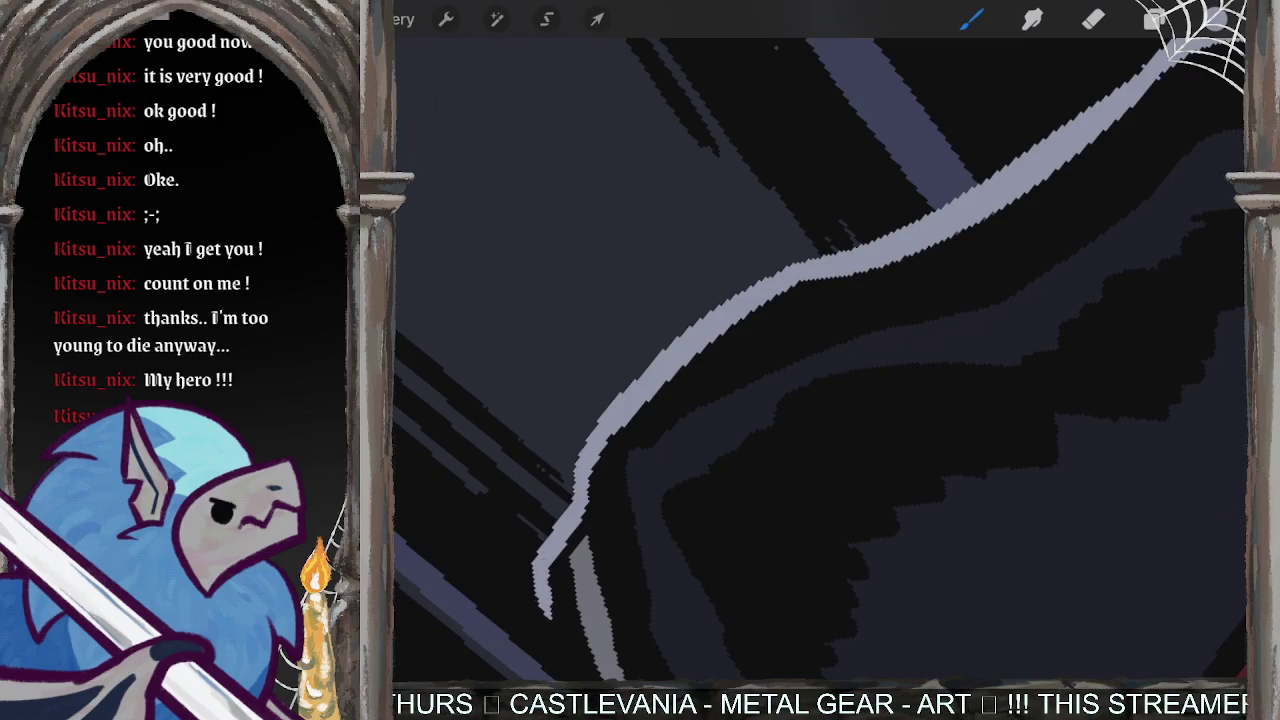
- Continue the highlight down the arc and paint one curving around the orb
drag(820, 360, 880, 320)
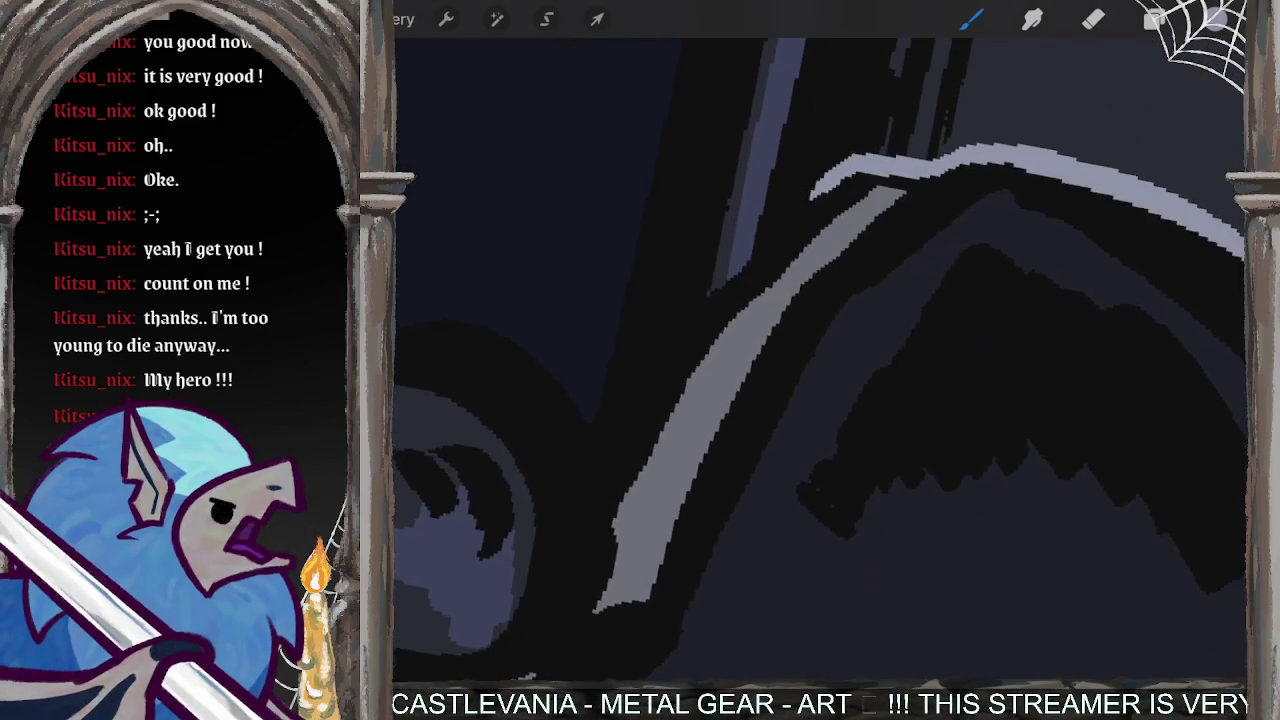
mouse_move(812, 195)
mouse_down()
mouse_move(684, 304)
mouse_move(592, 415)
mouse_up()
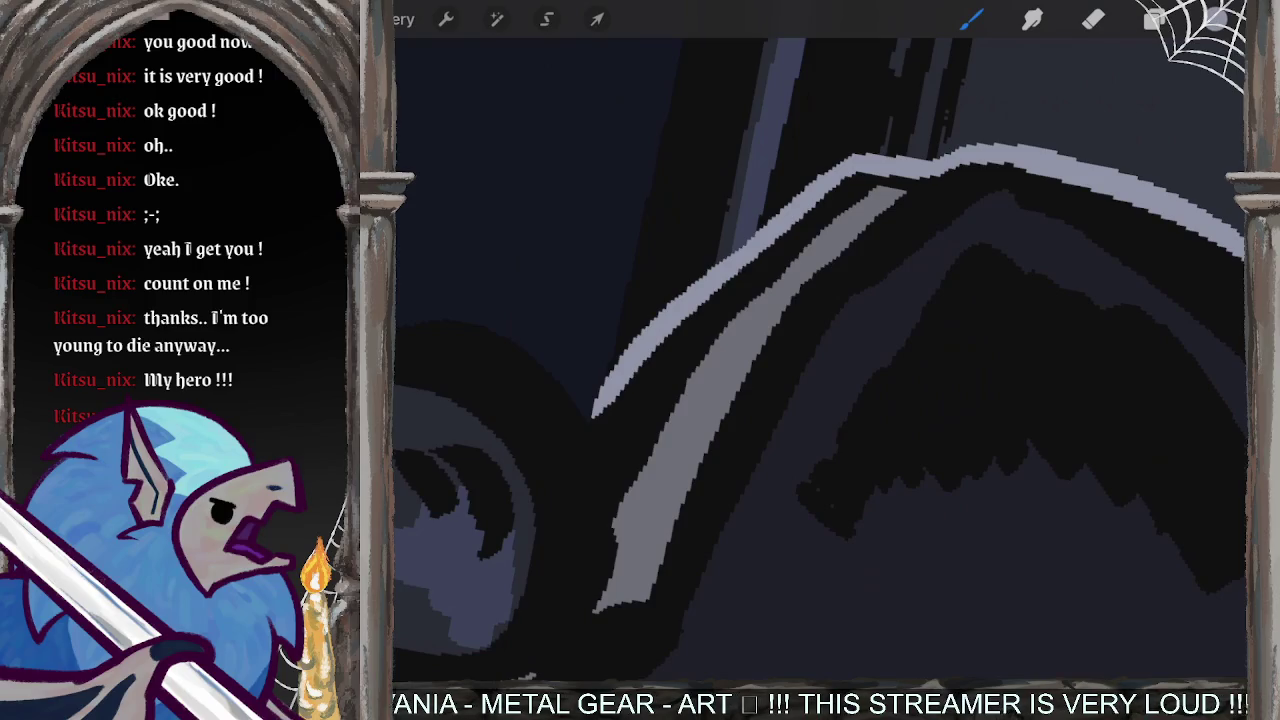
mouse_move(820, 360)
mouse_down()
mouse_move(800, 380)
mouse_move(760, 340)
mouse_move(800, 330)
mouse_up()
mouse_move(995, 470)
mouse_down()
mouse_move(934, 366)
mouse_move(945, 445)
mouse_up()
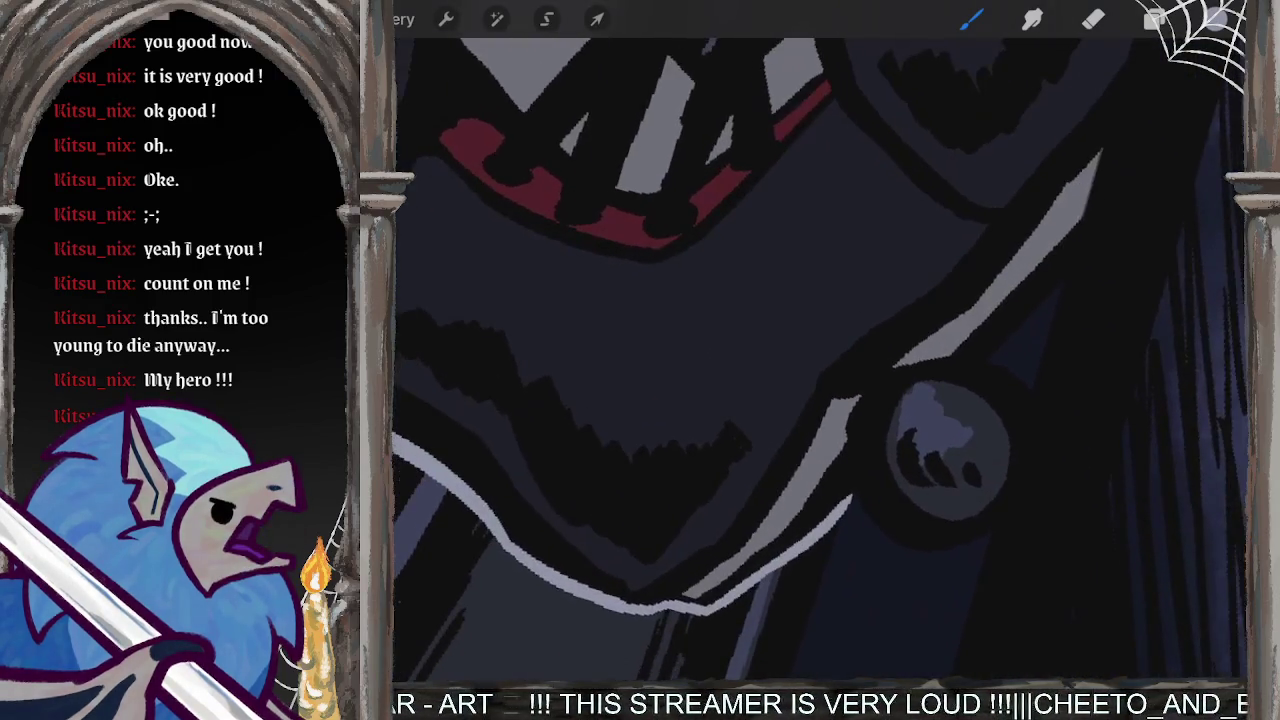
mouse_move(850, 505)
mouse_down()
mouse_move(858, 462)
mouse_move(925, 390)
mouse_move(955, 383)
mouse_up()
- Paint a long light arc along the engine curve, trimming it to a shorter highlight
mouse_move(950, 450)
mouse_down()
mouse_move(857, 337)
mouse_move(875, 145)
mouse_up()
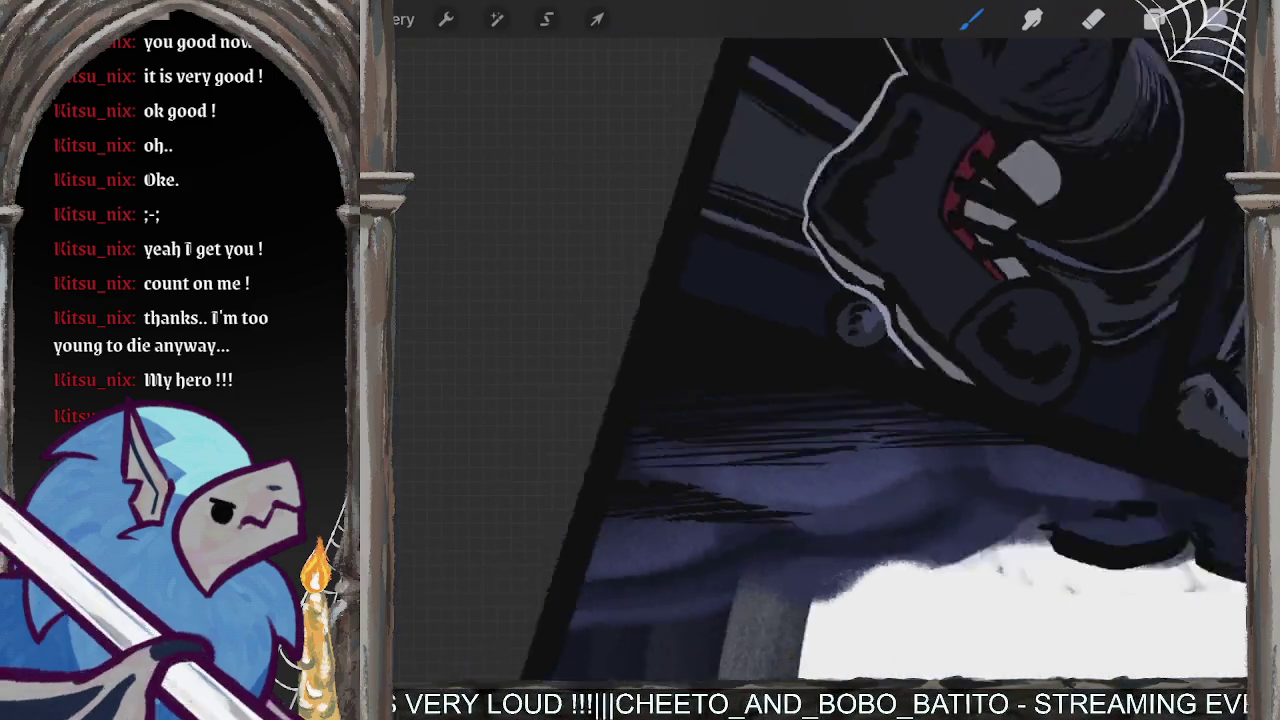
mouse_move(973, 321)
mouse_down()
mouse_move(870, 420)
mouse_move(870, 380)
mouse_move(820, 350)
mouse_move(800, 300)
mouse_up()
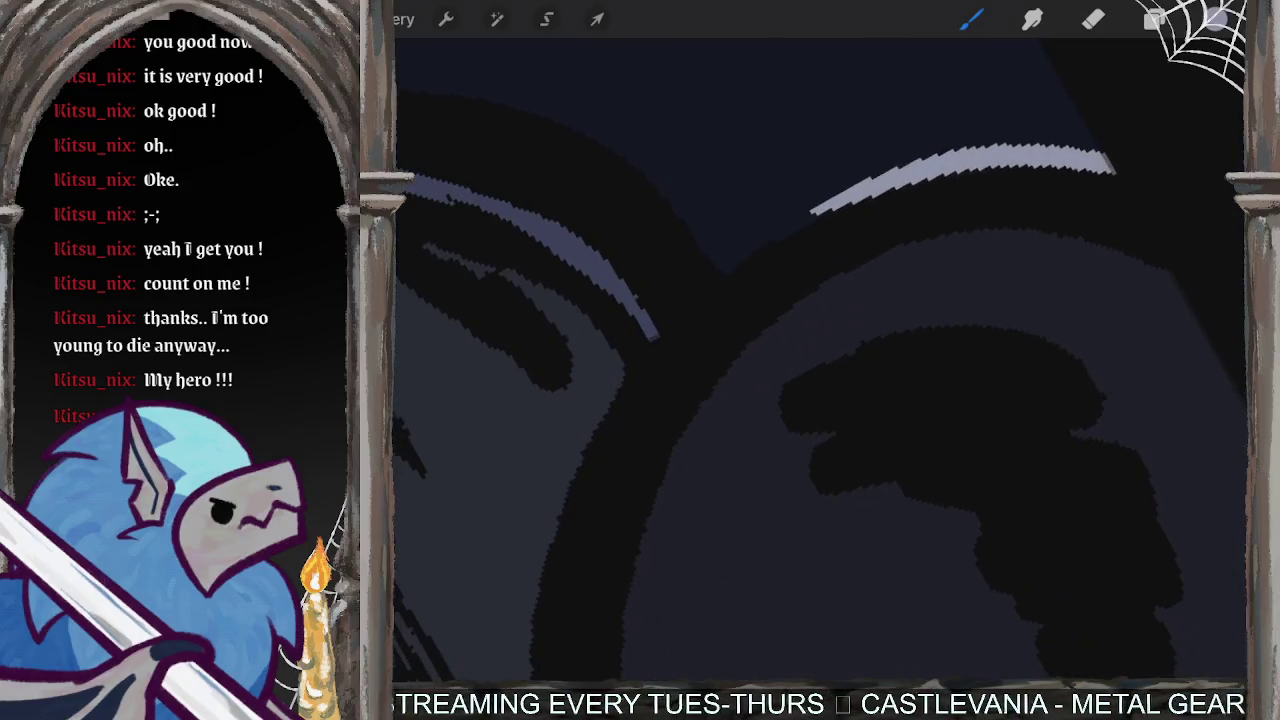
drag(860, 185, 595, 465)
key(ctrl+z)
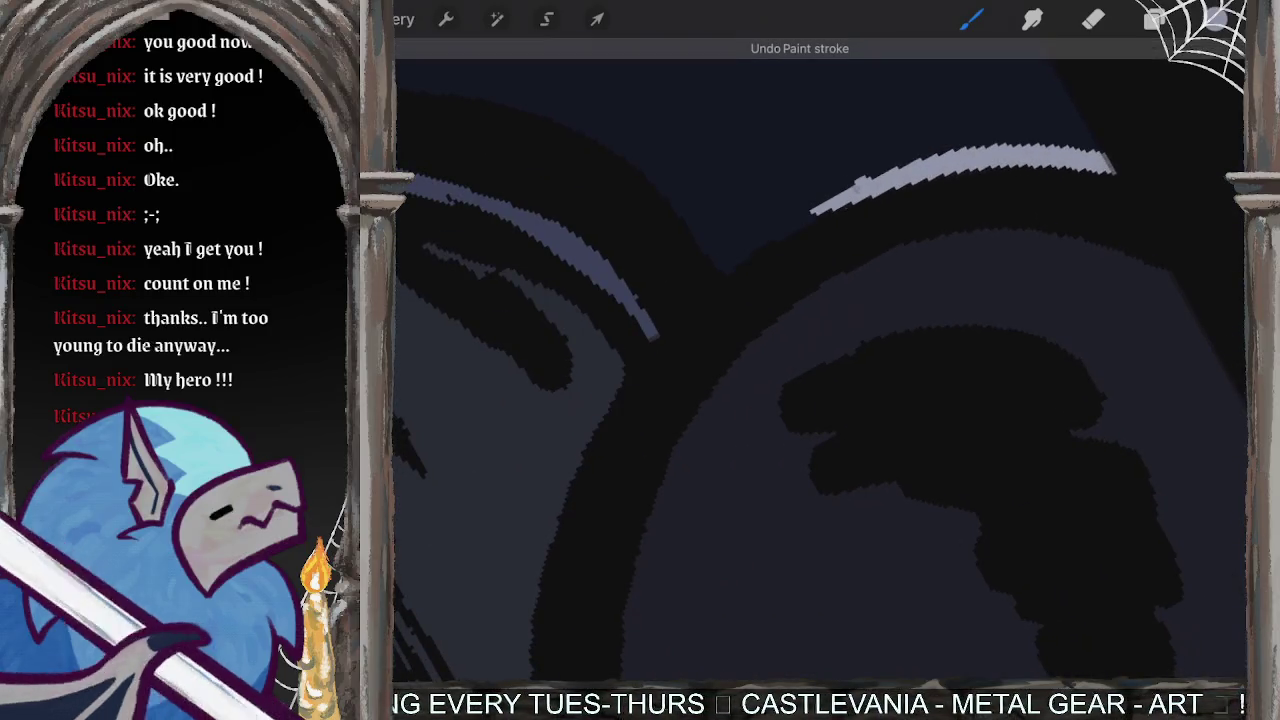
key(ctrl+shift+z)
key(ctrl+z)
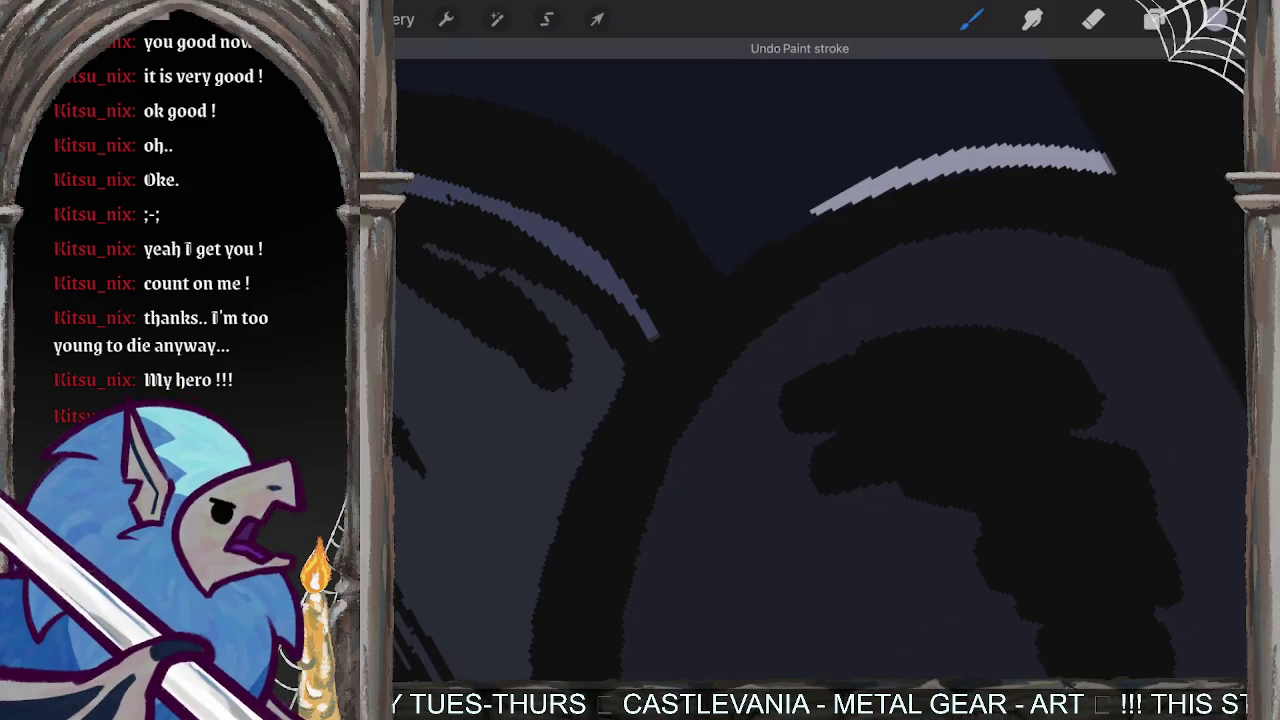
mouse_move(862, 196)
mouse_down()
mouse_move(652, 335)
mouse_move(562, 487)
mouse_up()
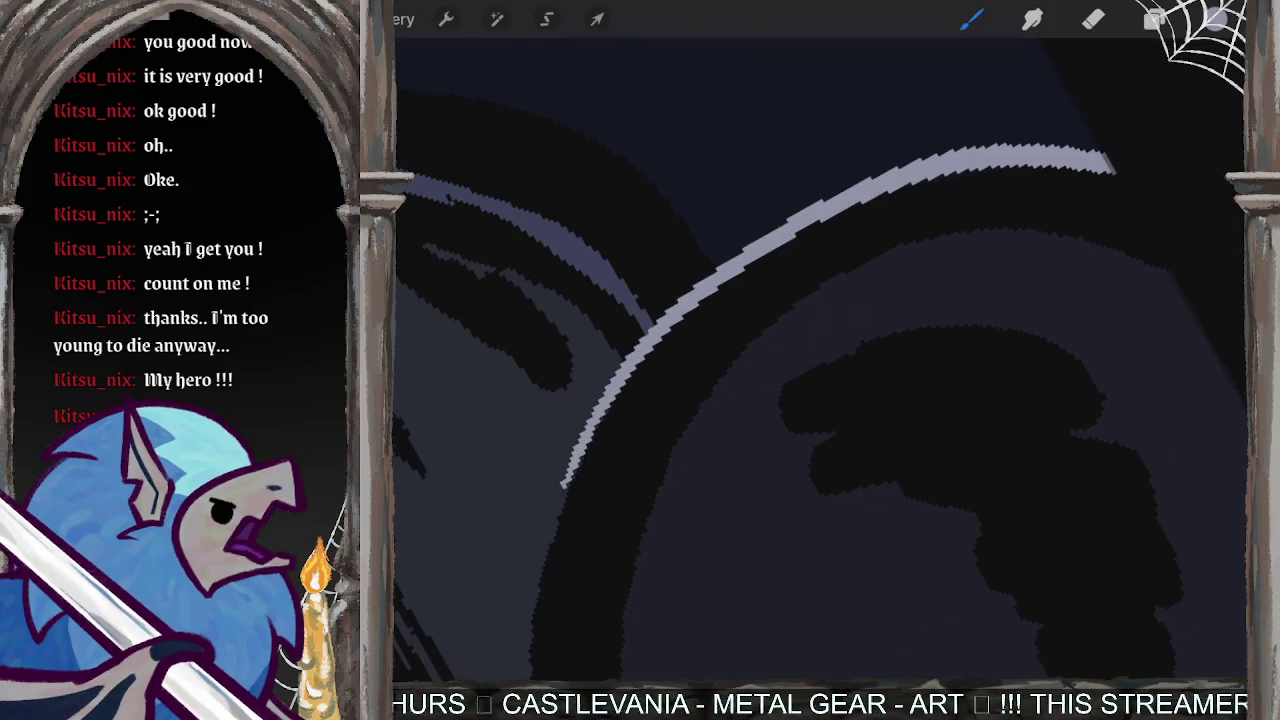
scroll(820, 360, down, 2)
- Paint a light grey-blue rim highlight around the round part beneath the red-trimmed boot
scroll(820, 360, down, 3)
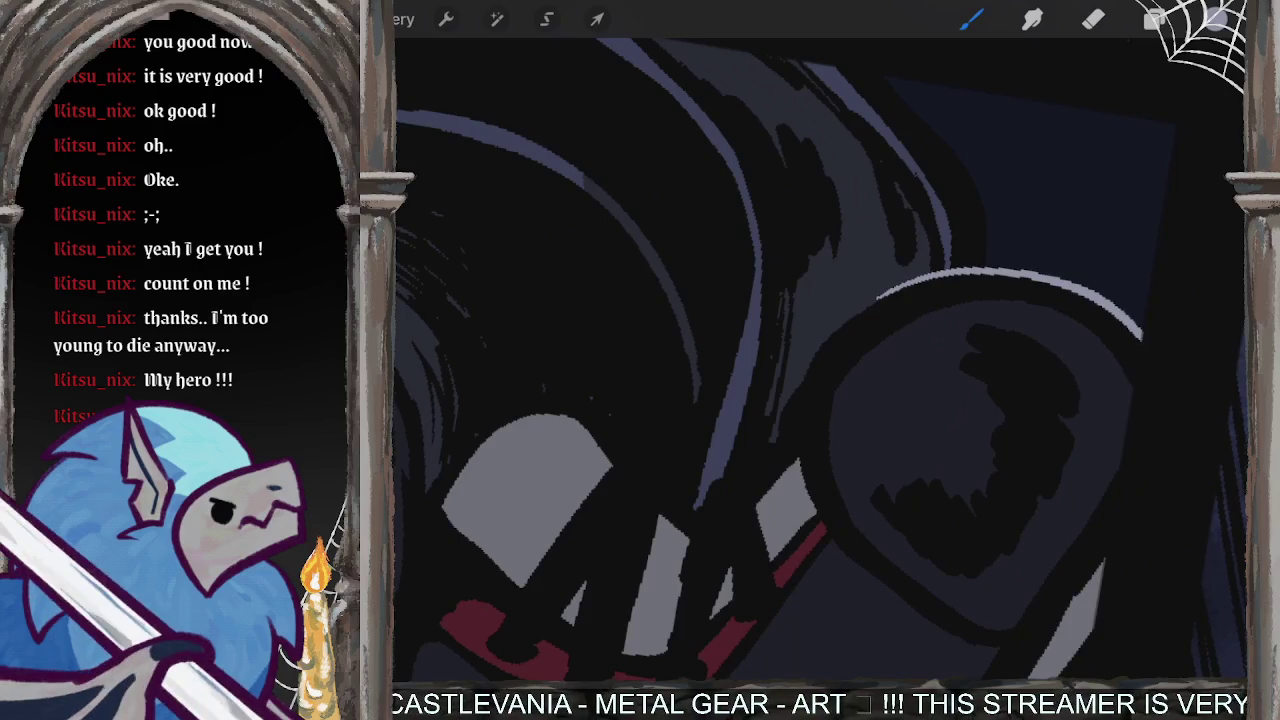
scroll(820, 360, up, 3)
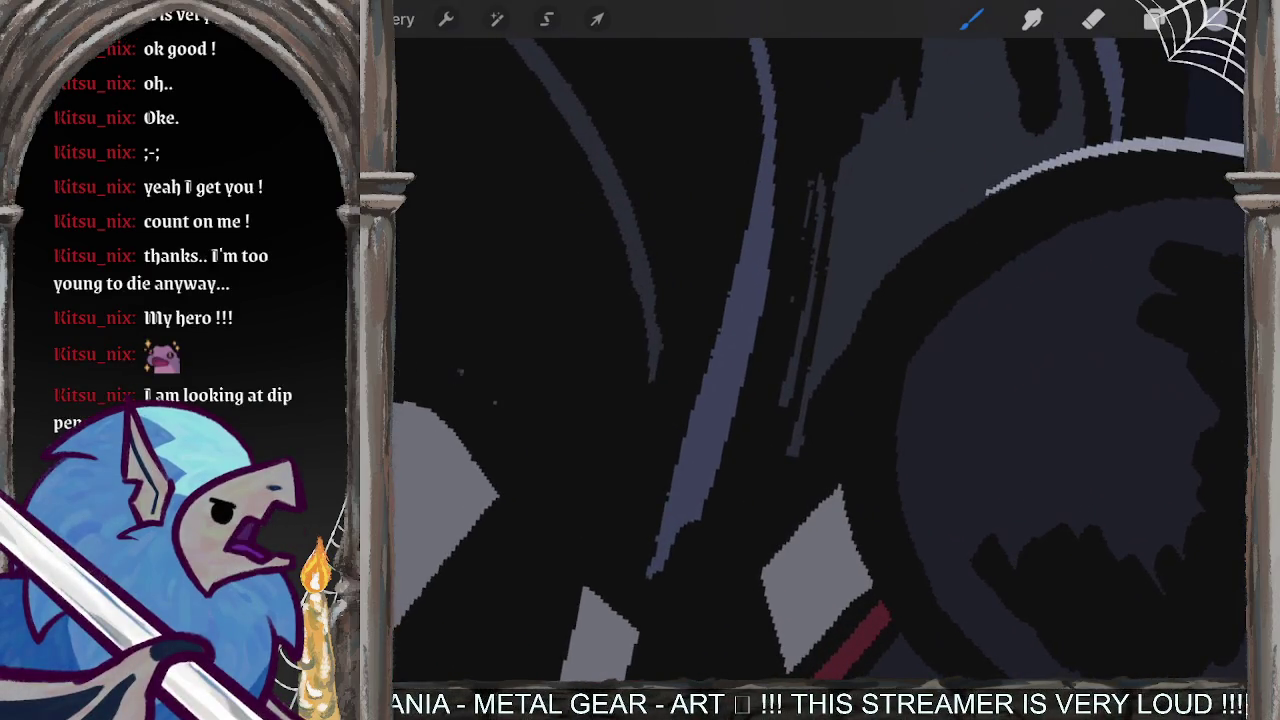
mouse_move(1045, 168)
mouse_down()
mouse_move(855, 300)
mouse_move(772, 478)
mouse_up()
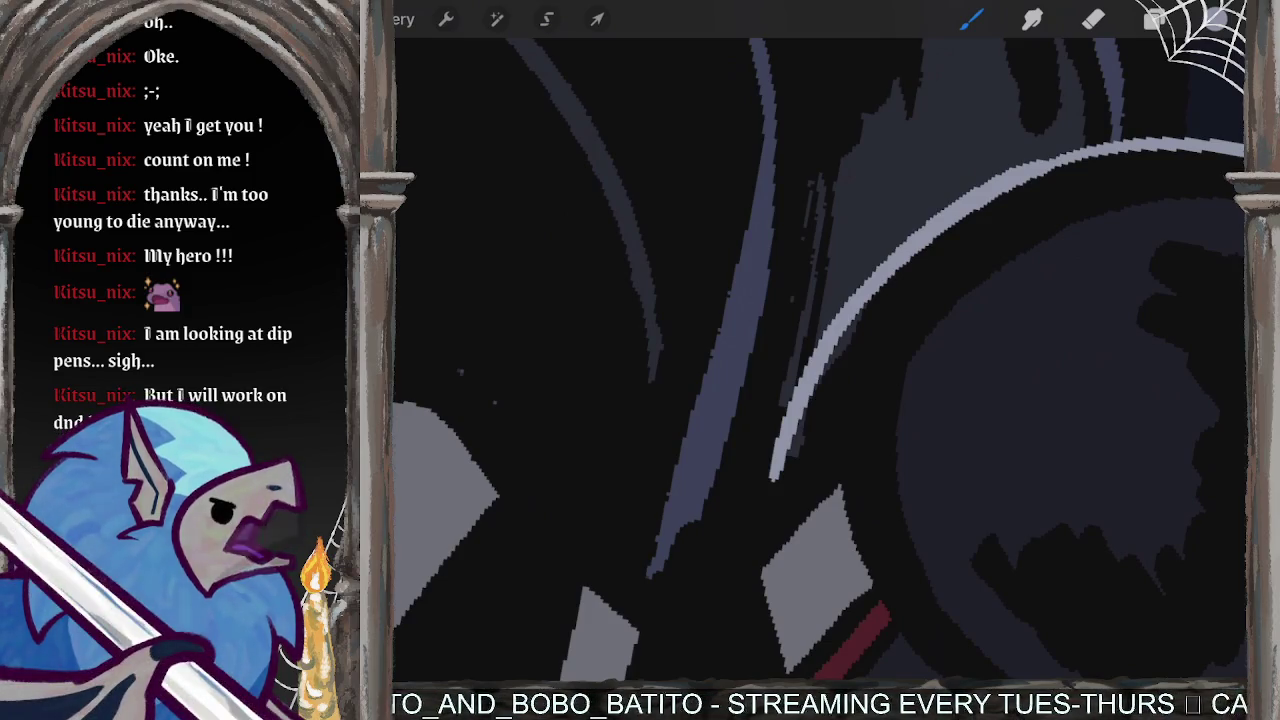
key(ctrl+z)
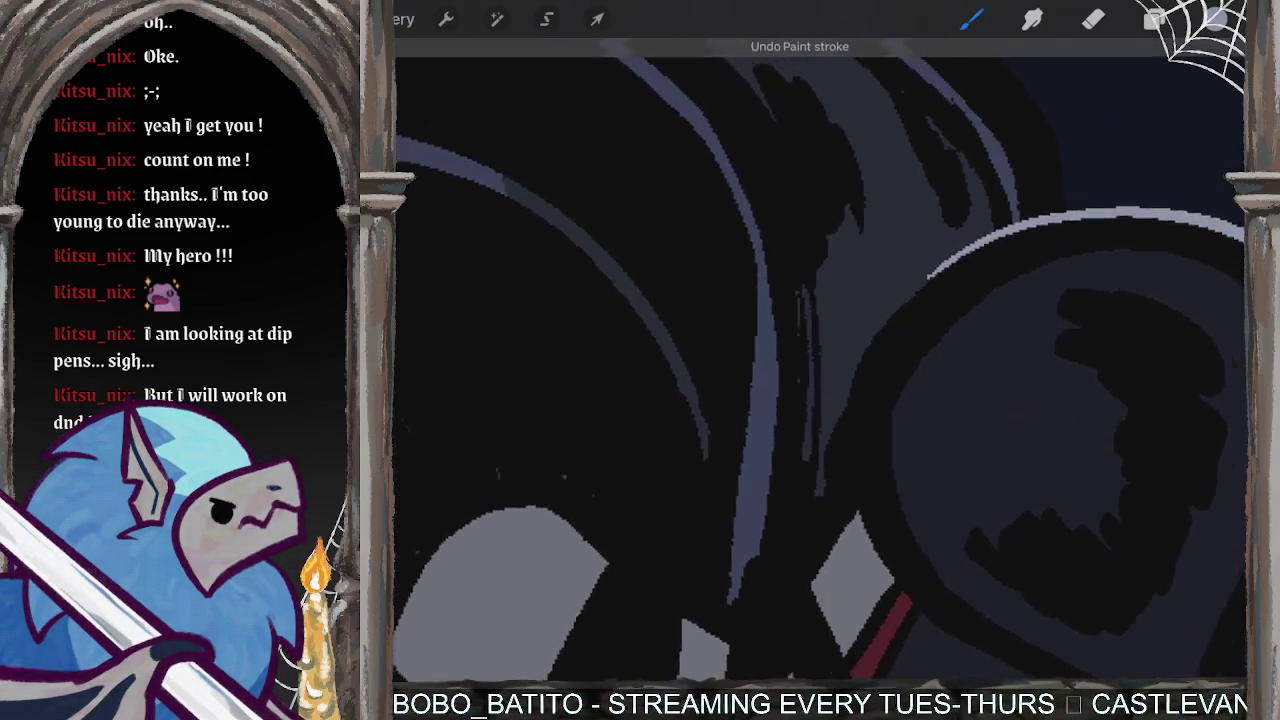
scroll(820, 360, up, 3)
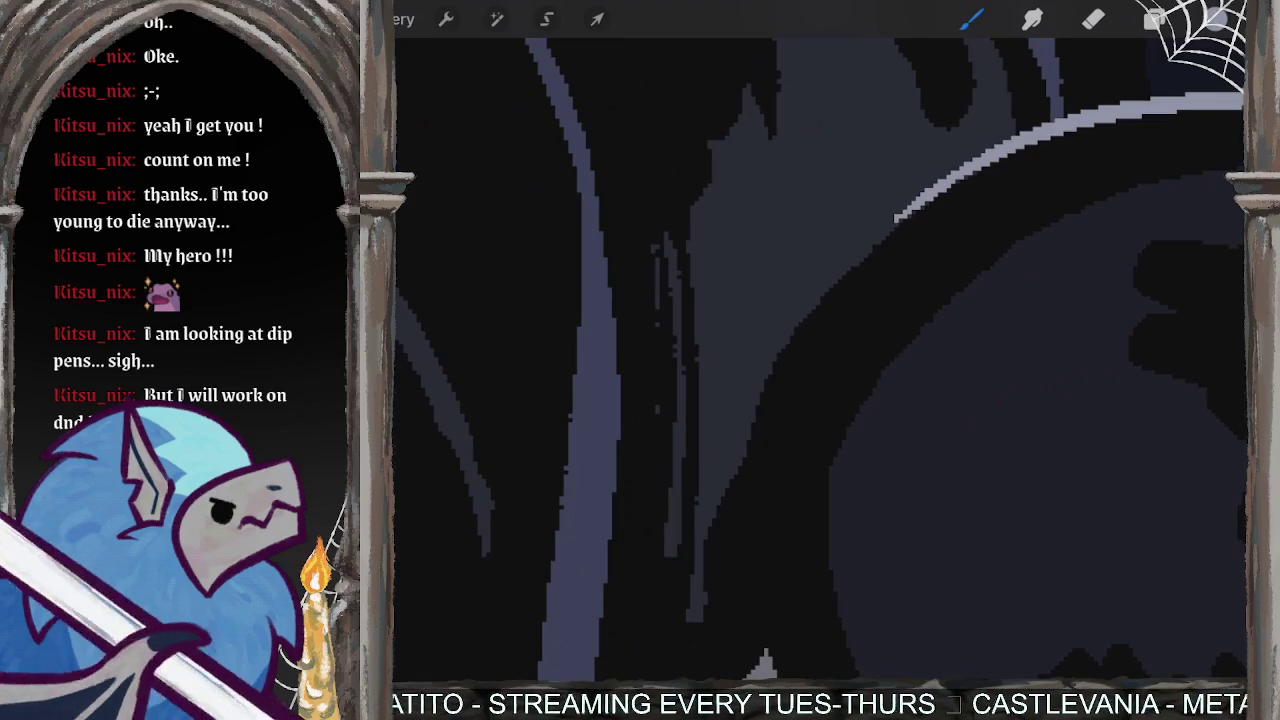
drag(1020, 150, 715, 555)
scroll(820, 360, up, 2)
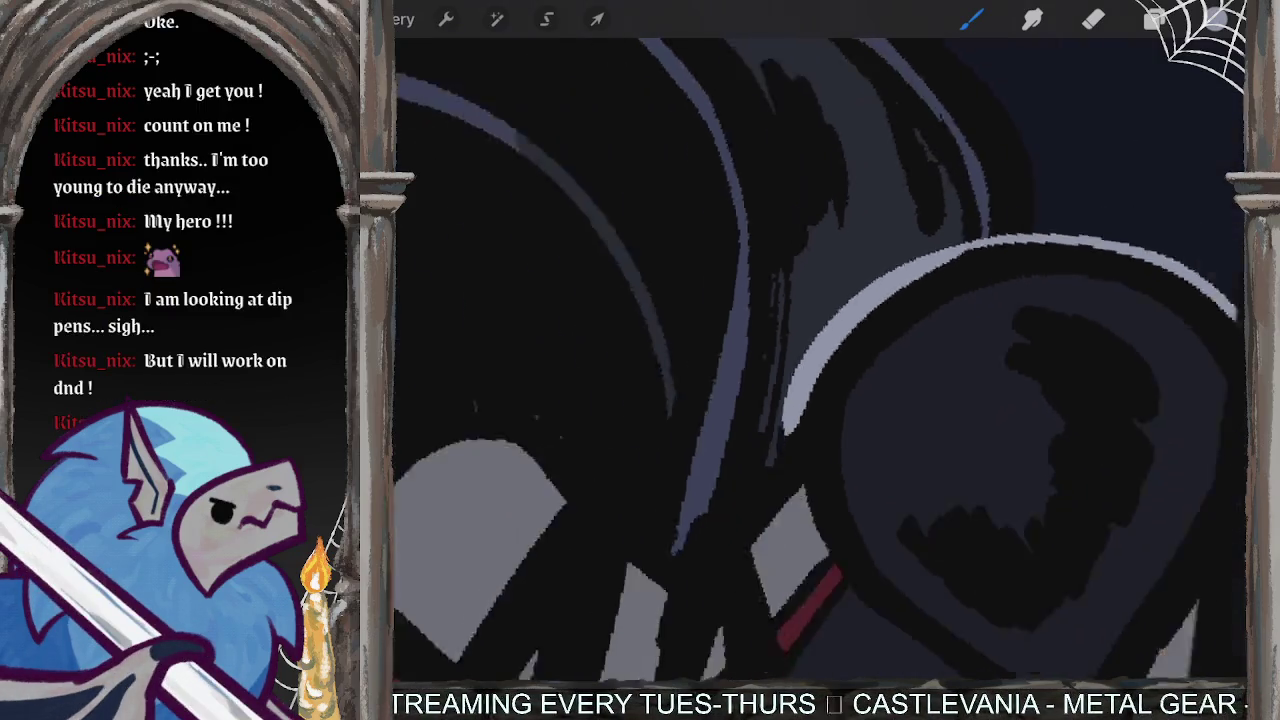
scroll(820, 360, up, 2)
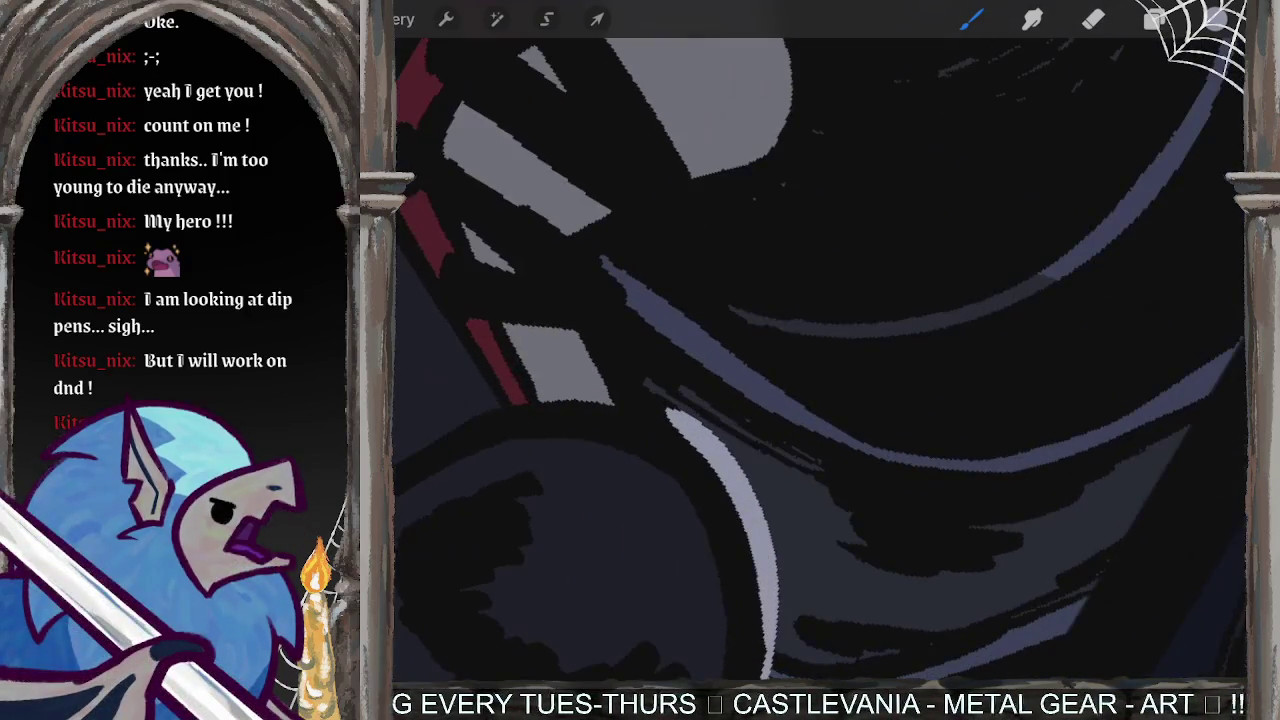
drag(665, 410, 620, 333)
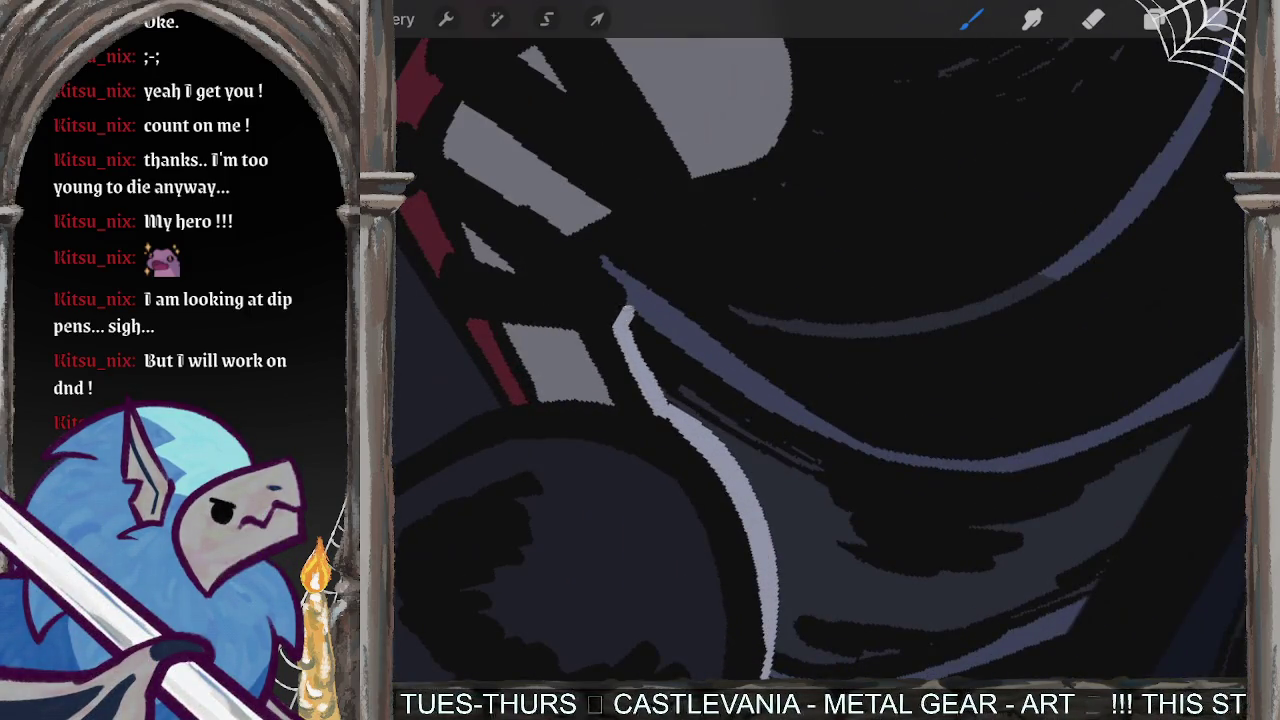
scroll(820, 360, down, 2)
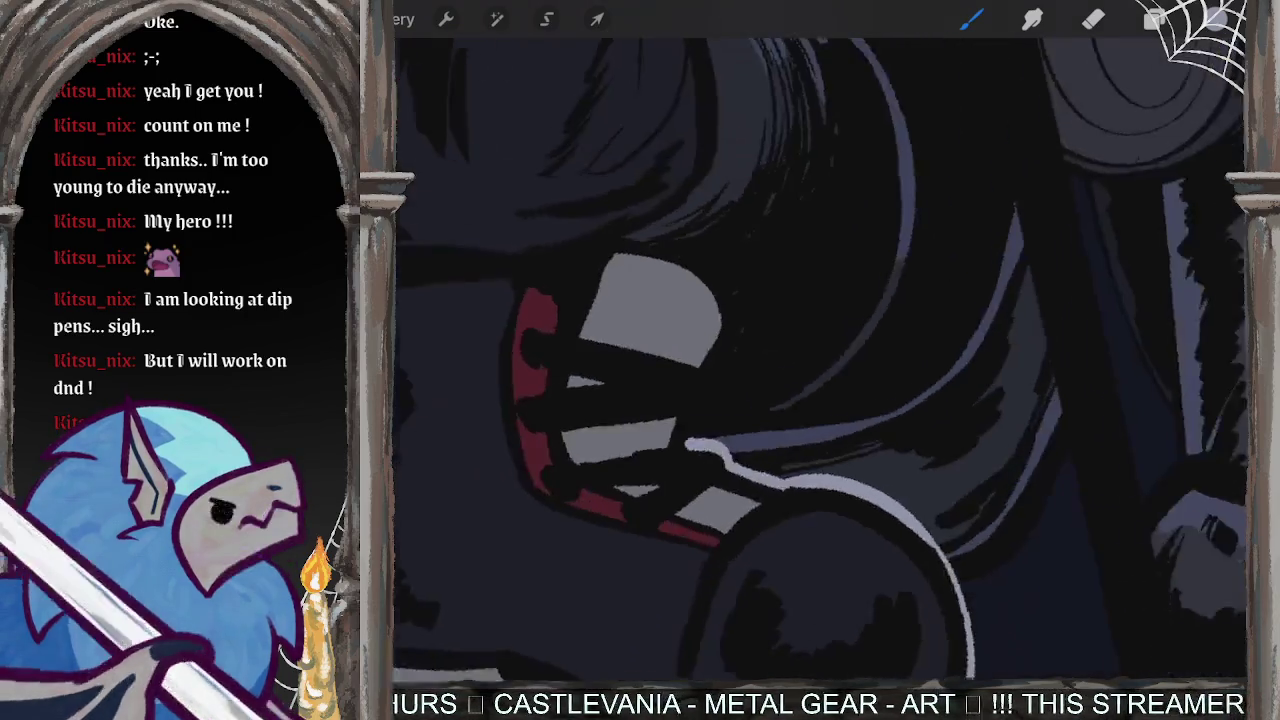
- Paint a light grey highlight up the right edge of the boot's grey panel
drag(683, 446, 716, 372)
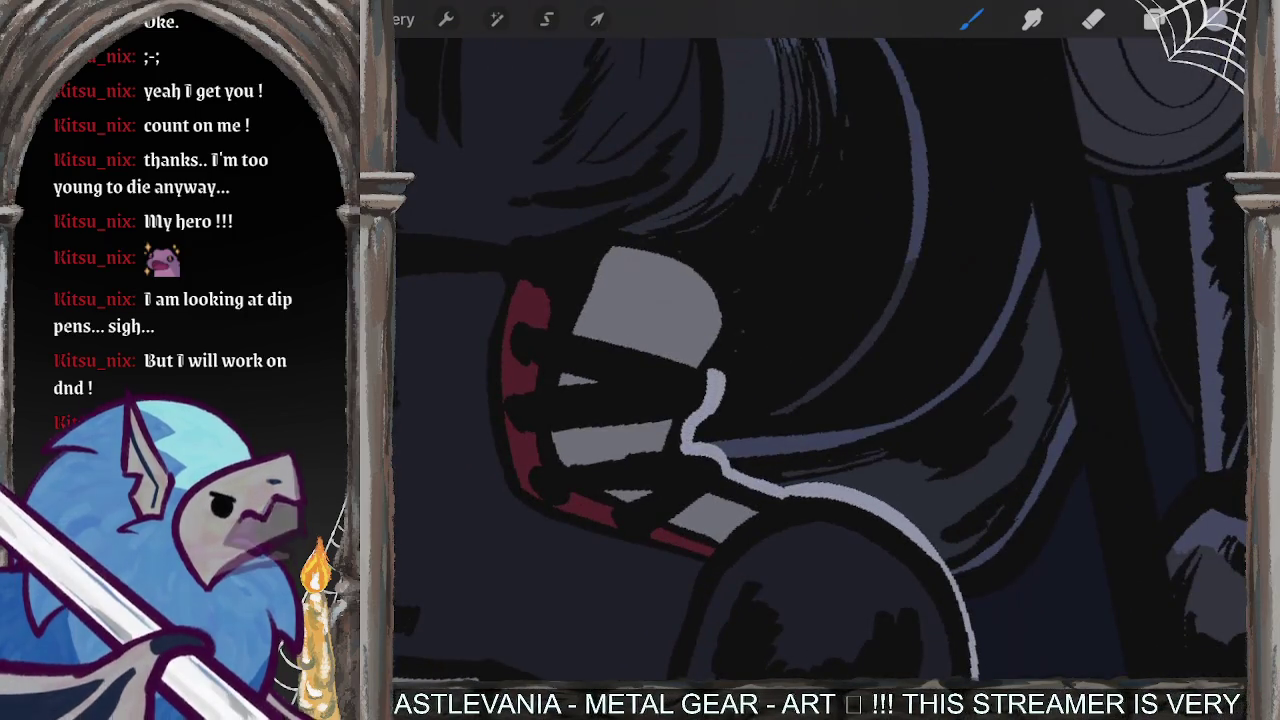
scroll(820, 360, down, 2)
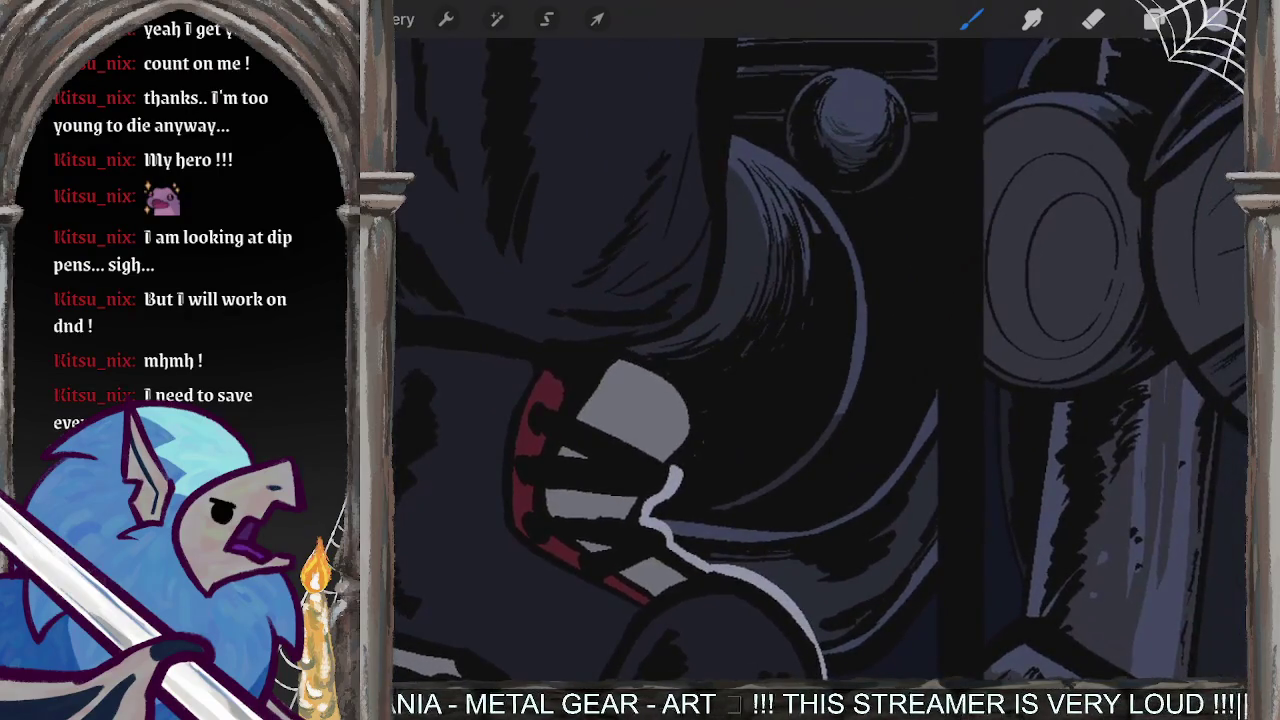
drag(678, 464, 700, 432)
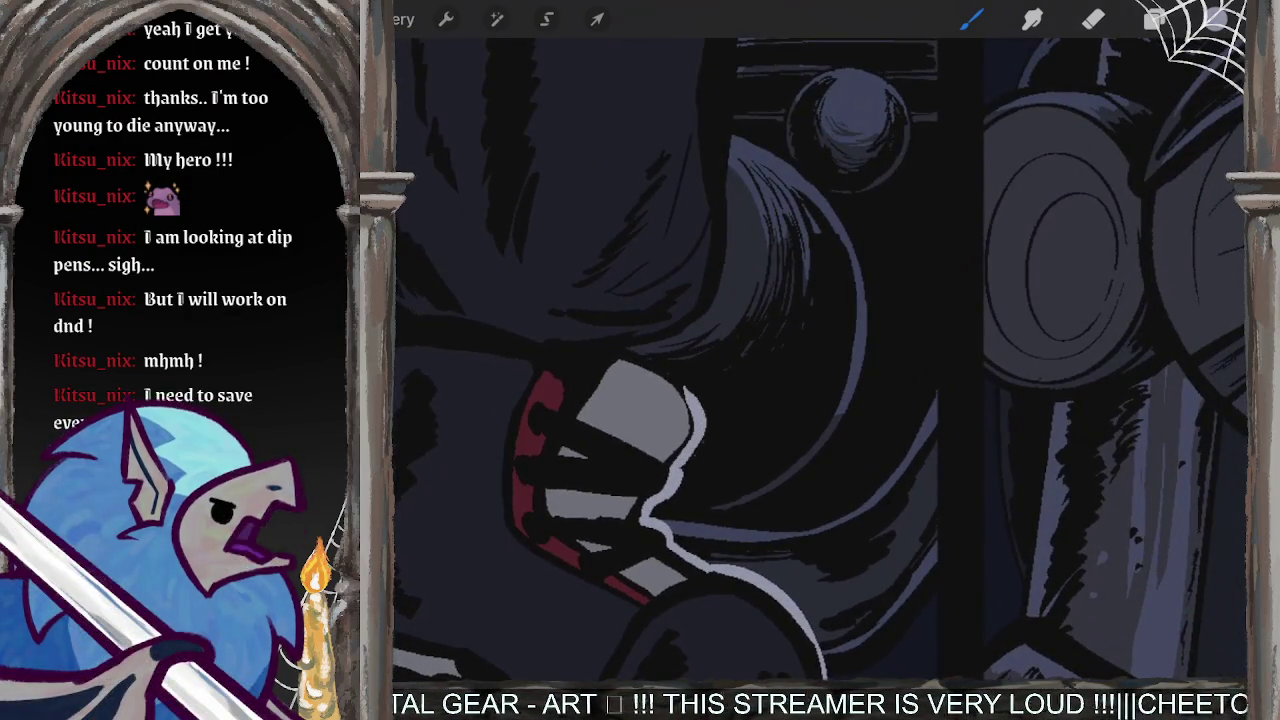
scroll(700, 400, up, 3)
key(ctrl+z)
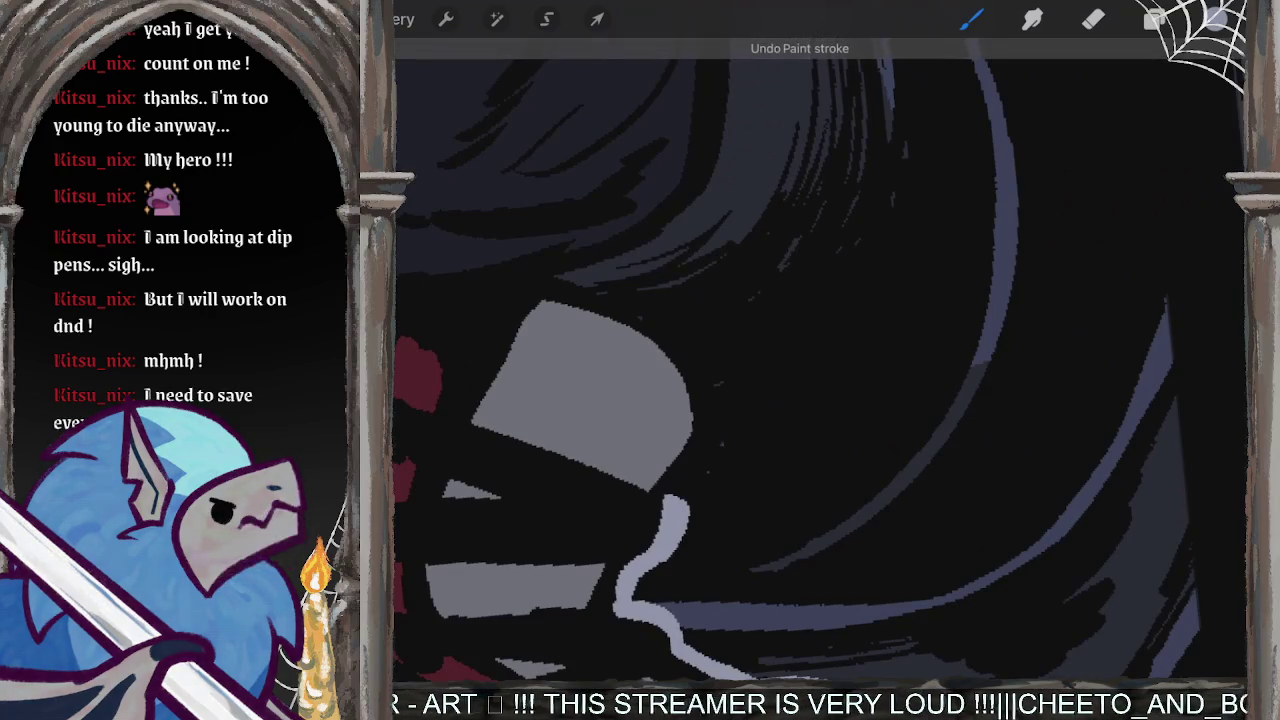
drag(672, 495, 715, 378)
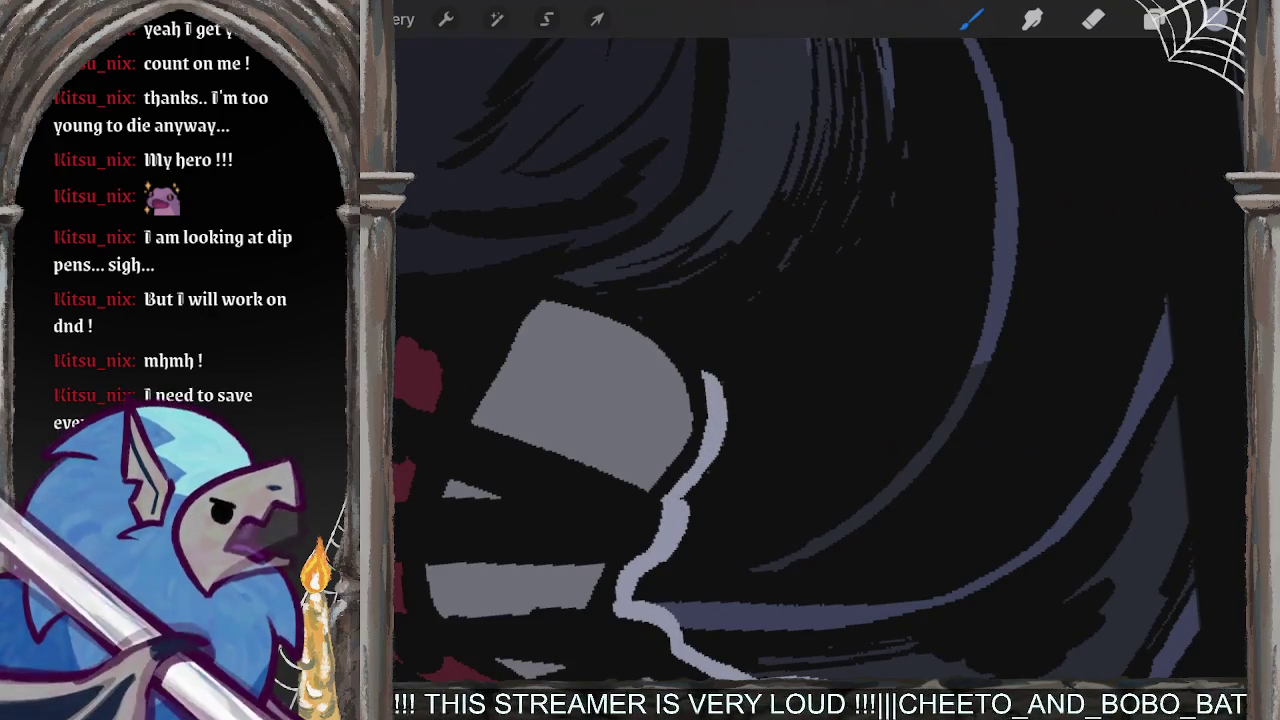
scroll(800, 360, down, 1)
scroll(800, 360, up, 2)
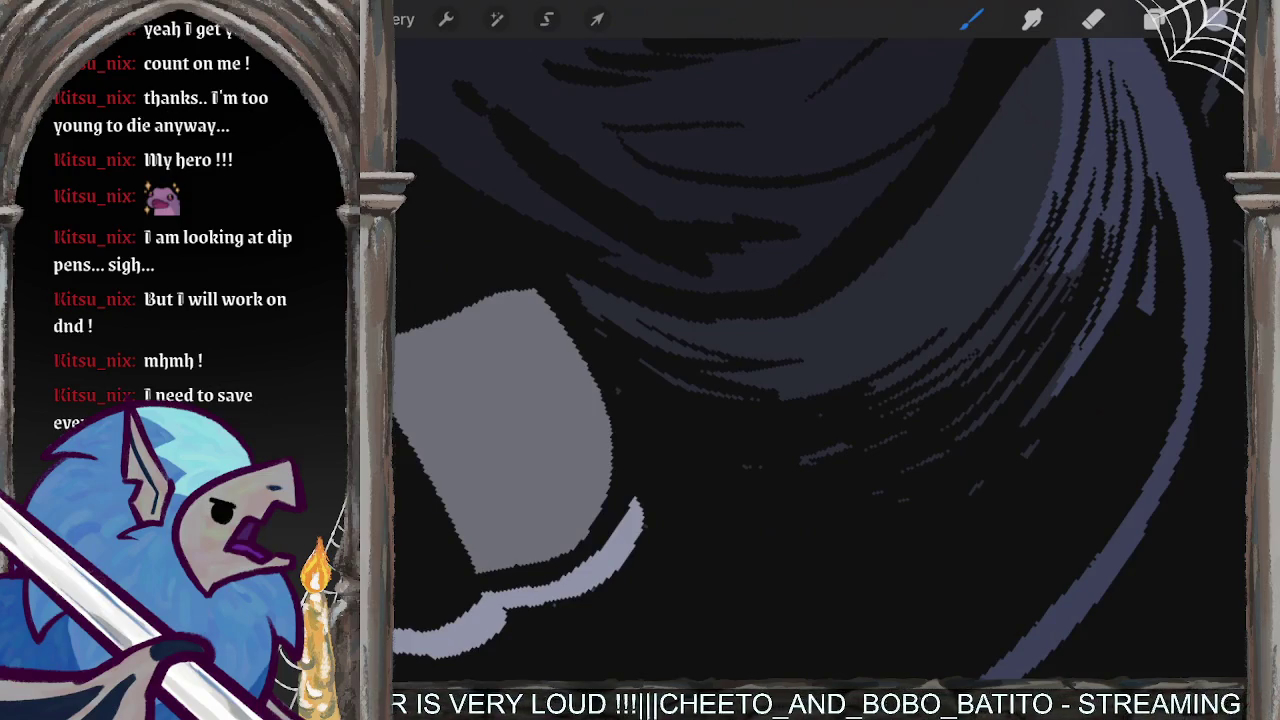
- Add a light grey highlight stroke along the grey face edge
drag(567, 273, 650, 540)
key(ctrl+z)
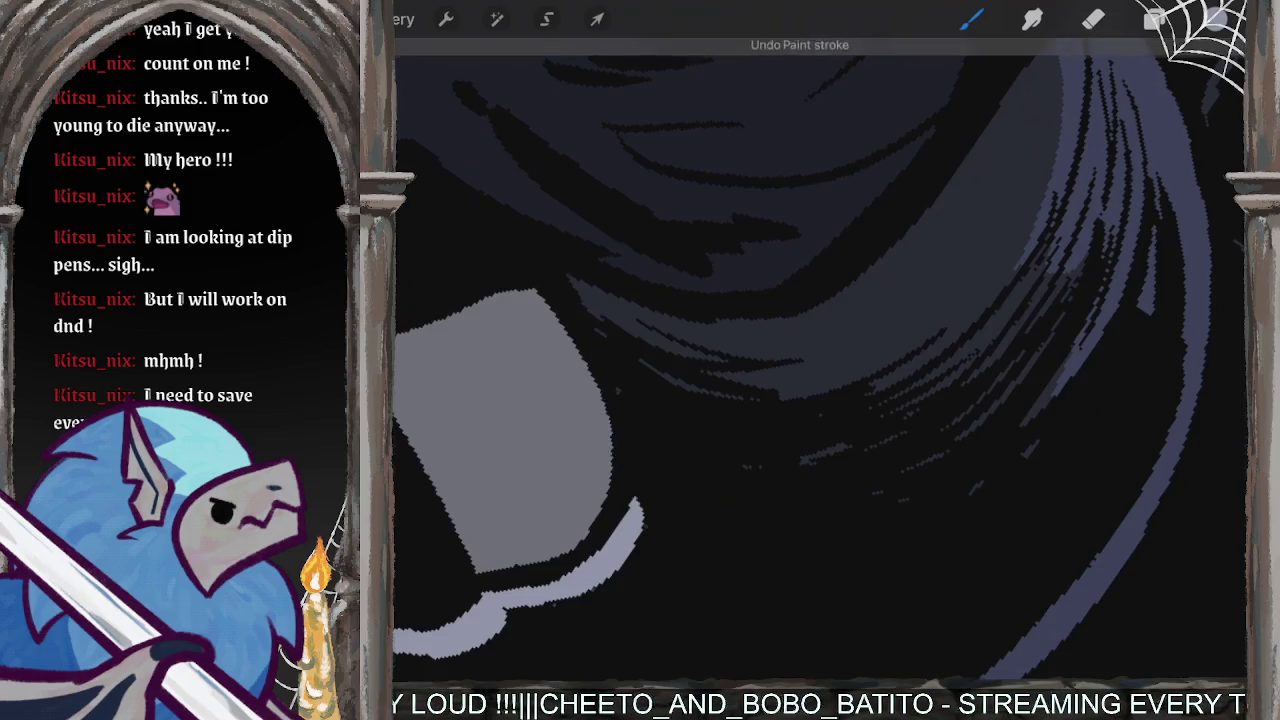
scroll(820, 360, up, 2)
mouse_move(525, 545)
mouse_down()
mouse_move(600, 455)
mouse_move(675, 255)
mouse_move(766, 408)
mouse_up()
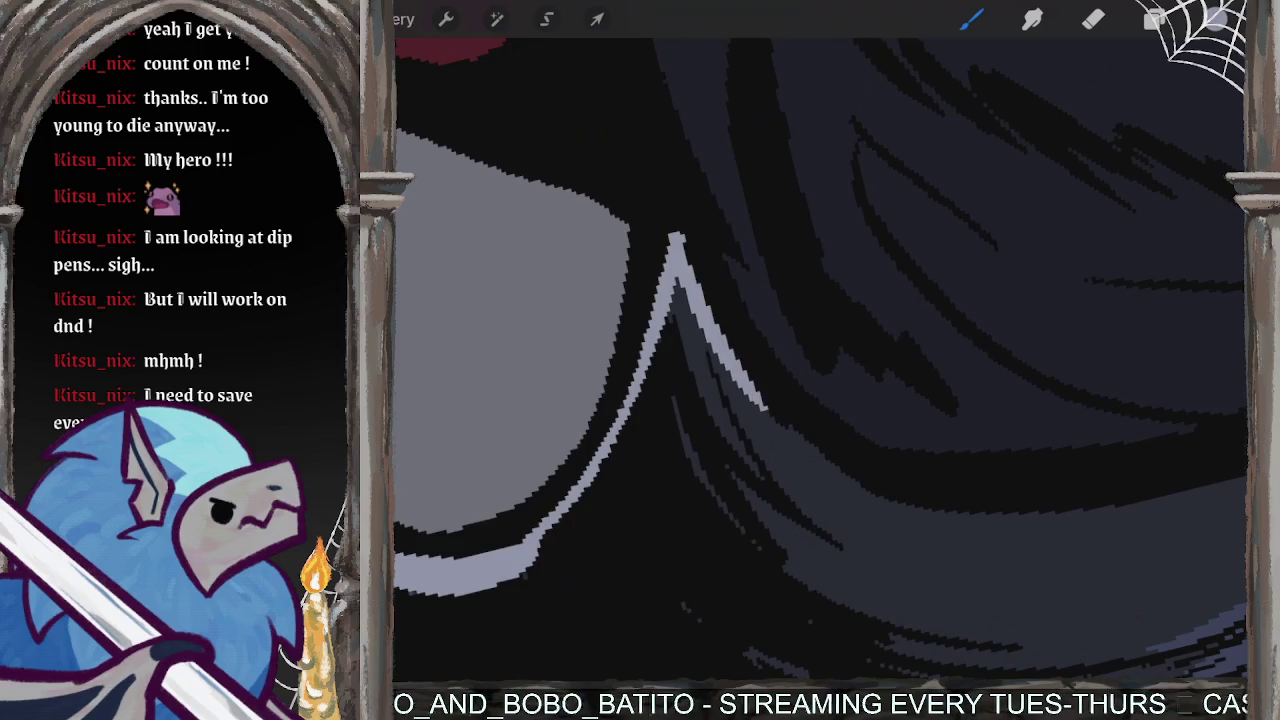
scroll(820, 360, down, 3)
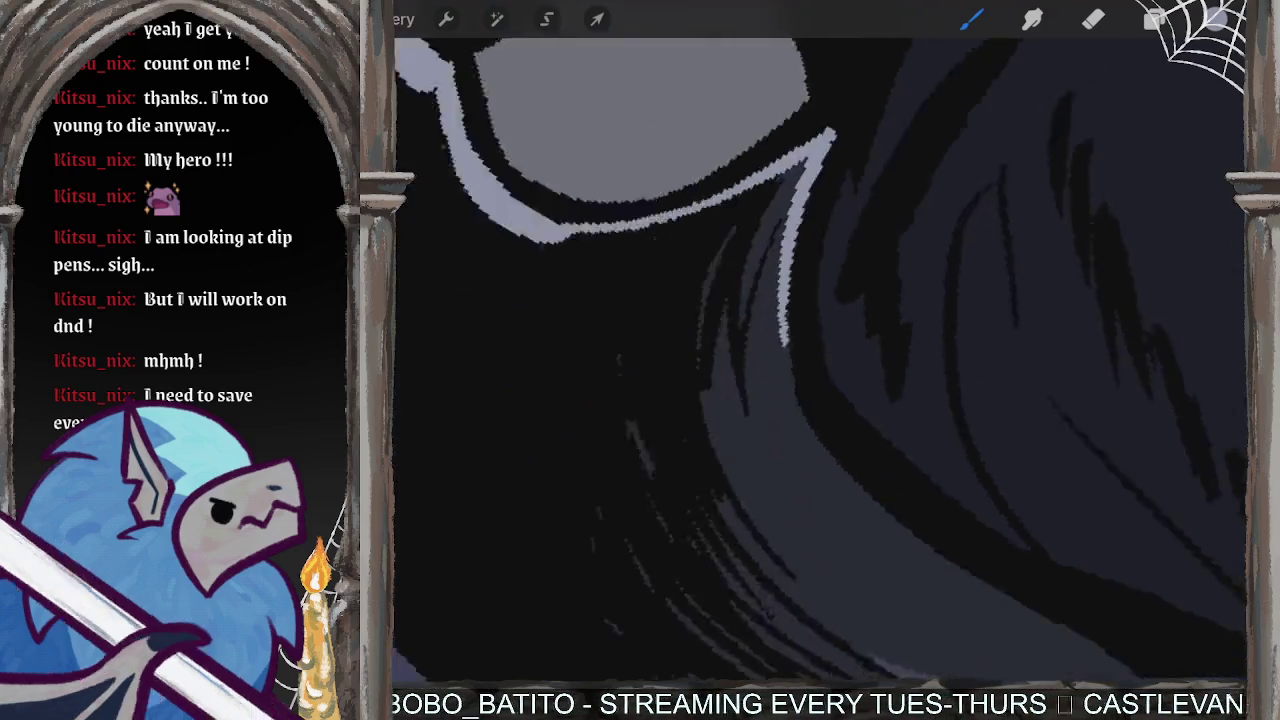
scroll(820, 360, down, 3)
scroll(820, 360, down, 3)
- Draw a long, tapered light grey hair highlight, dismissing the low battery alert
drag(835, 190, 779, 289)
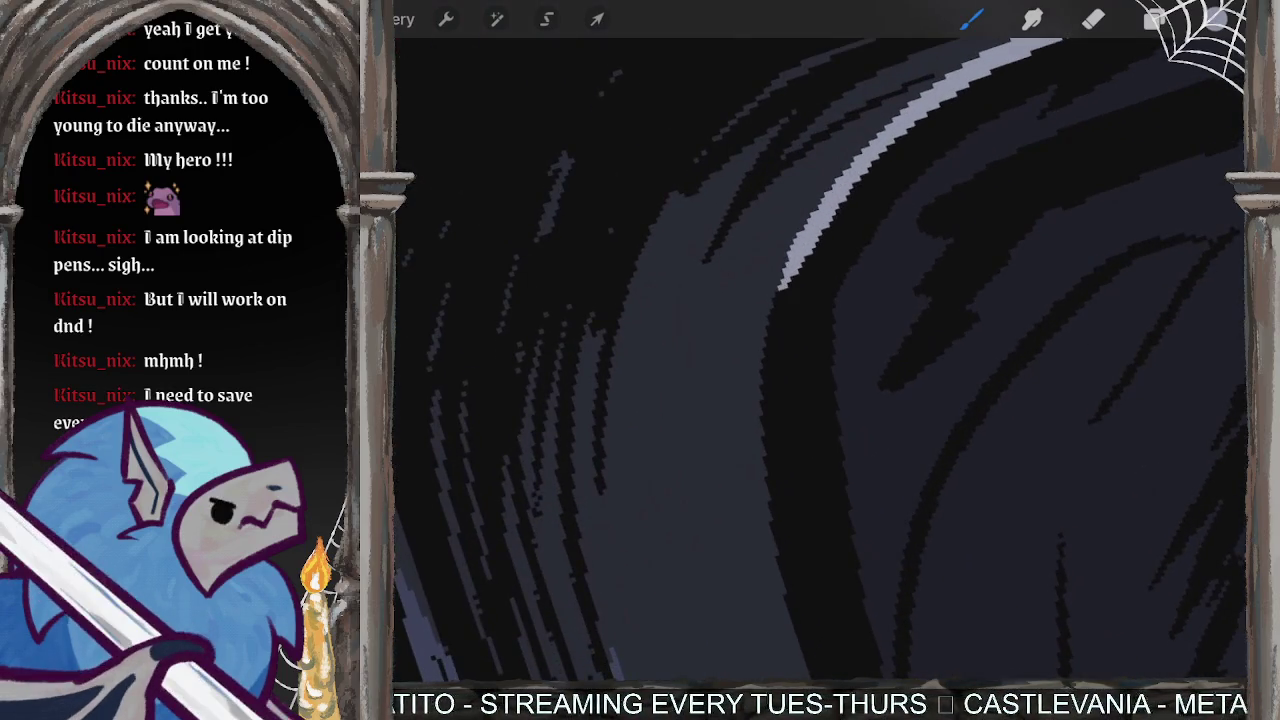
drag(830, 188, 750, 452)
scroll(820, 360, down, 3)
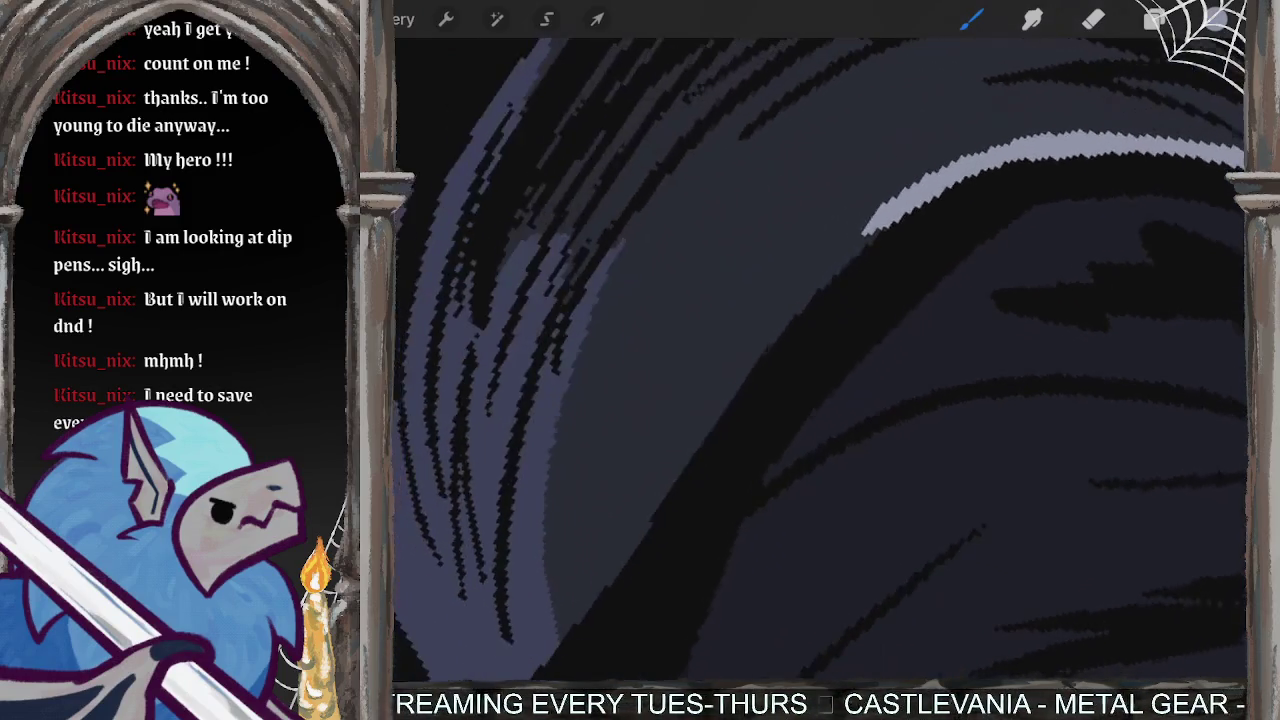
scroll(820, 360, down, 3)
scroll(820, 360, down, 1)
drag(916, 210, 558, 566)
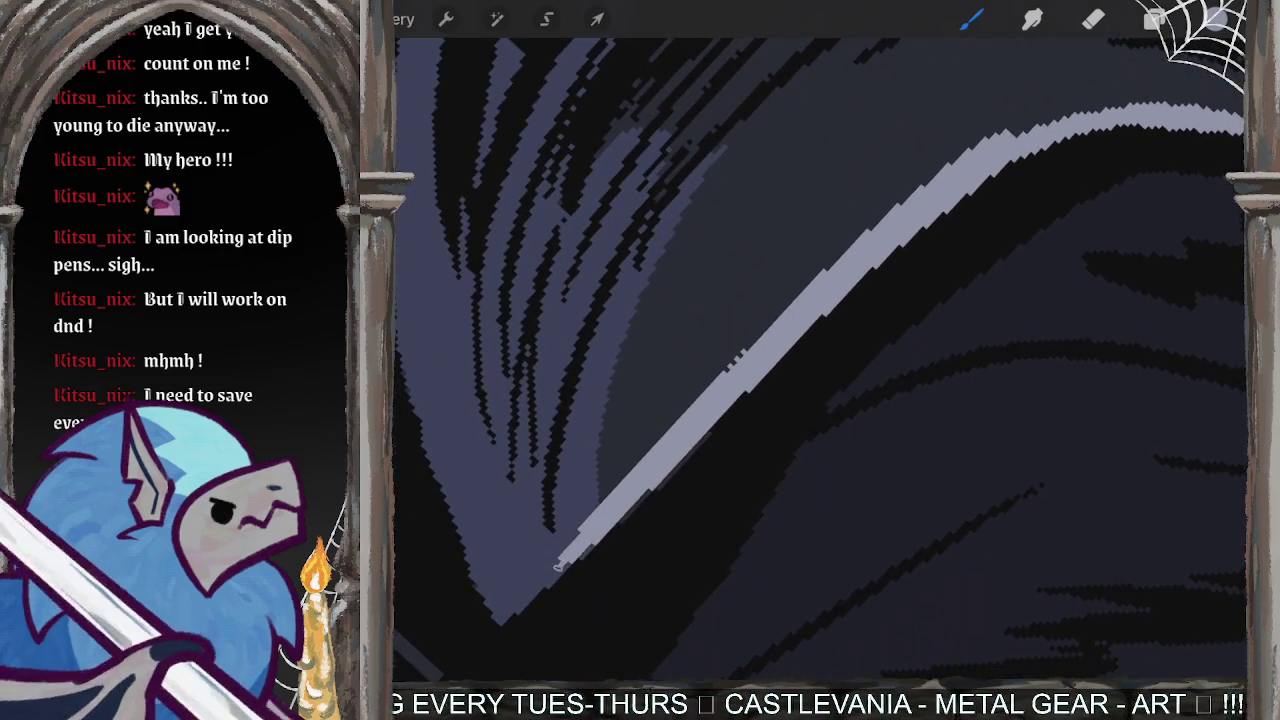
key(ctrl+z)
drag(1000, 165, 548, 578)
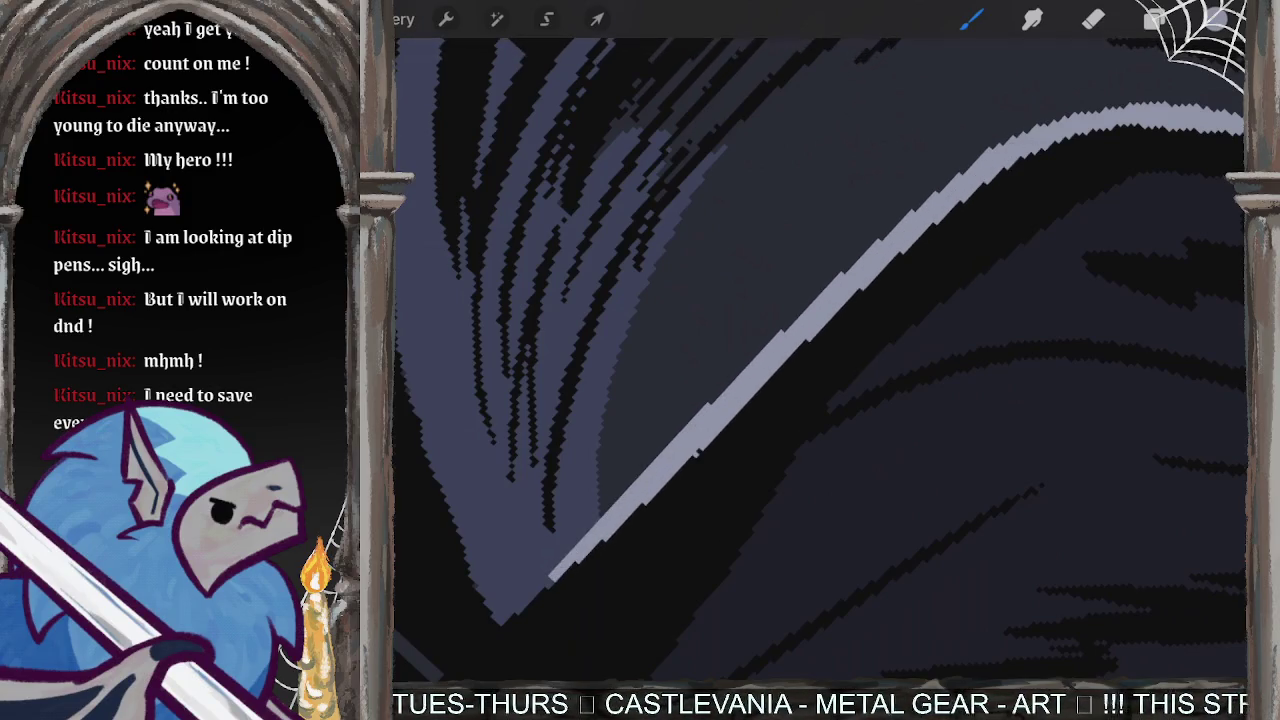
scroll(820, 360, down, 3)
scroll(820, 360, down, 2)
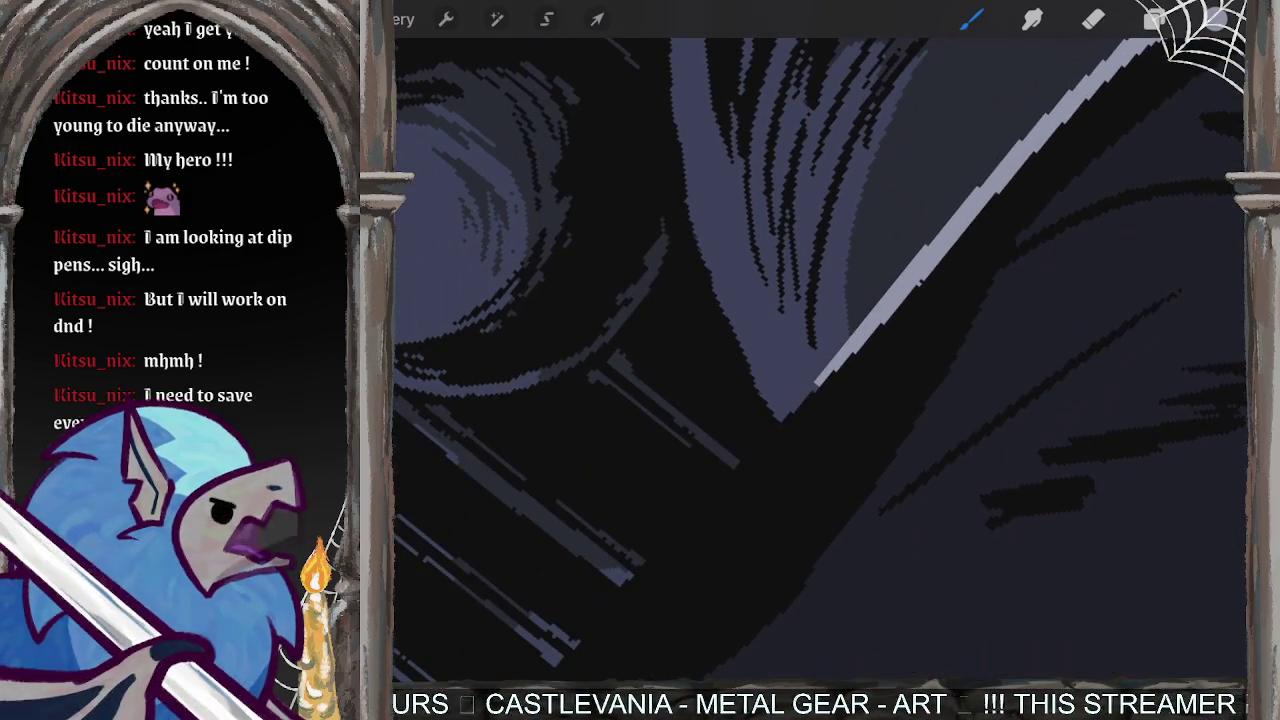
click(799, 385)
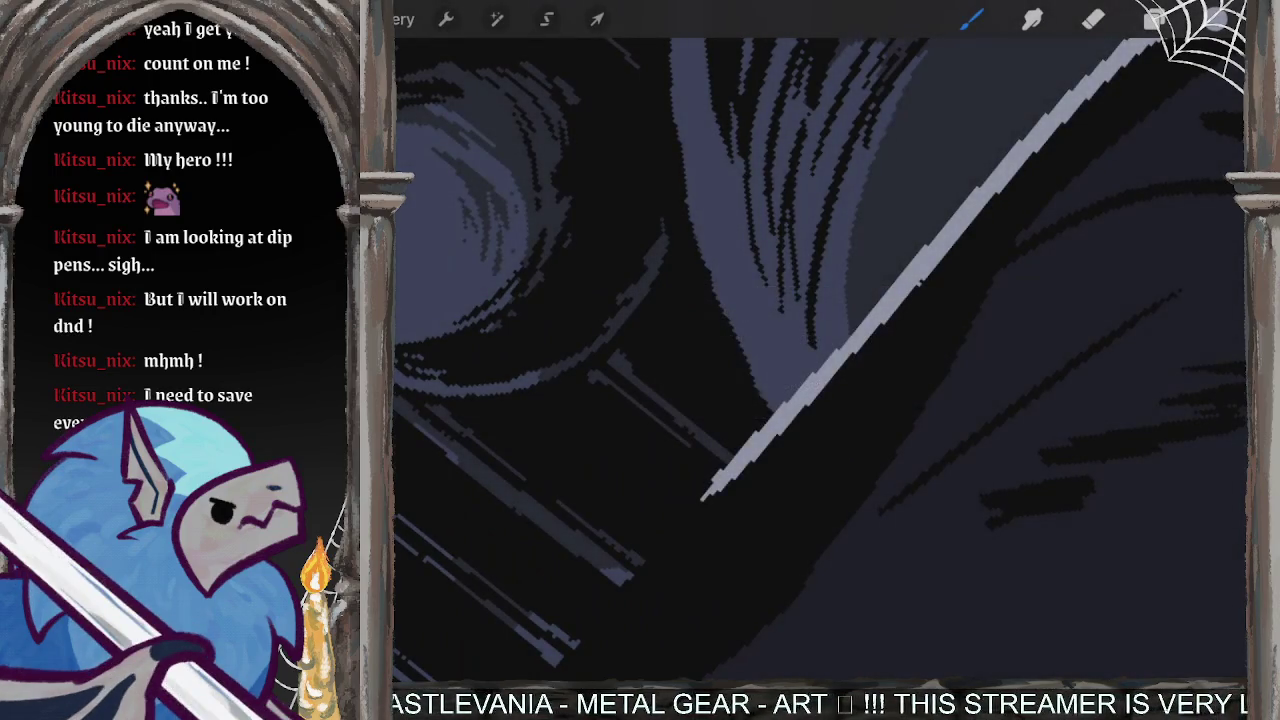
- Paint a thin light-grey highlight along the leg's edge
scroll(820, 360, down, 3)
scroll(820, 360, down, 3)
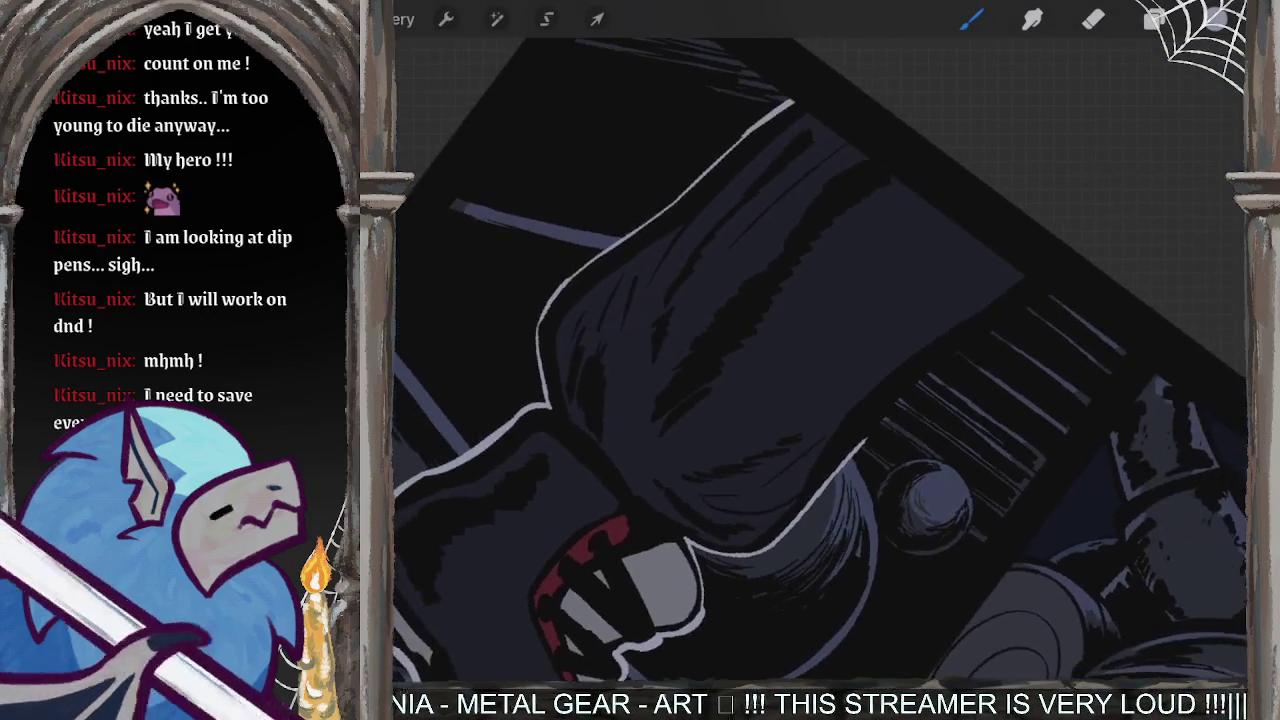
scroll(820, 360, up, 3)
drag(748, 494, 1022, 272)
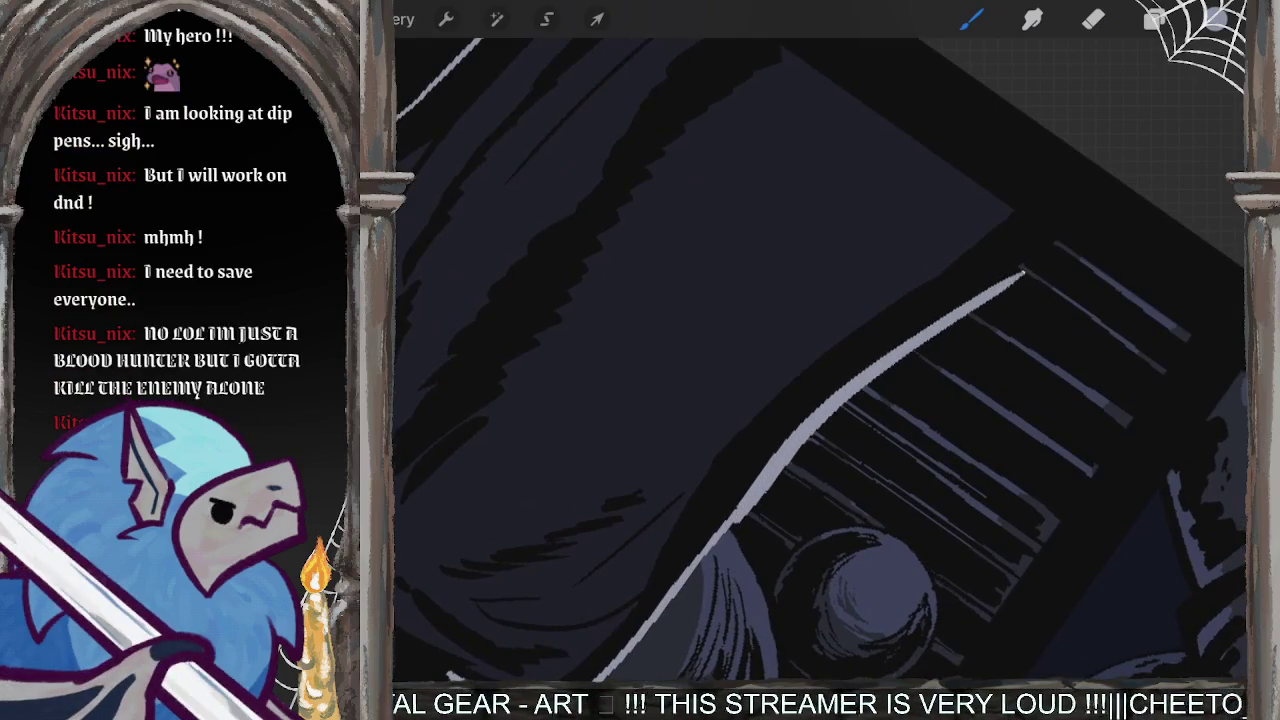
key(ctrl+z)
drag(740, 510, 1055, 240)
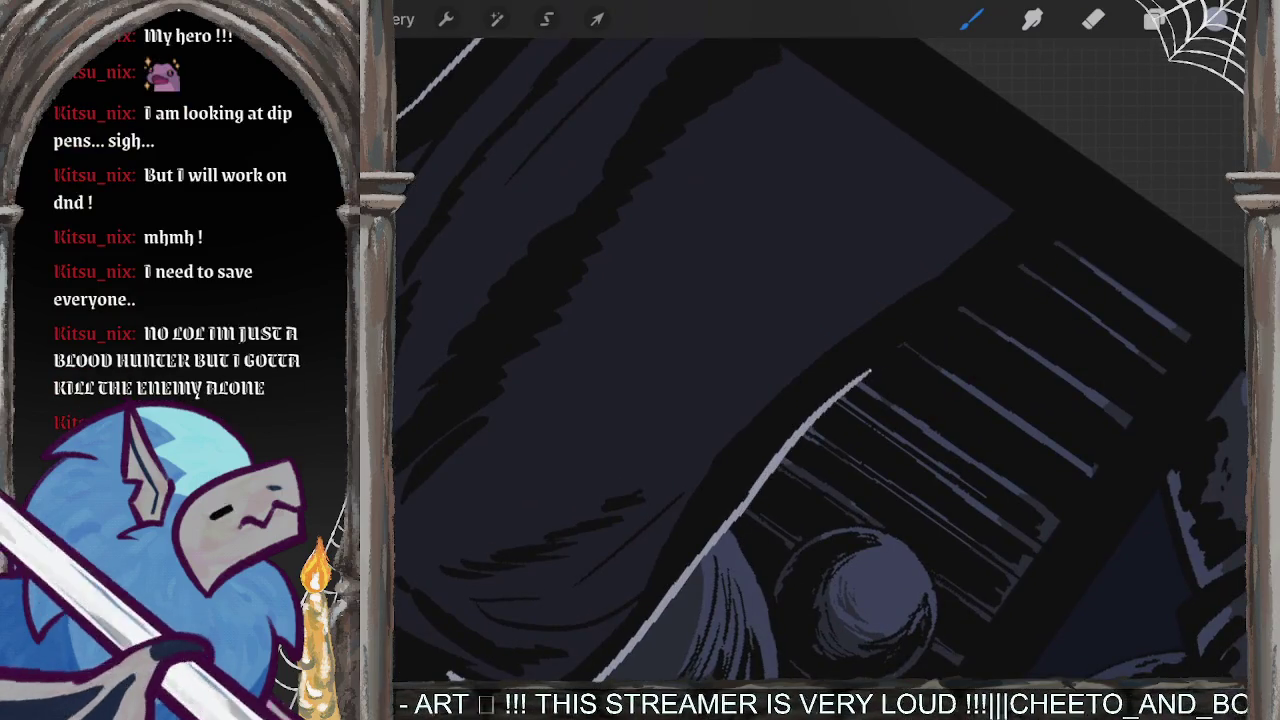
scroll(820, 360, down, 3)
scroll(820, 360, down, 2)
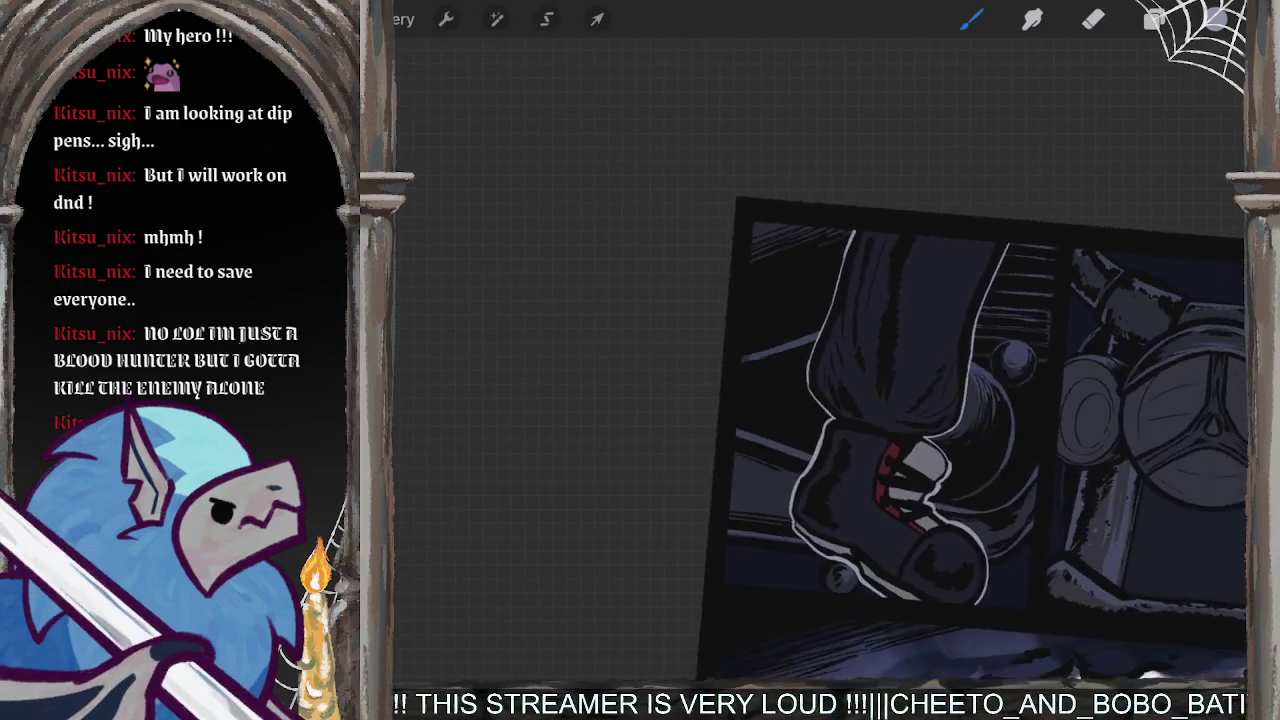
scroll(820, 360, down, 1)
scroll(985, 440, down, 3)
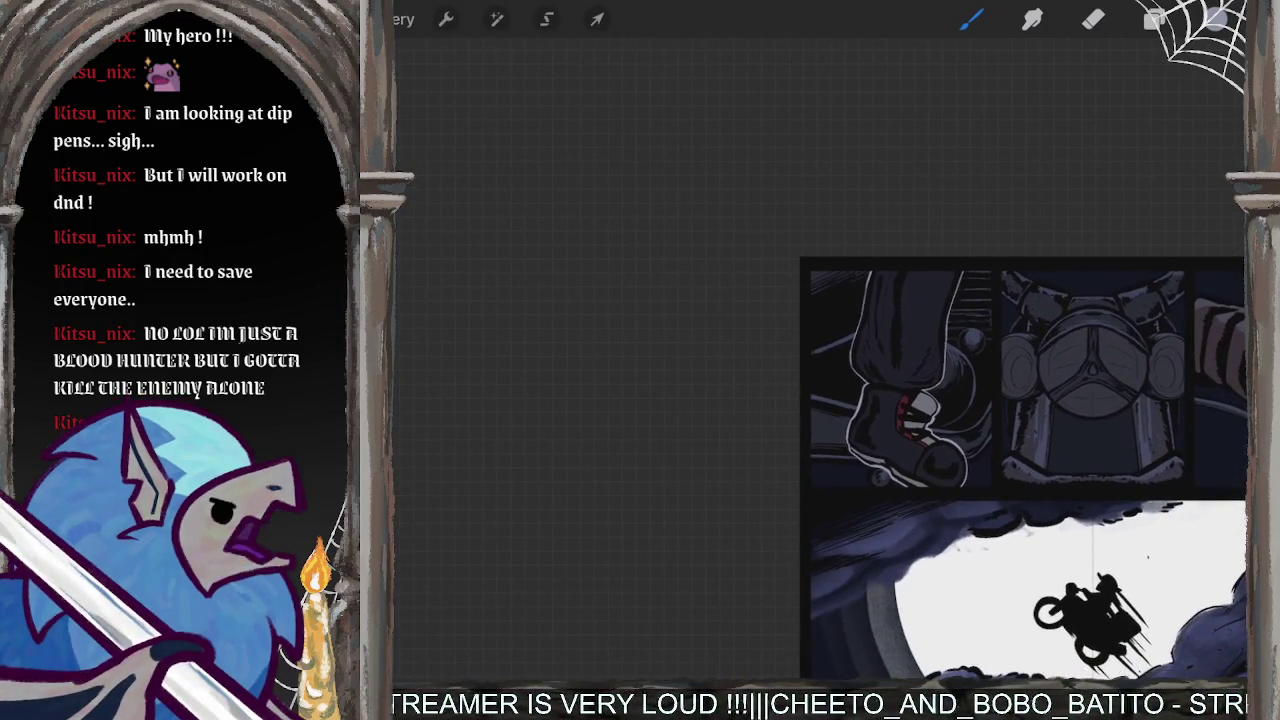
scroll(820, 360, up, 3)
scroll(820, 360, up, 2)
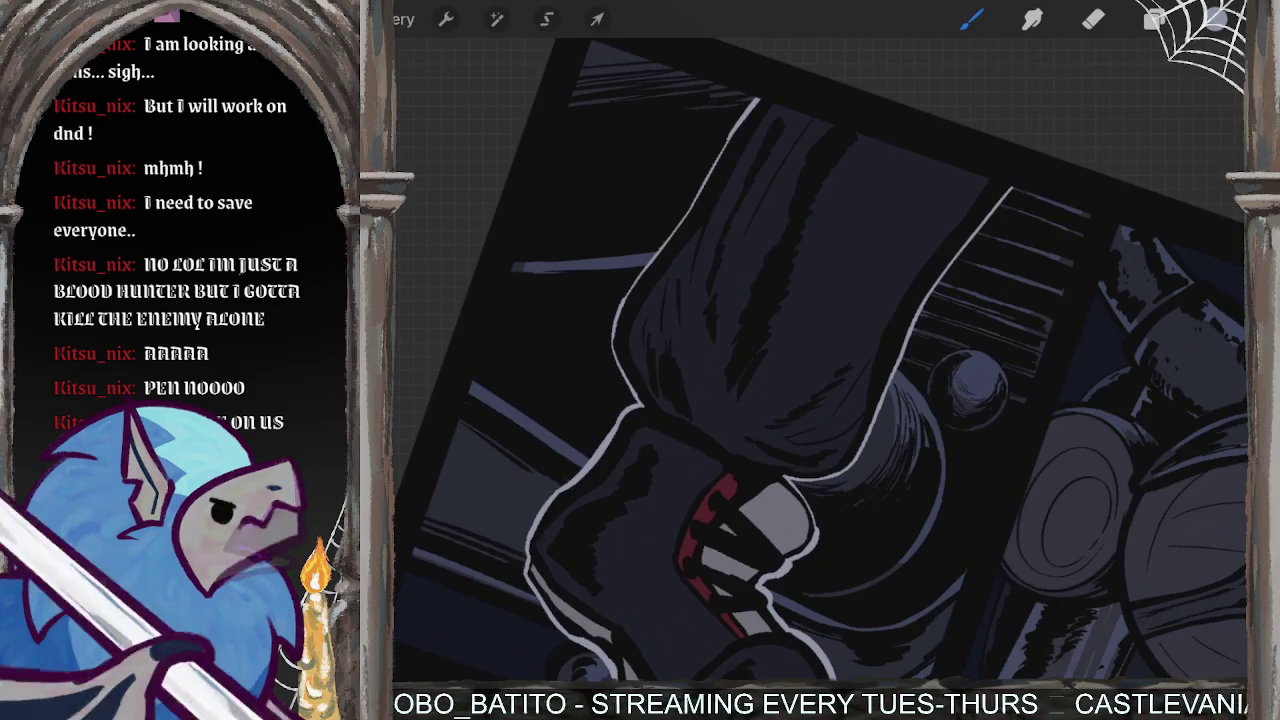
- Draw a light highlight down the edge of the boot's grey shape
scroll(820, 360, down, 3)
scroll(860, 380, up, 5)
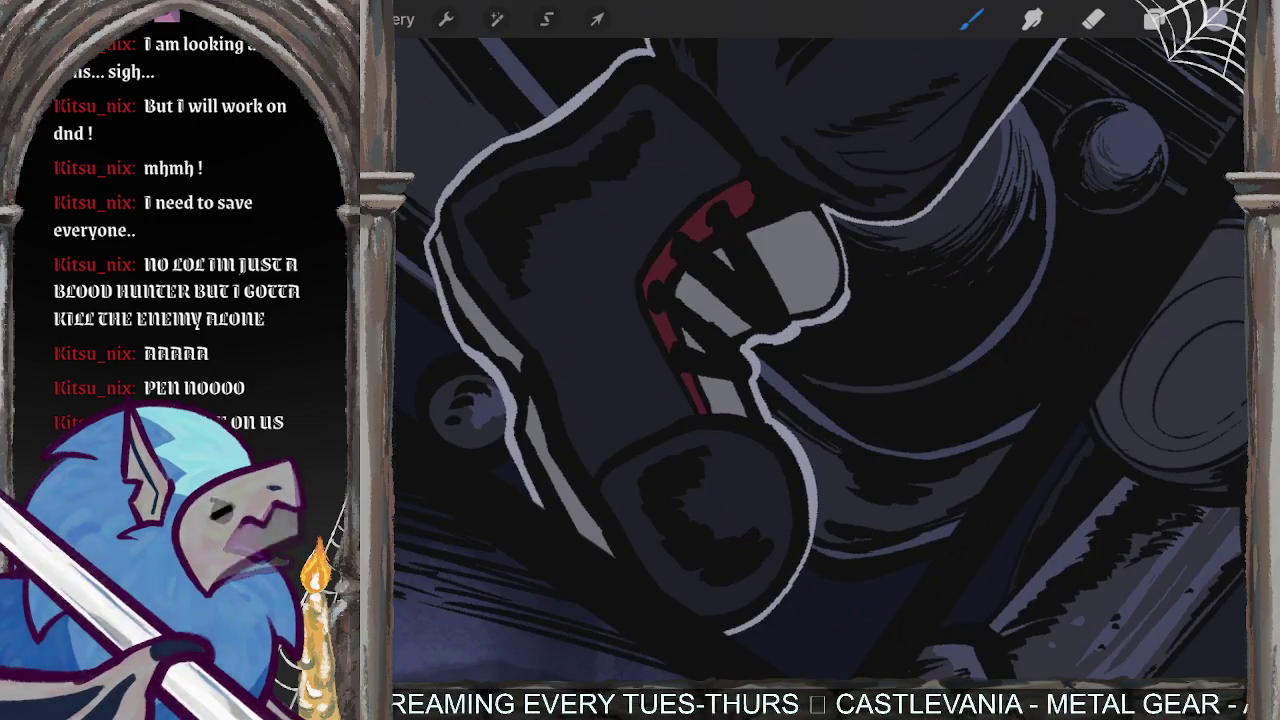
scroll(820, 360, up, 3)
scroll(820, 360, up, 3)
scroll(820, 360, up, 2)
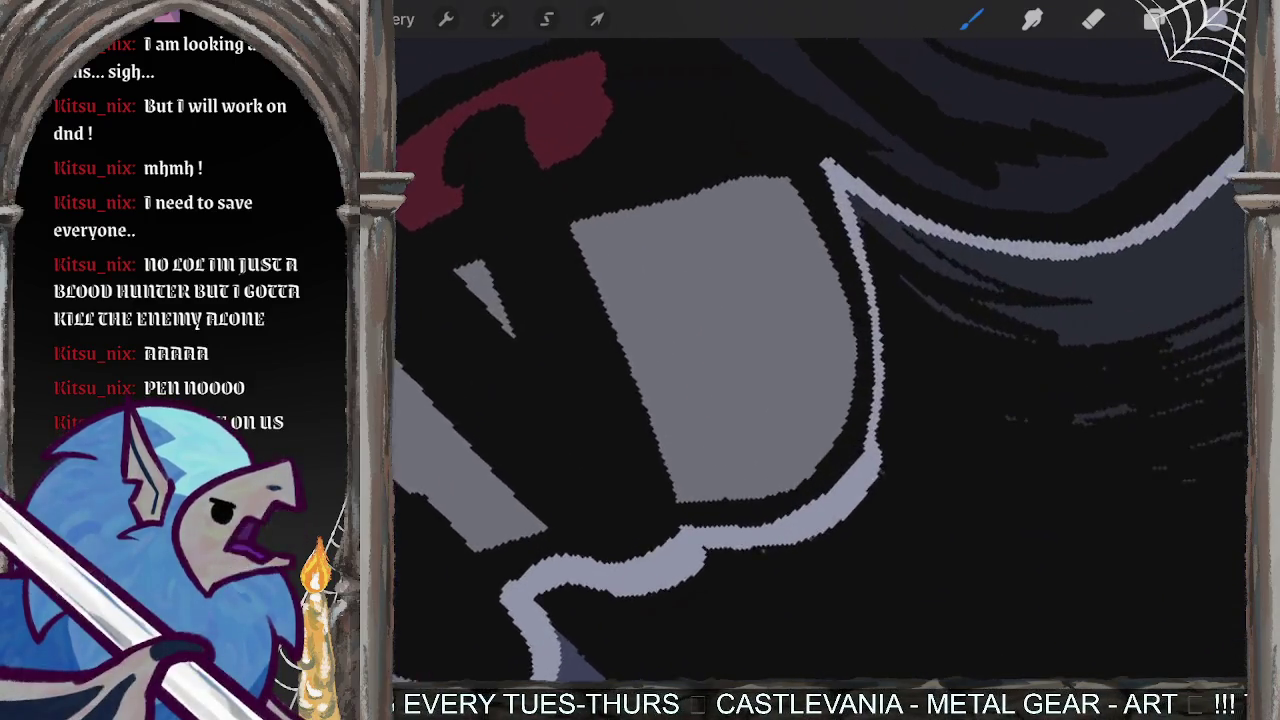
scroll(700, 380, up, 1)
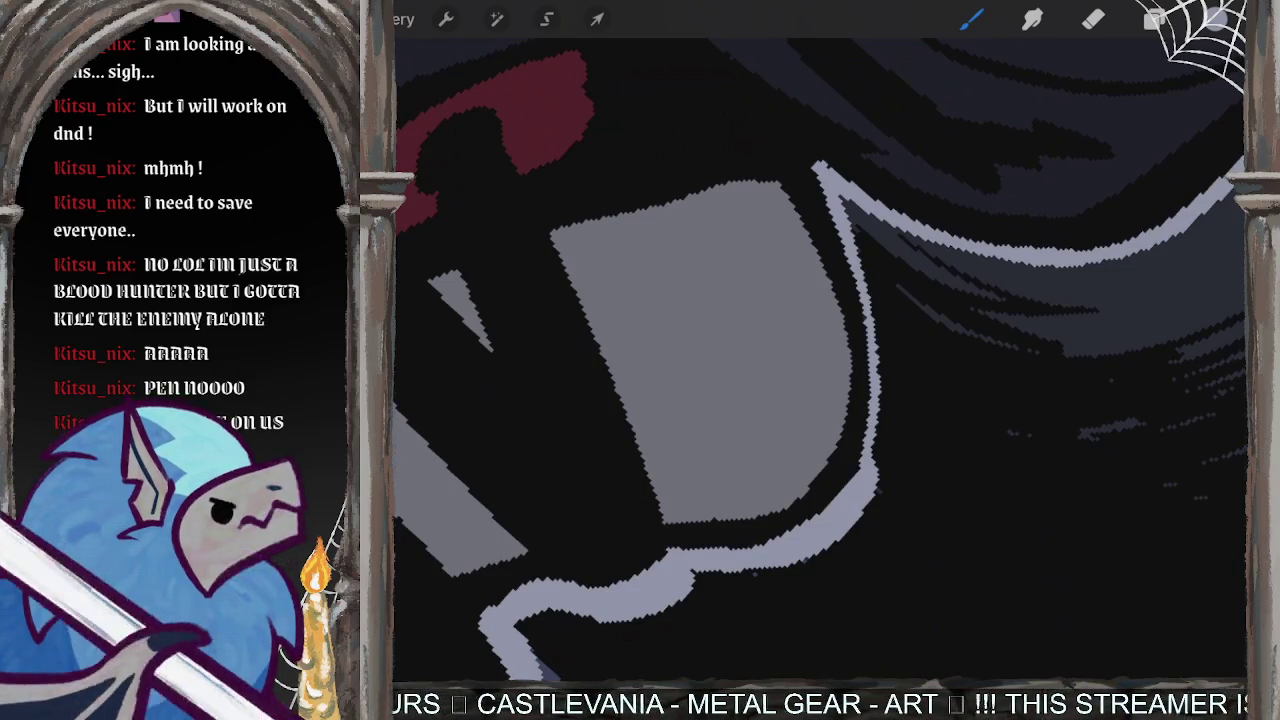
scroll(760, 360, up, 2)
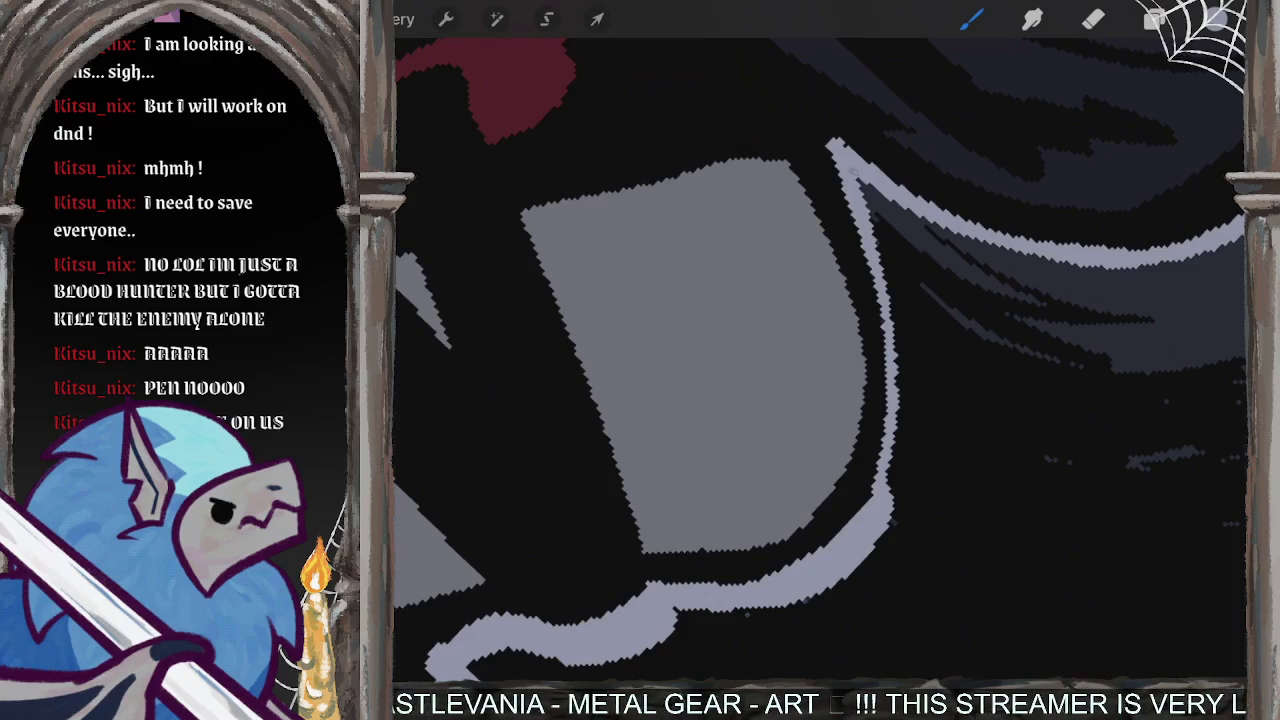
drag(850, 172, 884, 540)
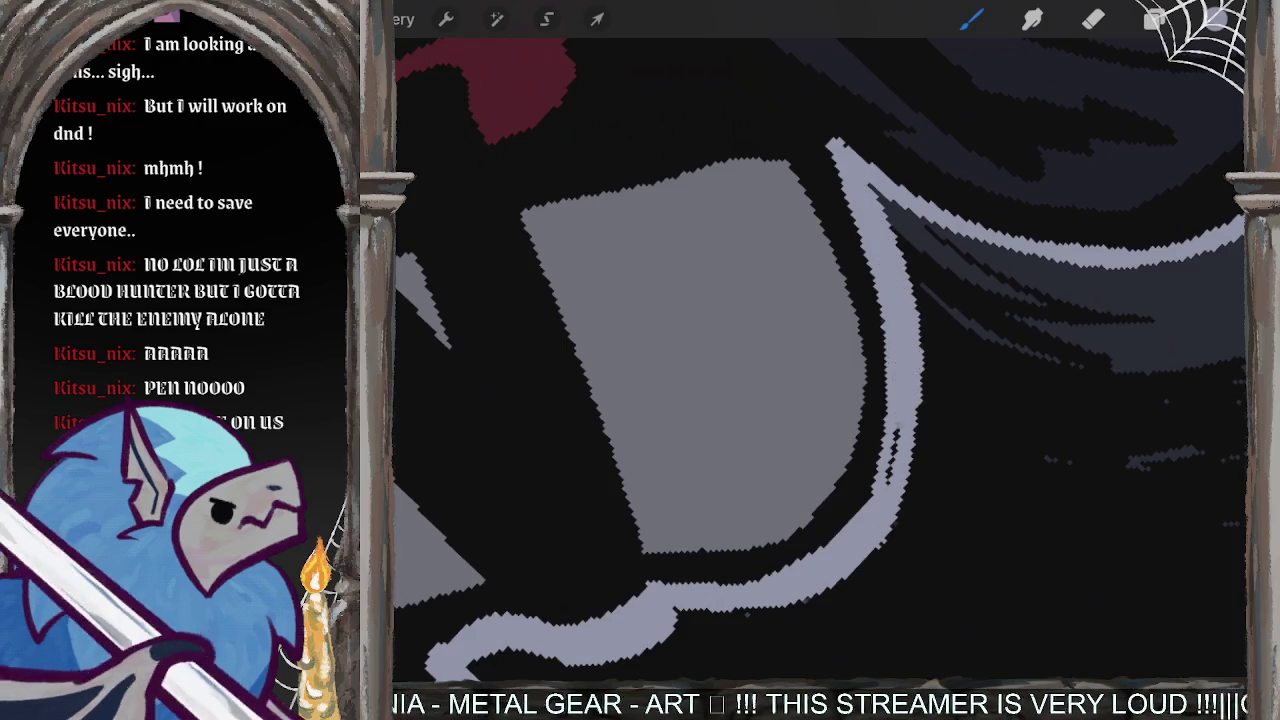
drag(866, 196, 888, 486)
scroll(820, 360, down, 2)
scroll(820, 360, down, 2)
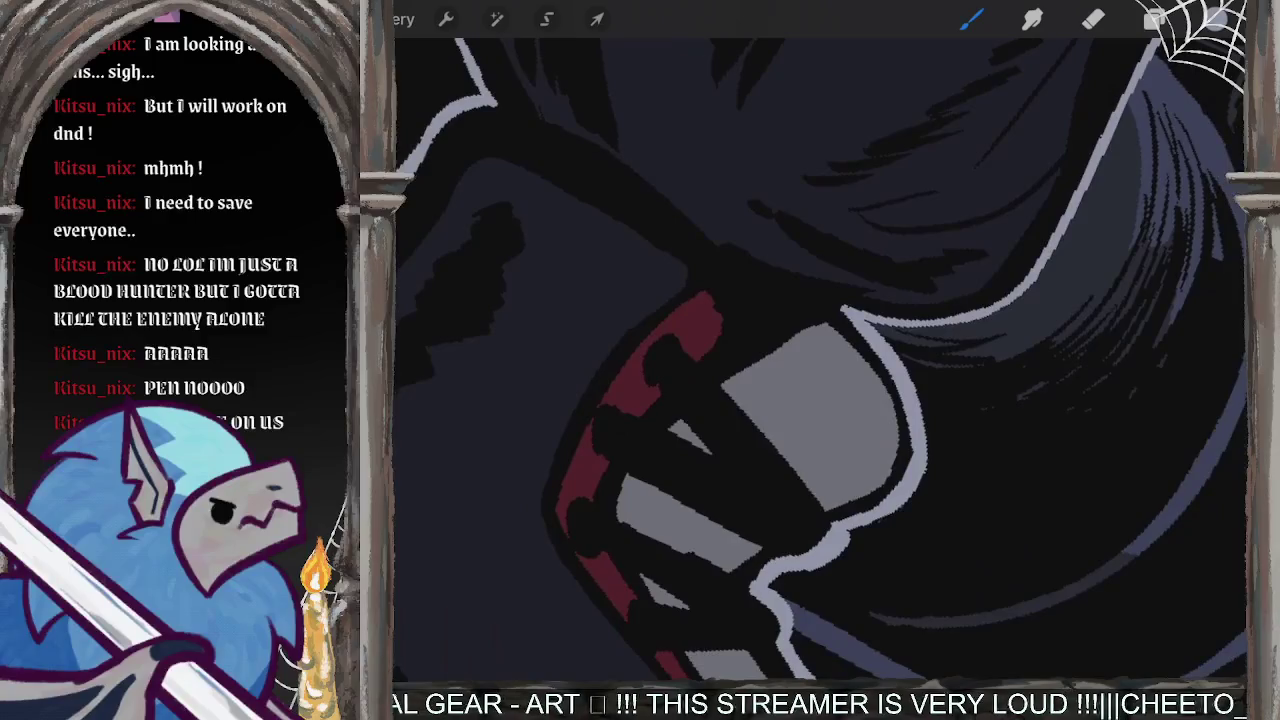
- Switch to the Eraser and zoom out on the canvas
click(1093, 19)
scroll(820, 360, down, 2)
scroll(820, 360, down, 2)
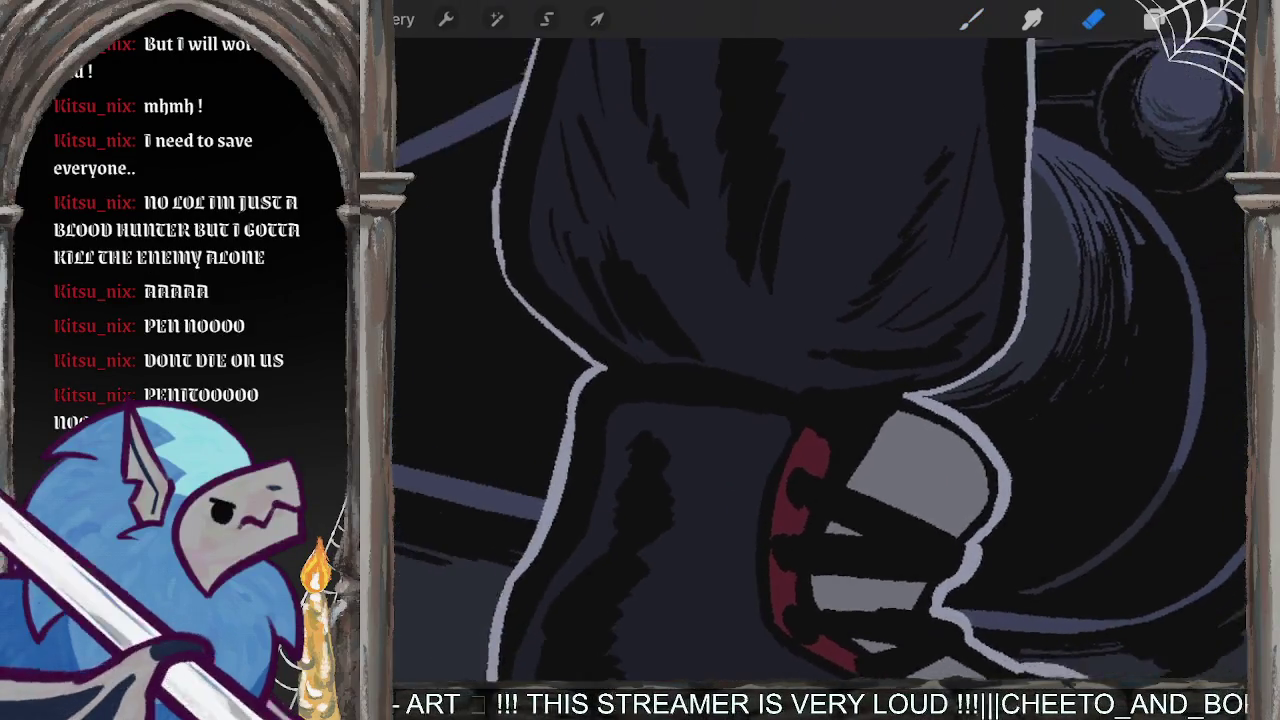
scroll(820, 360, down, 2)
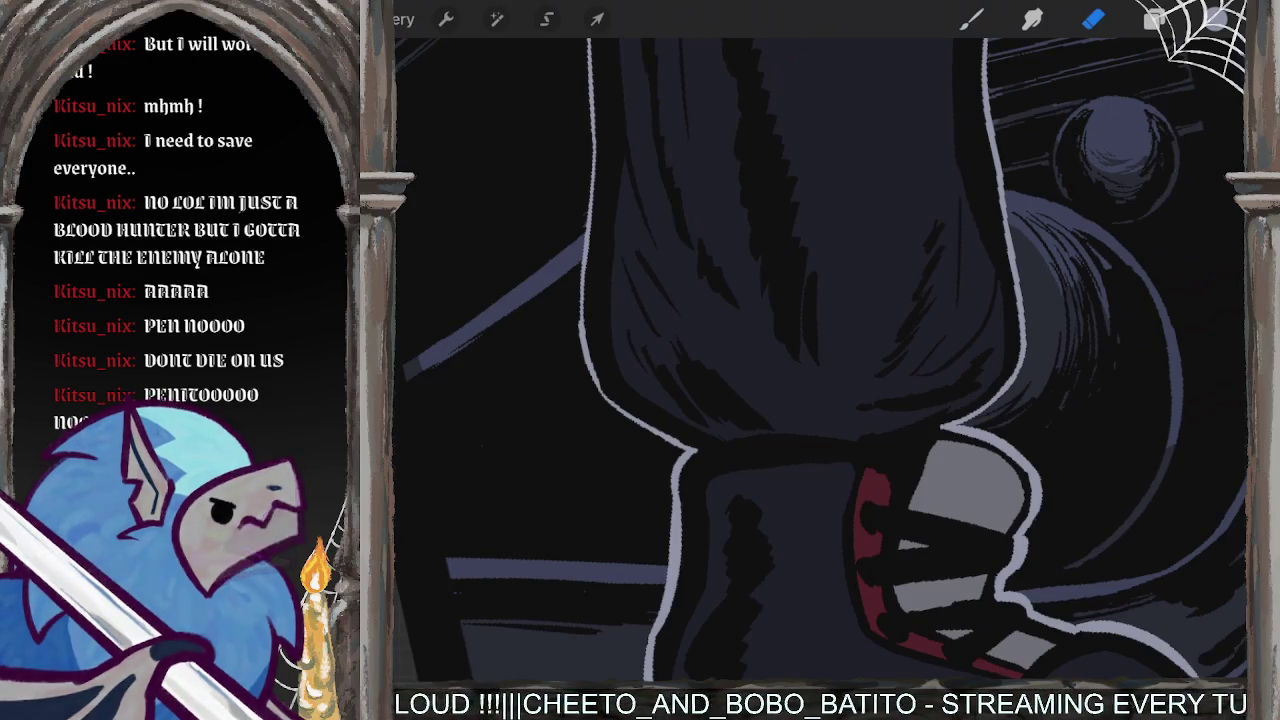
scroll(820, 360, down, 3)
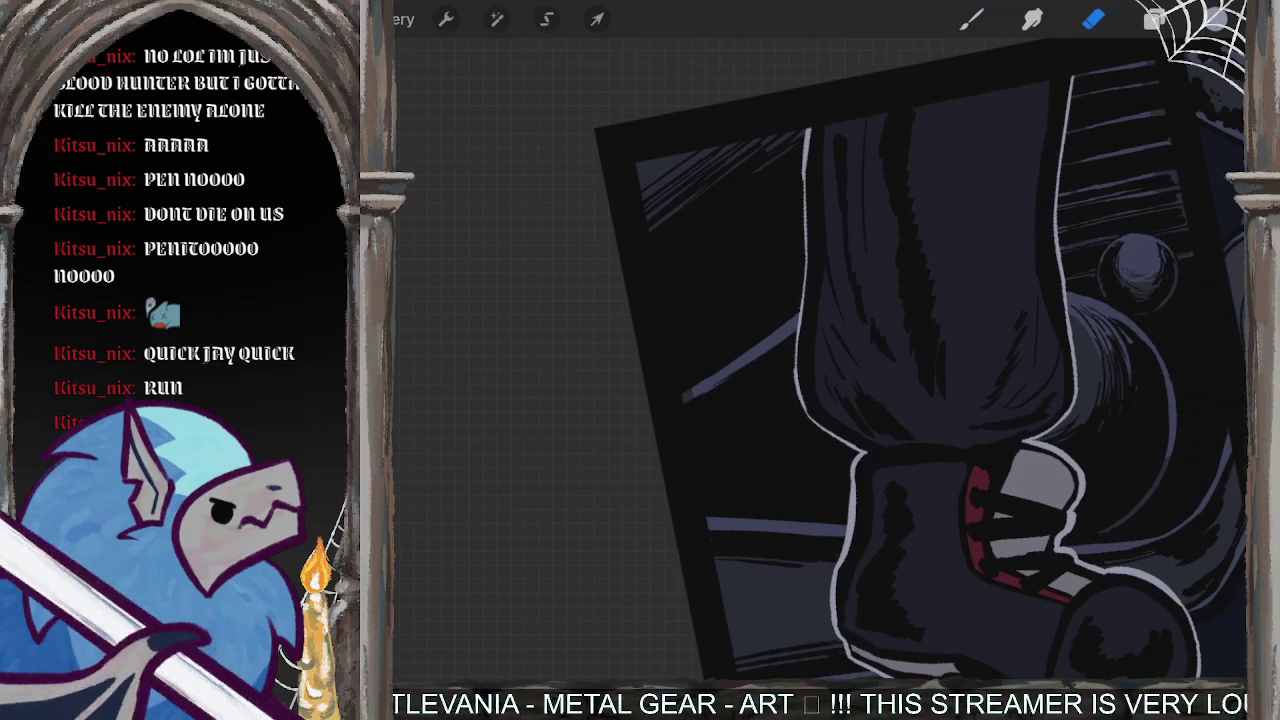
- Erase along the leg highlight to thin its upper part
scroll(760, 300, up, 5)
scroll(760, 360, up, 3)
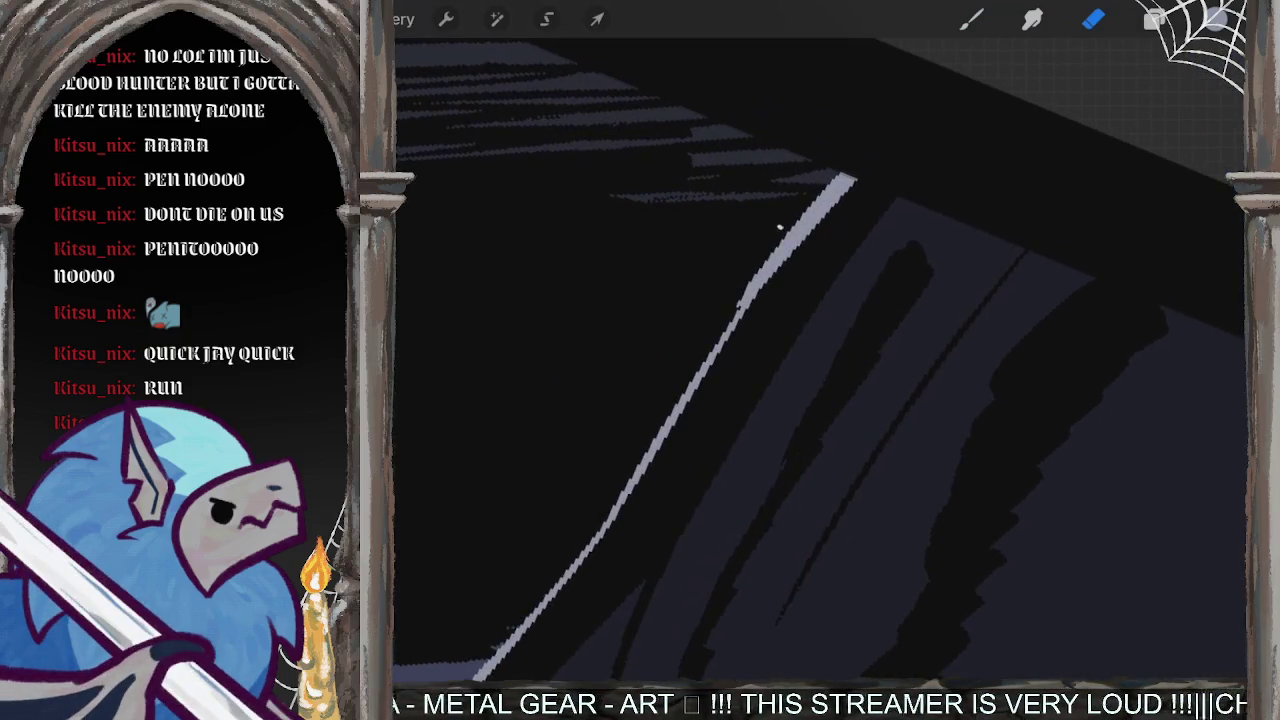
drag(780, 227, 700, 348)
key(ctrl+z)
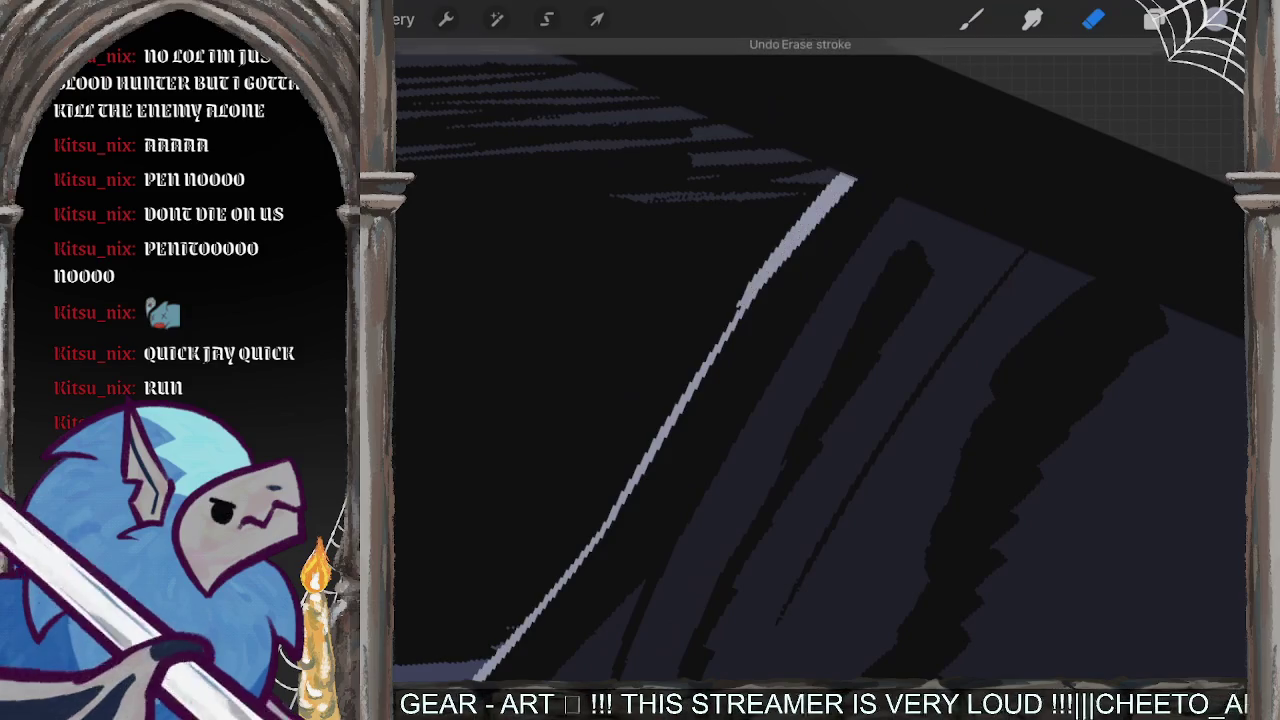
drag(855, 178, 742, 314)
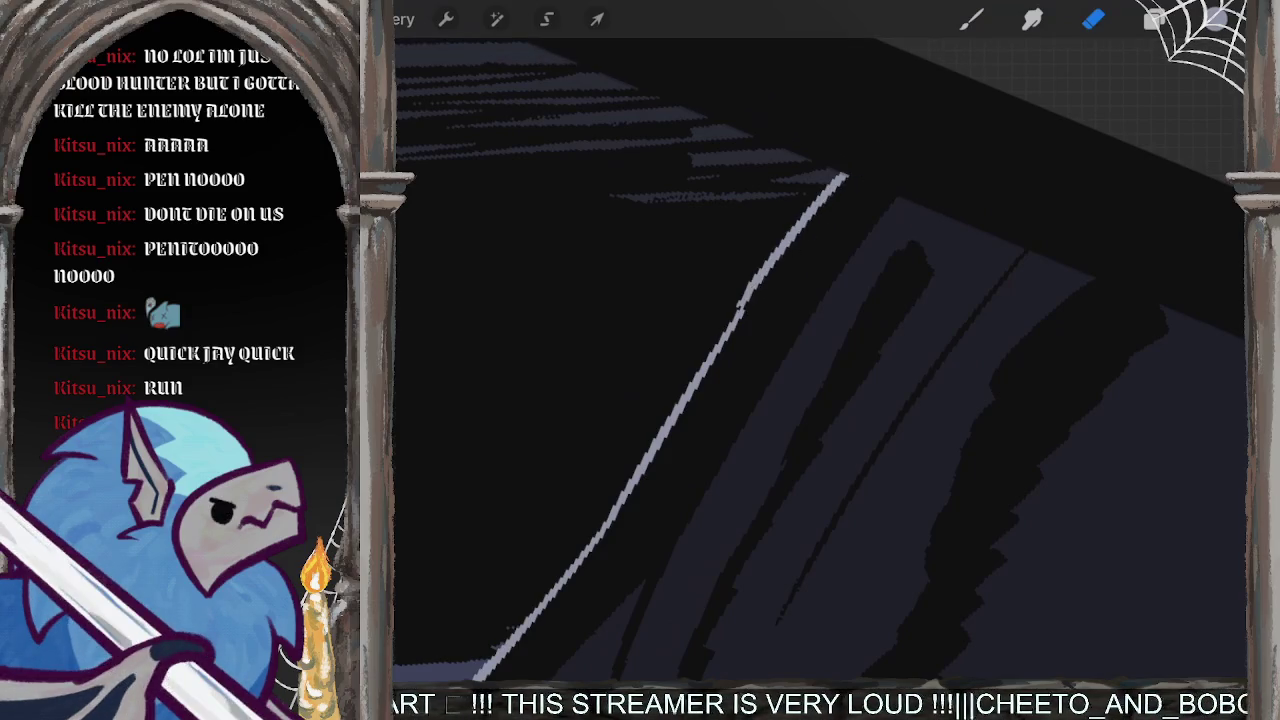
- Review the boot panel and bring up the Layers list
scroll(820, 360, down, 10)
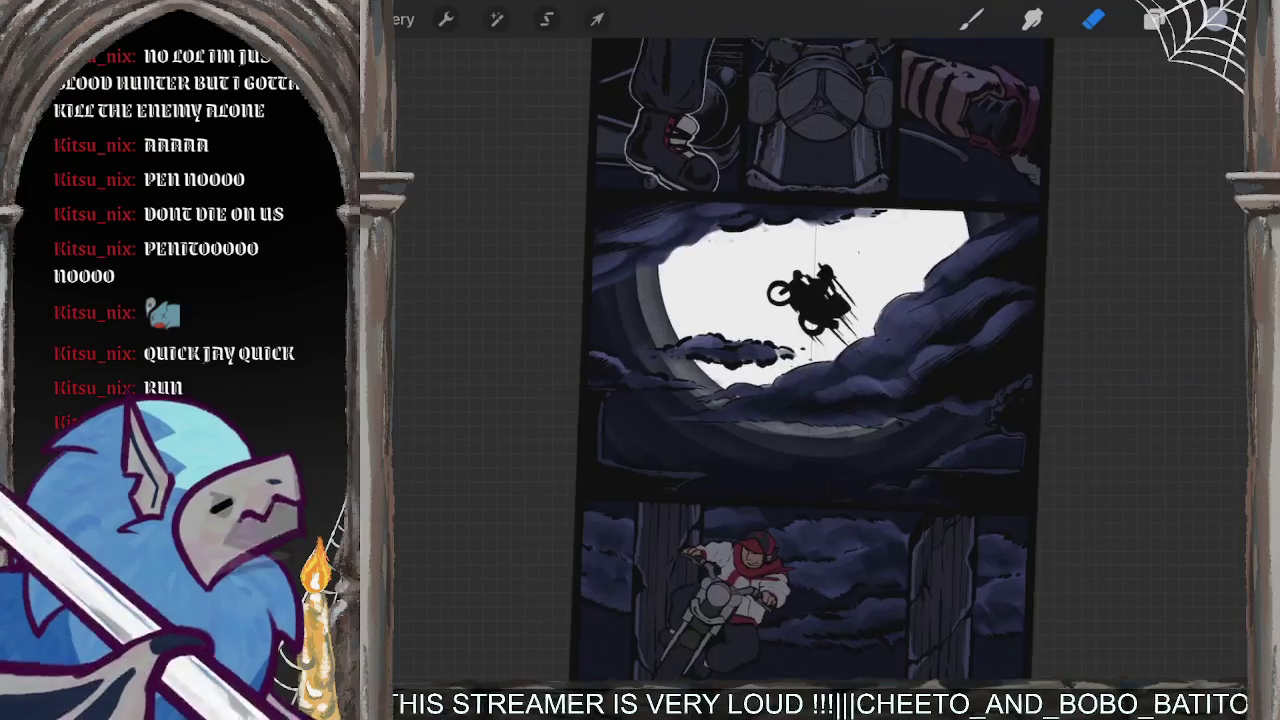
scroll(820, 360, up, 5)
scroll(820, 360, down, 5)
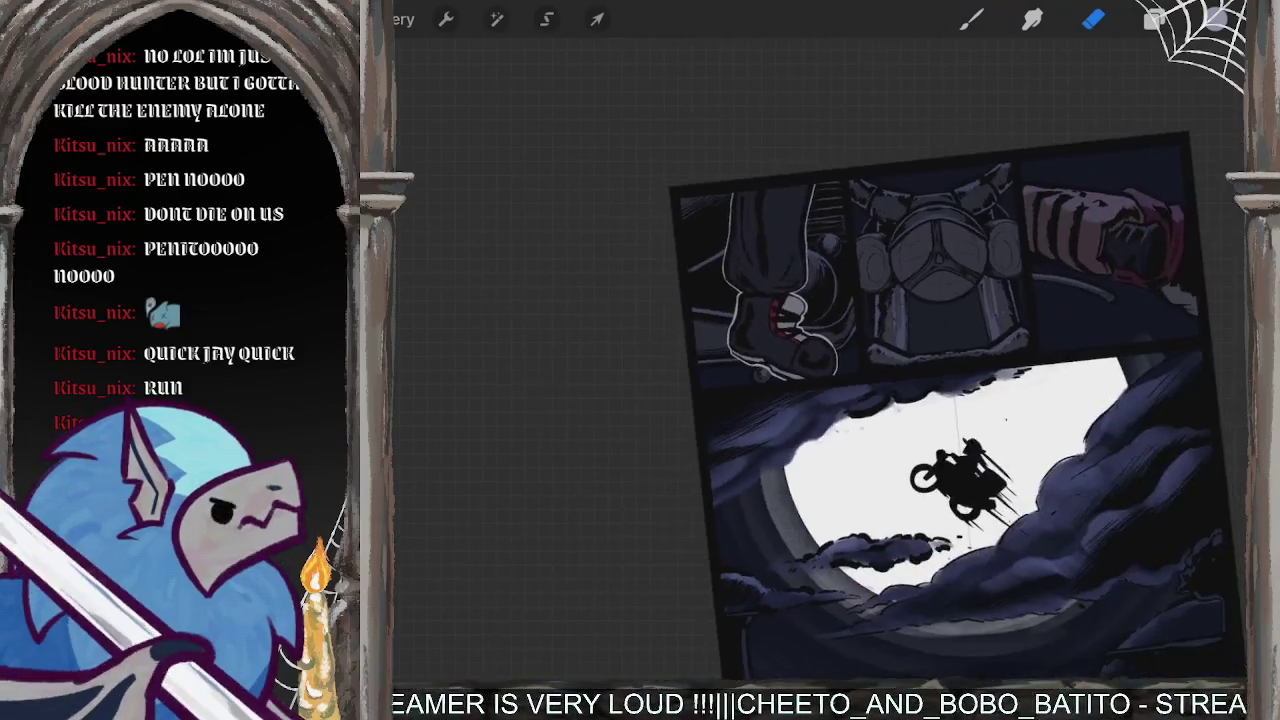
scroll(938, 420, down, 3)
scroll(938, 420, up, 1)
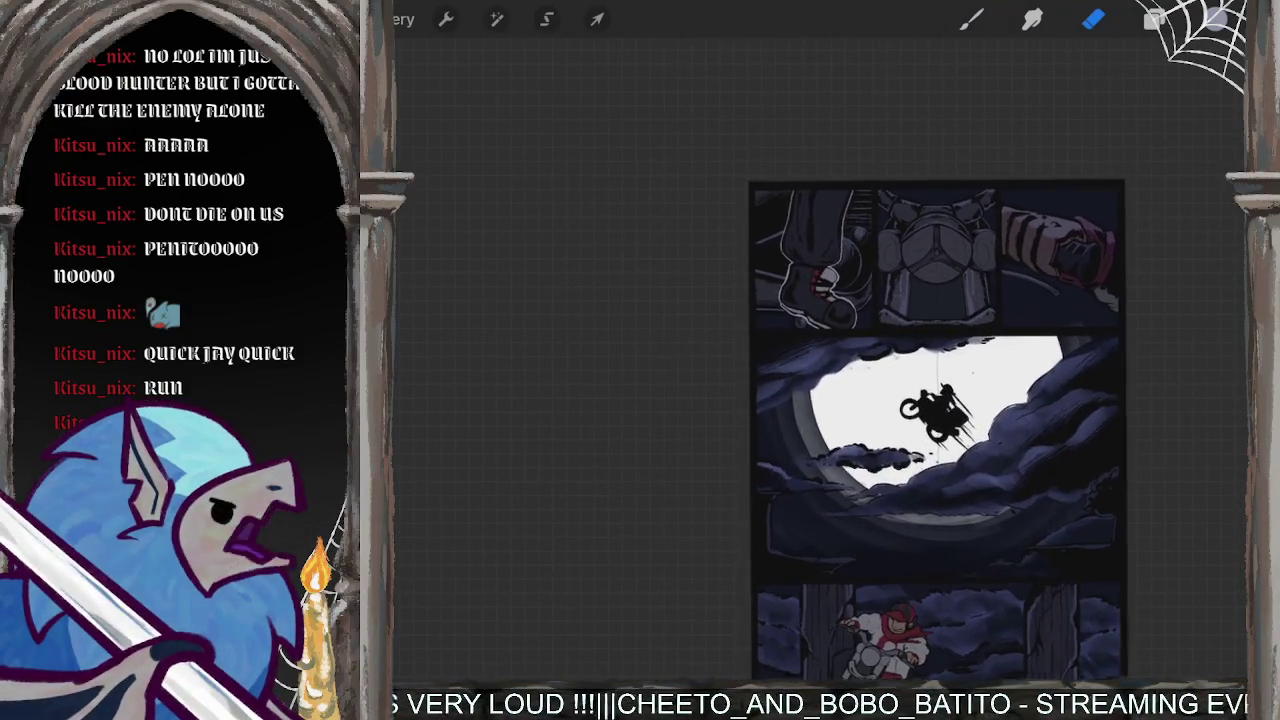
scroll(815, 285, up, 5)
scroll(815, 285, up, 1)
scroll(815, 285, up, 4)
scroll(815, 285, up, 1)
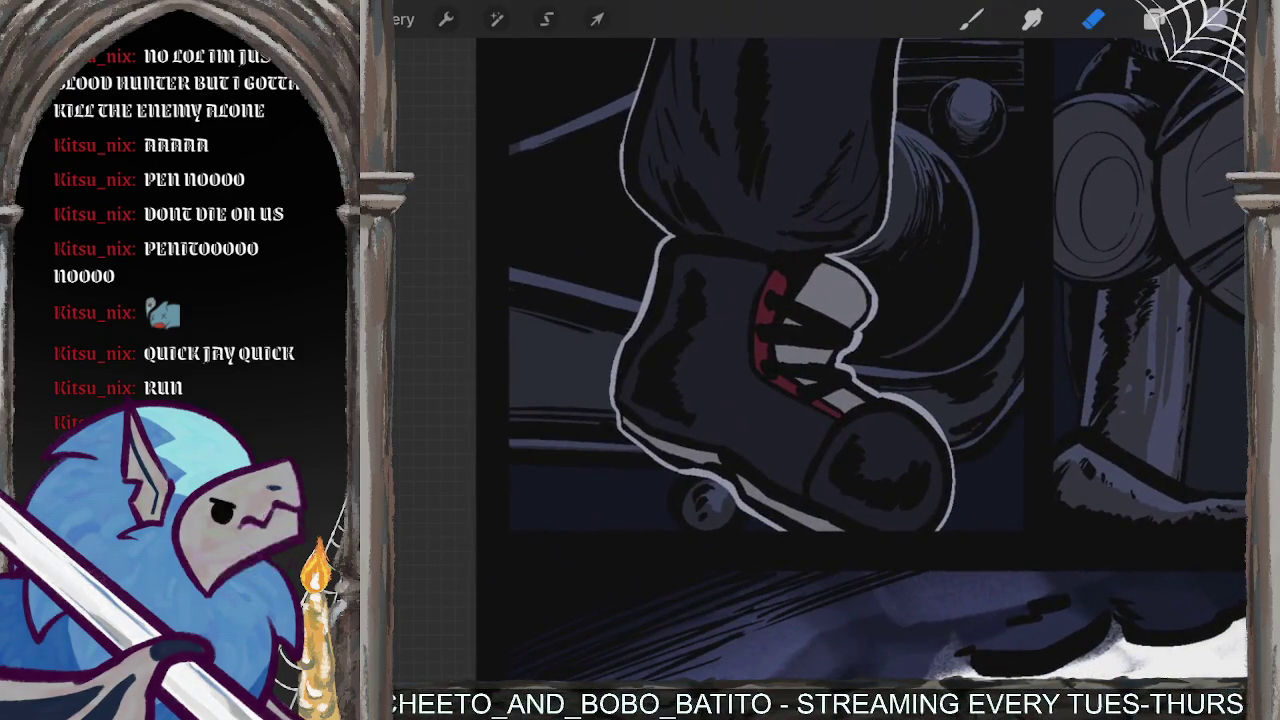
scroll(862, 354, down, 5)
scroll(985, 460, down, 1)
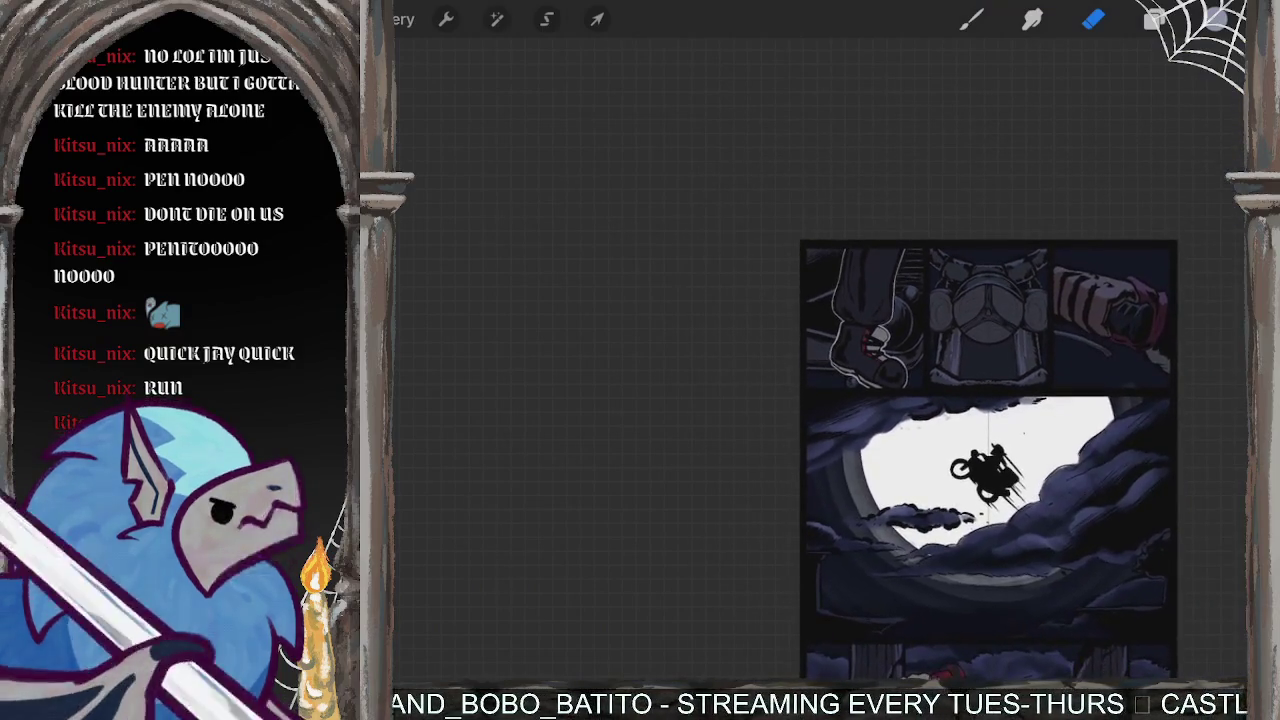
click(1154, 19)
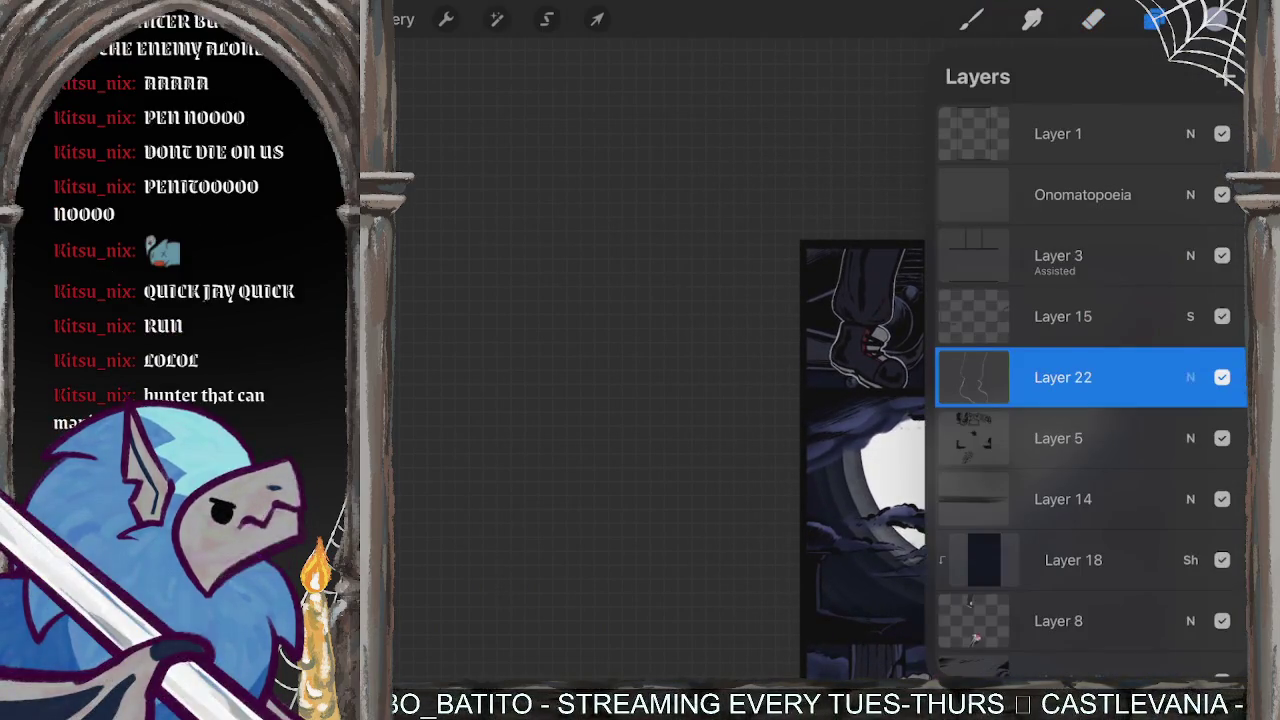
- Compare Layer 22 on and off, then give it Screen blend at 59% opacity
click(1190, 377)
click(1190, 263)
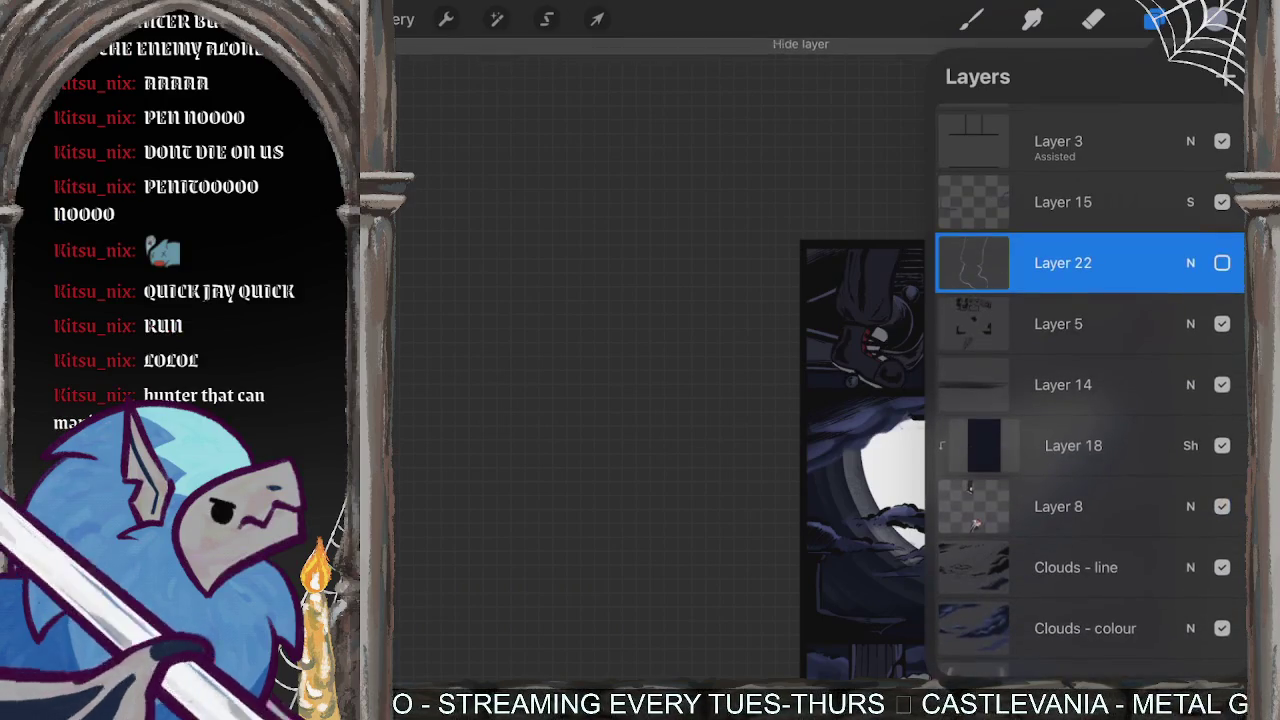
click(1222, 263)
click(1222, 263)
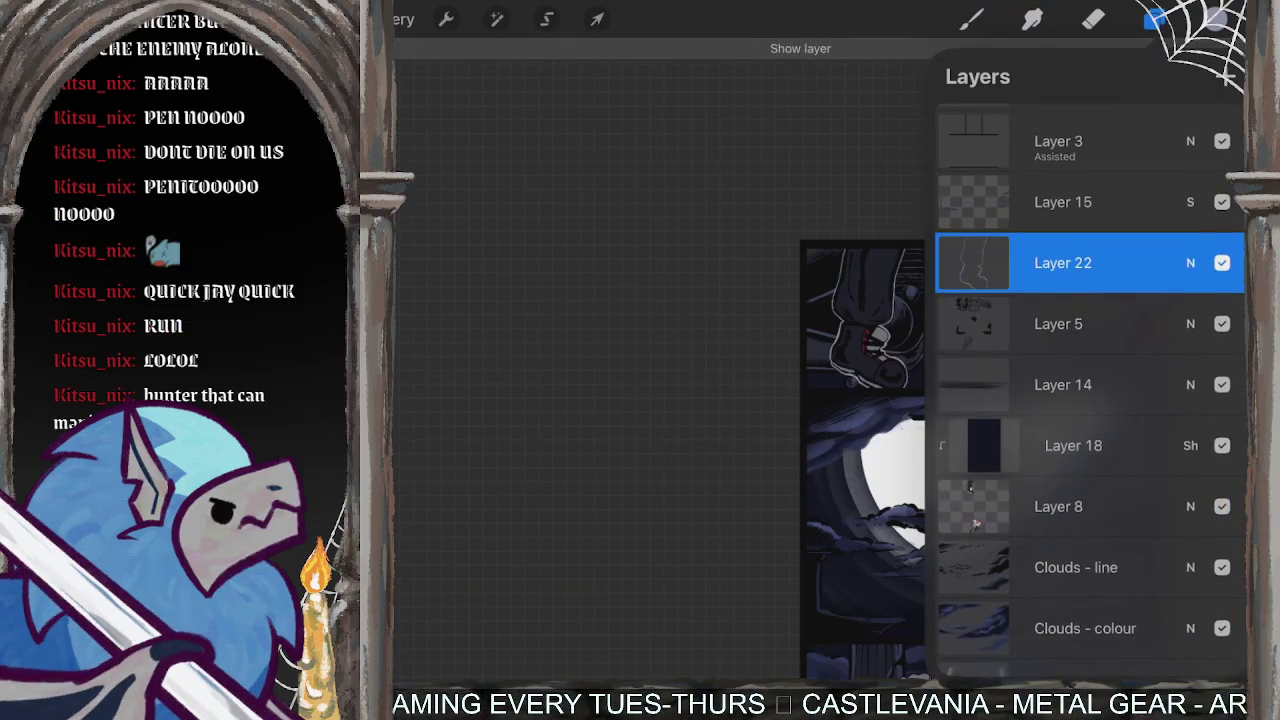
drag(1236, 336, 1117, 336)
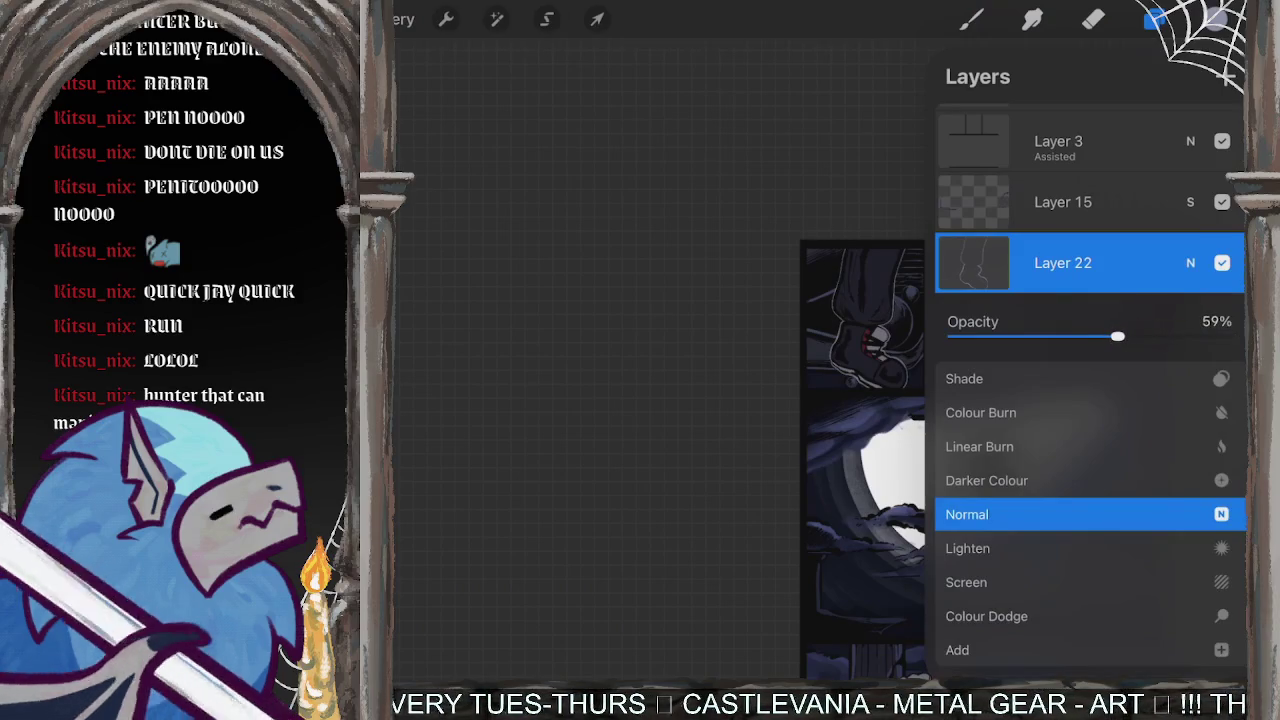
click(966, 582)
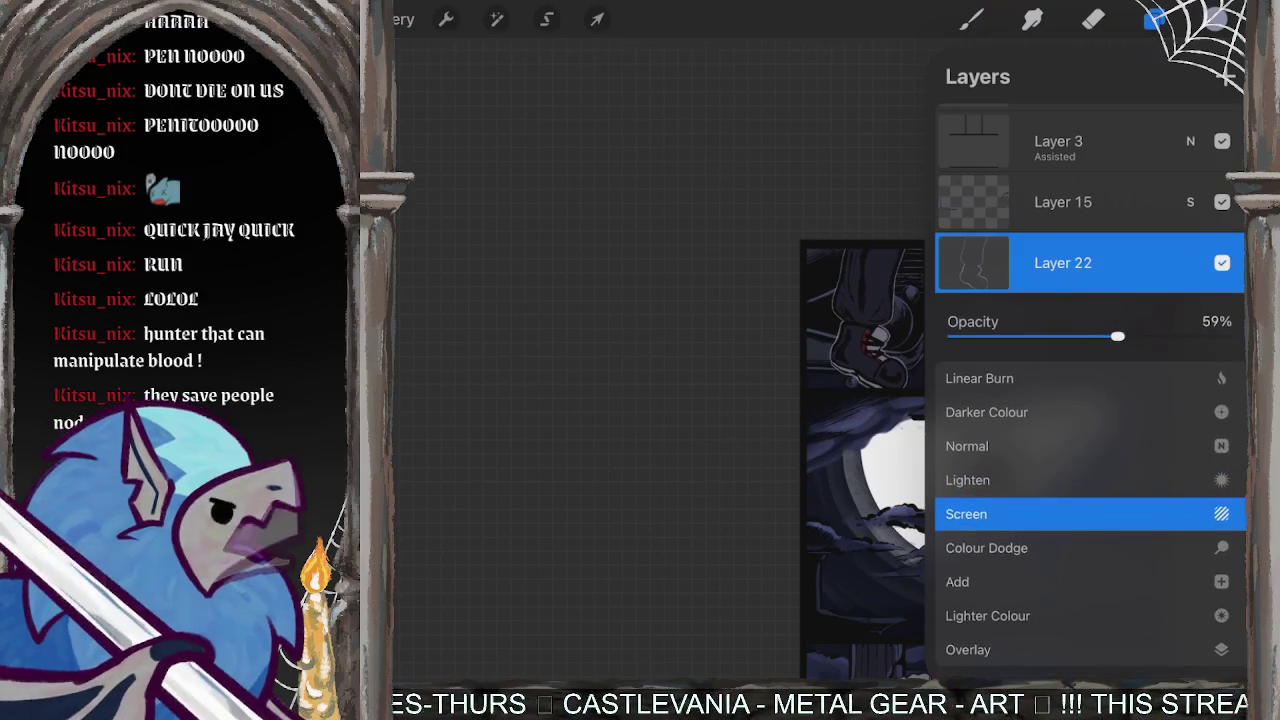
click(1190, 263)
key(e)
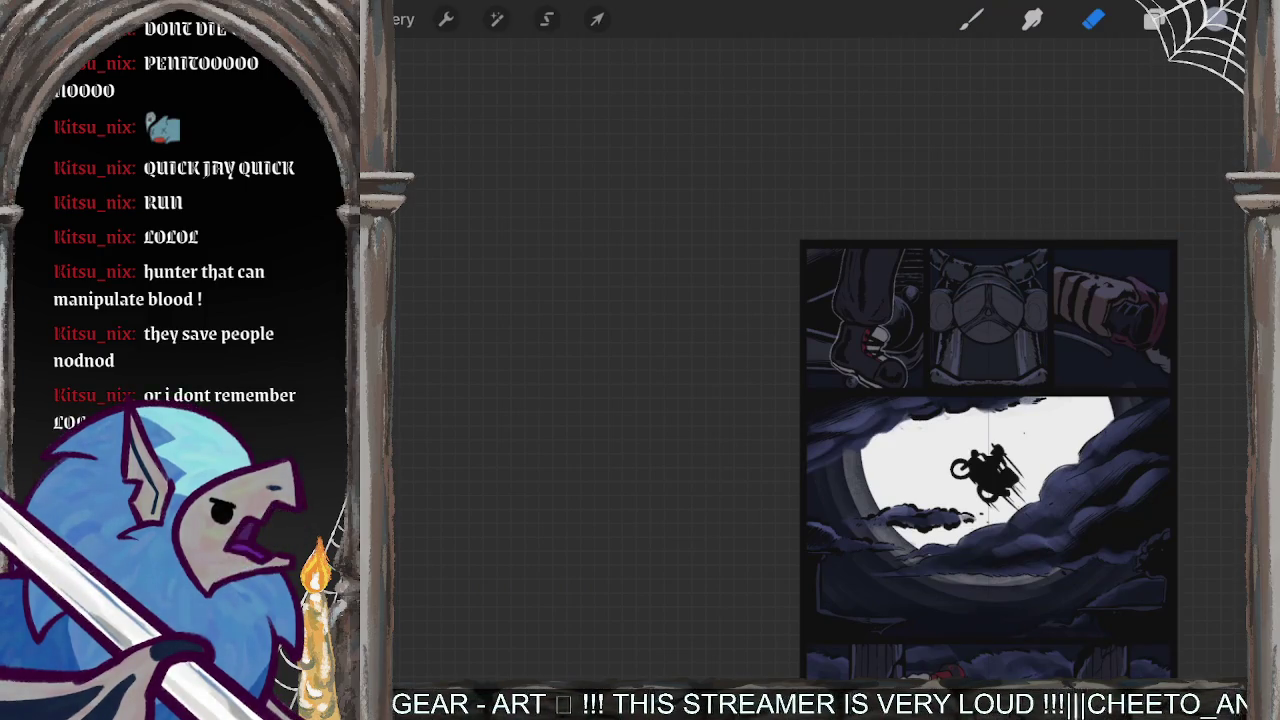
scroll(919, 313, up, 2)
- Toggle Layer 22 and Layer 5 visibility to compare their content
scroll(919, 313, up, 2)
scroll(919, 313, up, 1)
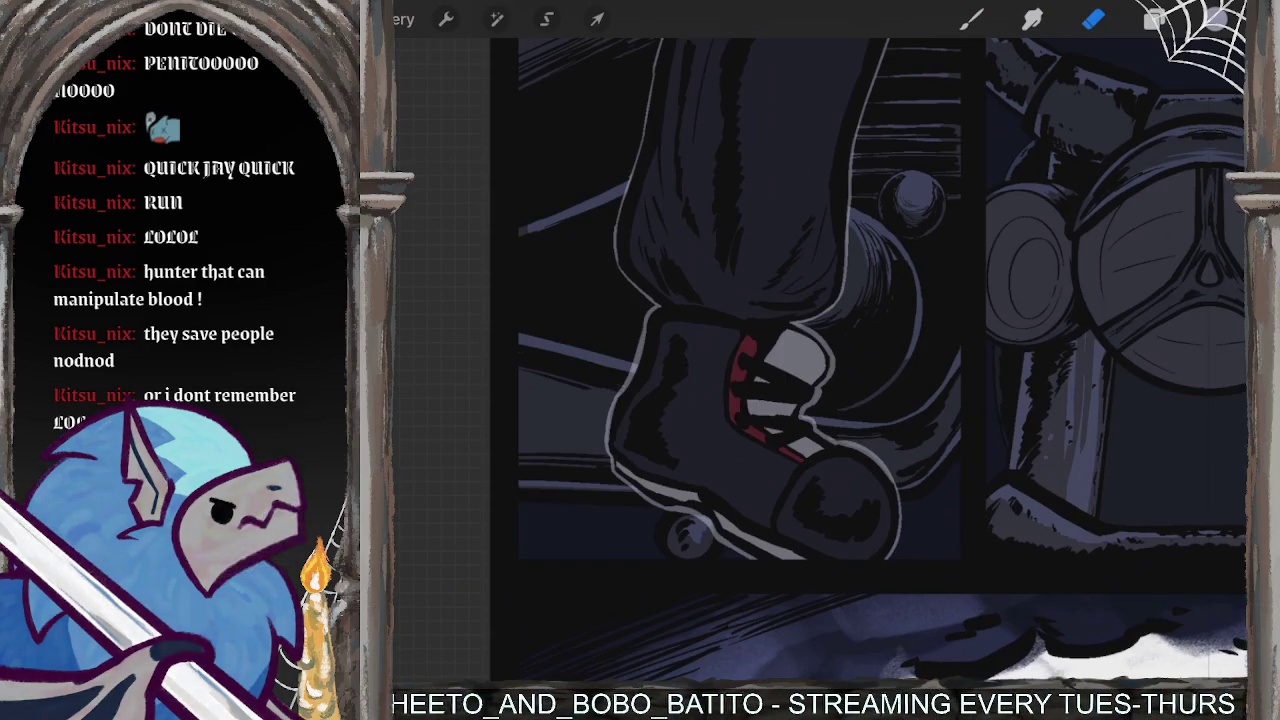
scroll(870, 360, down, 5)
click(1154, 19)
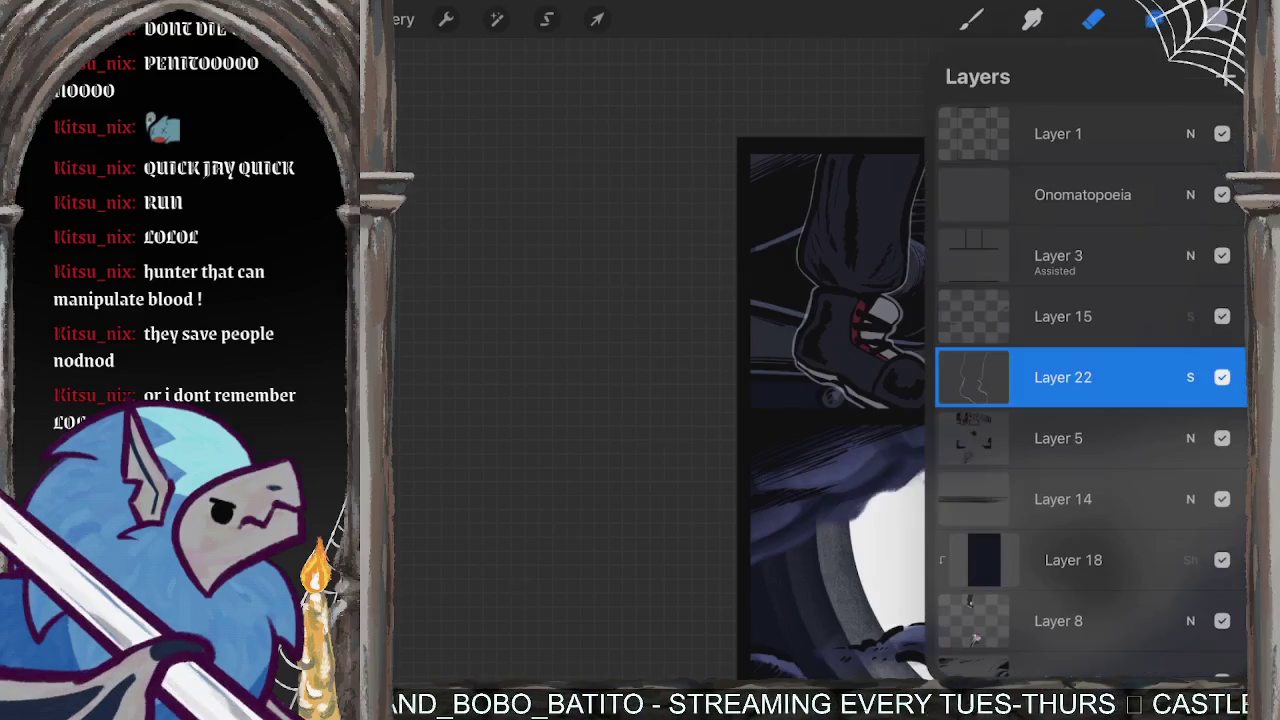
click(1221, 377)
click(1060, 438)
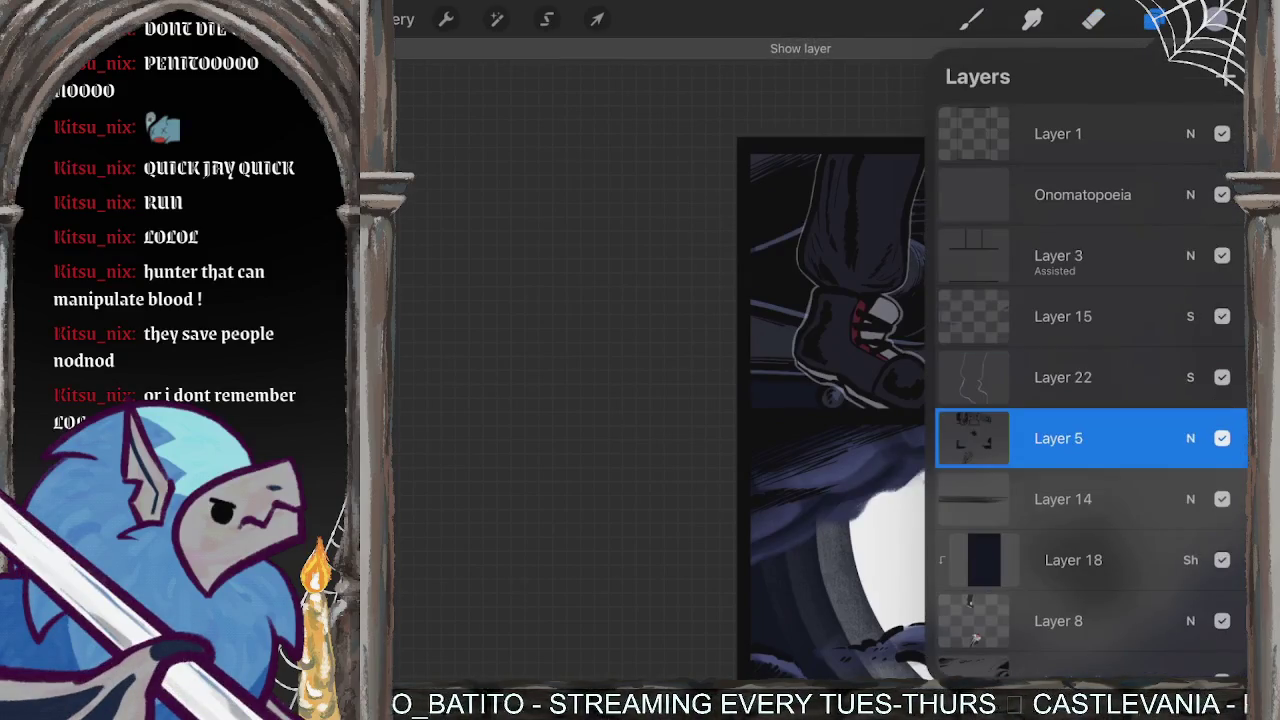
click(1221, 438)
click(1060, 377)
click(1060, 438)
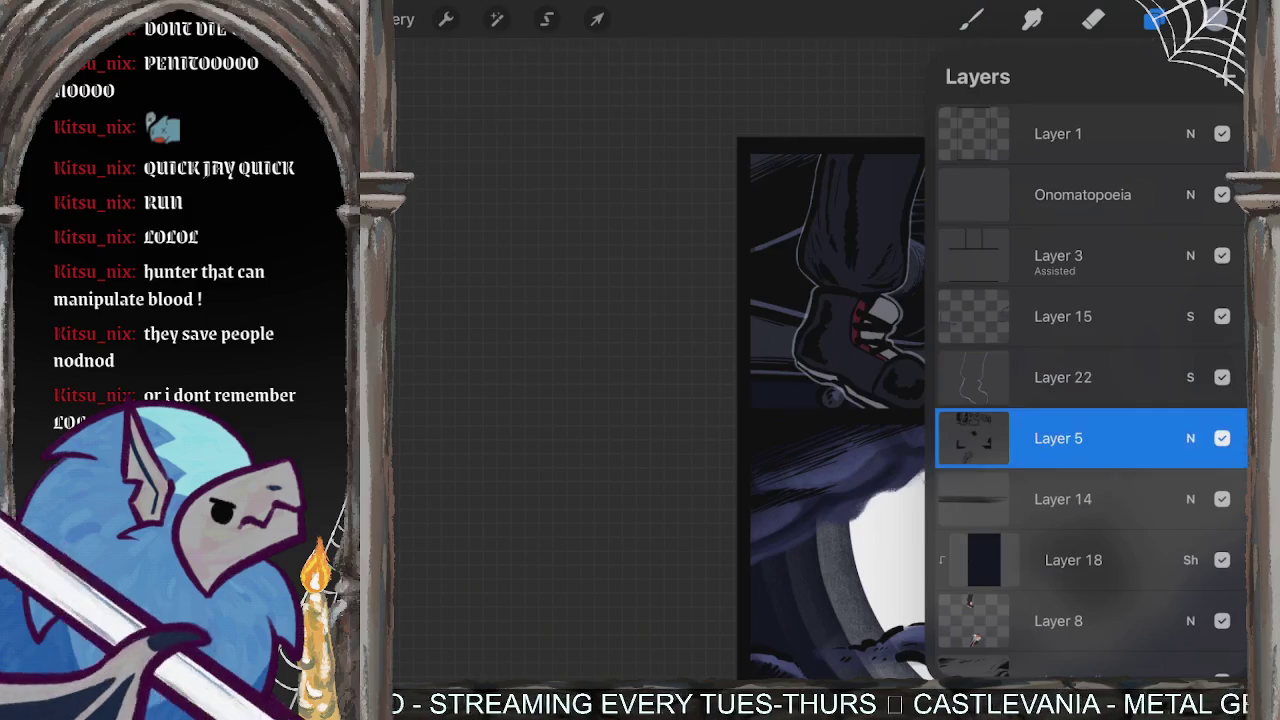
- Add a new empty Layer 23 above Layer 22 and bring up the colour picker
click(1060, 377)
click(1226, 76)
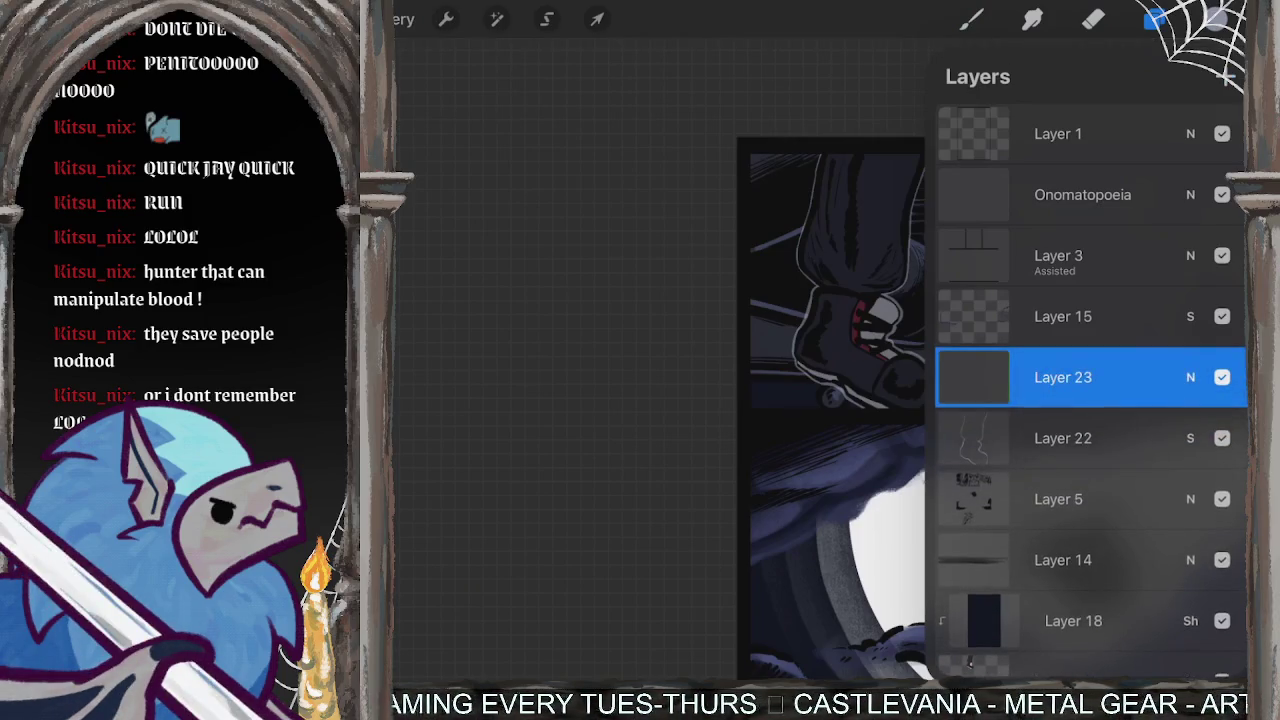
click(1213, 18)
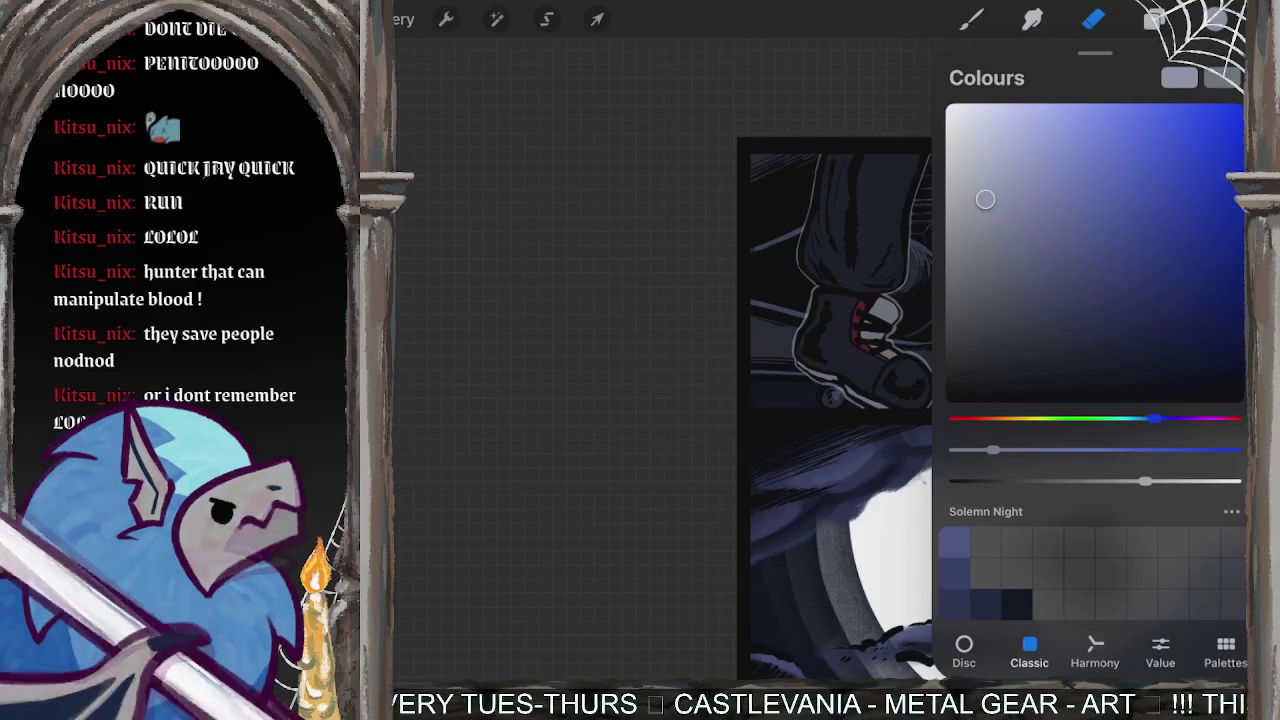
- Choose white as the paint colour and return to the brush library
click(945, 103)
click(970, 18)
scroll(840, 380, up, 5)
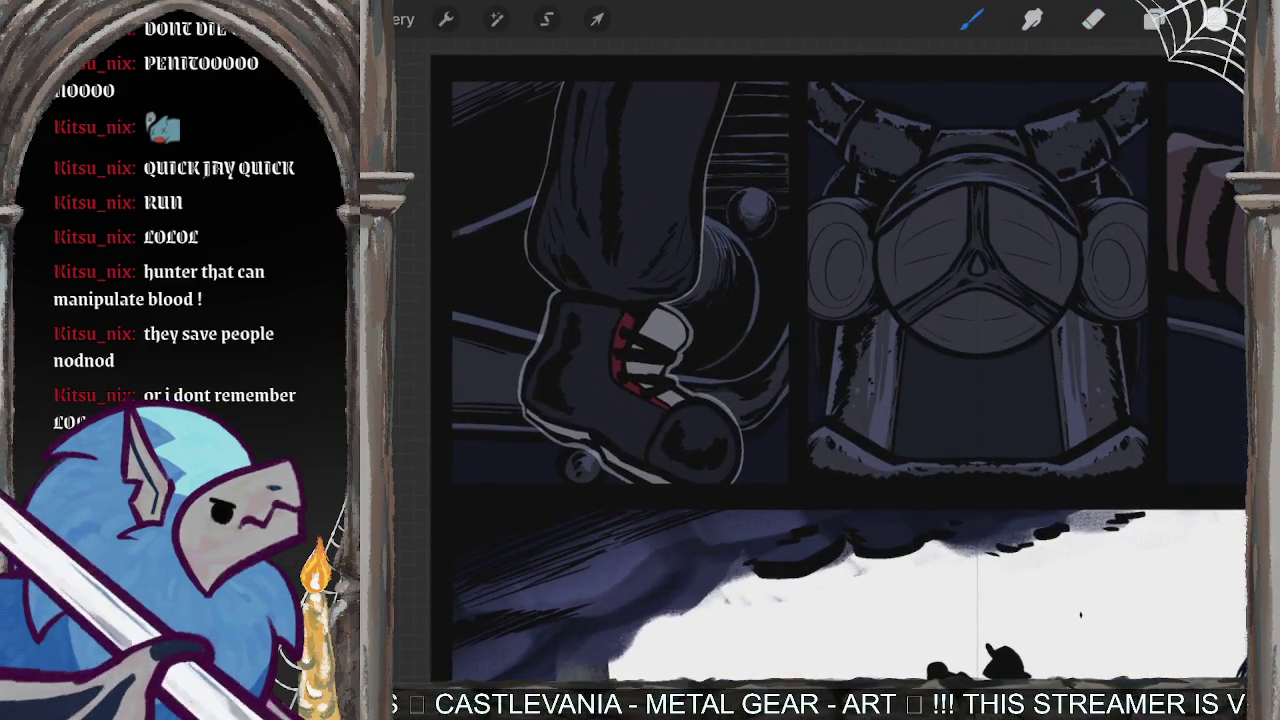
scroll(840, 380, down, 3)
click(970, 18)
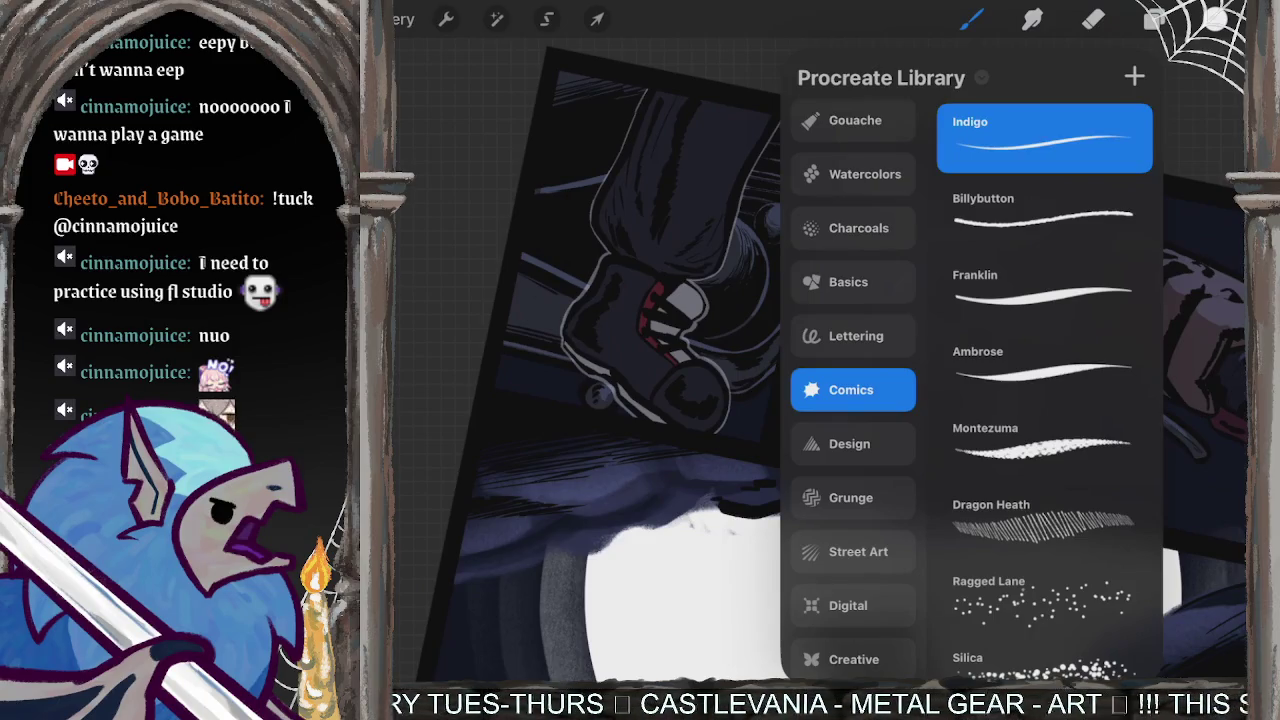
scroll(600, 400, down, 2)
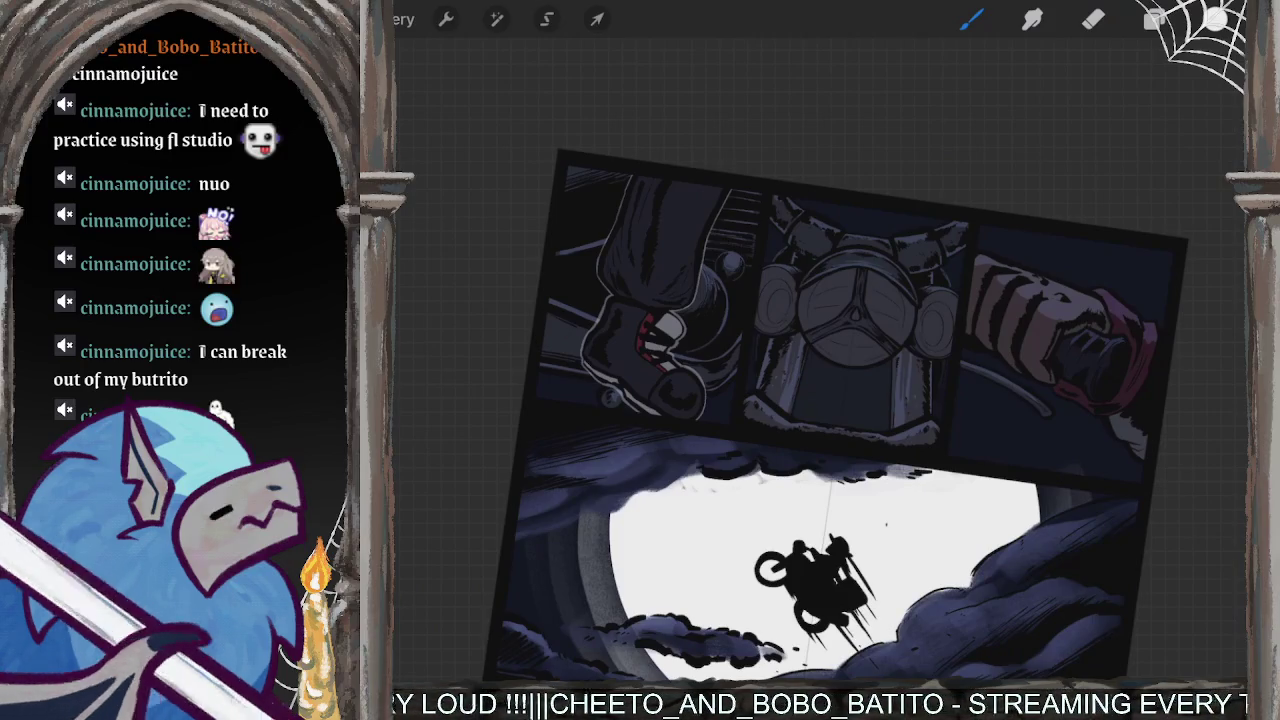
- Zoom and level the canvas so the top row of comic panels fills the screen
scroll(820, 360, up, 5)
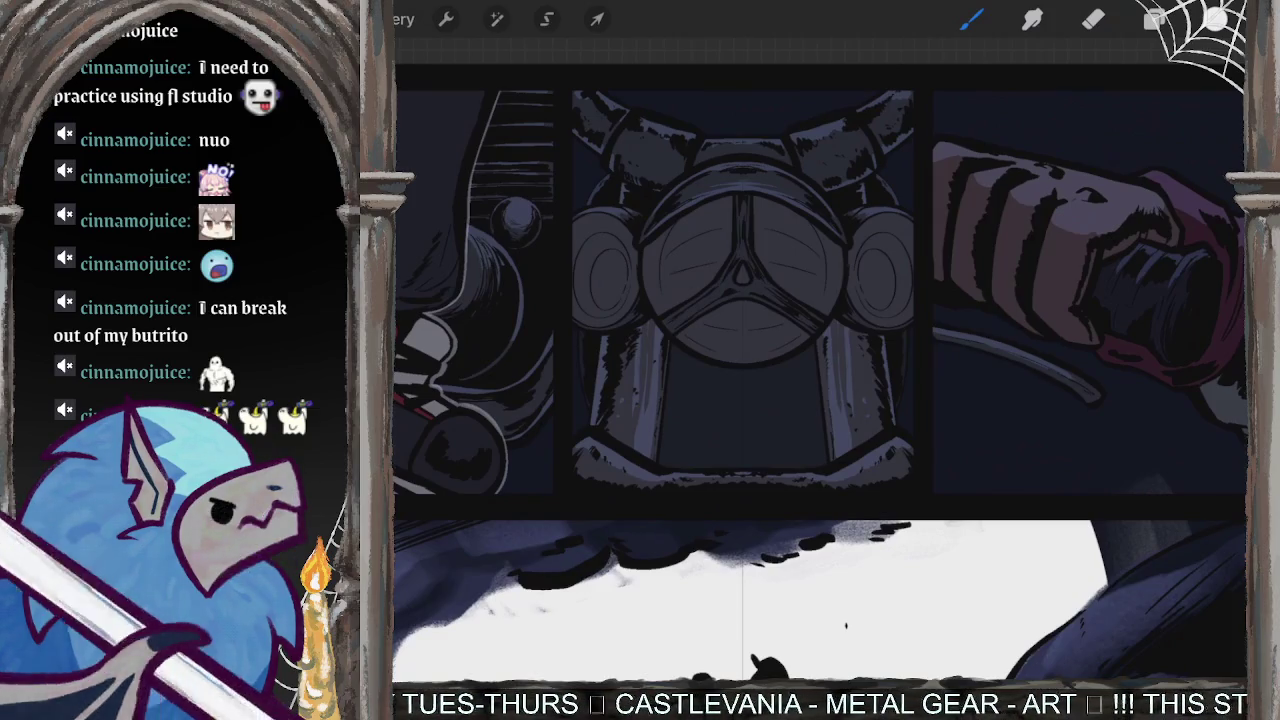
- Outline the middle panel's edges in white and ColorDrop white to fill it
drag(648, 125, 655, 330)
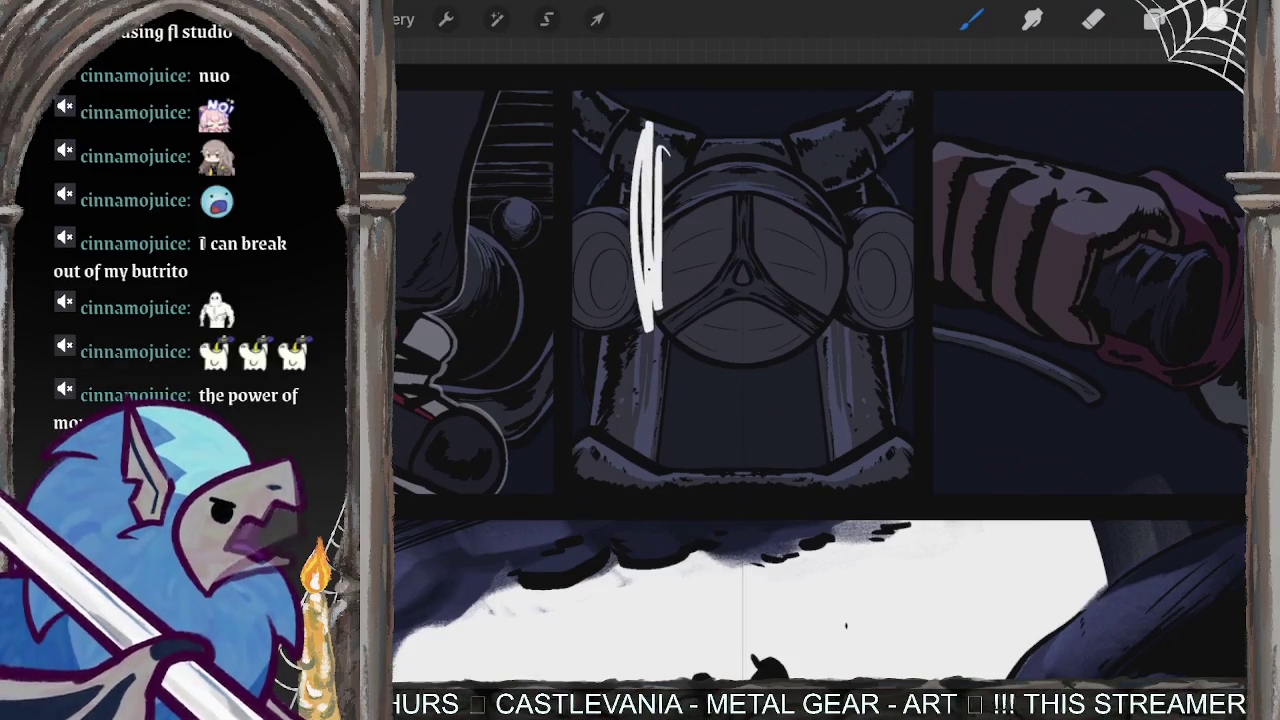
drag(665, 150, 682, 350)
mouse_move(740, 300)
mouse_down()
mouse_move(700, 340)
mouse_move(730, 310)
mouse_up()
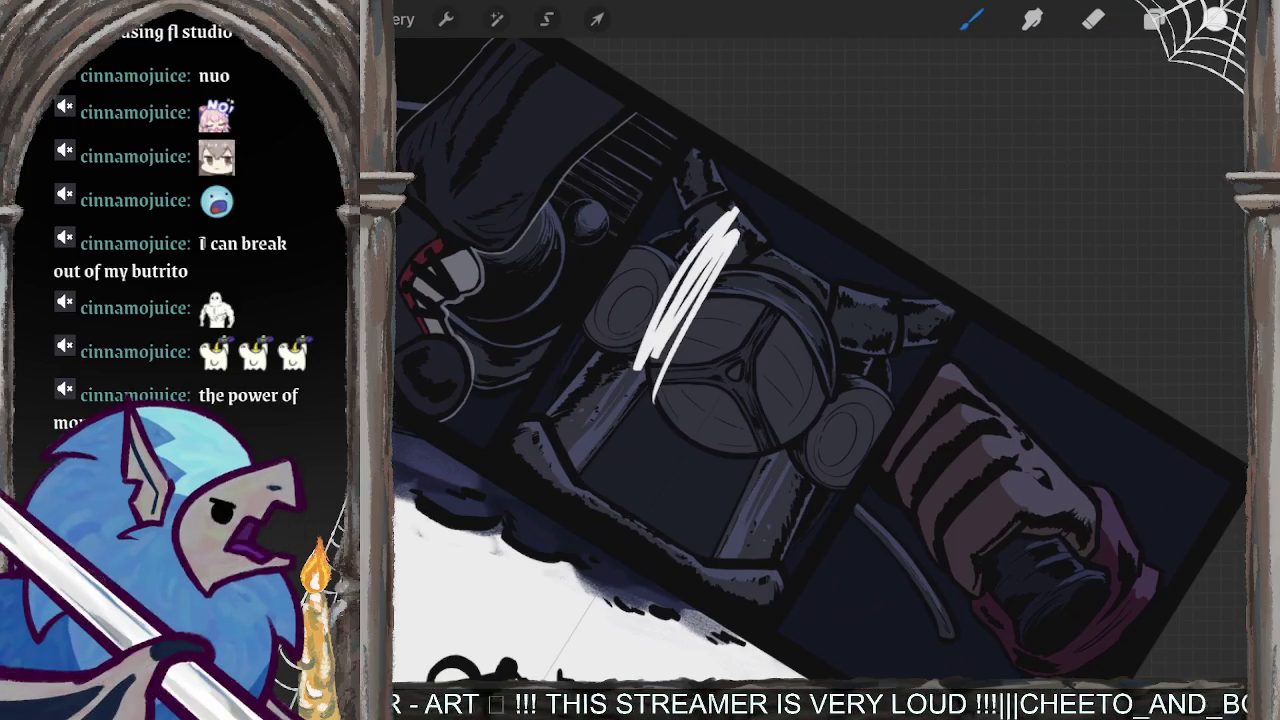
key(ctrl+z)
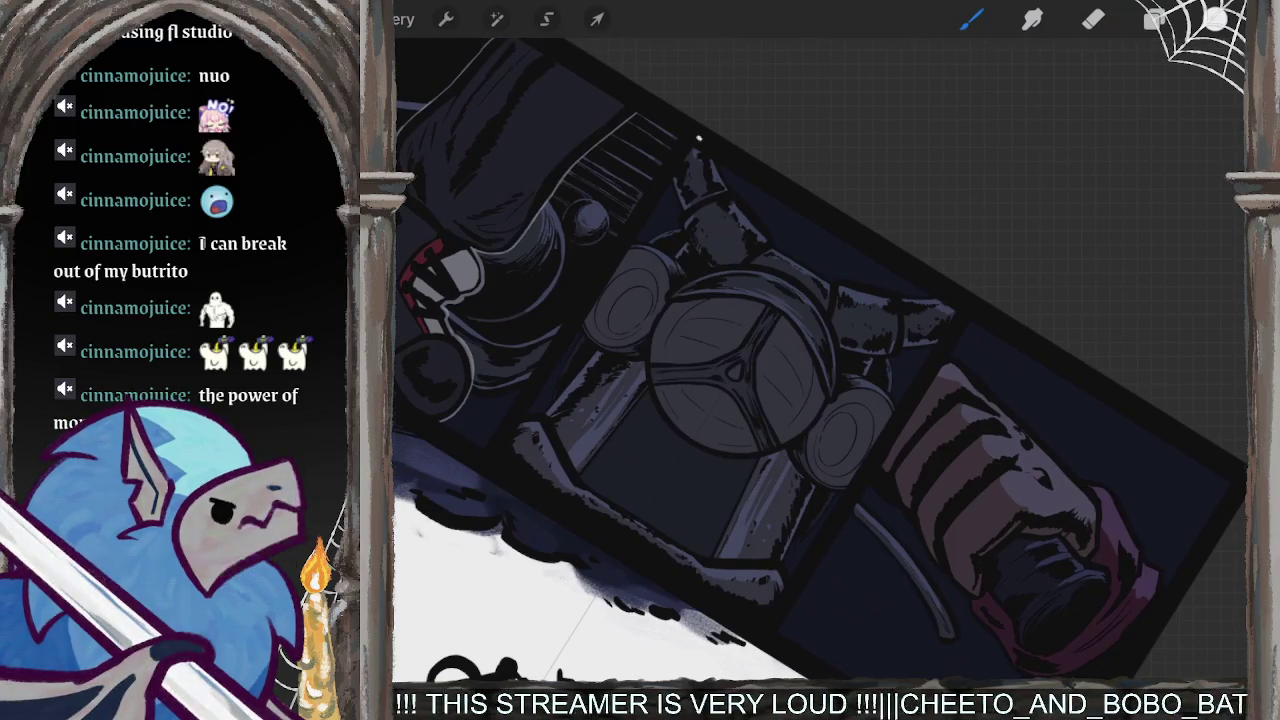
mouse_move(694, 152)
mouse_down()
mouse_move(528, 440)
mouse_move(502, 460)
mouse_move(756, 614)
mouse_up()
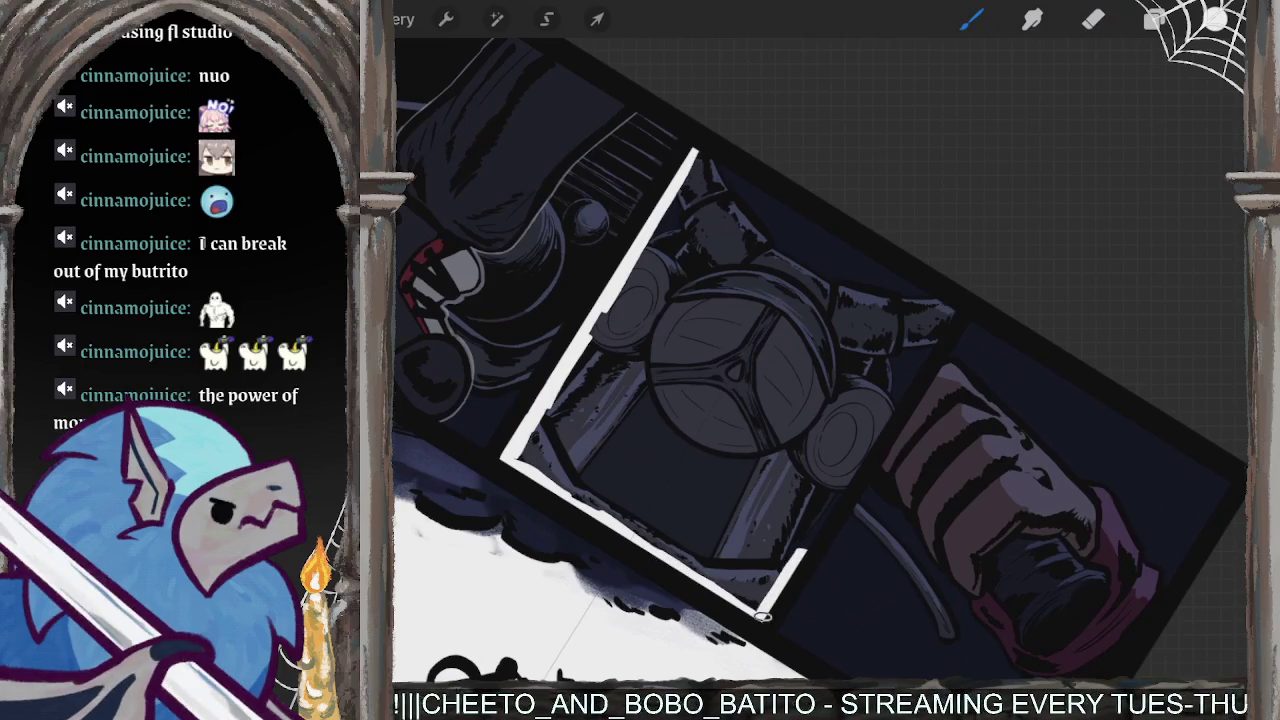
drag(895, 405, 923, 355)
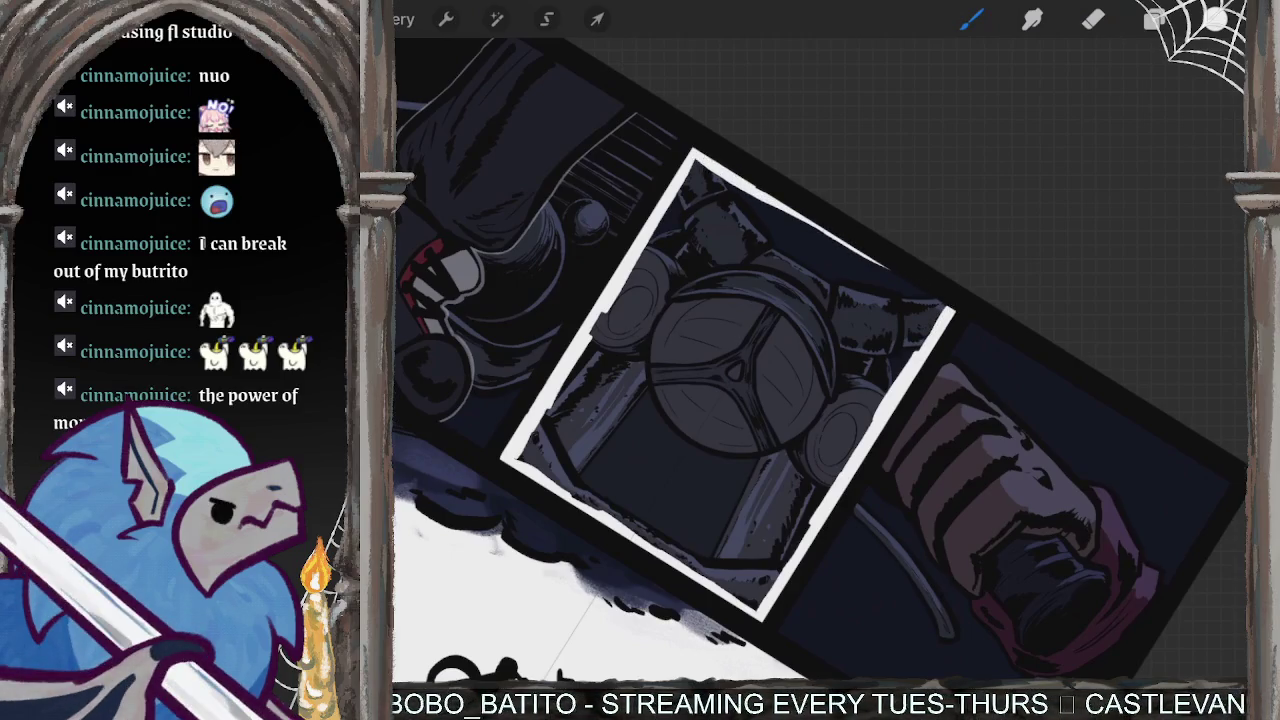
mouse_move(1215, 19)
mouse_down()
mouse_move(1028, 148)
mouse_move(794, 206)
mouse_up()
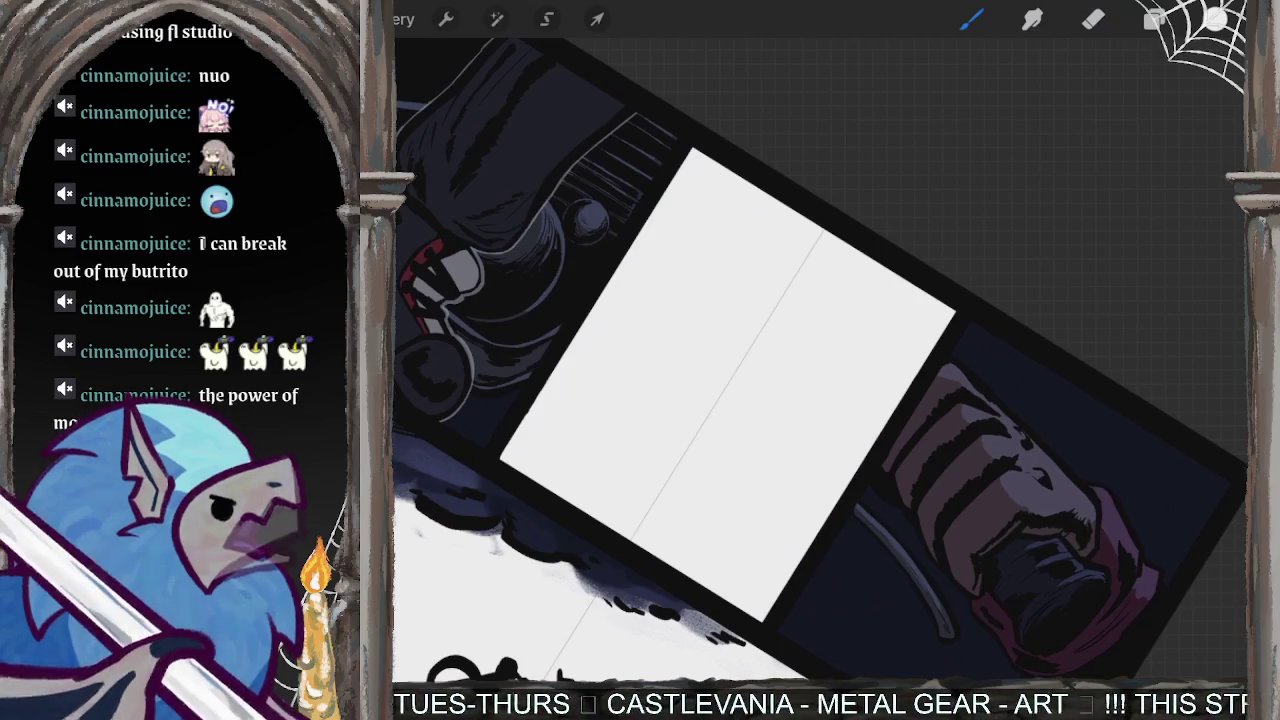
mouse_move(700, 400)
mouse_down()
mouse_move(740, 400)
mouse_move(760, 340)
mouse_up()
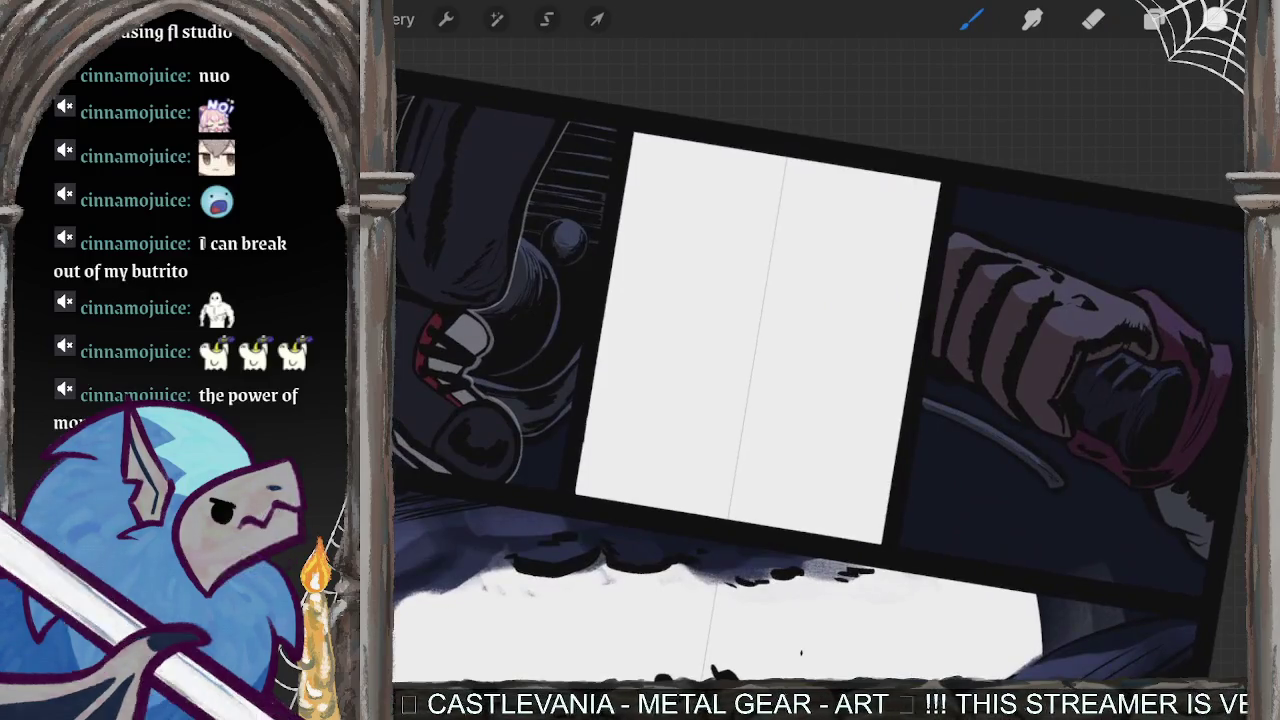
- Lower Layer 23's white fill to 33% opacity so the art shows through
click(1155, 20)
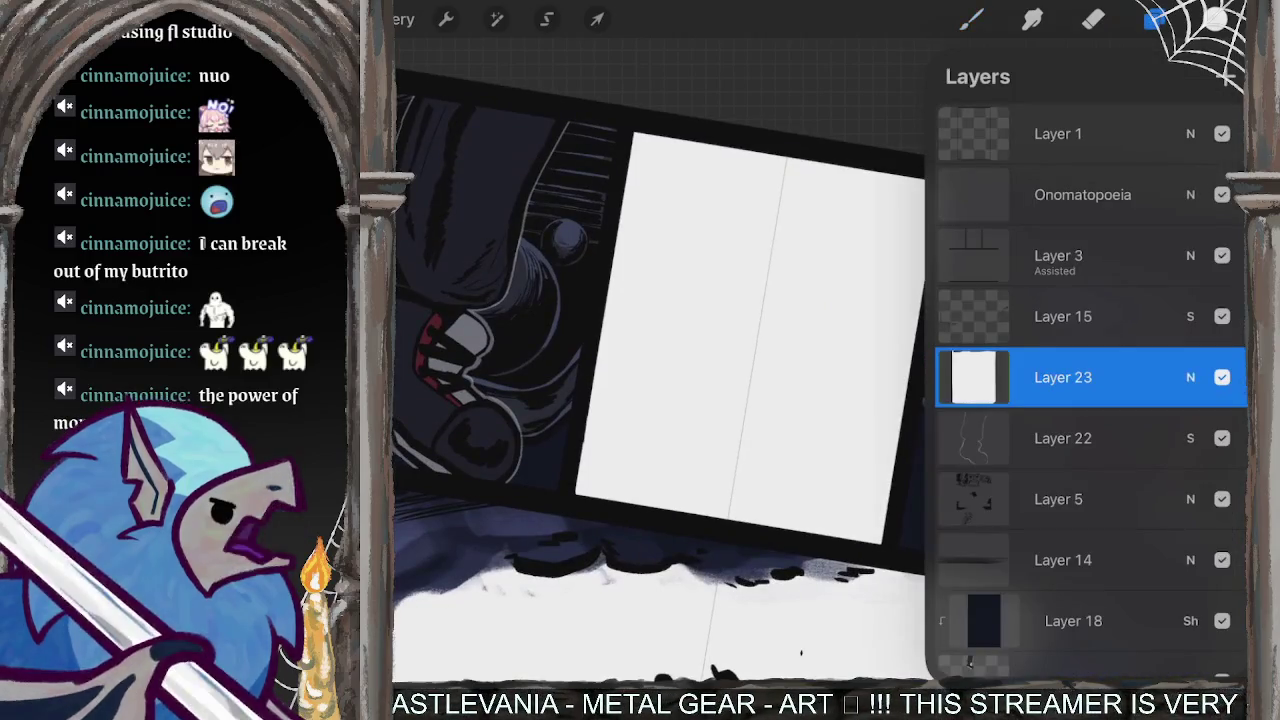
click(1190, 342)
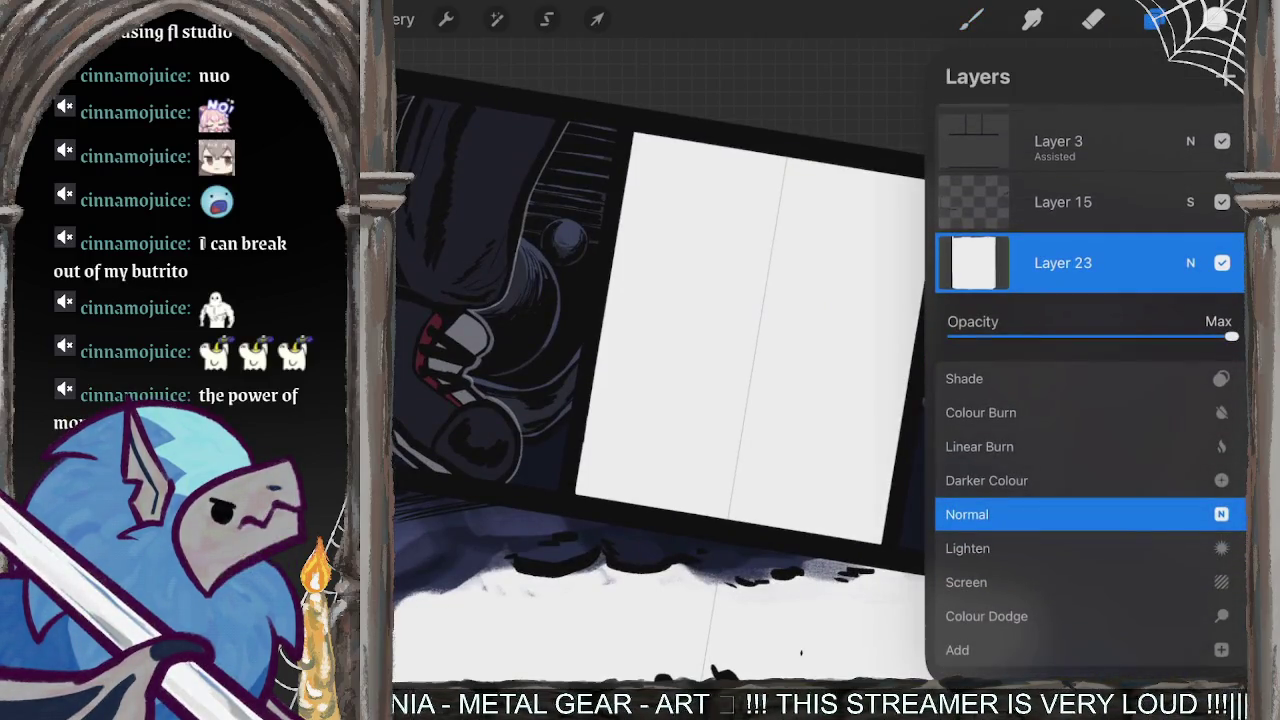
drag(1231, 337, 1068, 336)
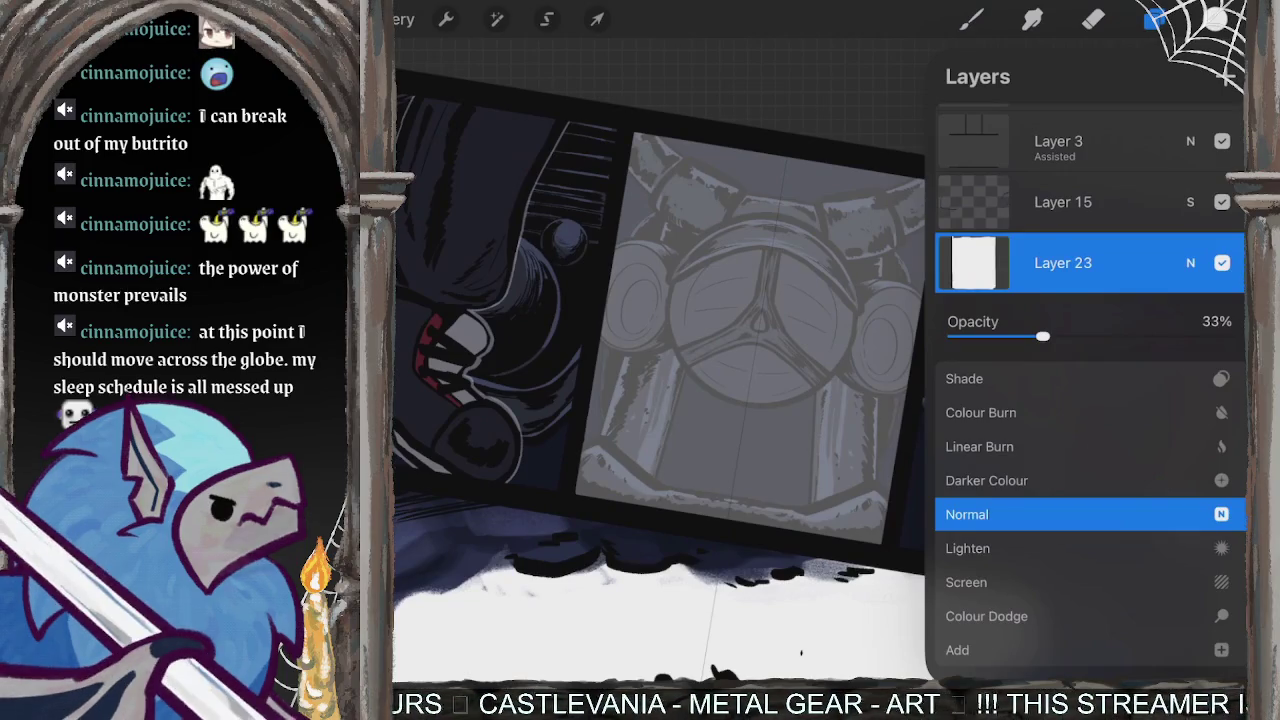
click(1190, 262)
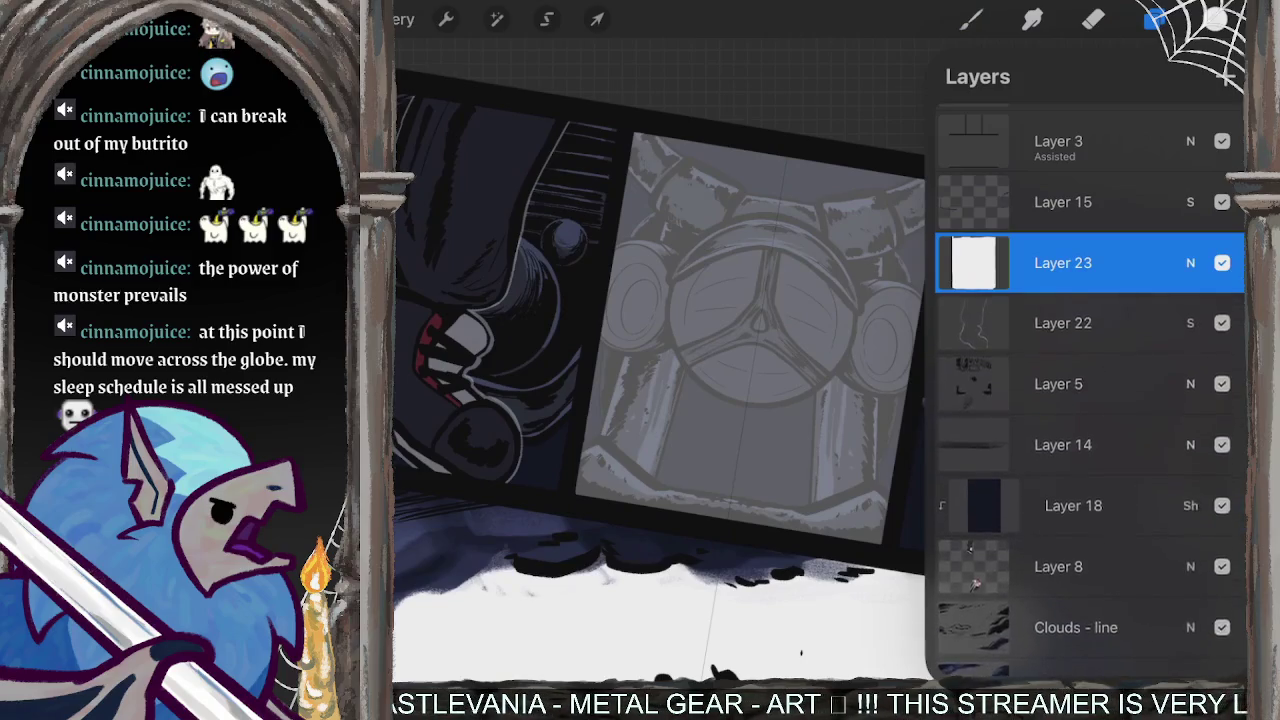
click(970, 20)
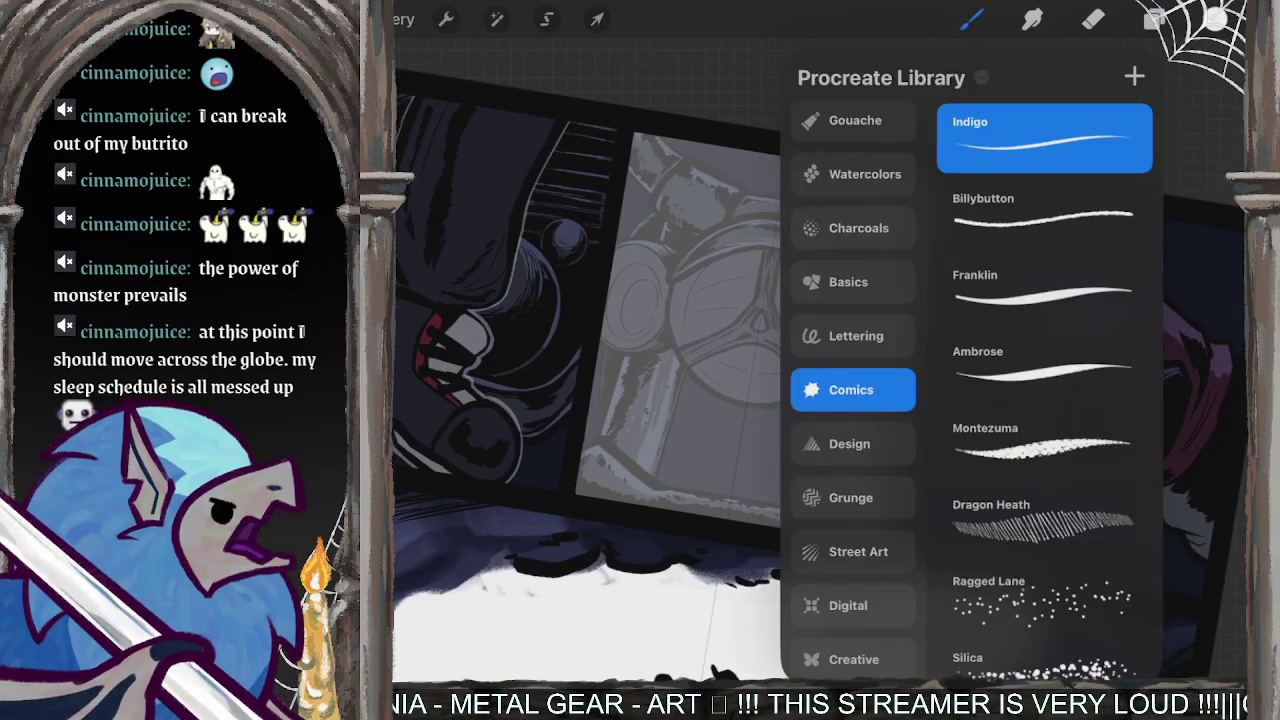
- Browse the brush sets, pick a Gouache brush and adjust its size
click(852, 551)
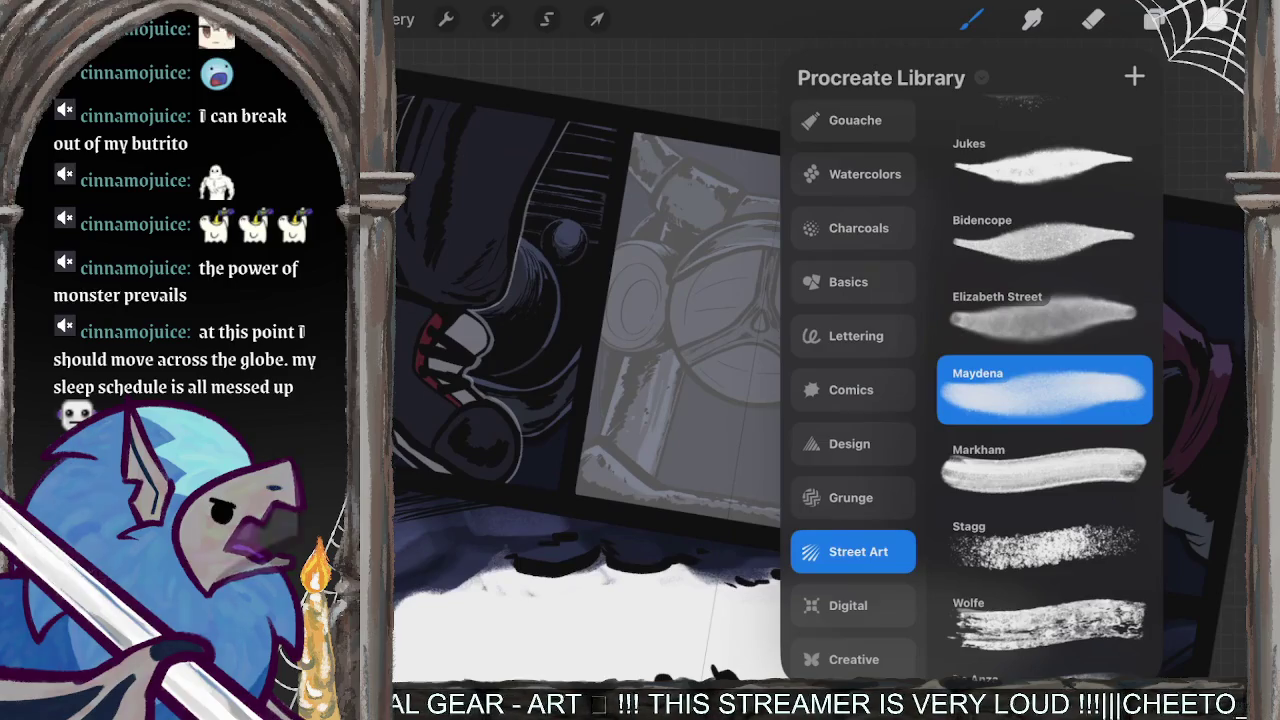
click(848, 282)
click(858, 228)
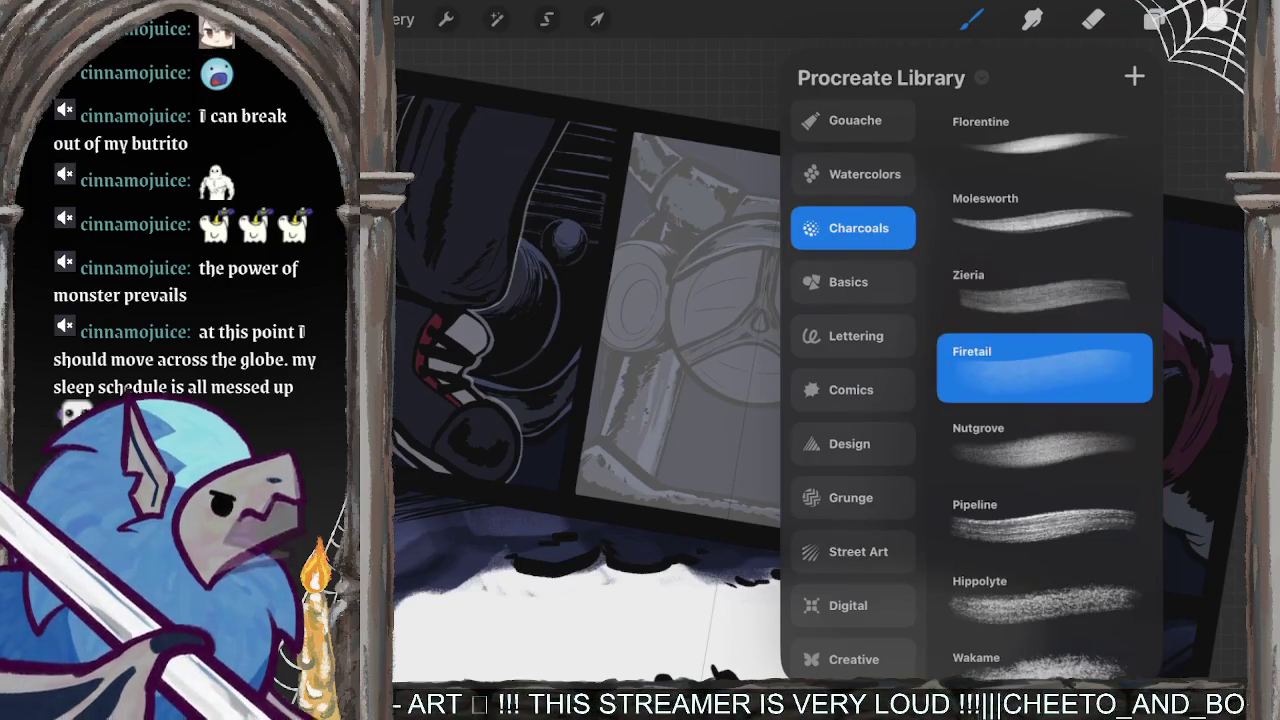
click(864, 174)
click(849, 443)
click(858, 228)
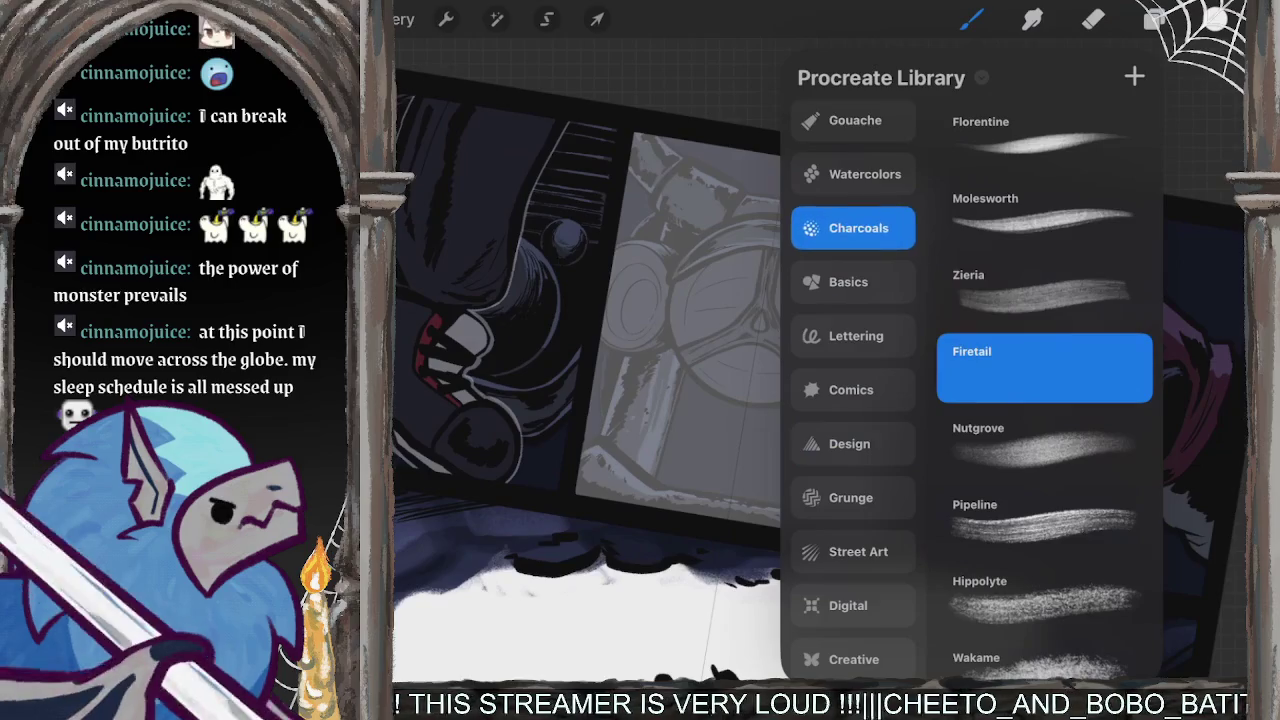
click(856, 336)
click(851, 390)
click(849, 443)
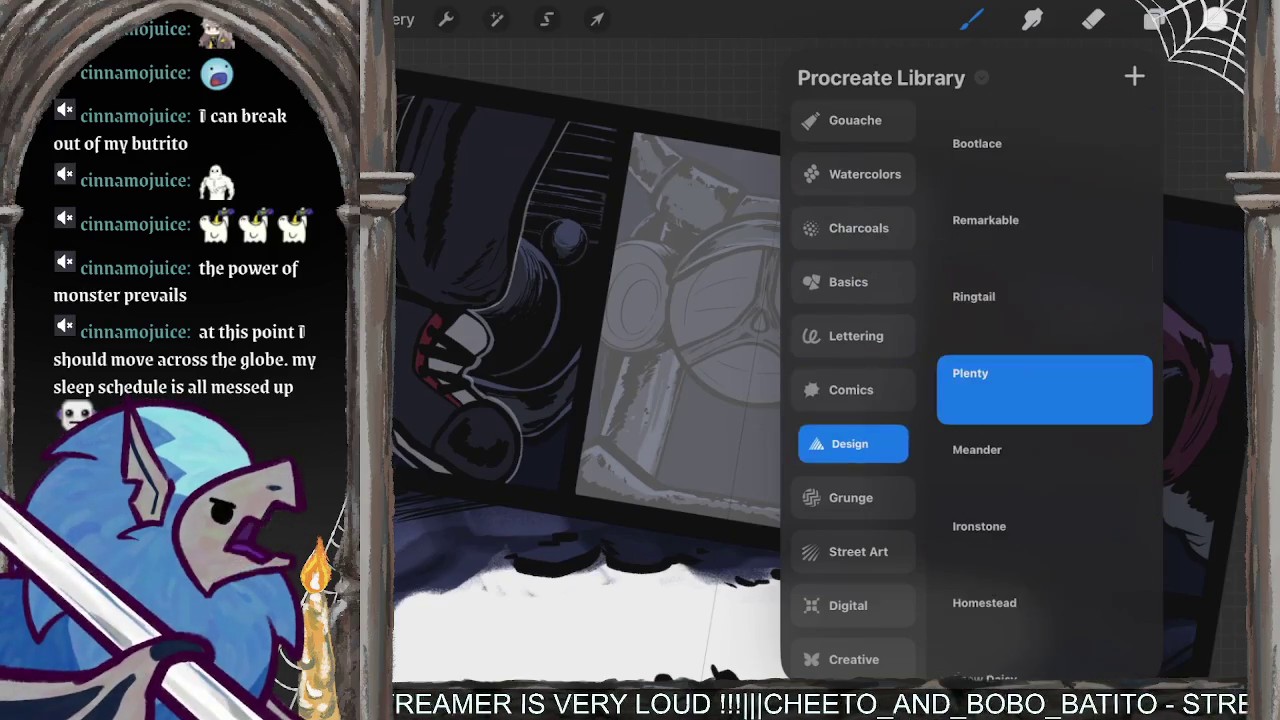
scroll(853, 400, up, 2)
click(853, 237)
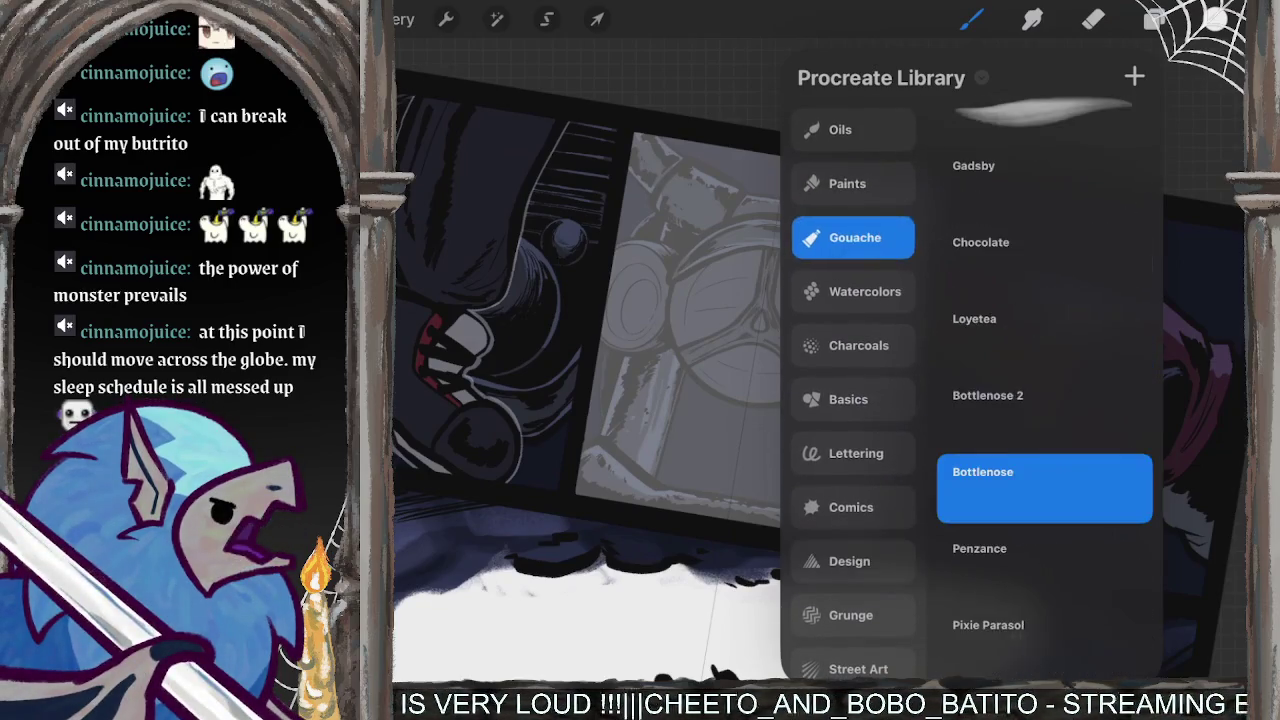
click(970, 19)
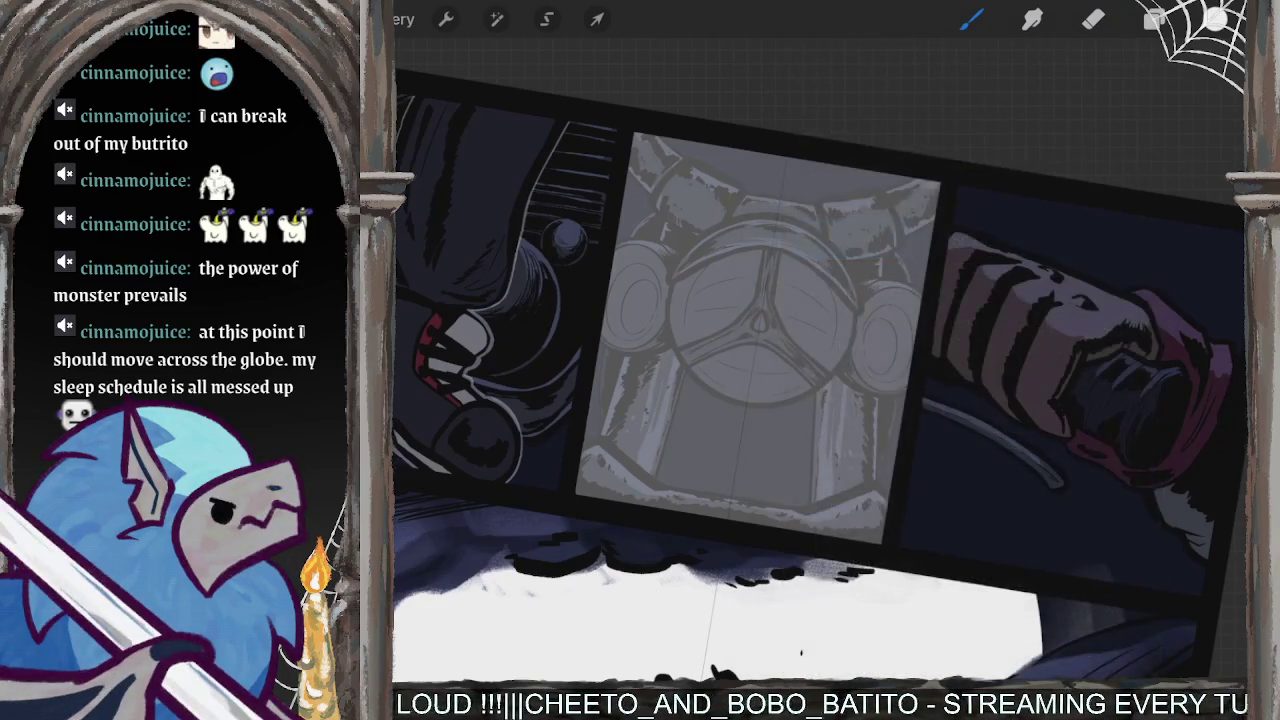
click(375, 250)
- Add Layer 24 and paint a large soft white glowing disc over the middle panel
click(1155, 19)
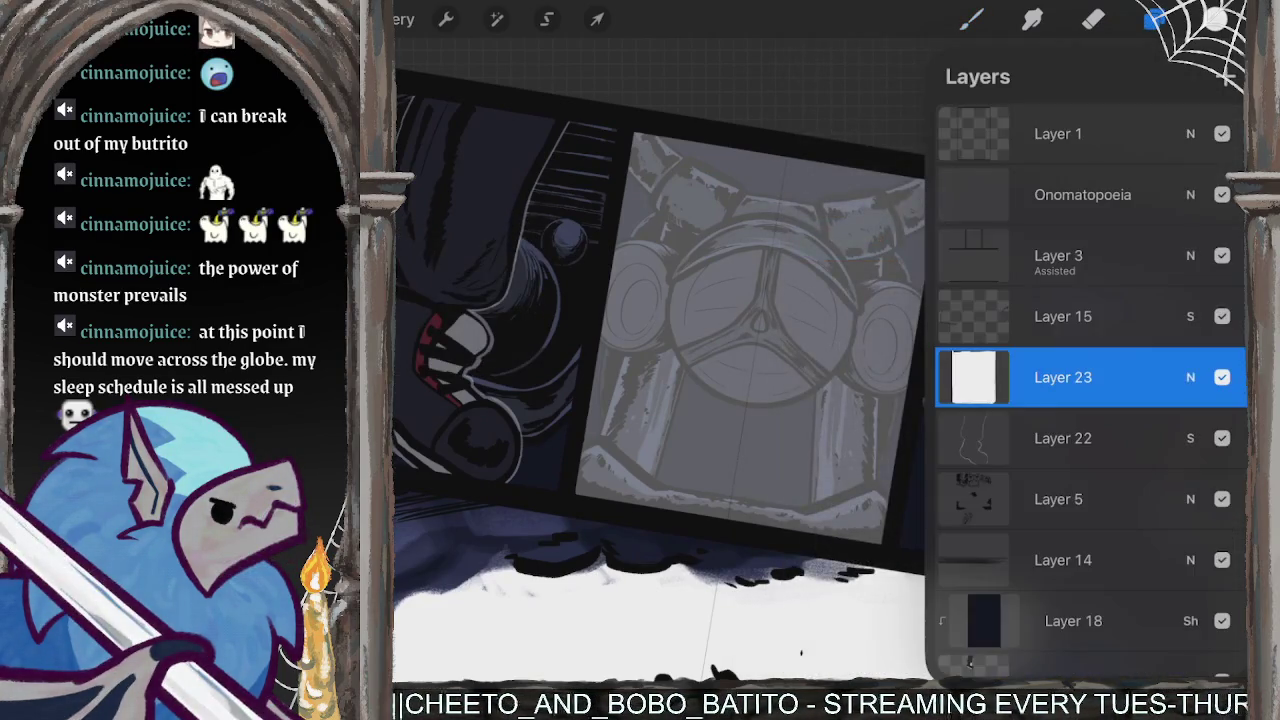
click(1227, 77)
click(1155, 19)
mouse_move(800, 208)
mouse_down()
mouse_move(660, 265)
mouse_move(880, 400)
mouse_move(830, 212)
mouse_up()
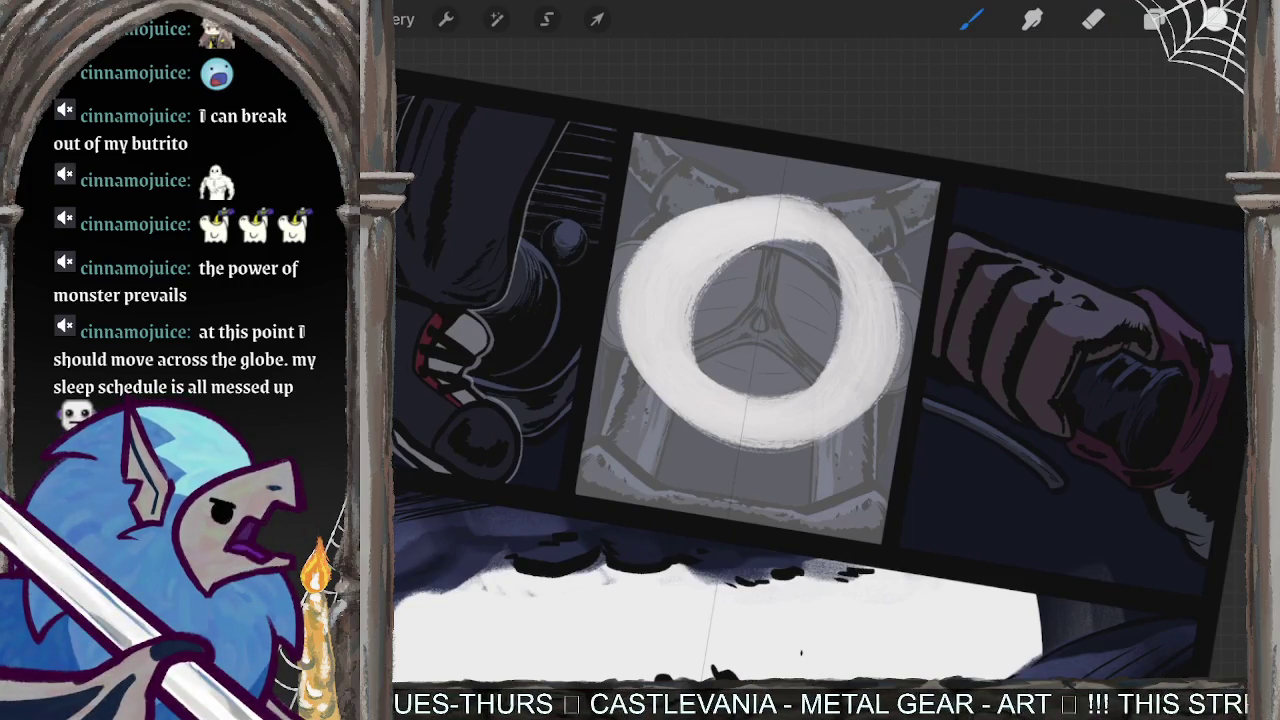
key(ctrl+z)
scroll(820, 380, up, 3)
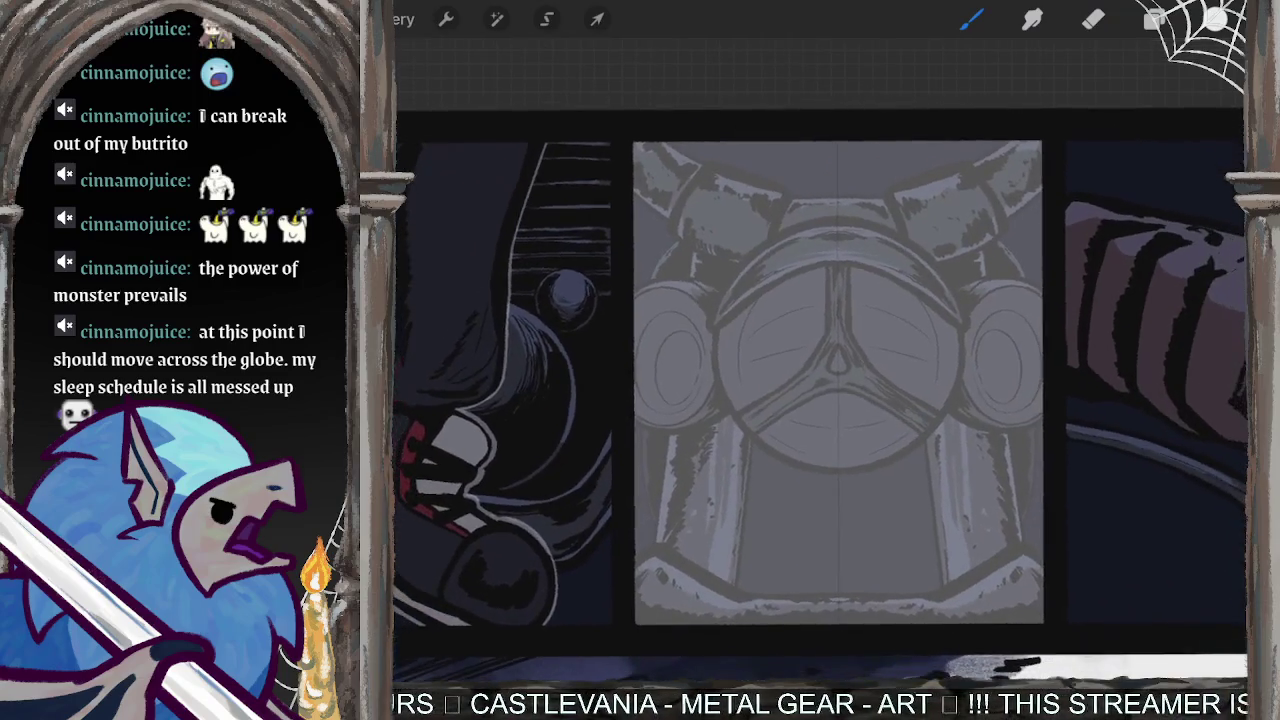
mouse_move(890, 195)
mouse_down()
mouse_move(945, 460)
mouse_move(810, 220)
mouse_move(888, 285)
mouse_move(773, 303)
mouse_up()
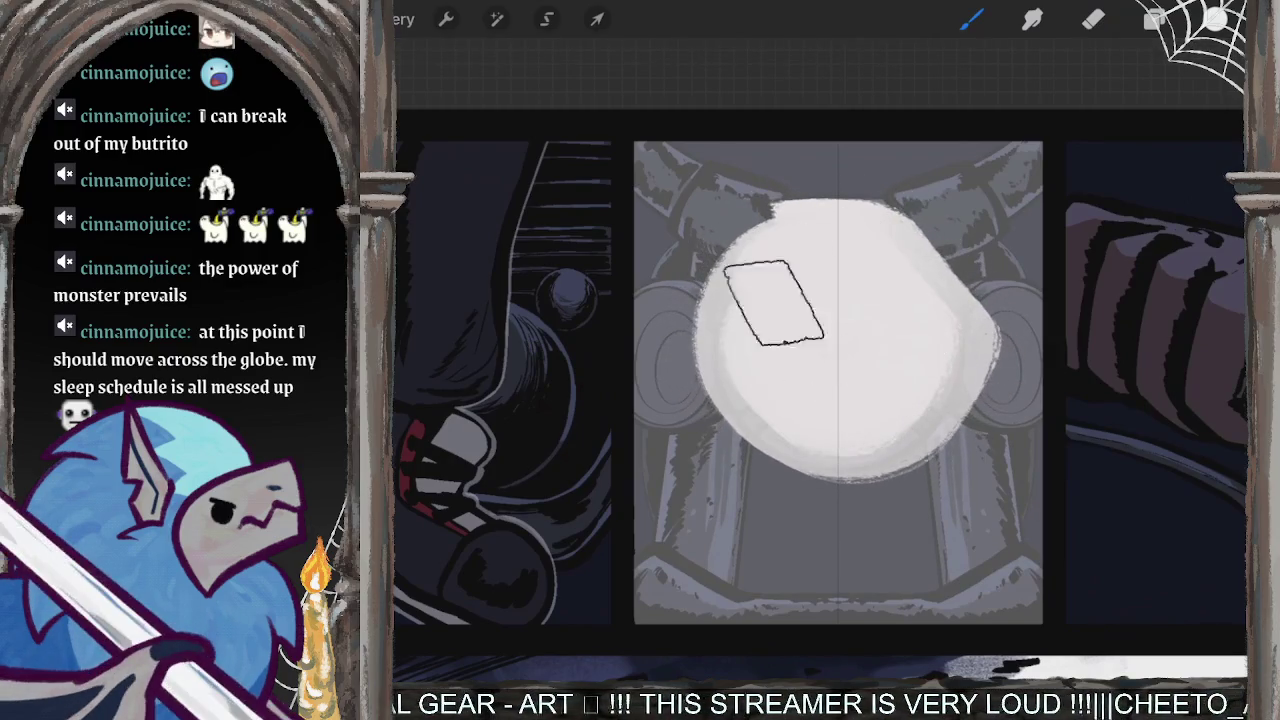
mouse_move(903, 251)
mouse_down()
mouse_move(817, 466)
mouse_move(669, 320)
mouse_move(954, 257)
mouse_move(752, 489)
mouse_move(751, 171)
mouse_move(986, 429)
mouse_move(740, 180)
mouse_up()
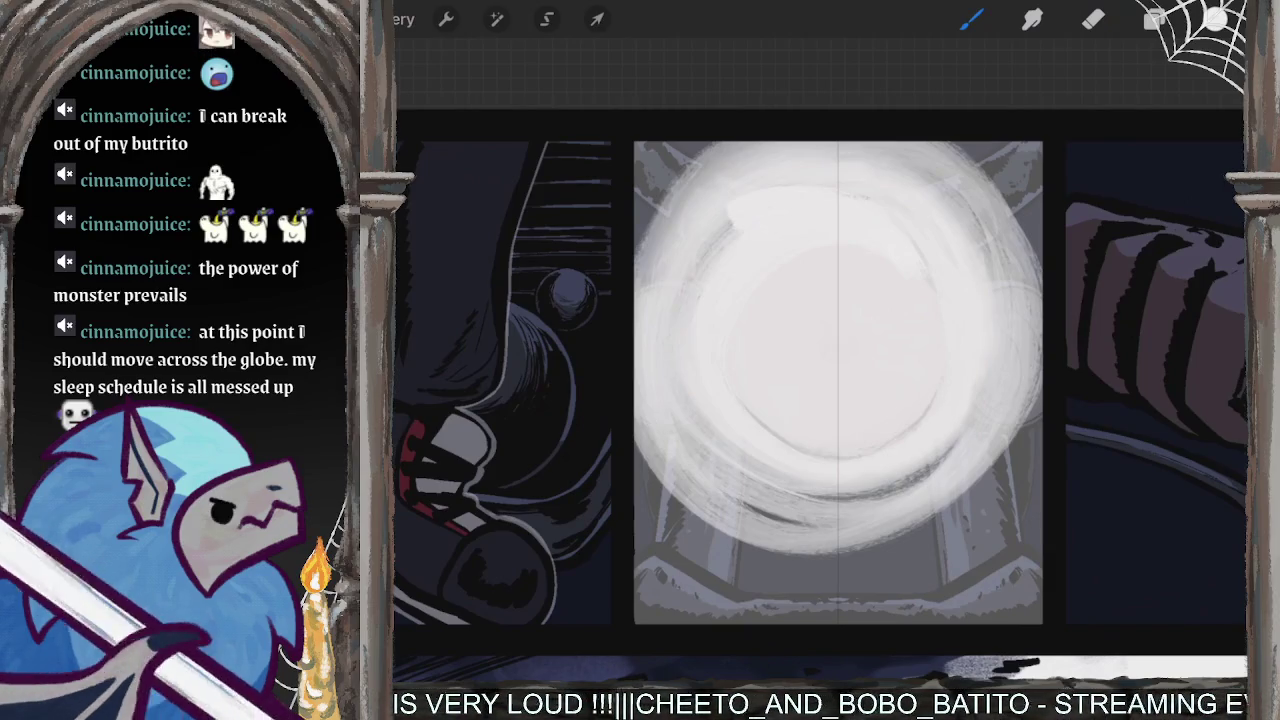
click(1155, 18)
click(1190, 377)
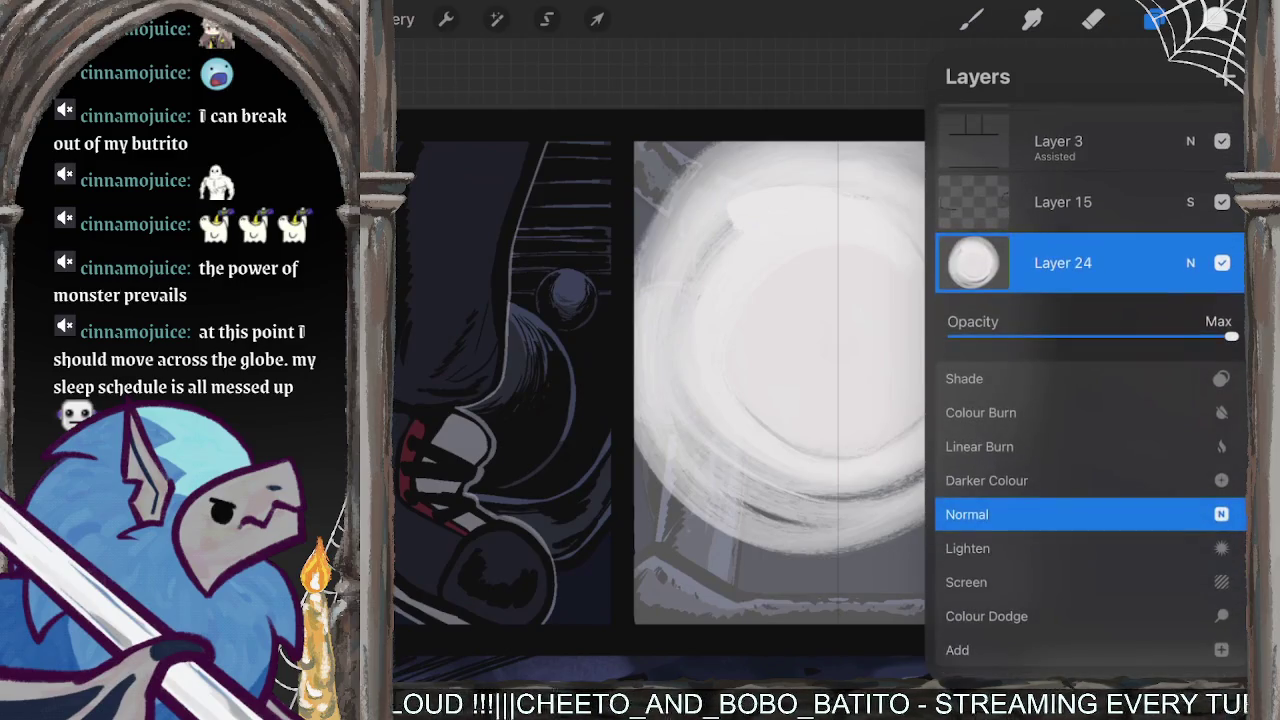
- Lower the glow layer's opacity and switch its blend from Colour Dodge to Add
drag(1232, 336, 1174, 336)
drag(1080, 560, 1080, 510)
click(986, 525)
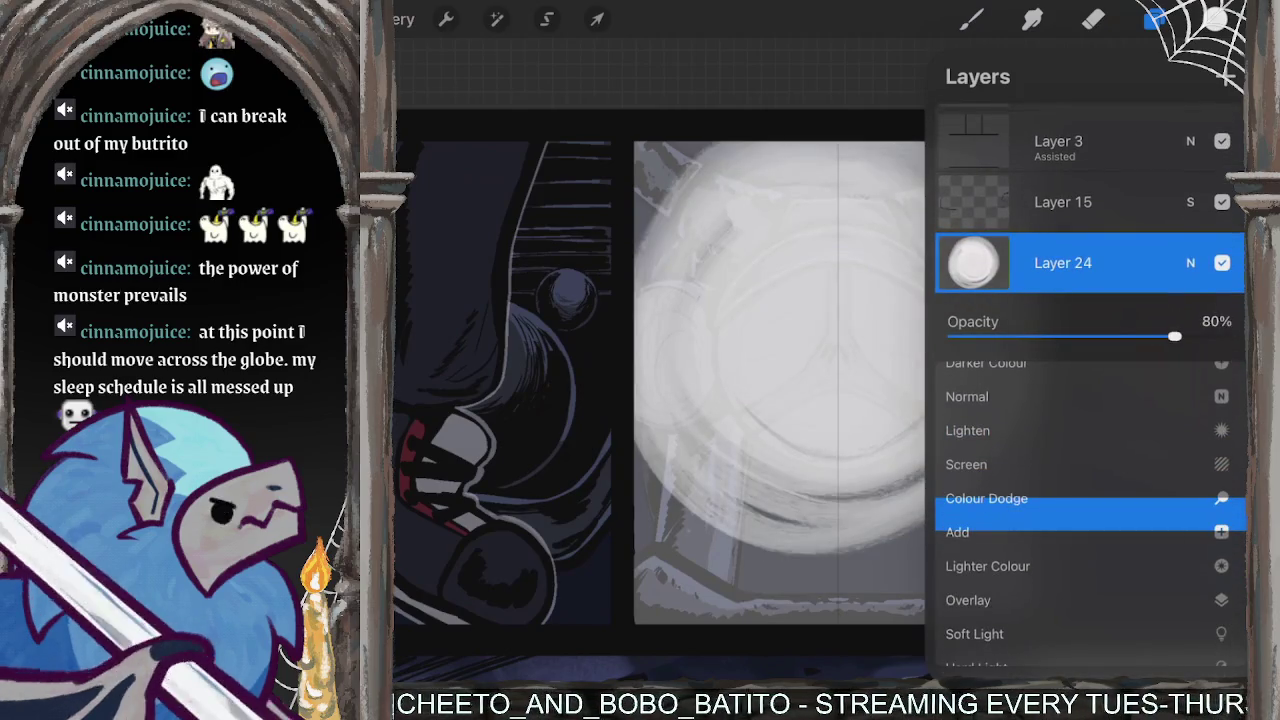
click(990, 552)
drag(1174, 336, 1060, 336)
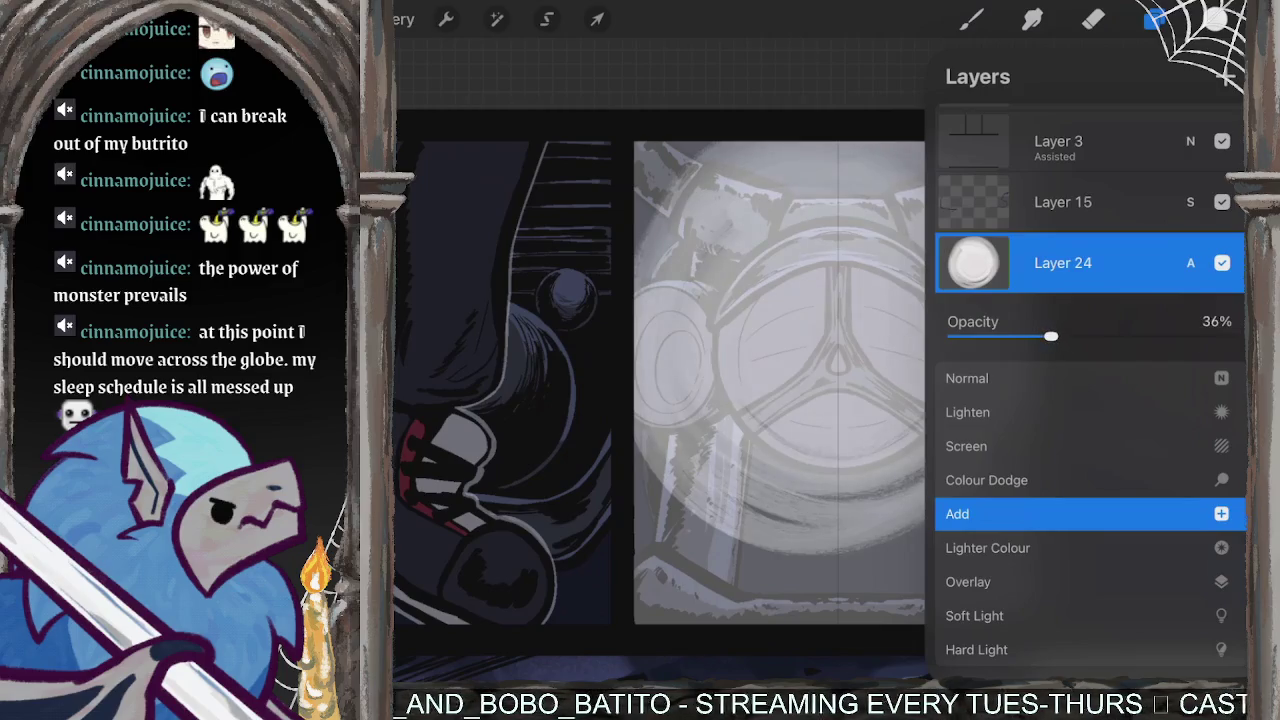
click(1190, 262)
click(1155, 18)
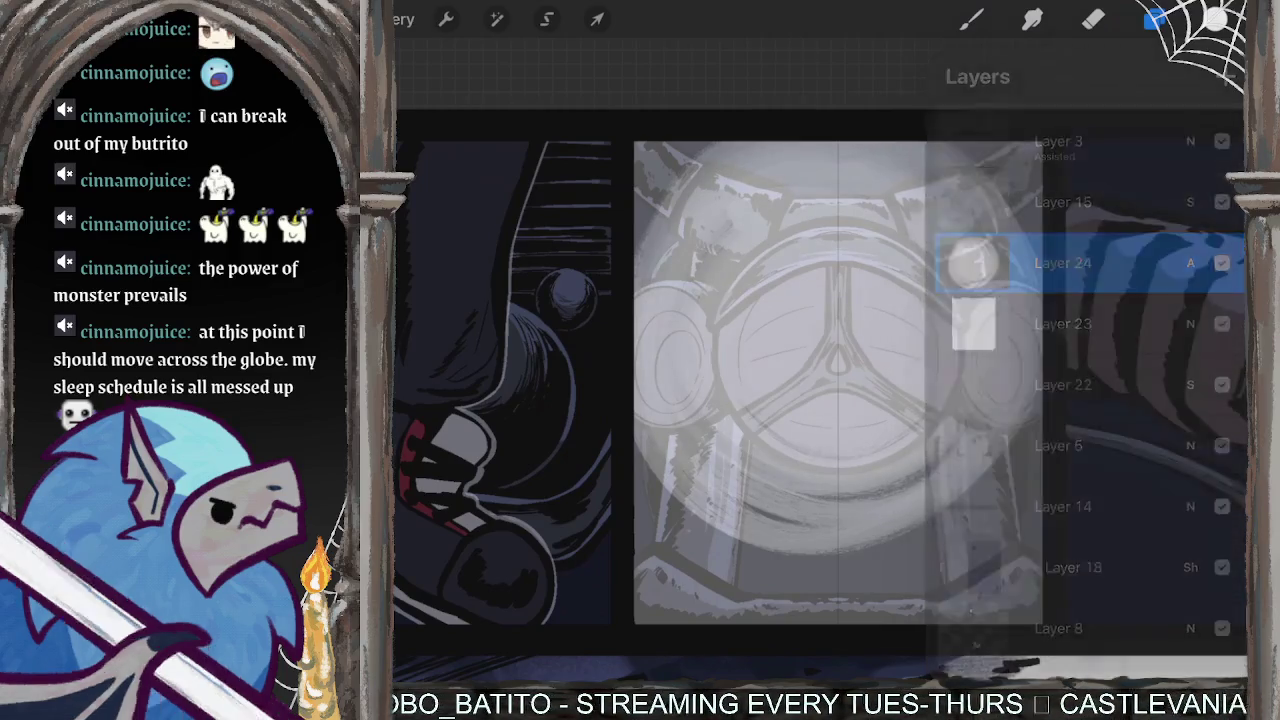
- Airbrush glow along the middle panel's left, bottom and right edges
drag(780, 383, 886, 335)
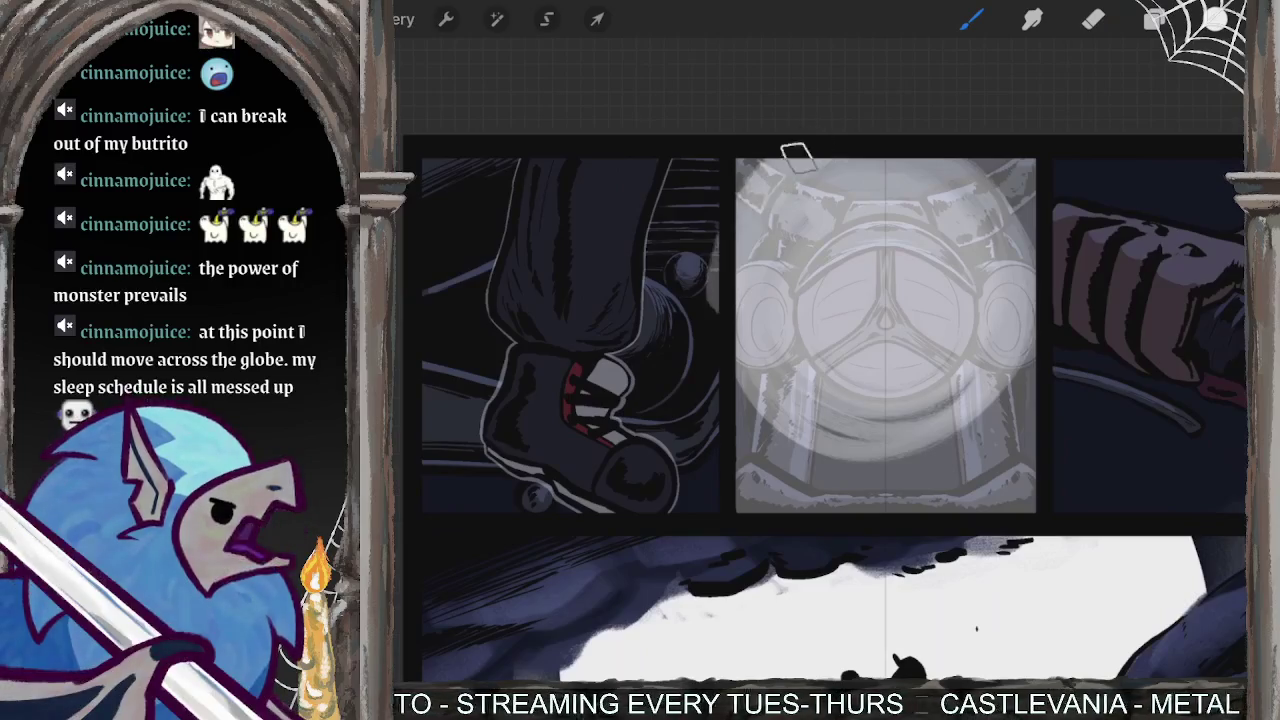
mouse_move(755, 175)
mouse_down()
mouse_move(737, 291)
mouse_move(813, 503)
mouse_up()
drag(750, 380, 850, 490)
drag(760, 330, 900, 505)
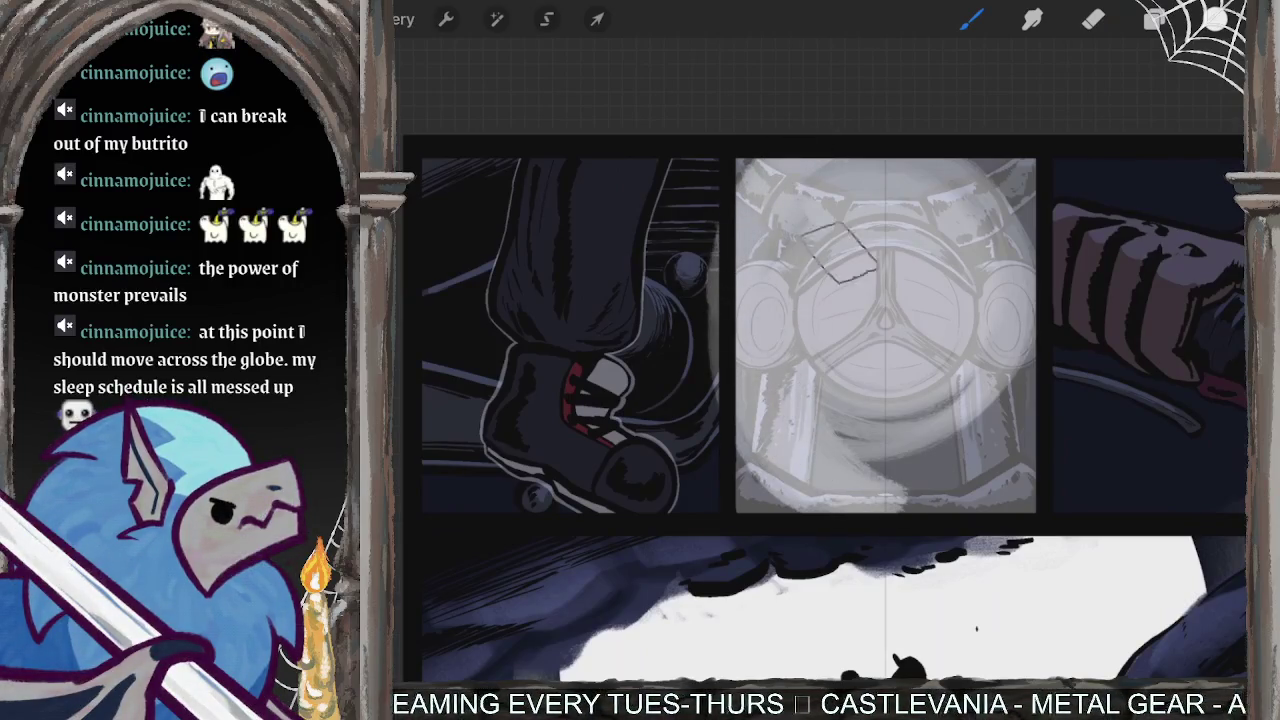
drag(820, 390, 890, 420)
drag(1020, 270, 900, 490)
- Clear the glow layer and build up a soft white glow over the headlamp
key(Delete)
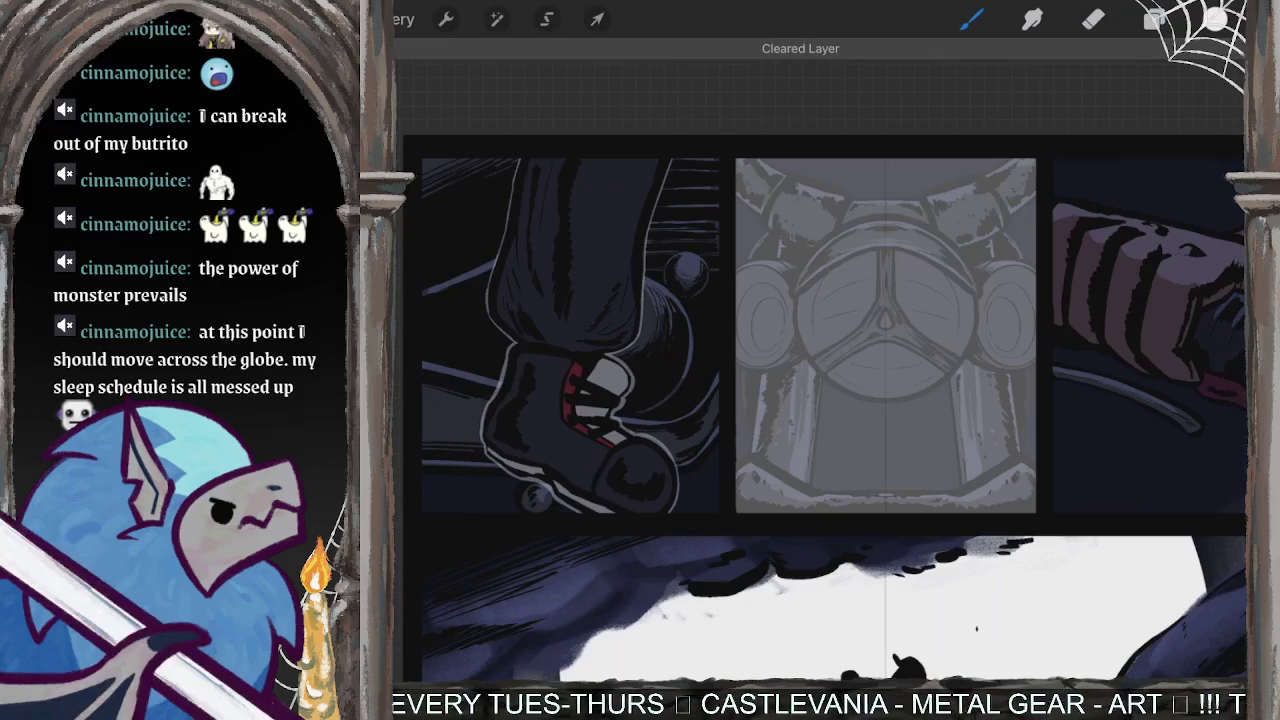
drag(830, 230, 830, 400)
drag(800, 300, 1000, 380)
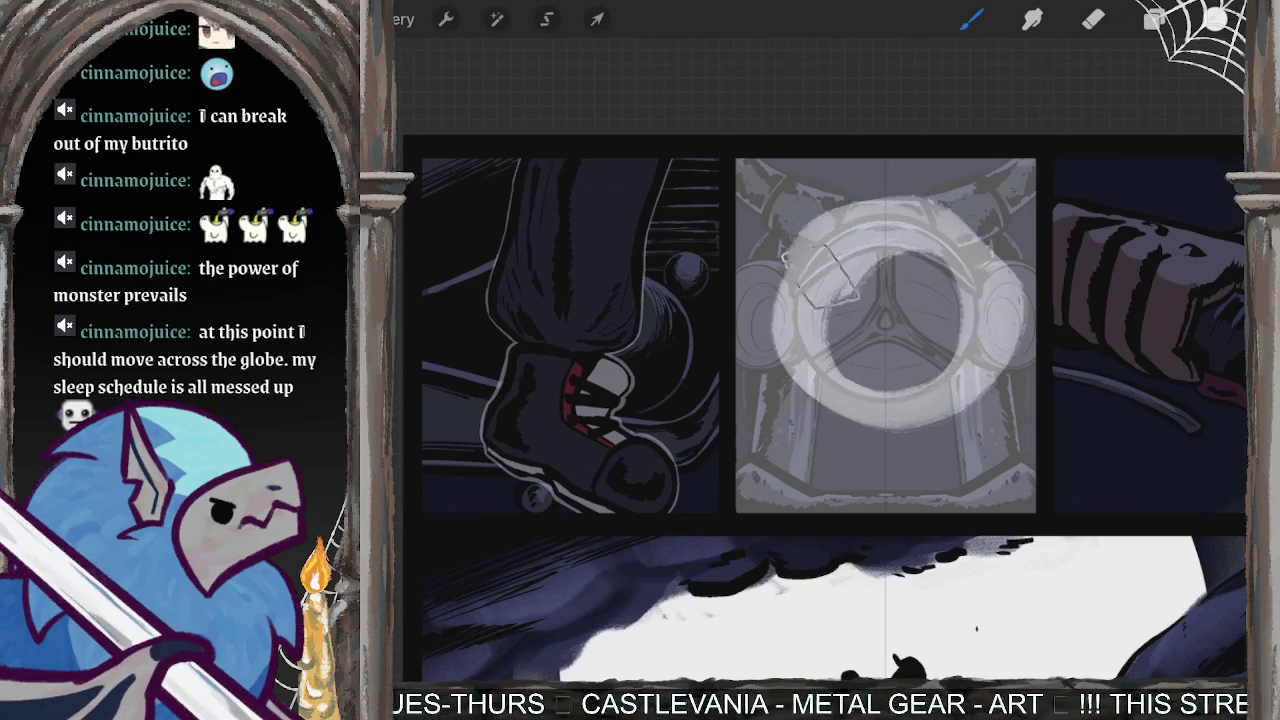
drag(820, 260, 980, 360)
drag(850, 340, 917, 275)
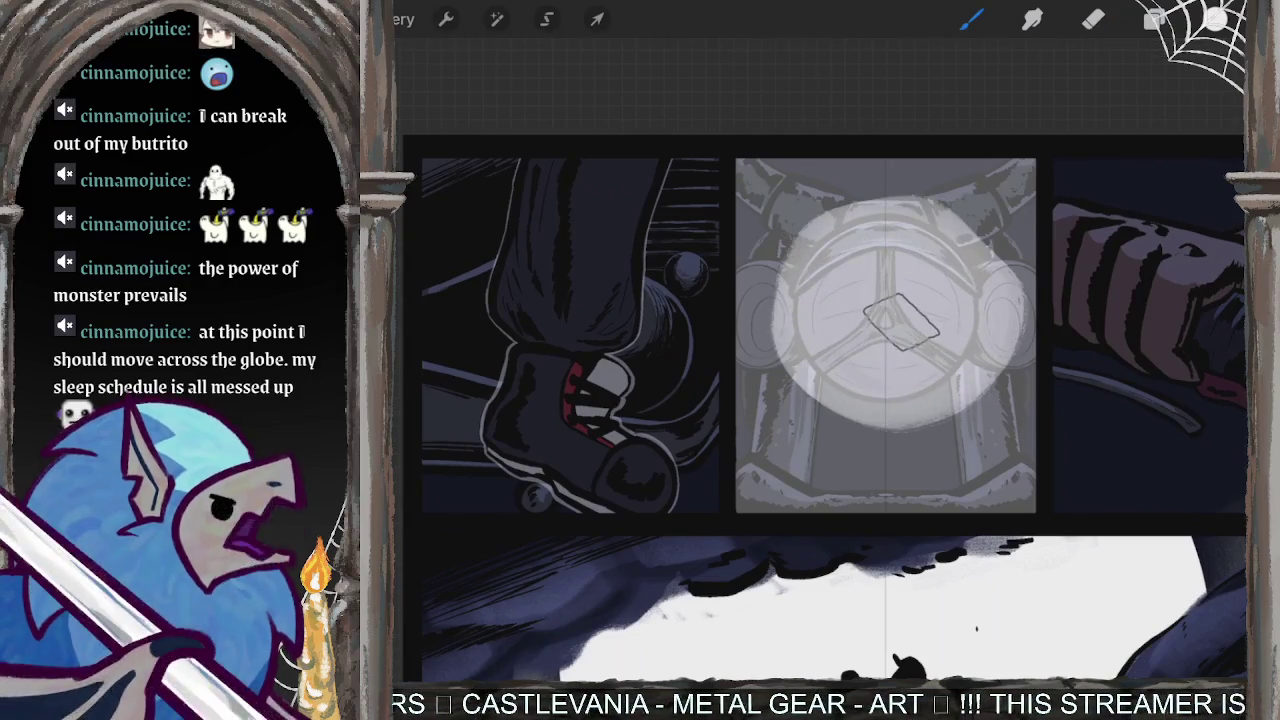
drag(800, 300, 910, 280)
- Undo the straight-edged shape and white ring attempts, then lighten both side lamps
key(ctrl+z)
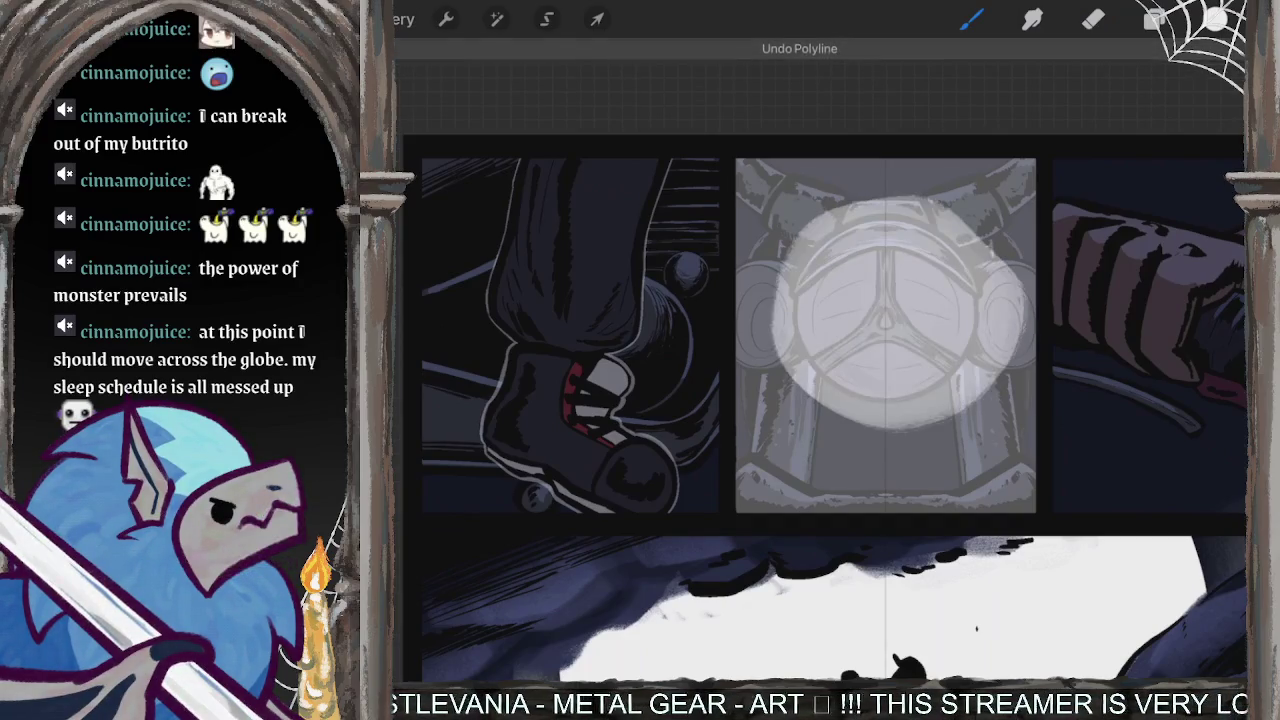
key(Delete)
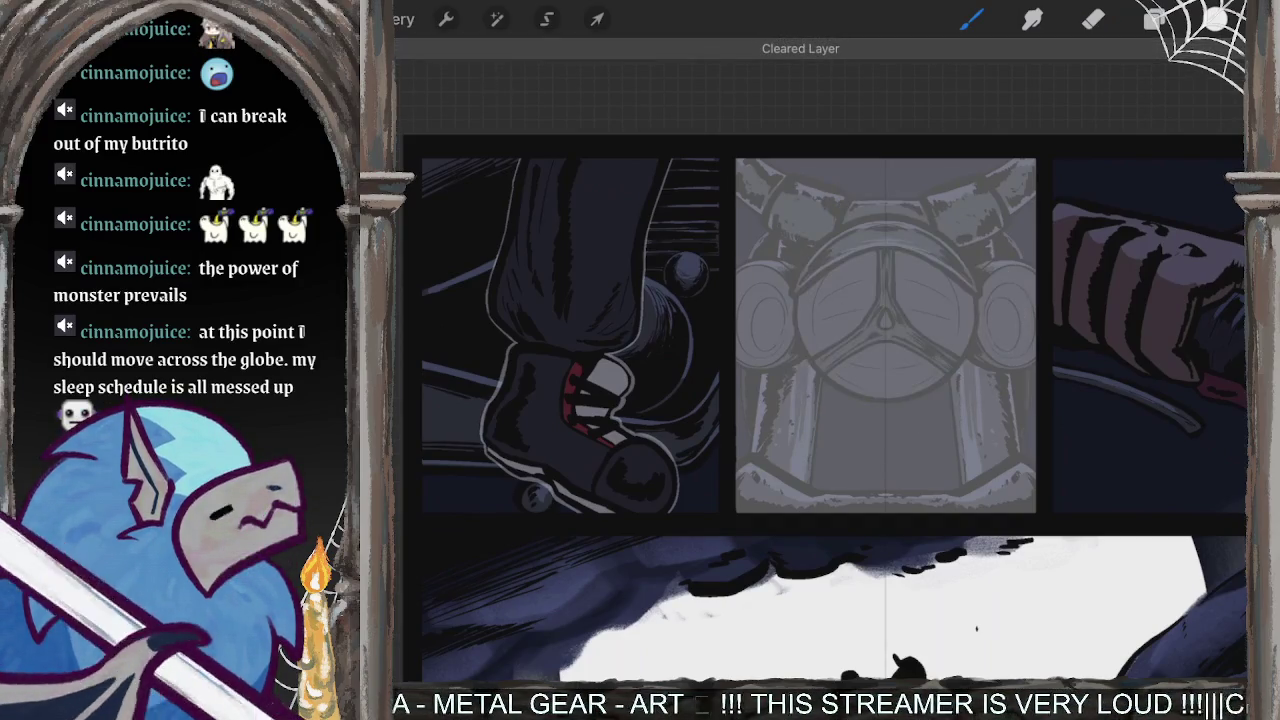
mouse_move(918, 238)
mouse_down()
mouse_move(872, 388)
mouse_move(868, 245)
mouse_up()
key(ctrl+z)
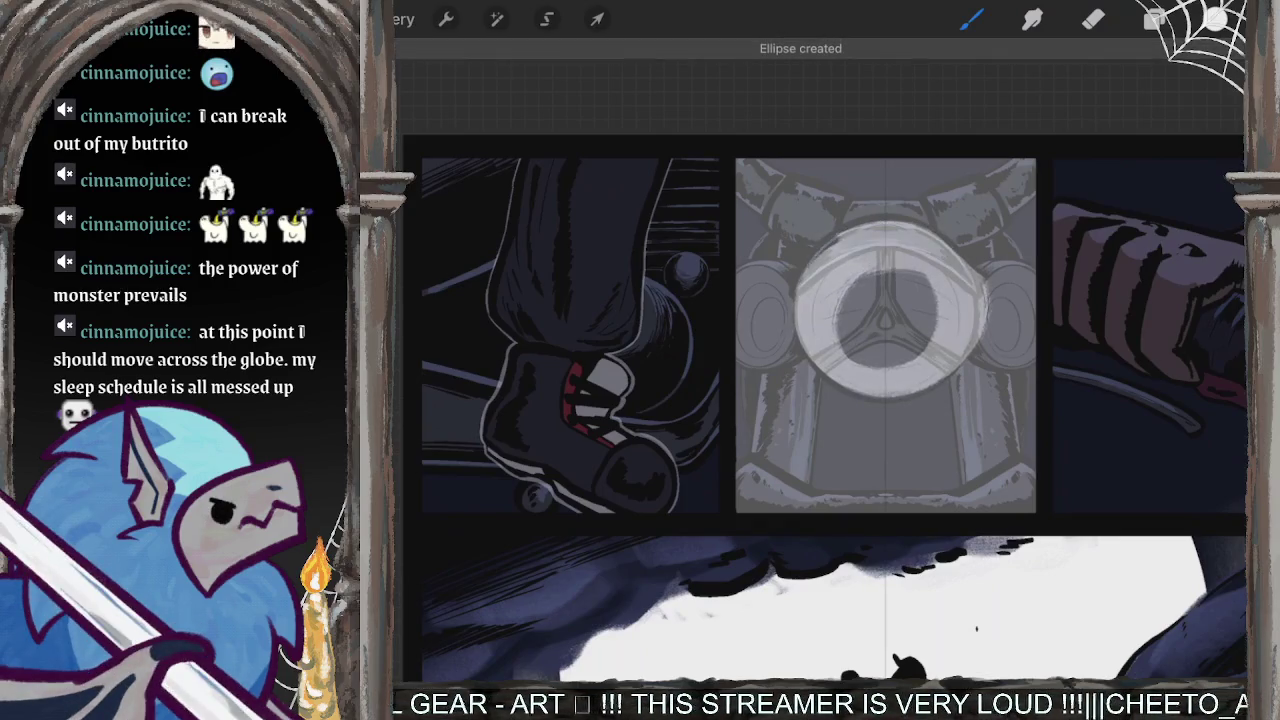
key(ctrl+z)
key(ctrl+z)
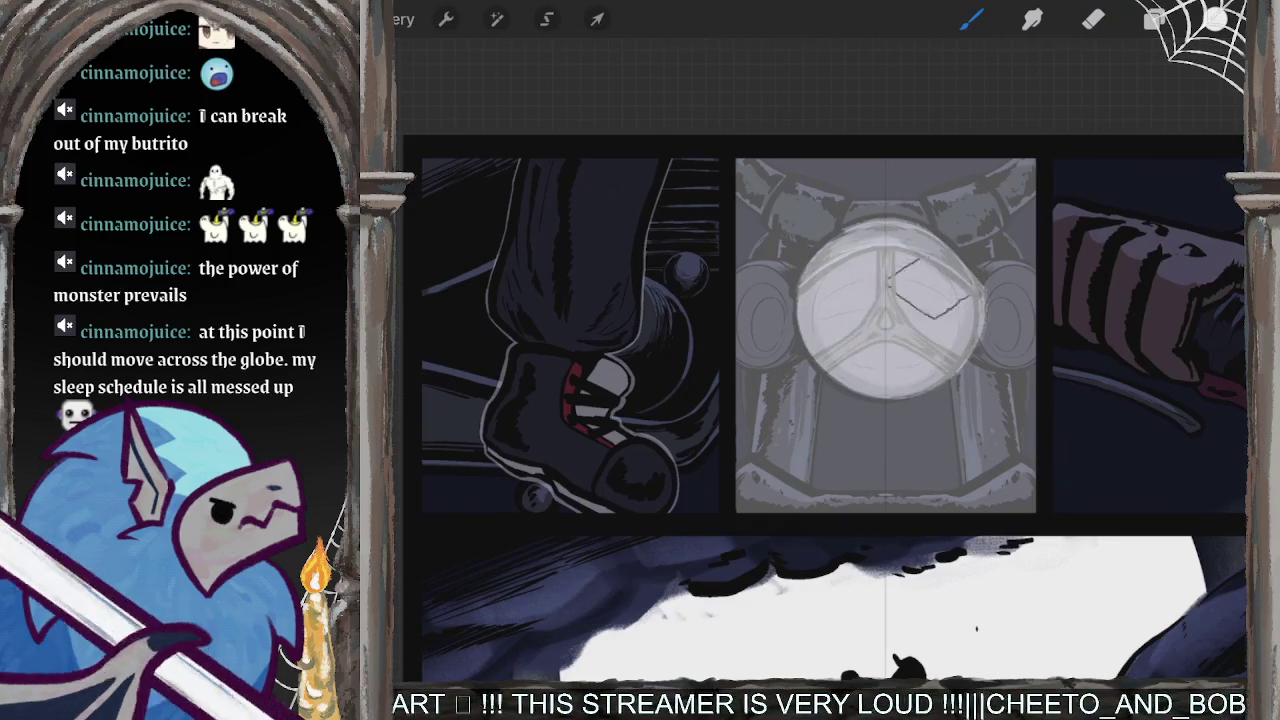
key(ctrl+z)
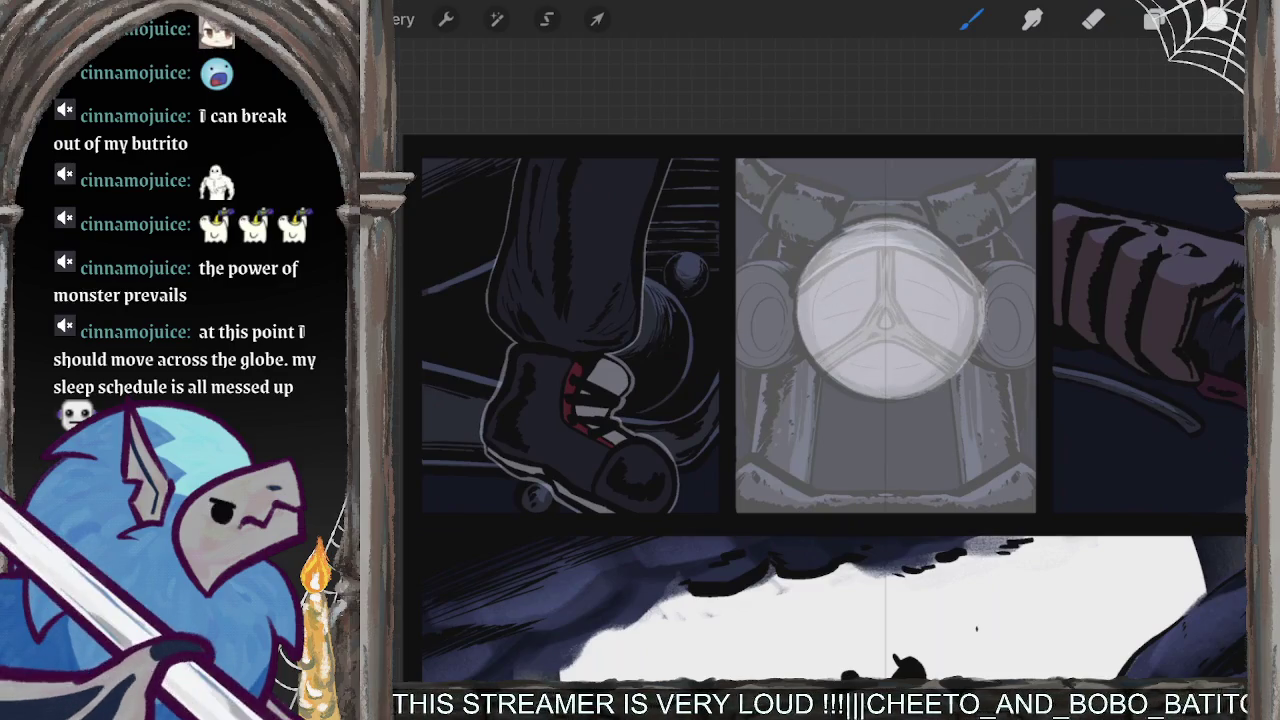
mouse_move(755, 280)
mouse_down()
mouse_move(785, 305)
mouse_move(775, 300)
mouse_up()
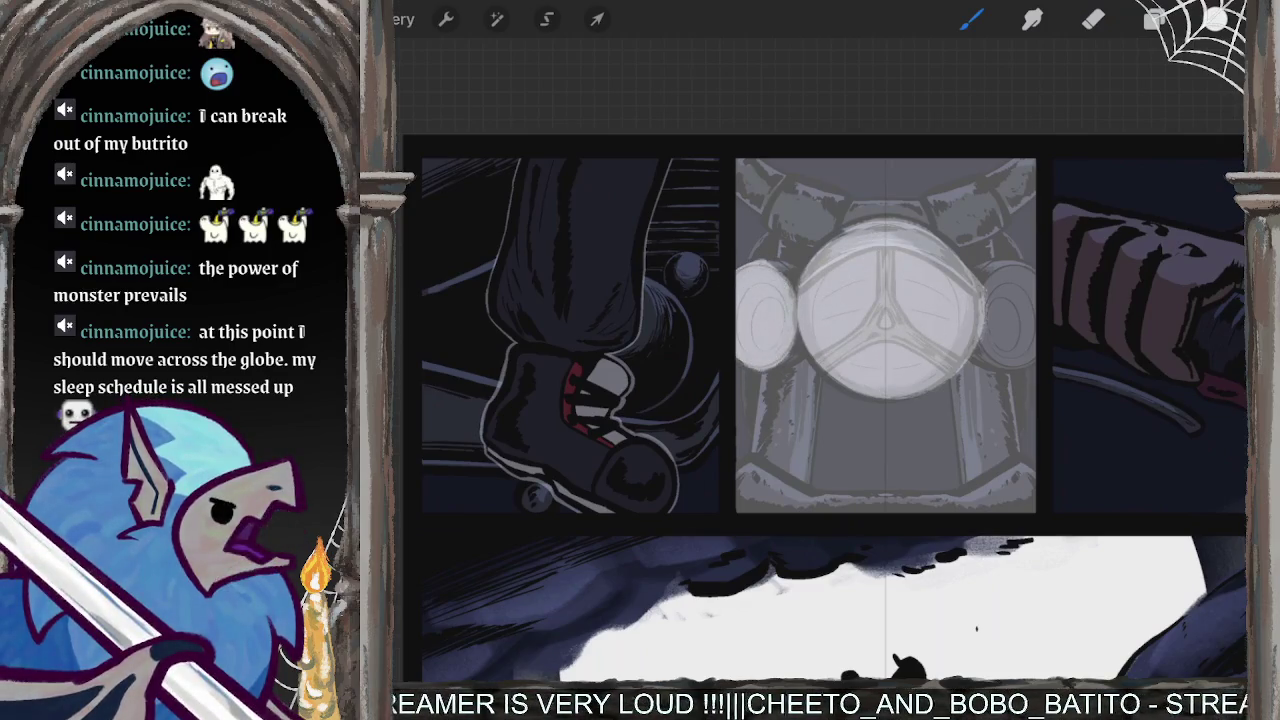
drag(985, 290, 1020, 345)
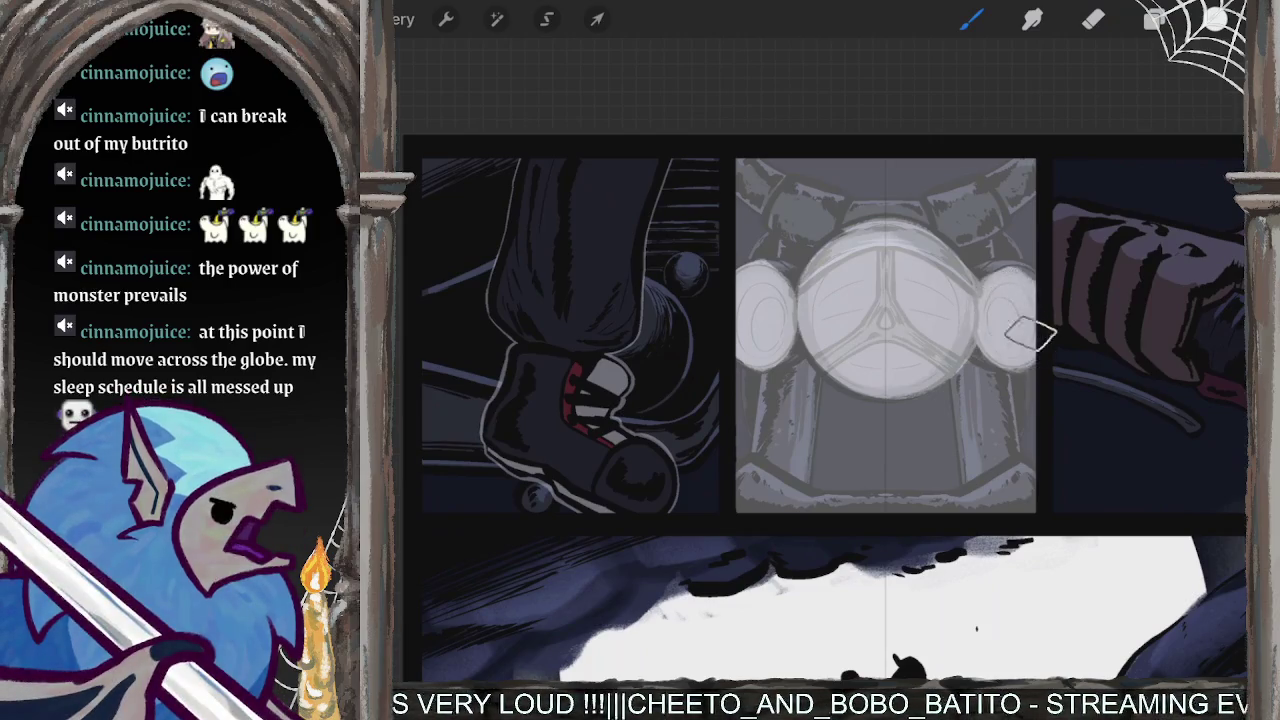
- Cycle Layer 24 through several blend modes to preview the glow
click(1155, 18)
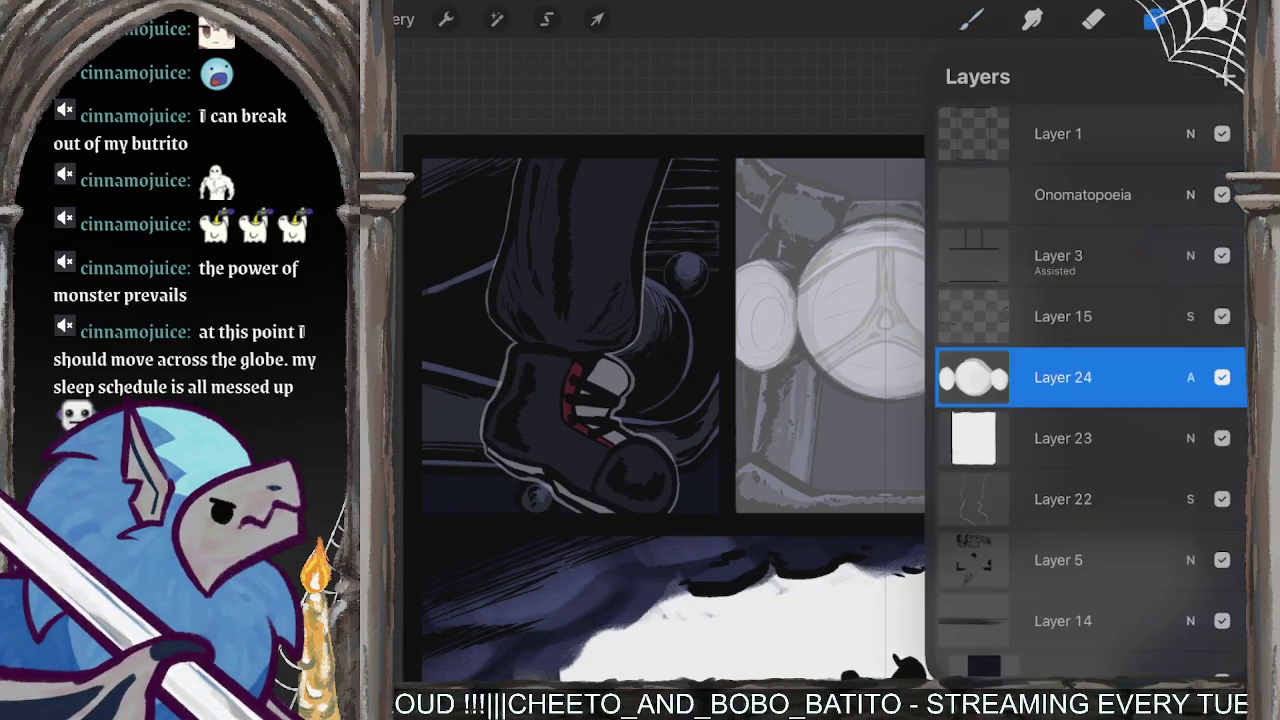
click(1190, 377)
drag(1000, 560, 1000, 472)
click(968, 500)
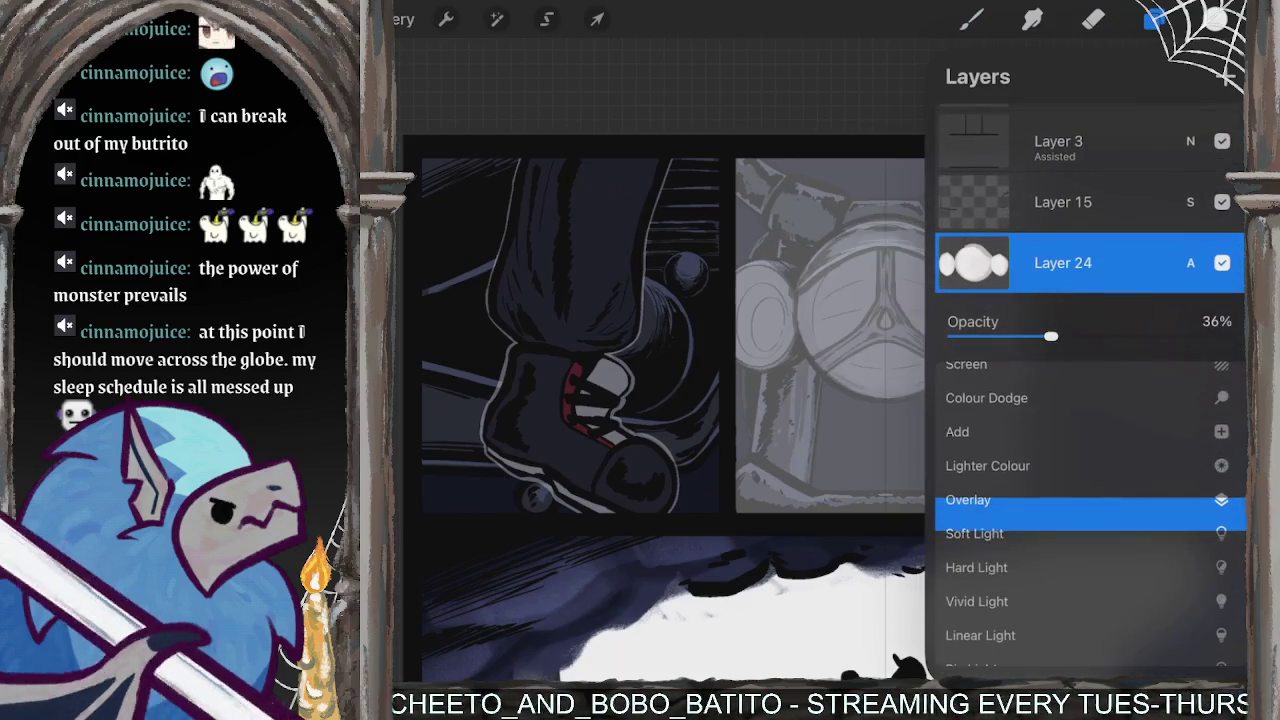
drag(1000, 588, 1000, 520)
drag(1000, 656, 1000, 520)
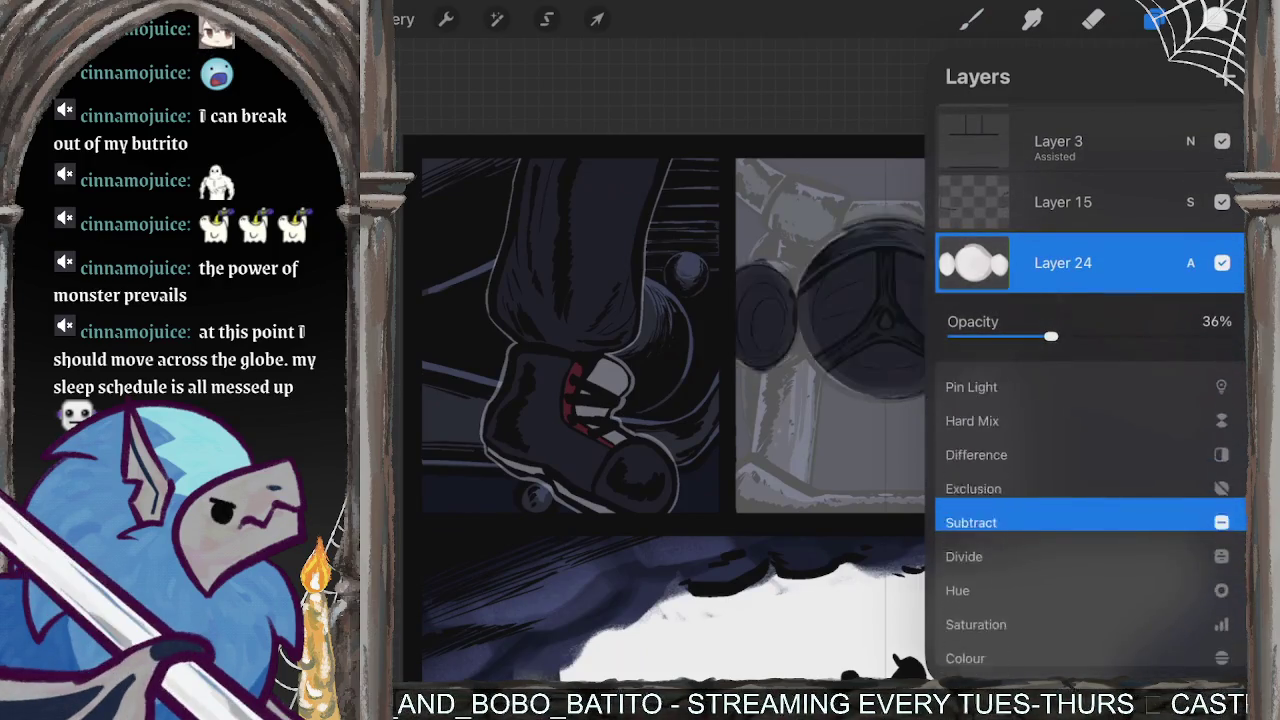
drag(1000, 588, 1000, 520)
mouse_move(1000, 430)
mouse_down()
mouse_move(1000, 500)
mouse_move(1000, 463)
mouse_up()
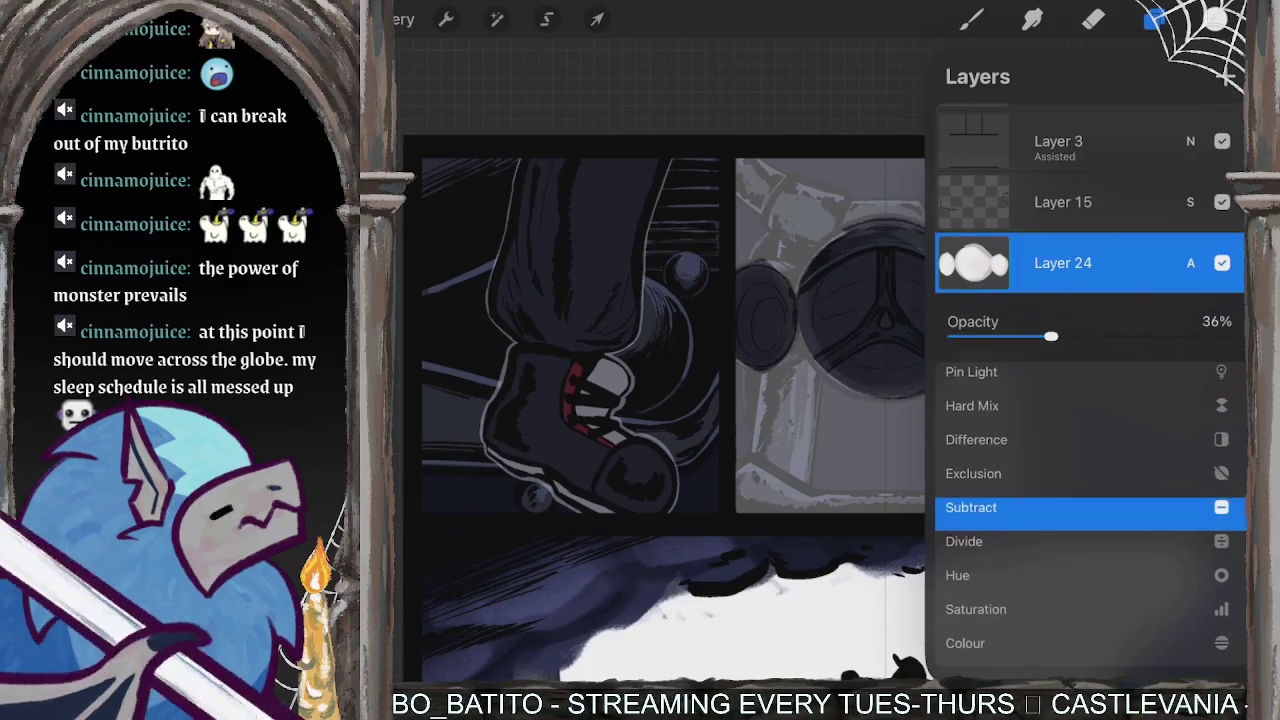
drag(1000, 600, 1000, 512)
drag(1000, 444, 1000, 512)
drag(1000, 380, 1000, 650)
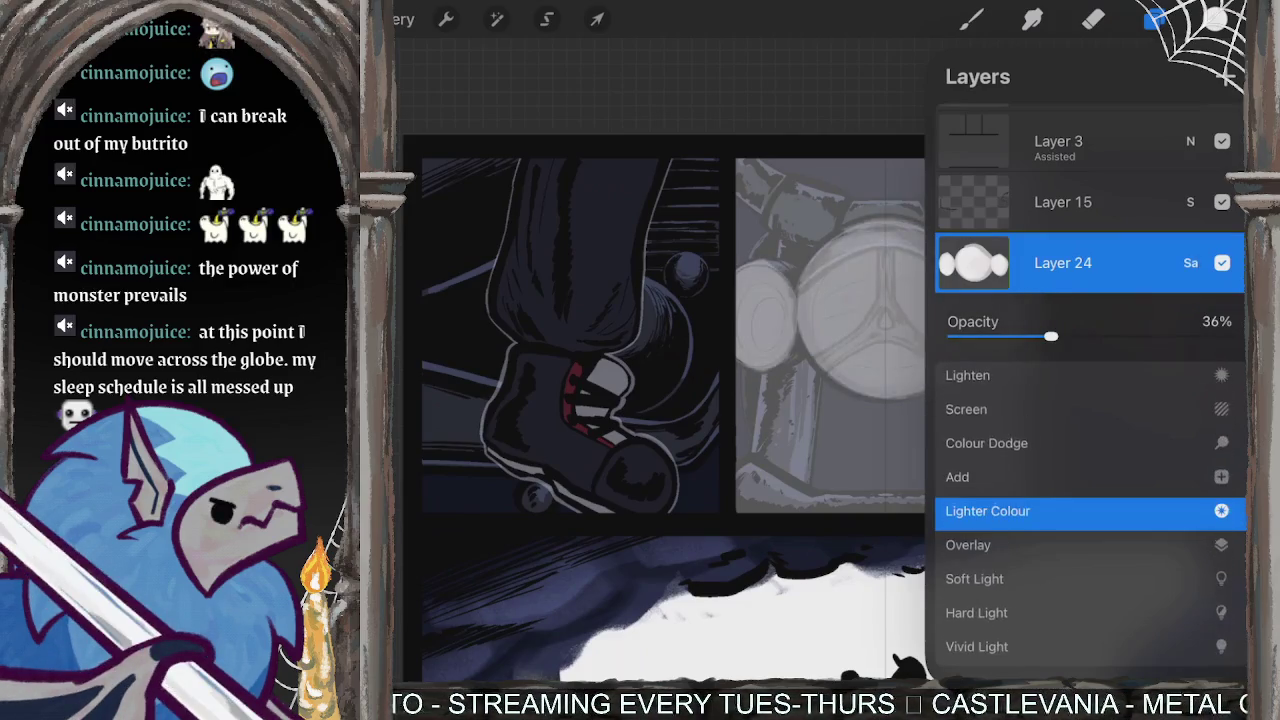
drag(1000, 444, 1000, 512)
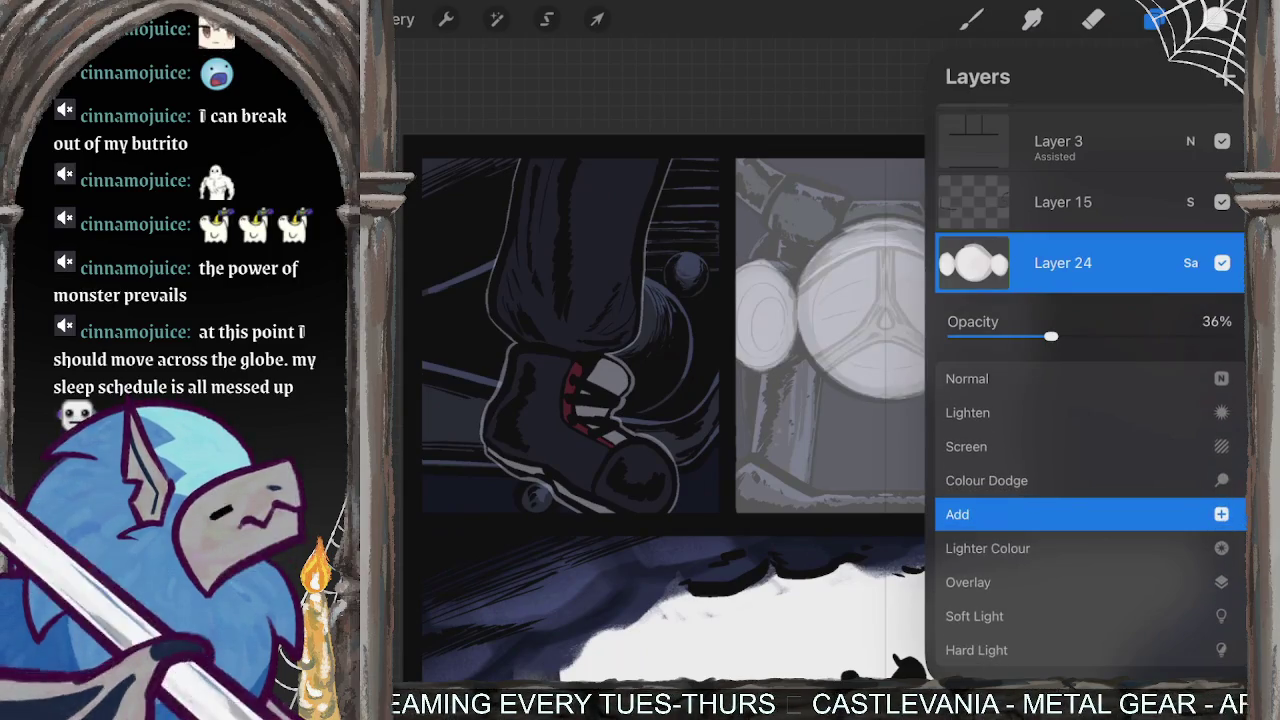
click(1190, 262)
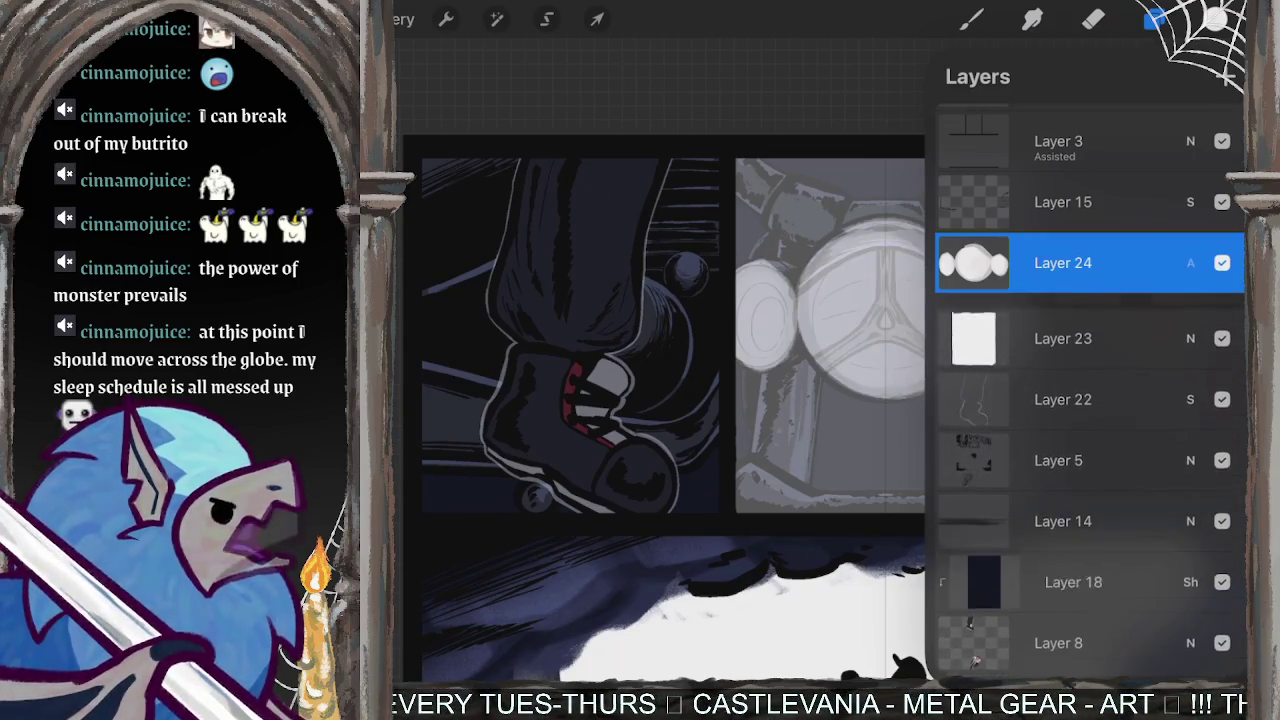
- Leave Layer 24 on Add blend at 33% opacity
click(1190, 262)
drag(1024, 336, 994, 336)
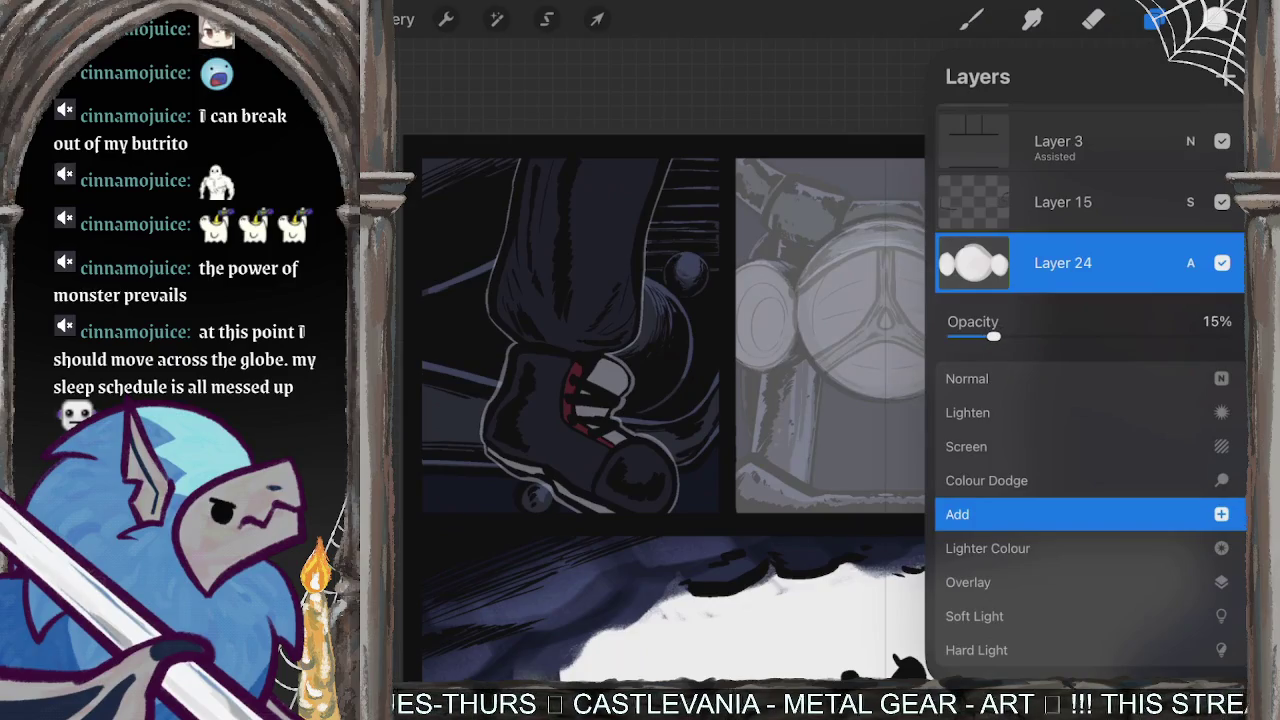
click(1190, 262)
click(1226, 76)
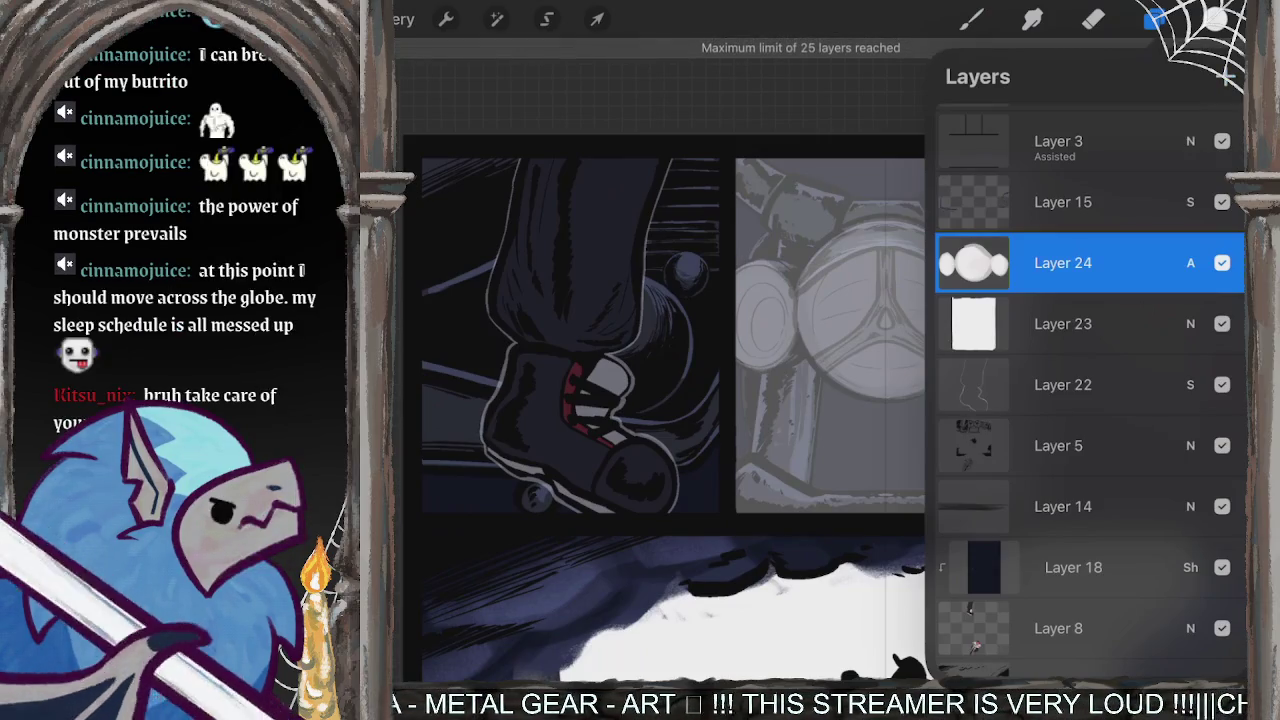
click(1190, 262)
scroll(1090, 520, down, 2)
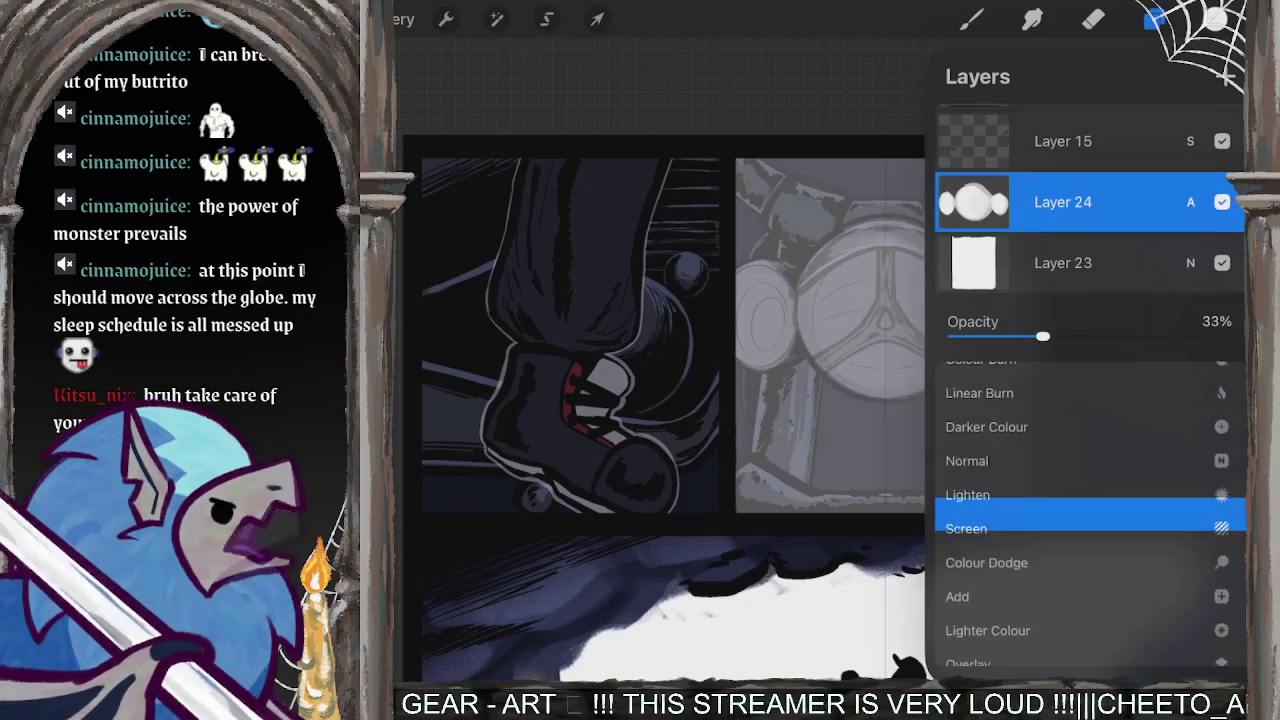
scroll(1090, 520, down, 1)
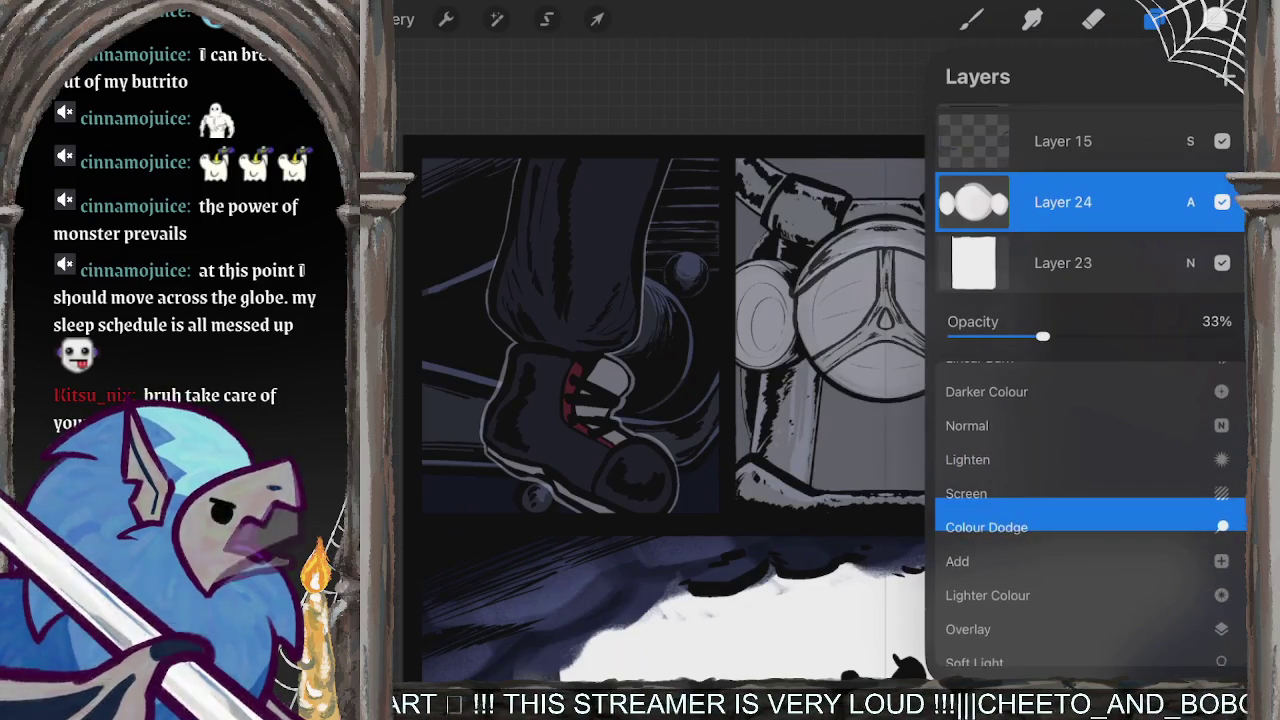
scroll(1090, 500, down, 1)
scroll(1090, 520, down, 1)
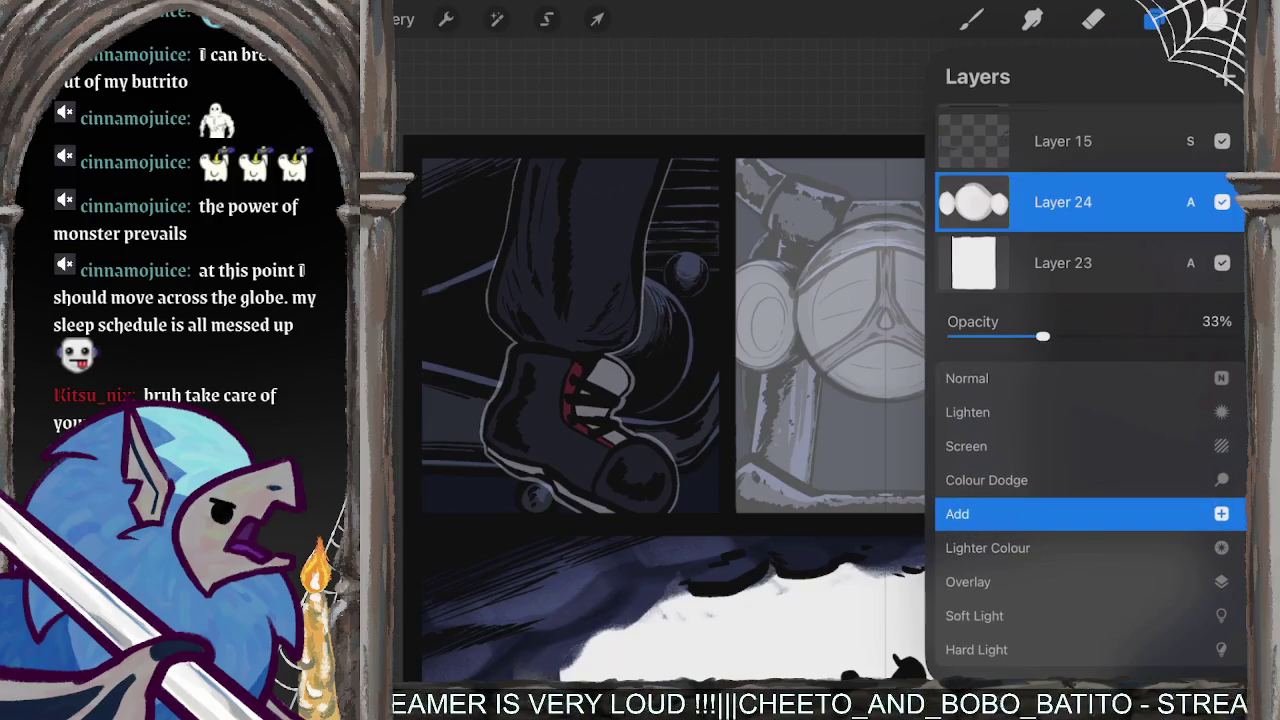
click(1190, 202)
- Try faint highlight strokes on the centre panel, then undo them
click(970, 19)
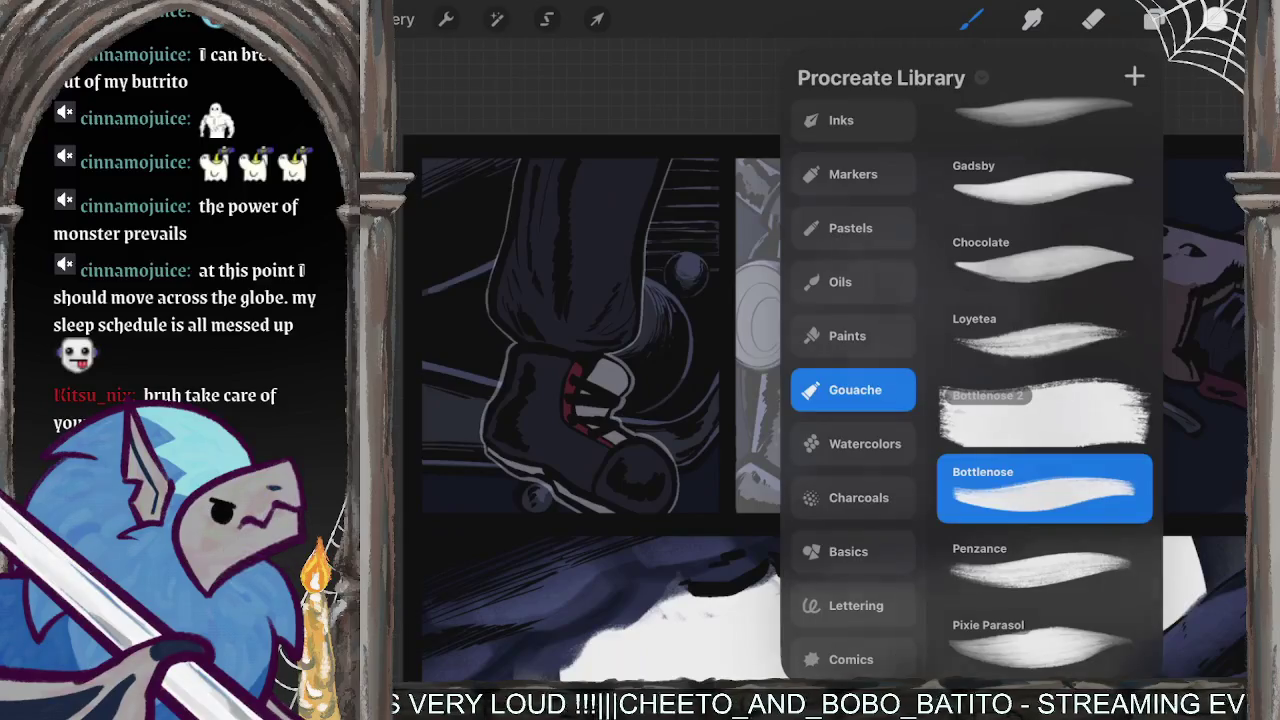
click(970, 19)
drag(908, 210, 938, 234)
drag(810, 302, 830, 330)
drag(930, 374, 964, 398)
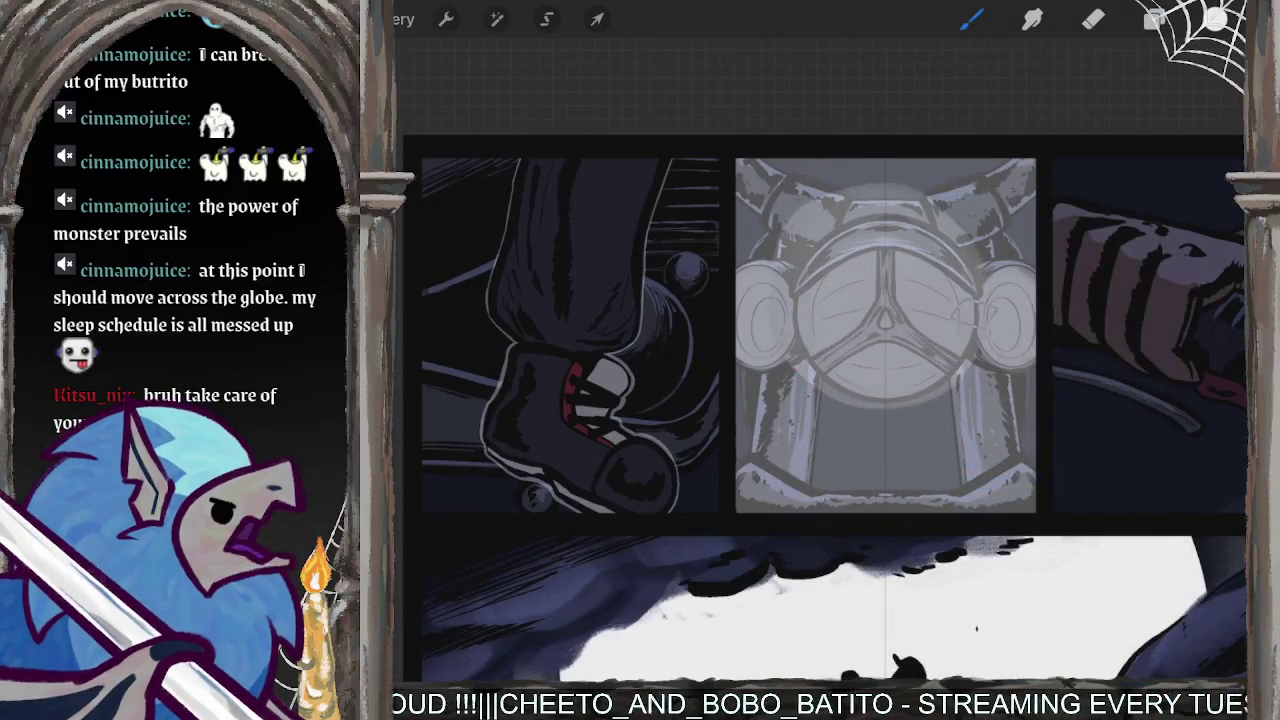
key(ctrl+z)
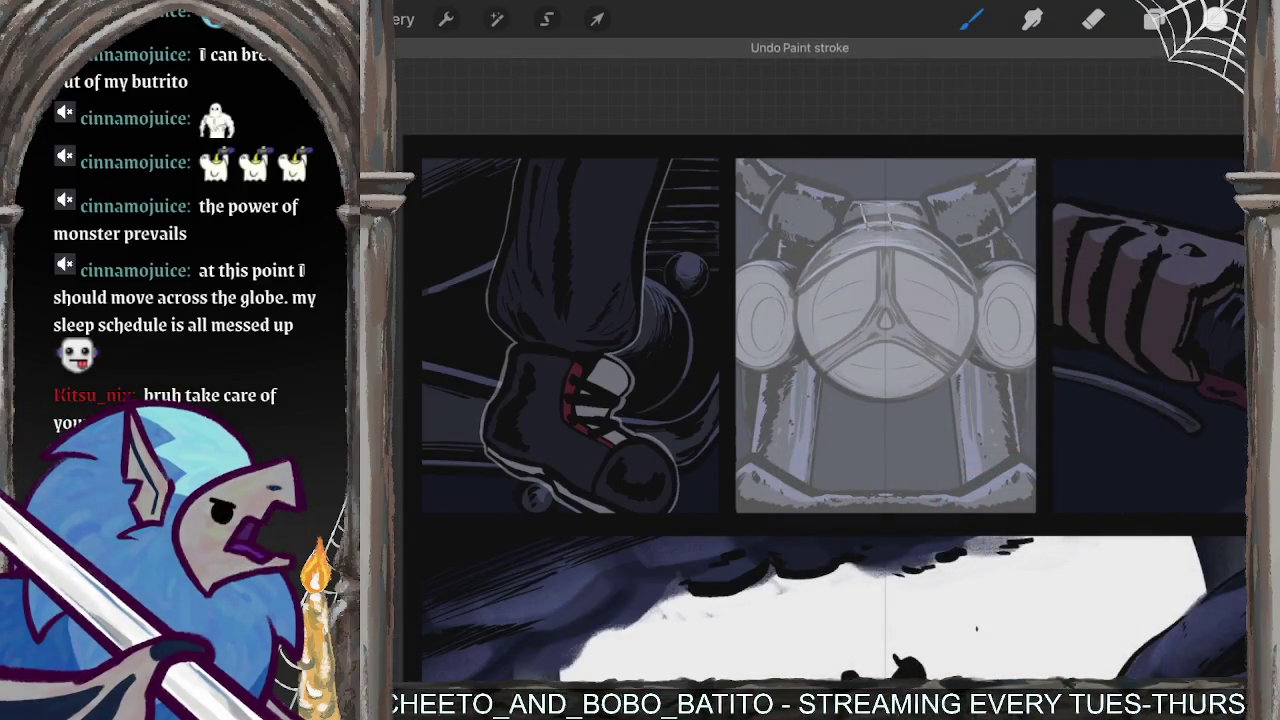
- Paint light strokes around the headlamp and strap, discarding the top-right one
drag(790, 290, 880, 205)
drag(940, 250, 990, 280)
drag(790, 350, 980, 410)
drag(900, 205, 970, 255)
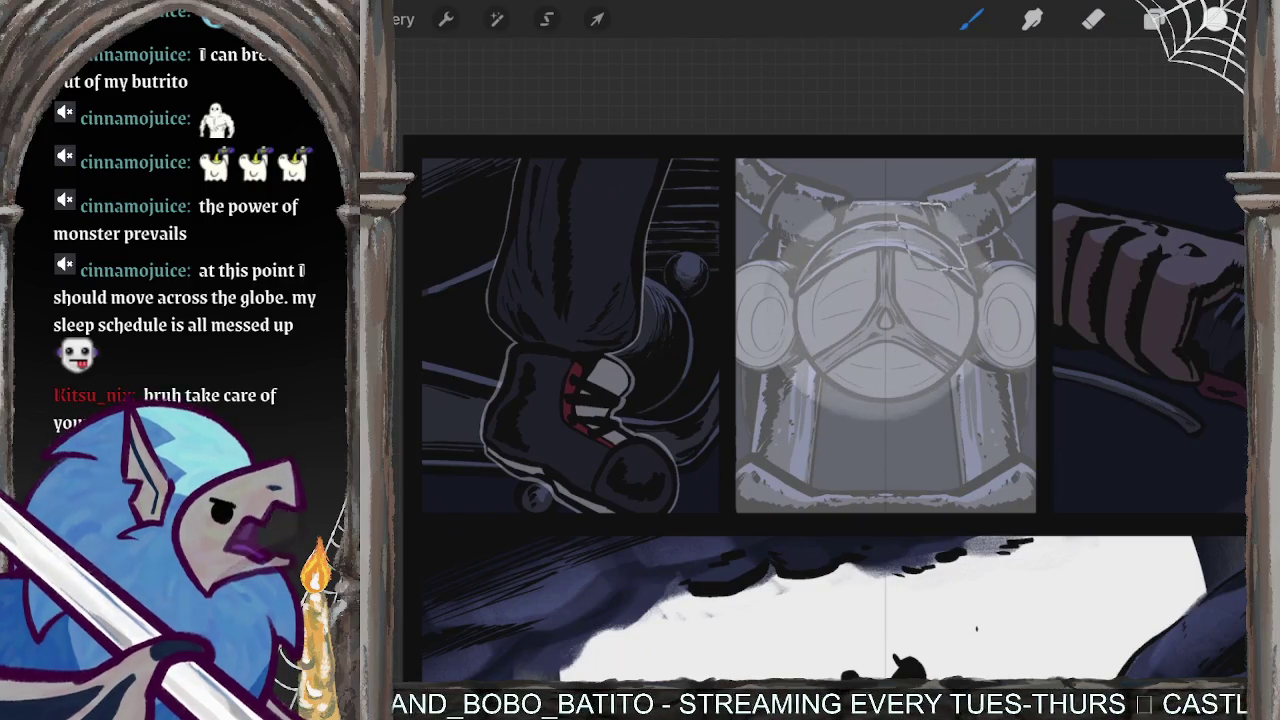
key(ctrl+z)
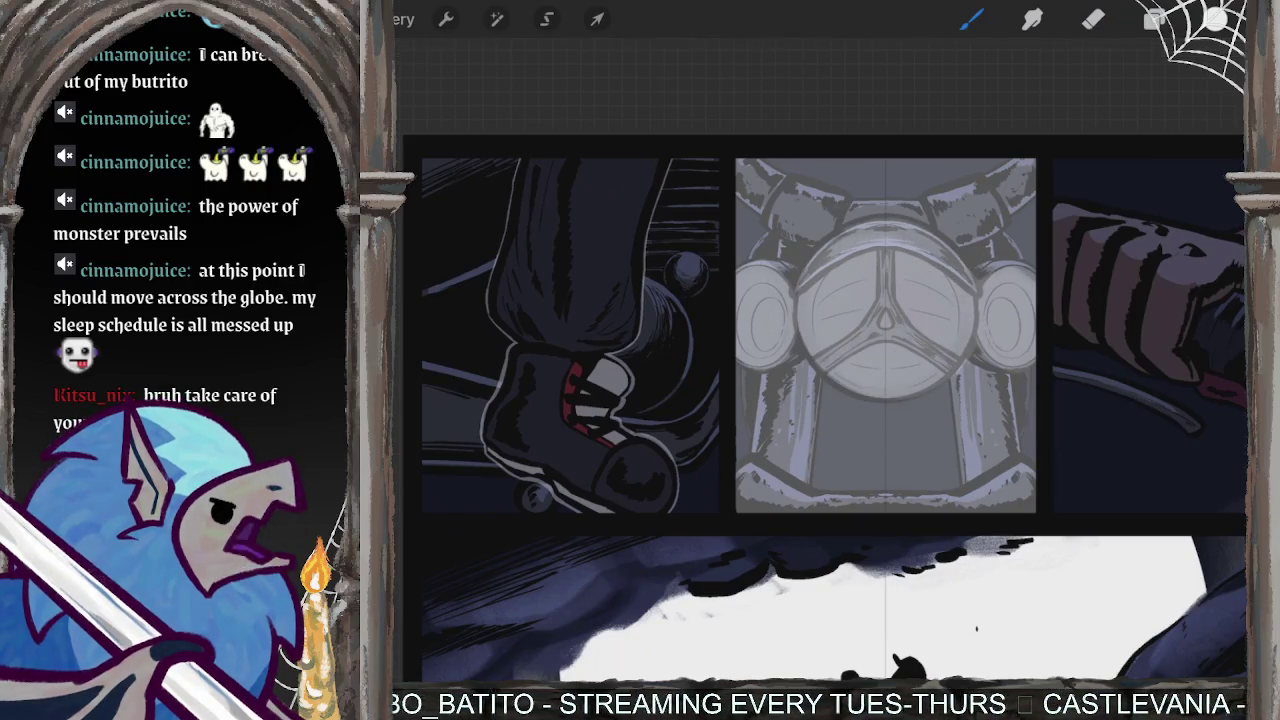
scroll(880, 380, up, 3)
scroll(875, 375, up, 2)
- Try light strokes atop the headlamp and its upper-left, then undo them
drag(820, 195, 862, 212)
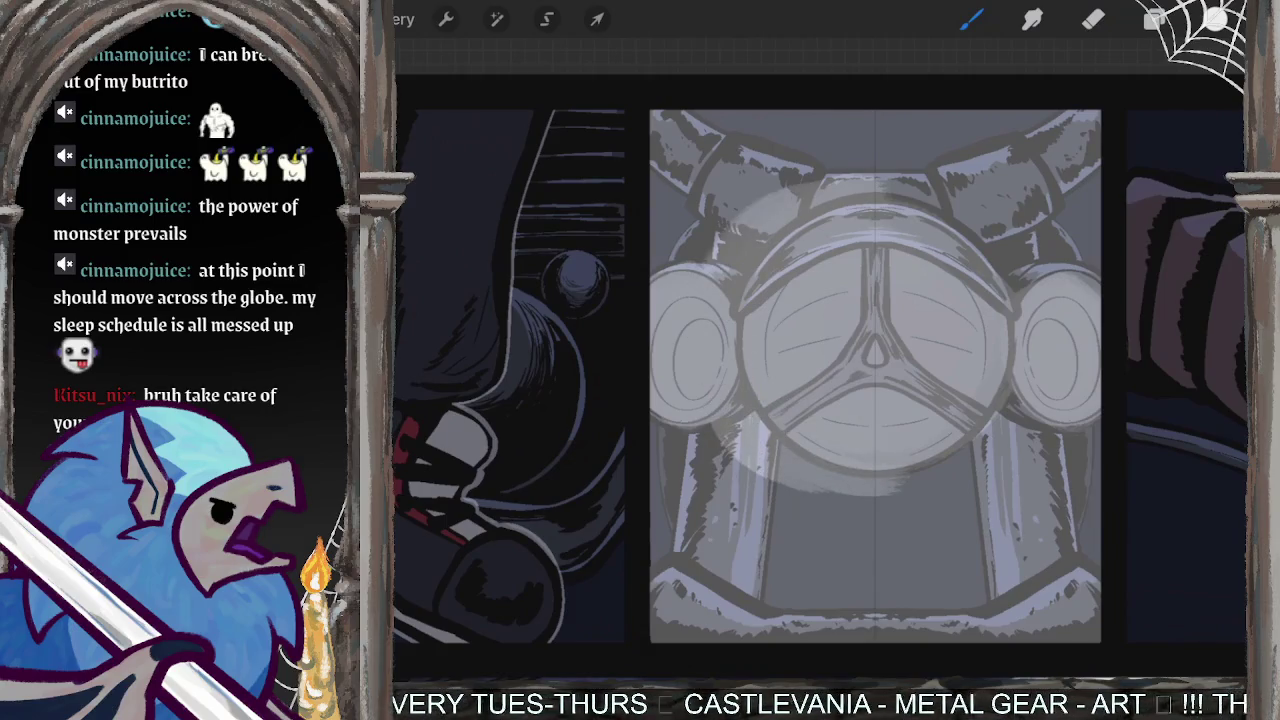
drag(790, 206, 712, 252)
key(ctrl+z)
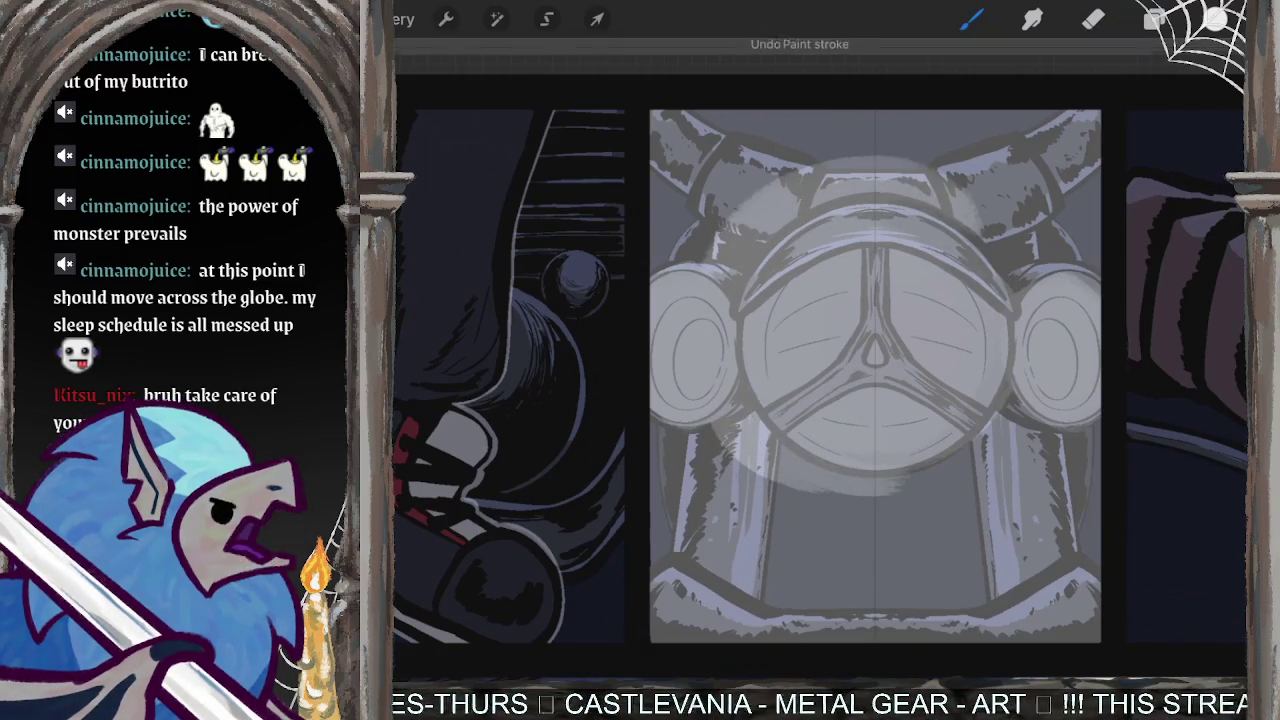
key(ctrl+z)
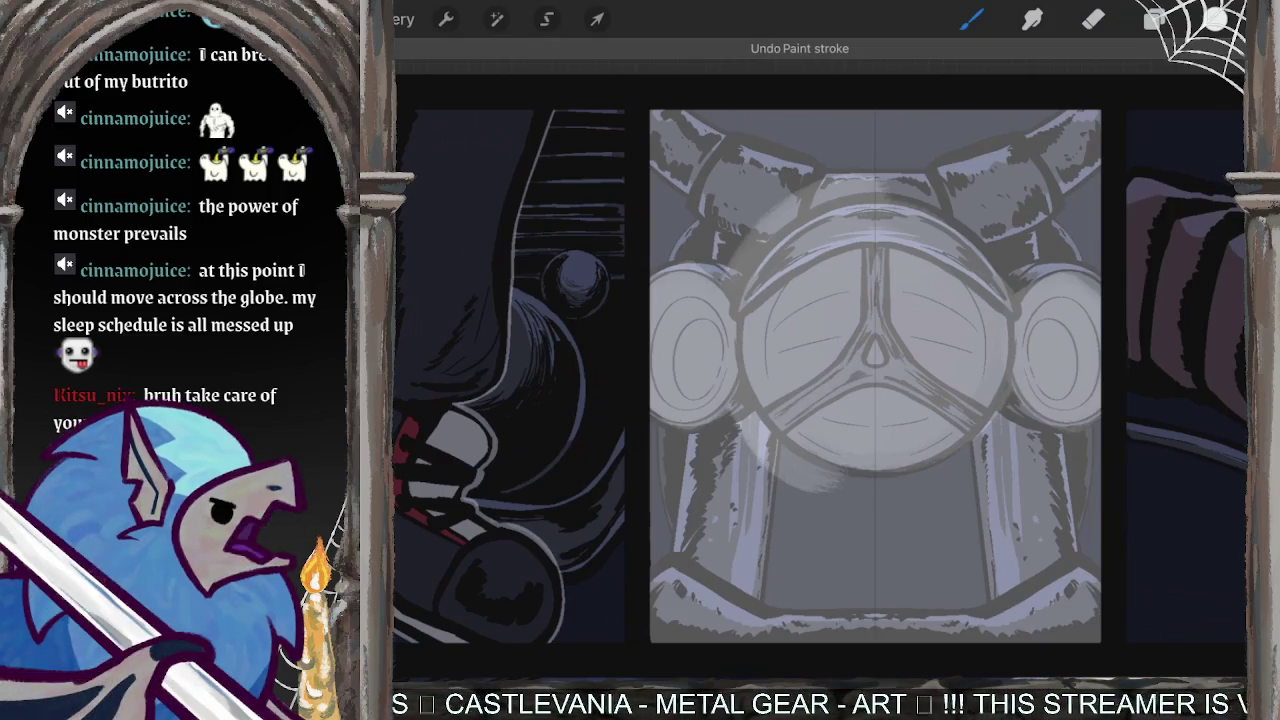
key(ctrl+z)
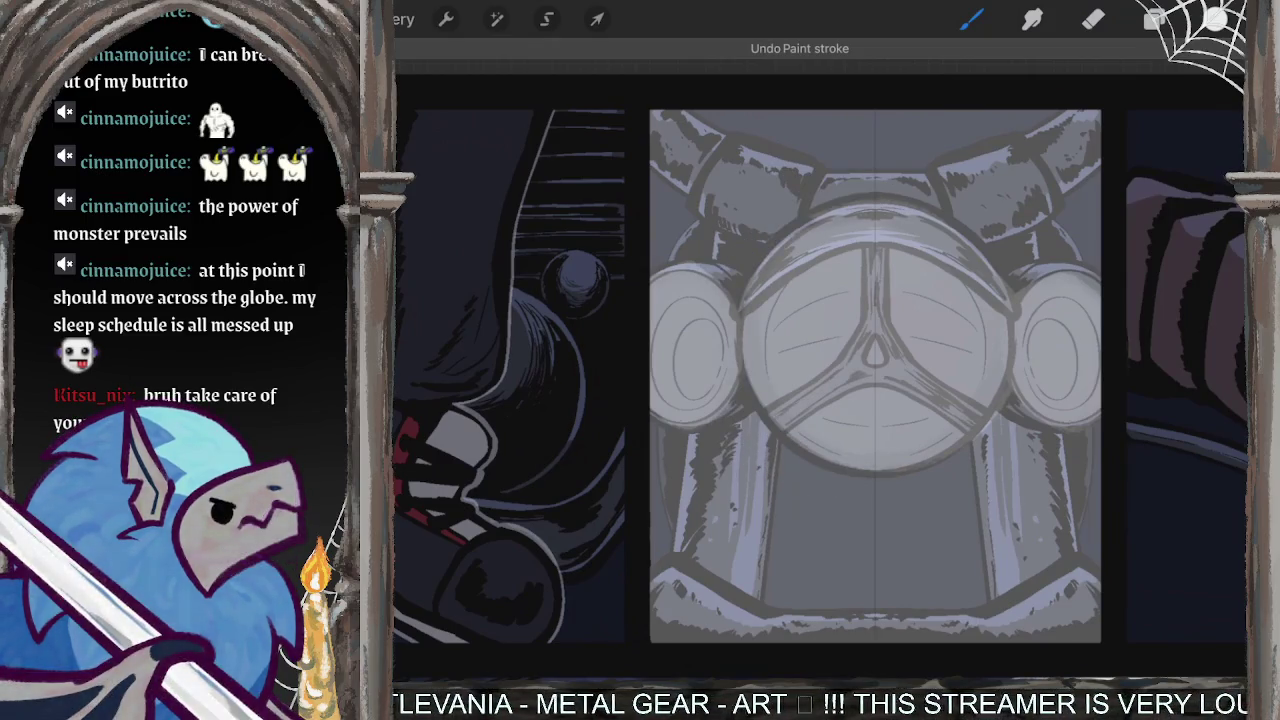
- Paint a large soft glow over the headlamp and brighten the helmet's lower edge
drag(792, 178, 848, 235)
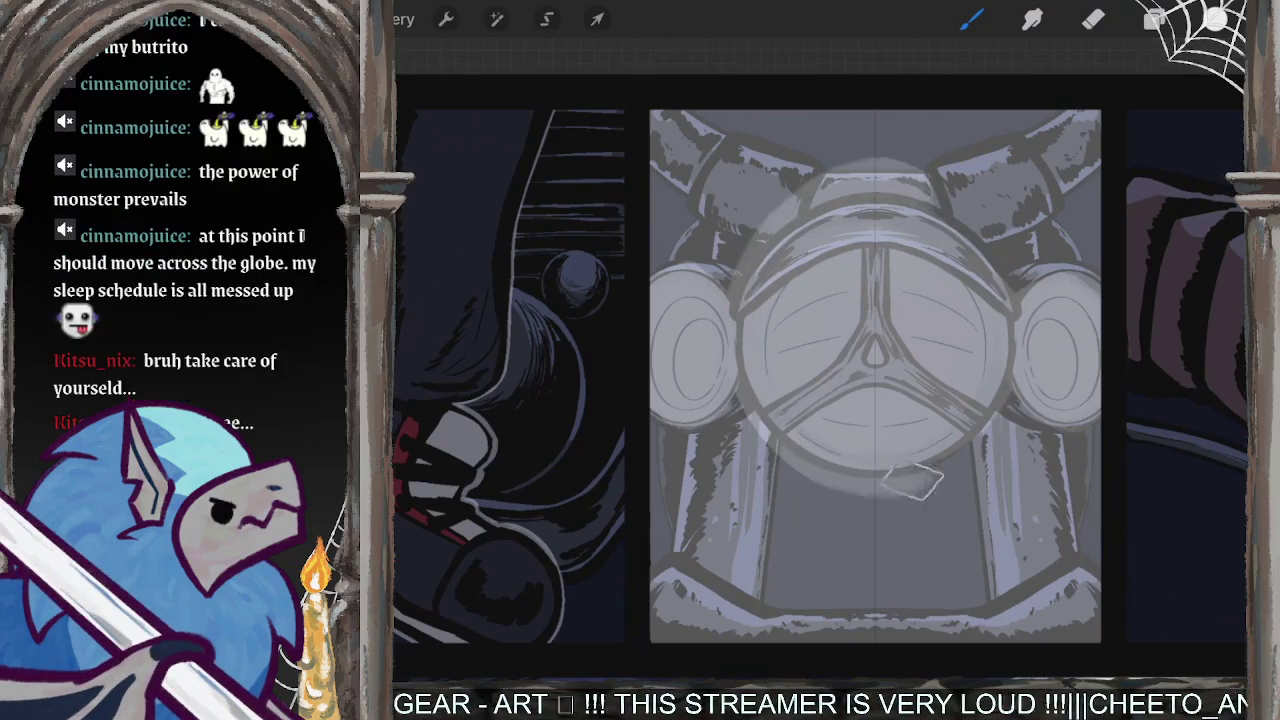
drag(680, 330, 757, 395)
key(ctrl+z)
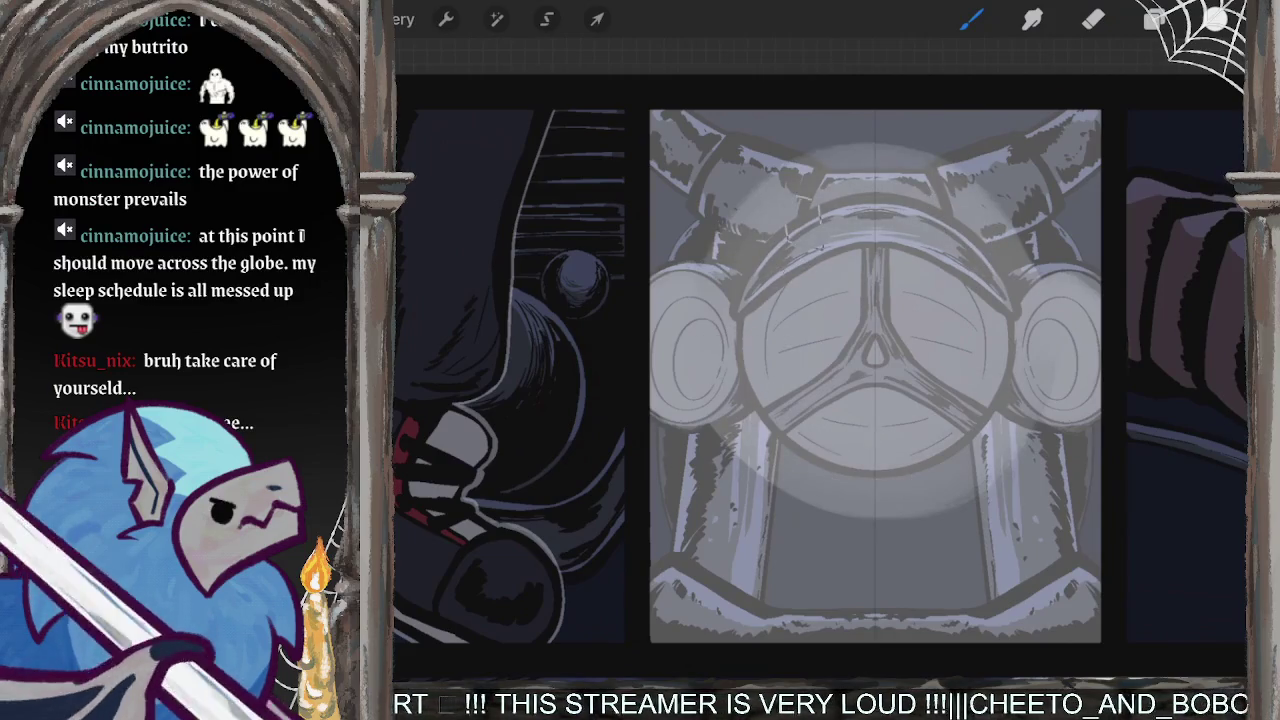
mouse_move(700, 440)
mouse_down()
mouse_move(910, 525)
mouse_move(1066, 404)
mouse_up()
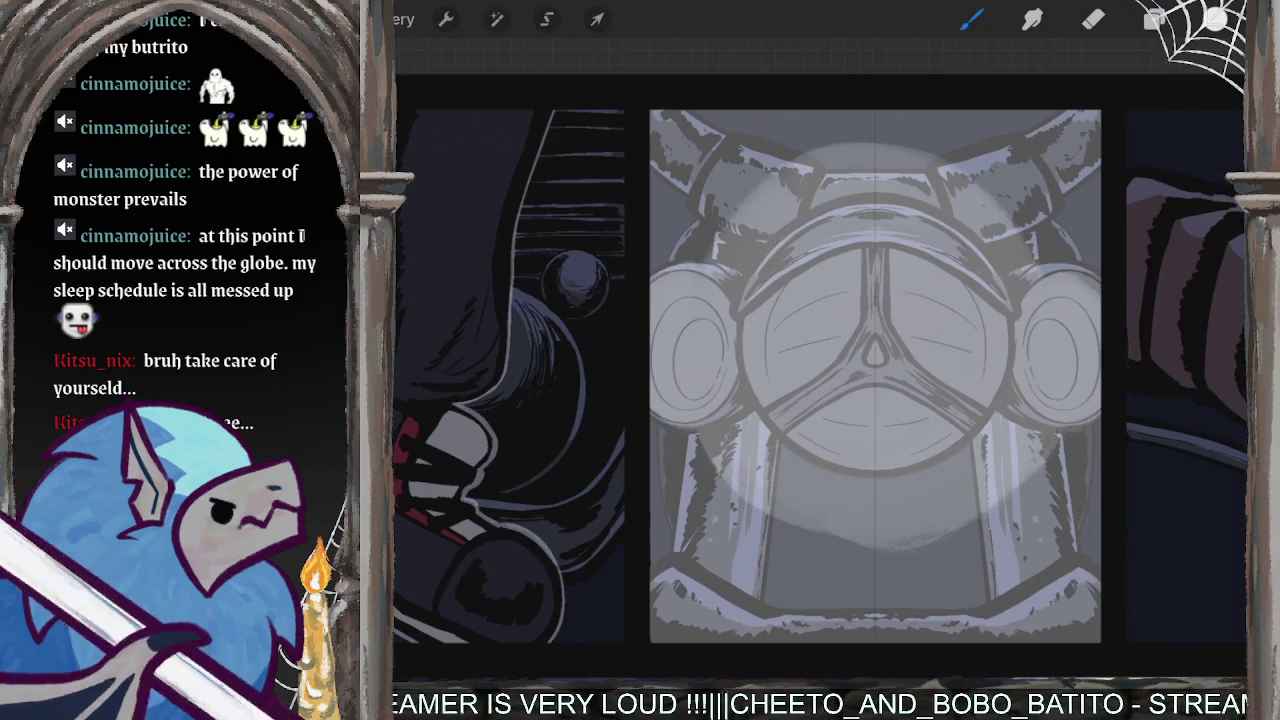
scroll(820, 380, down, 5)
- Step back and forth through the lighting edits, removing the soft headlight glow
scroll(820, 380, up, 3)
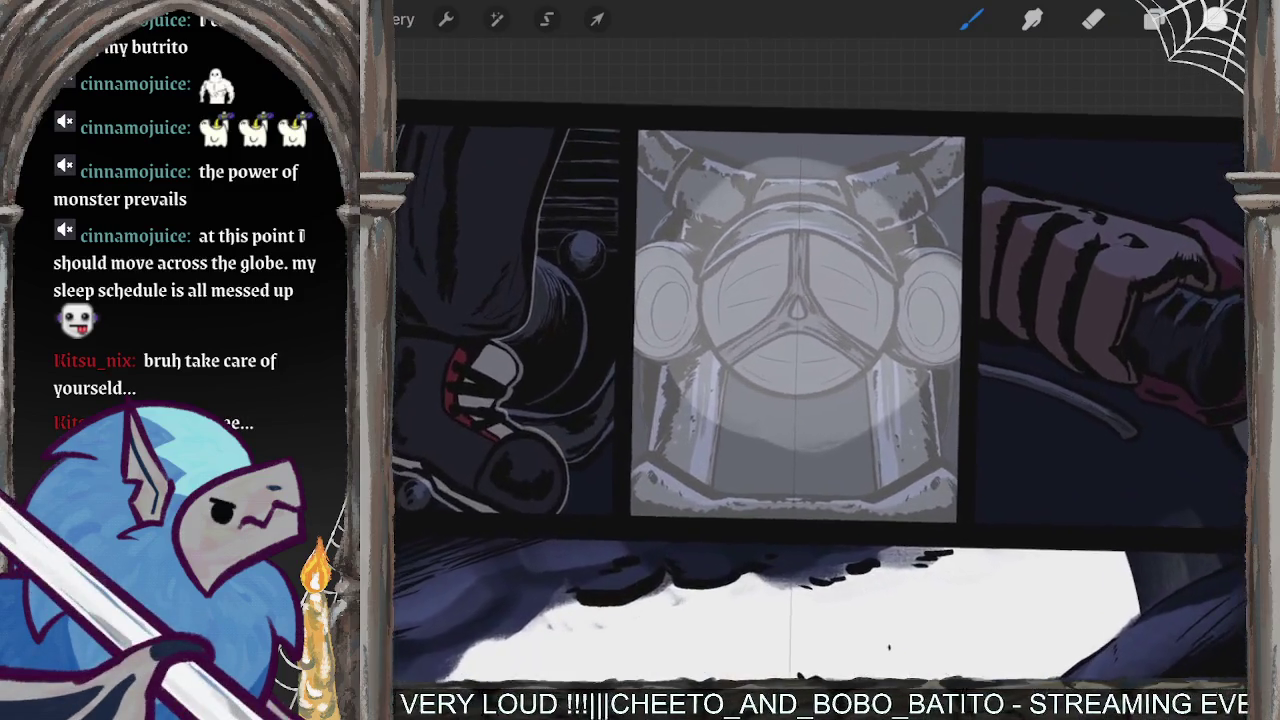
key(ctrl+z)
key(ctrl+z)
key(ctrl+z)
key(ctrl+z)
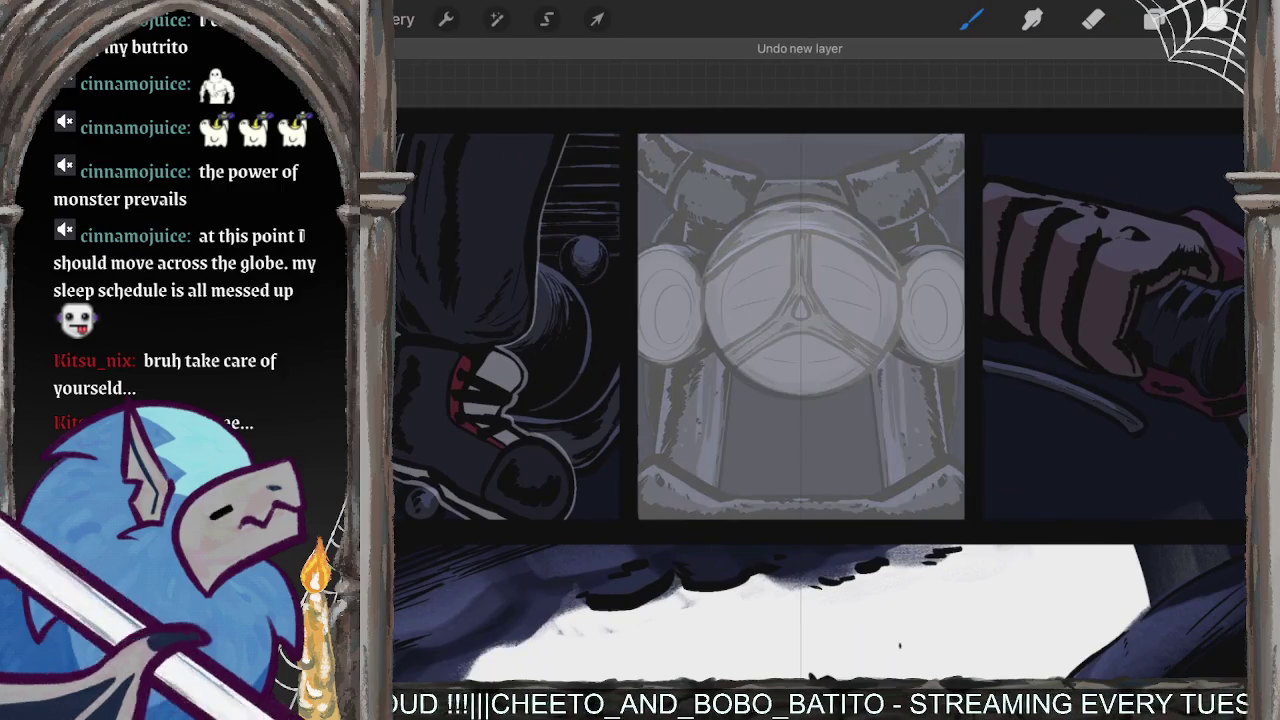
key(ctrl+shift+z)
key(ctrl+z)
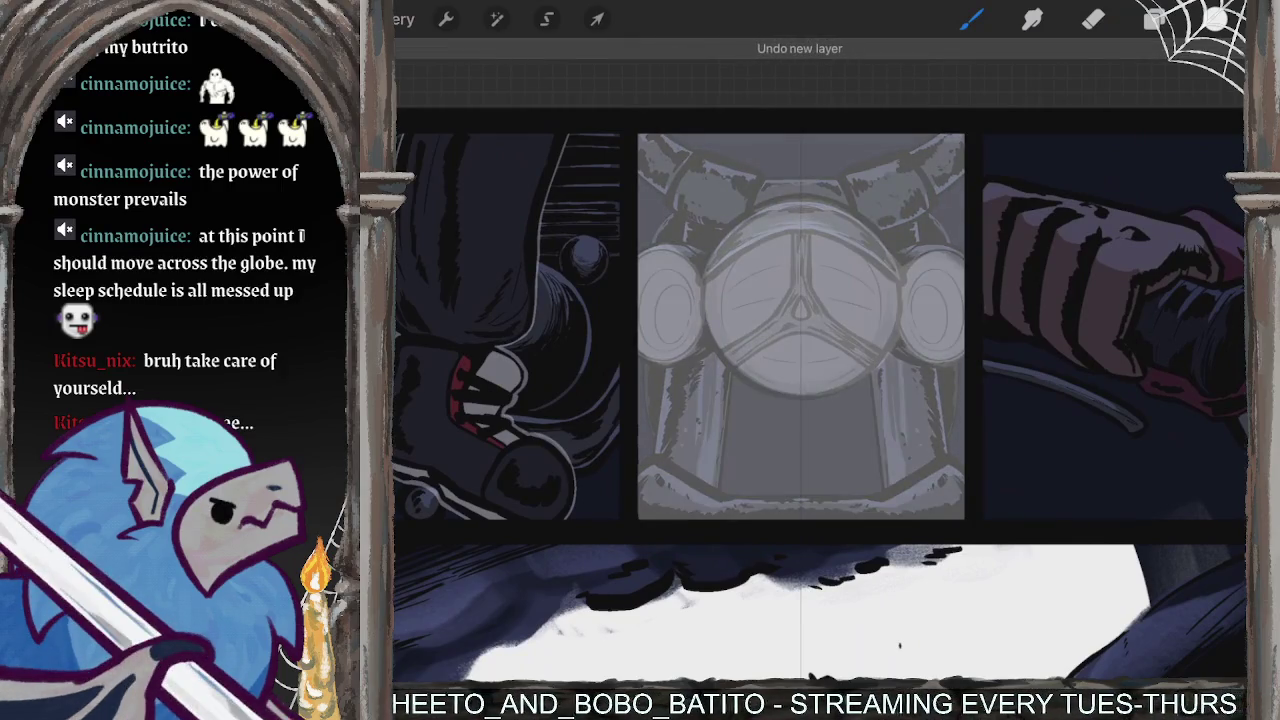
key(ctrl+shift+z)
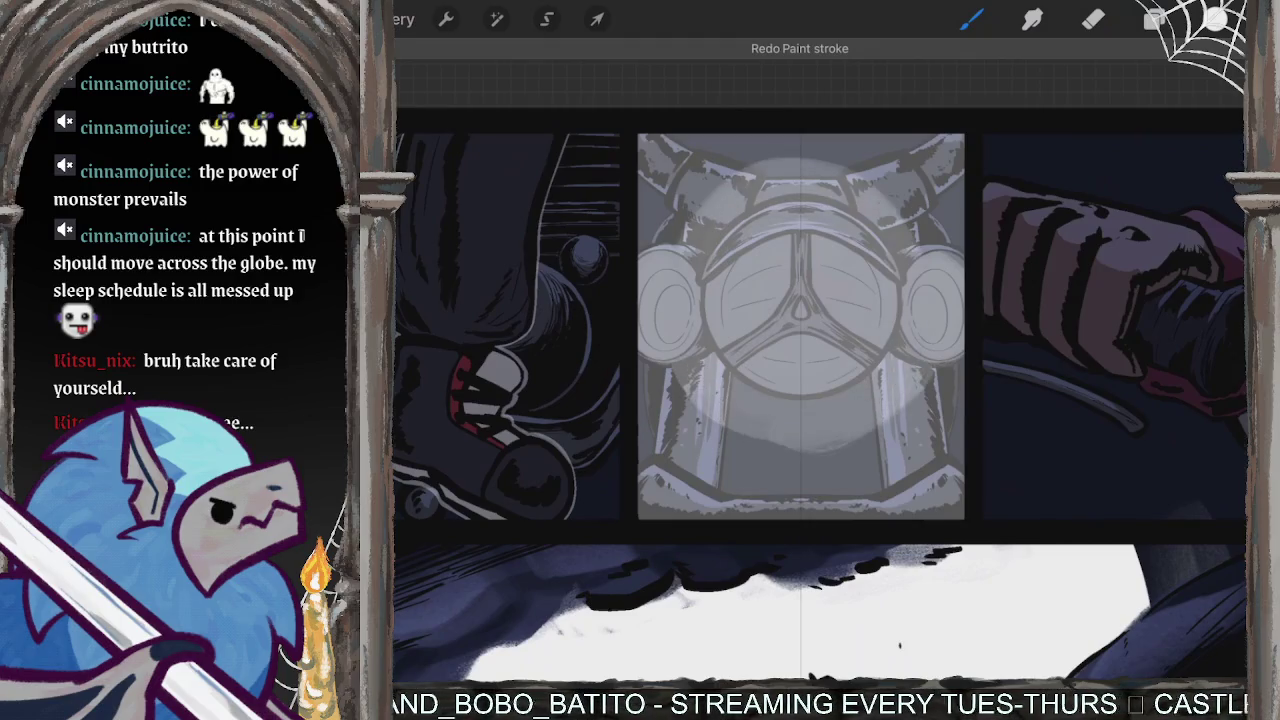
key(ctrl+z)
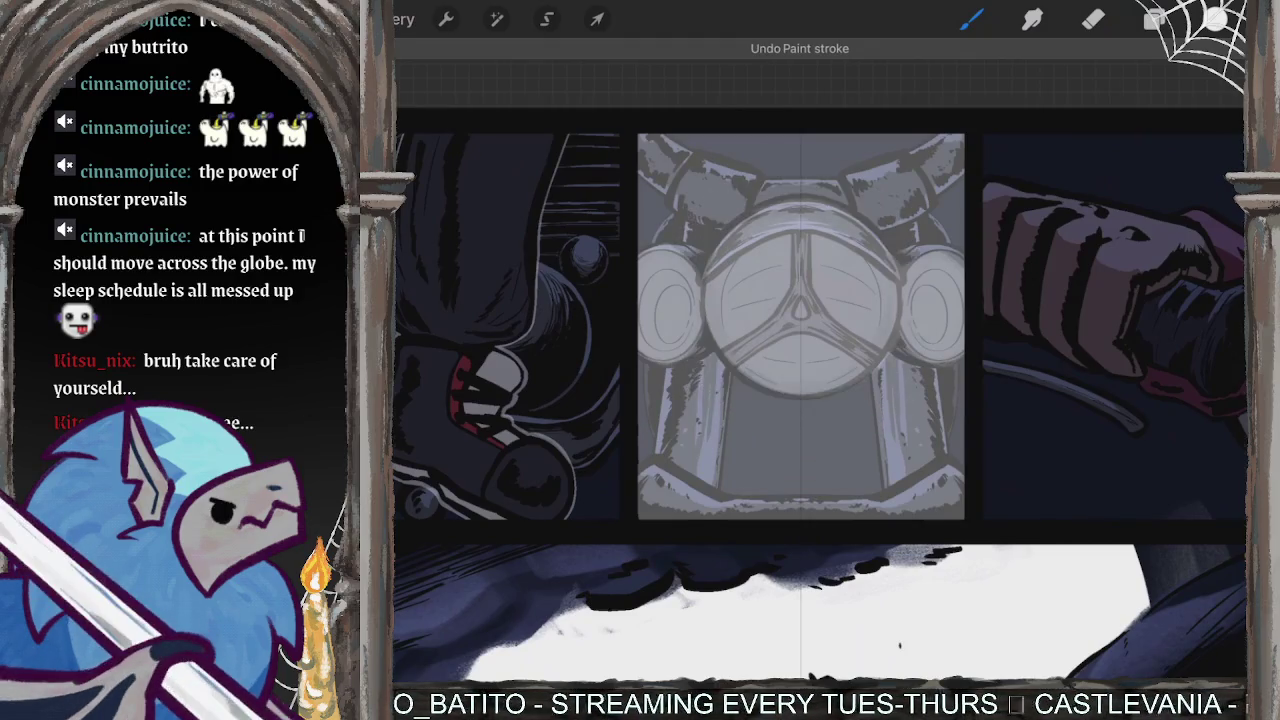
- Repaint the glow as a QuickShape circle, enlarged over the helmet, with brighter right side
mouse_move(760, 150)
mouse_down()
mouse_move(720, 420)
mouse_move(810, 138)
mouse_up()
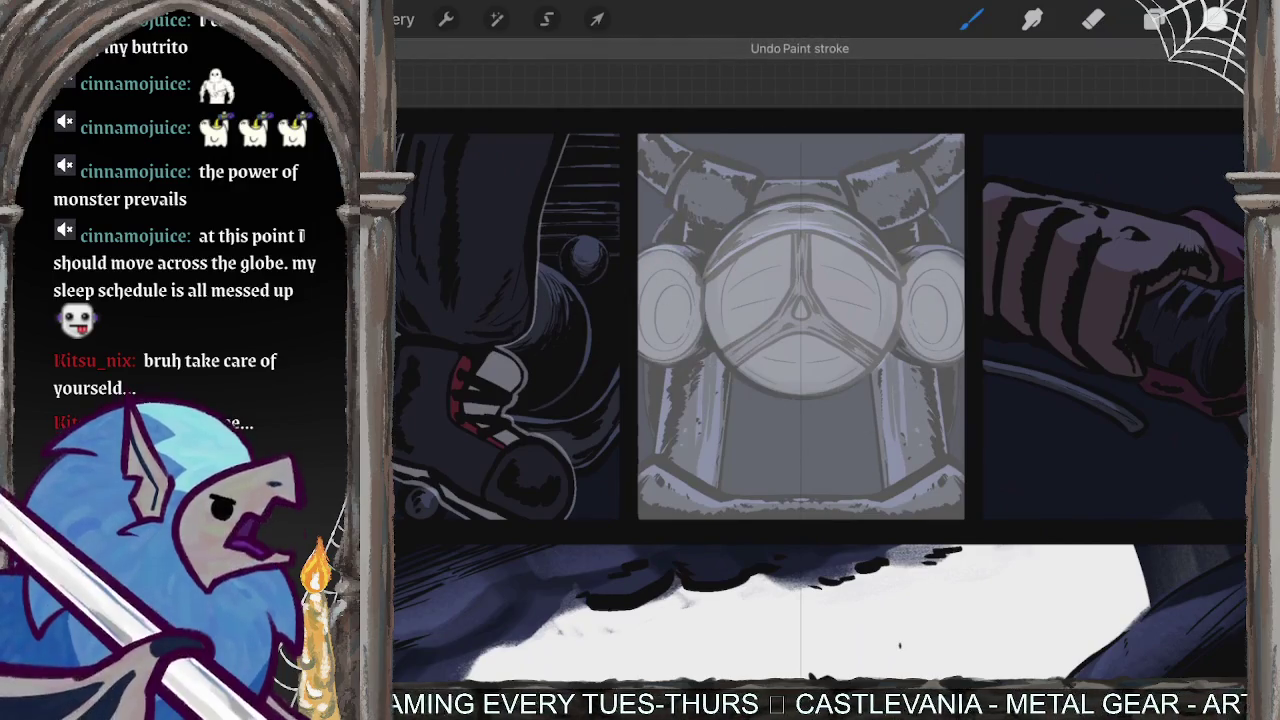
mouse_move(760, 180)
mouse_down()
mouse_move(720, 420)
mouse_move(830, 175)
mouse_up()
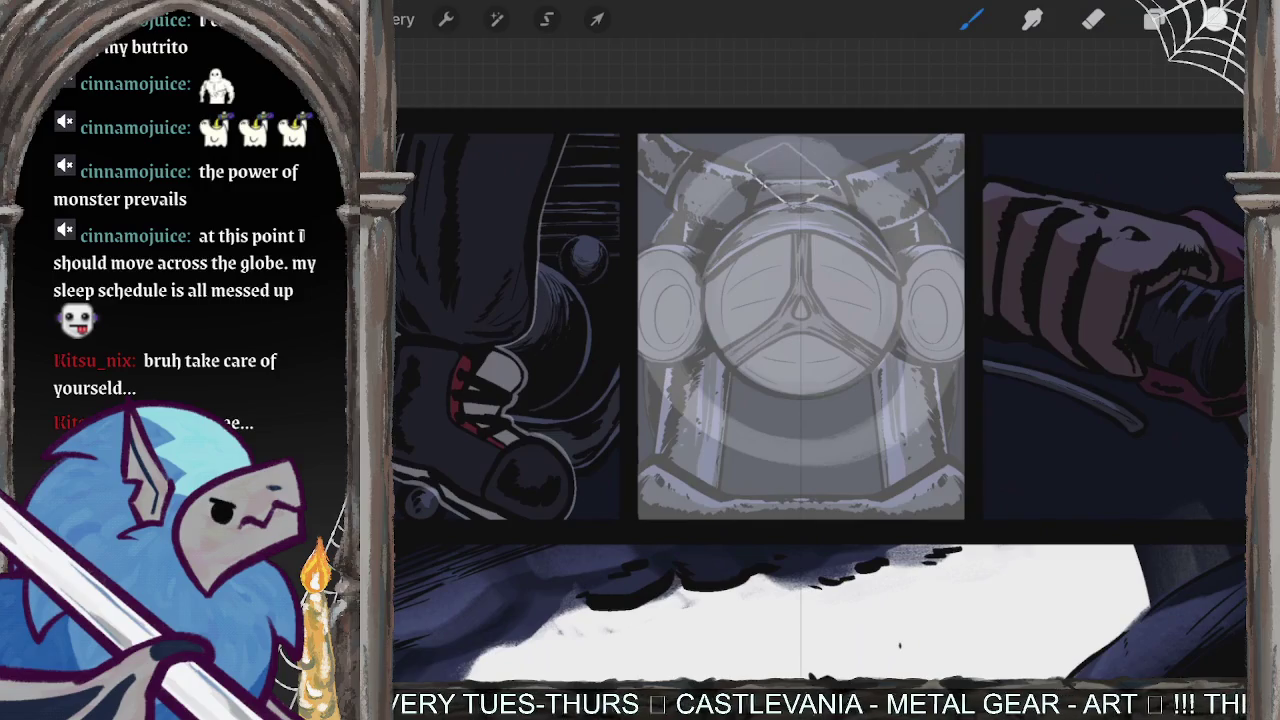
drag(760, 150, 835, 185)
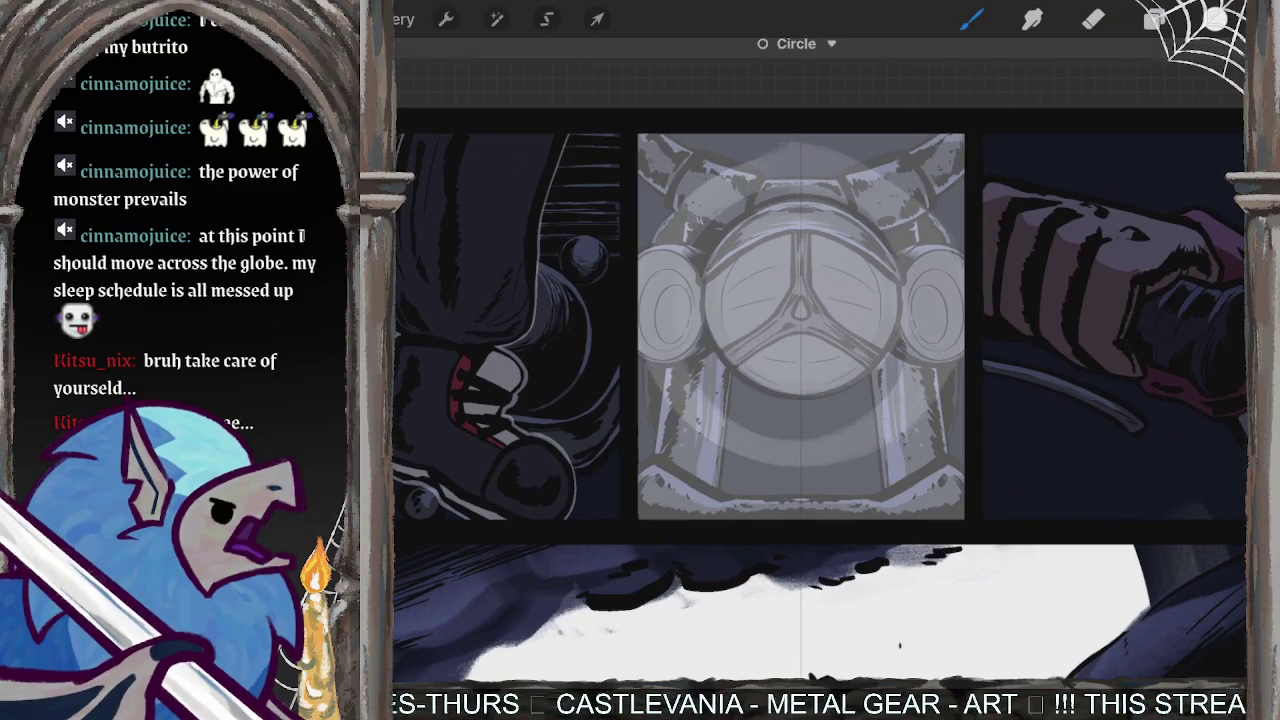
drag(780, 150, 870, 450)
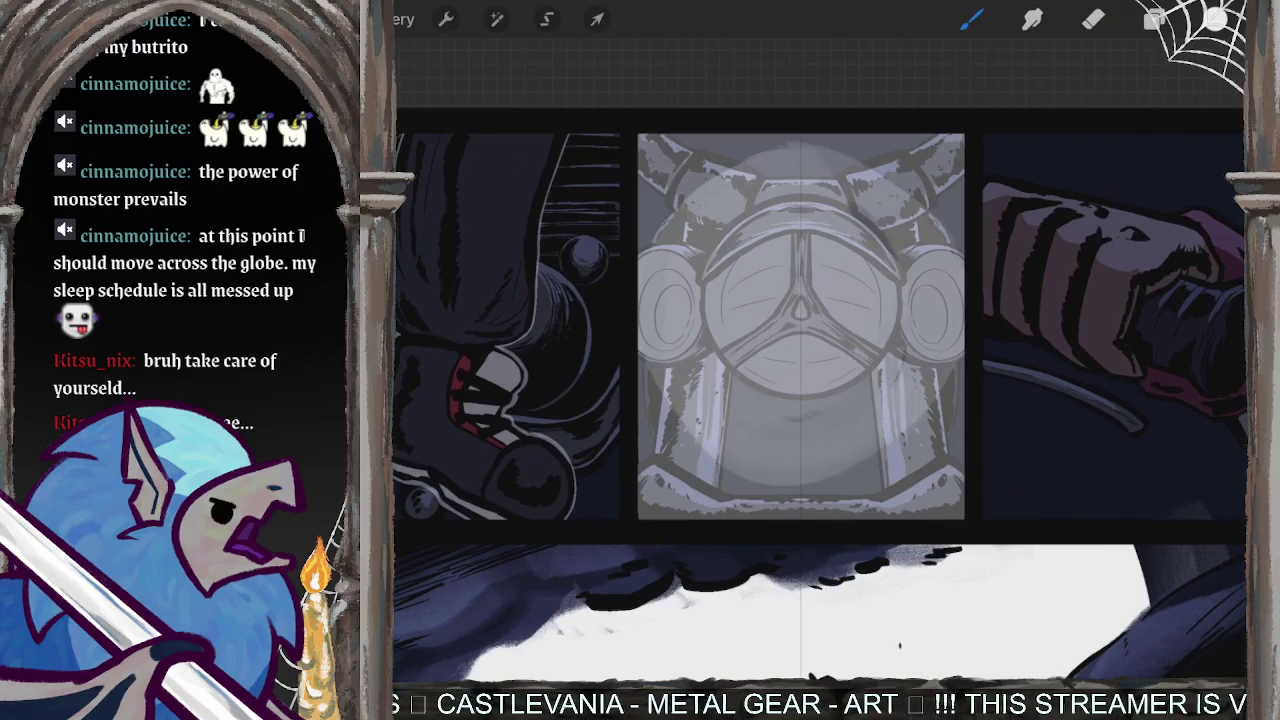
mouse_move(795, 135)
mouse_down()
mouse_move(900, 180)
mouse_move(930, 250)
mouse_move(920, 420)
mouse_up()
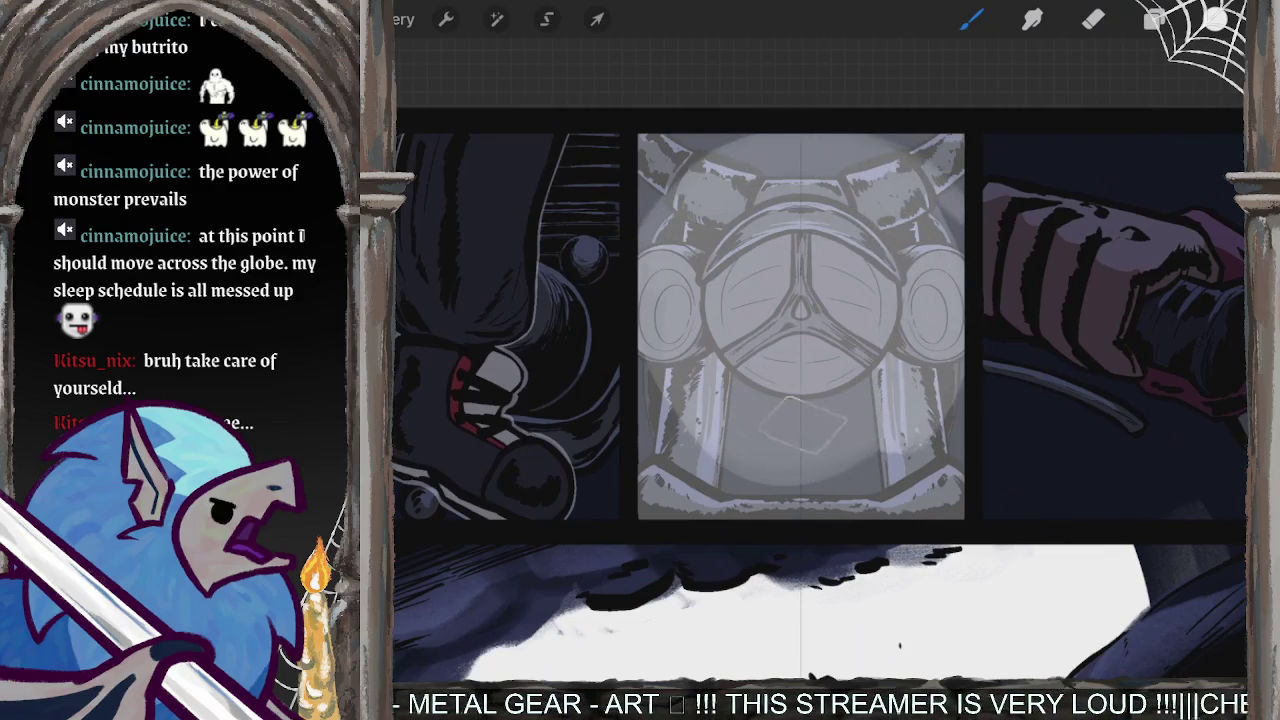
- Brighten the helmet's lower-left side, then undo the last paint strokes
key(ctrl+z)
drag(750, 360, 670, 480)
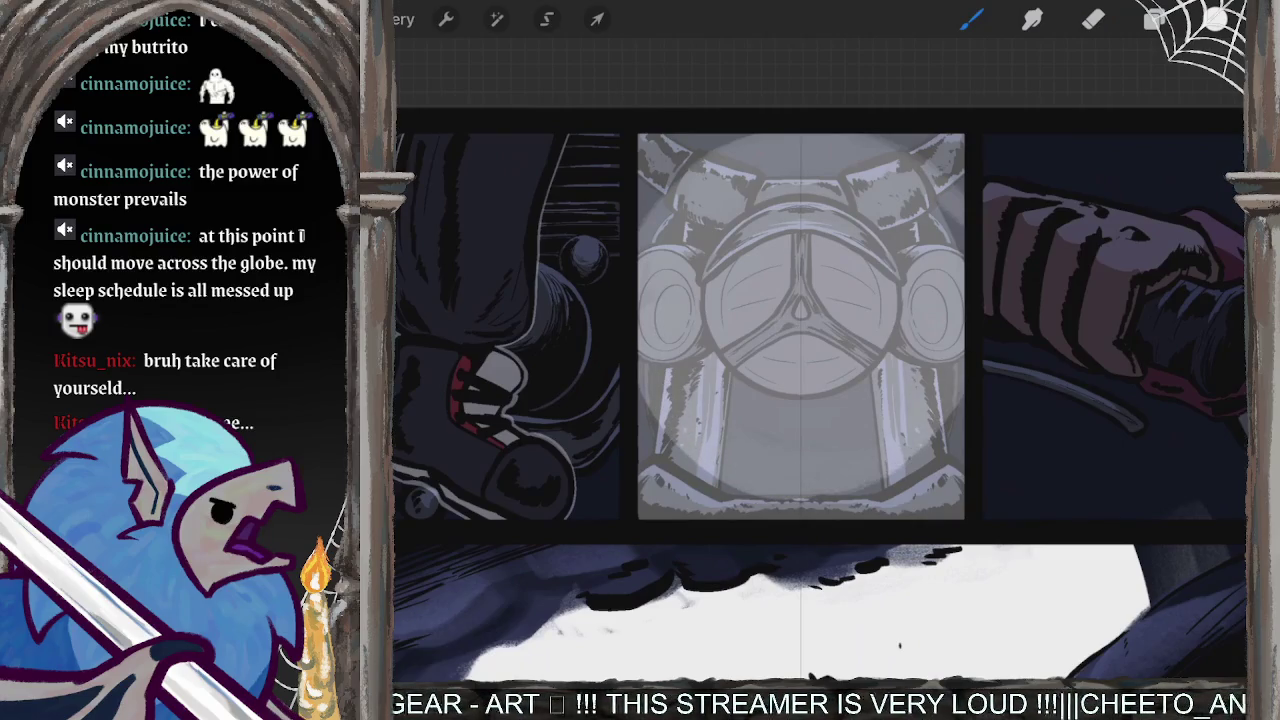
scroll(820, 390, down, 3)
key(ctrl+z)
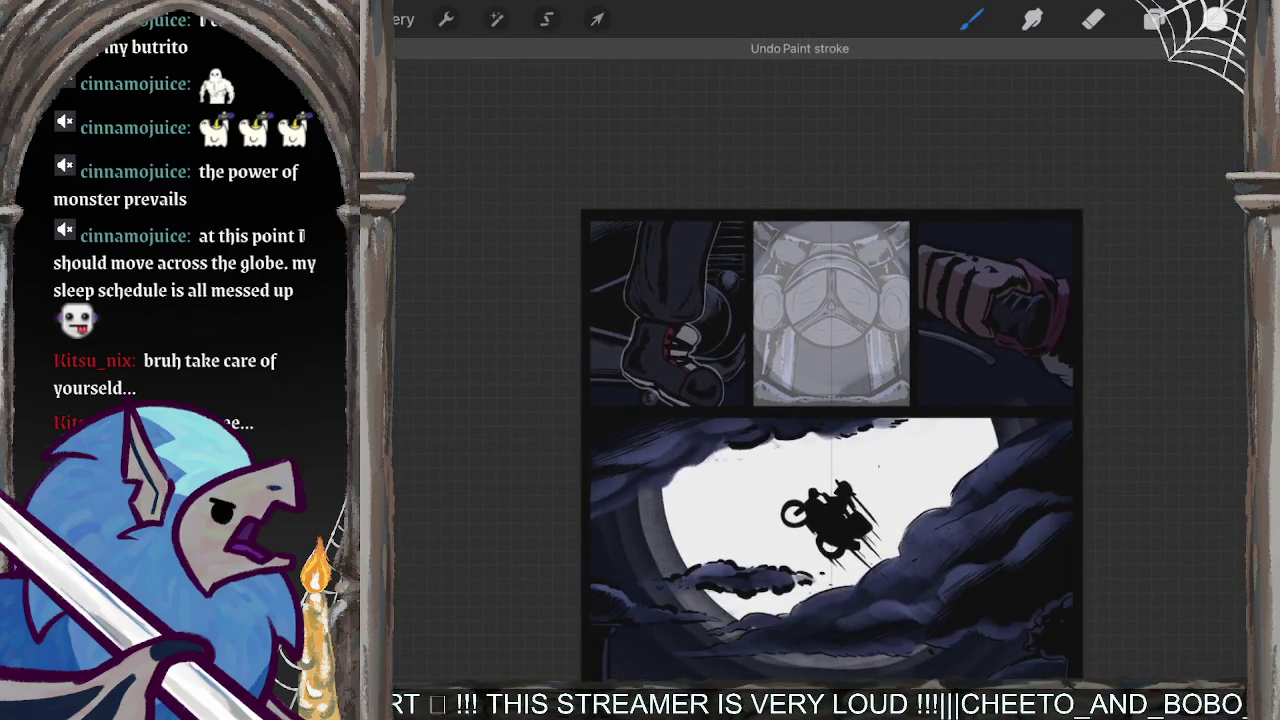
key(ctrl+z)
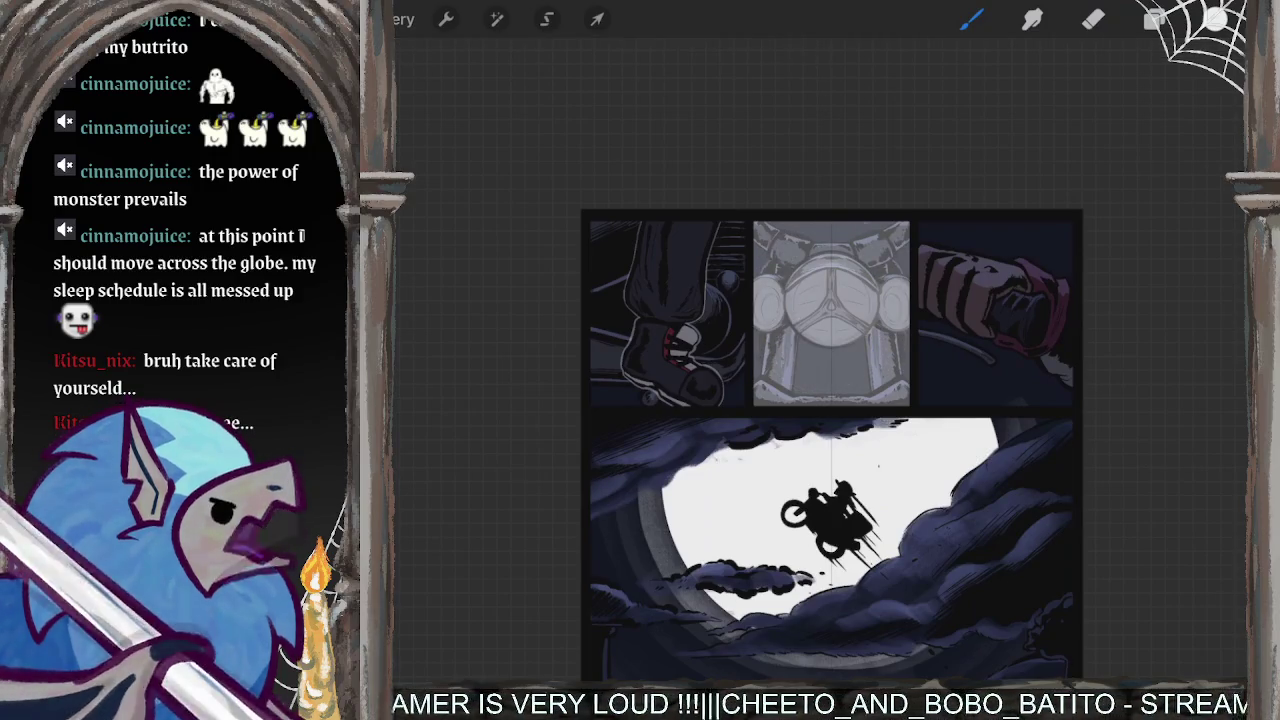
- Select Layer 23 and set the Eraser to the Charcoals > Firetail brush
click(1155, 19)
click(1063, 438)
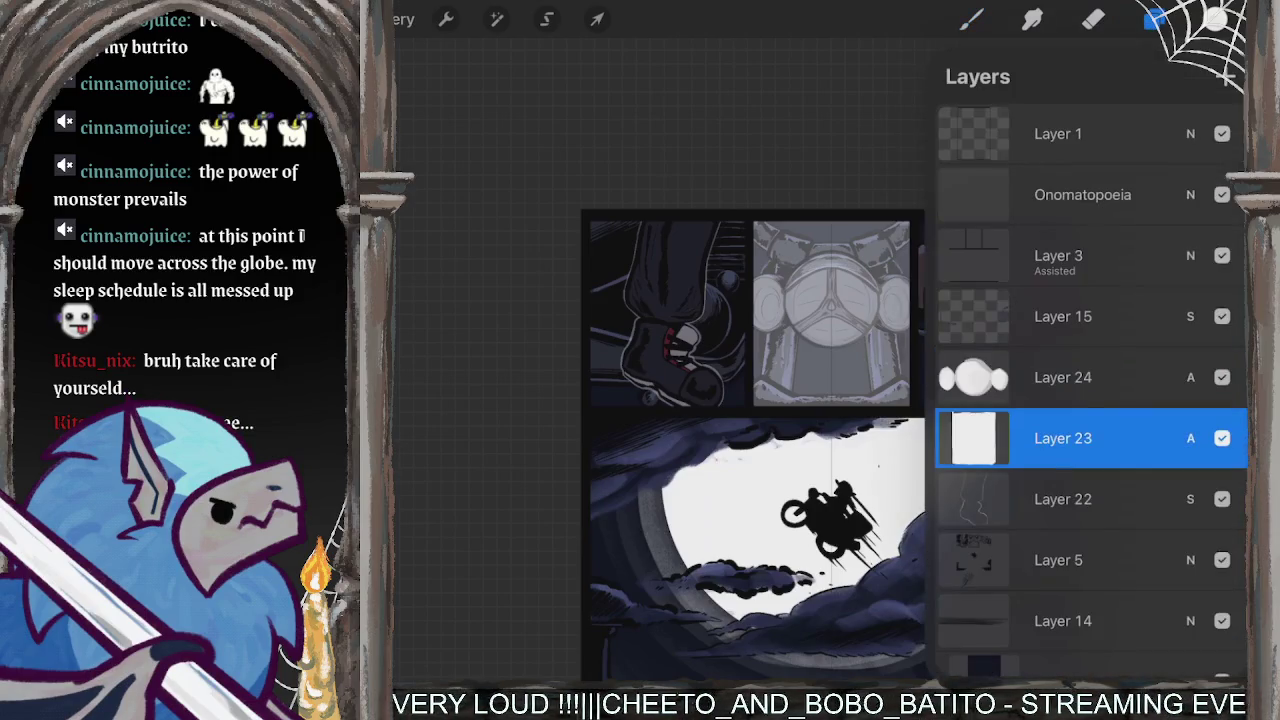
click(1093, 19)
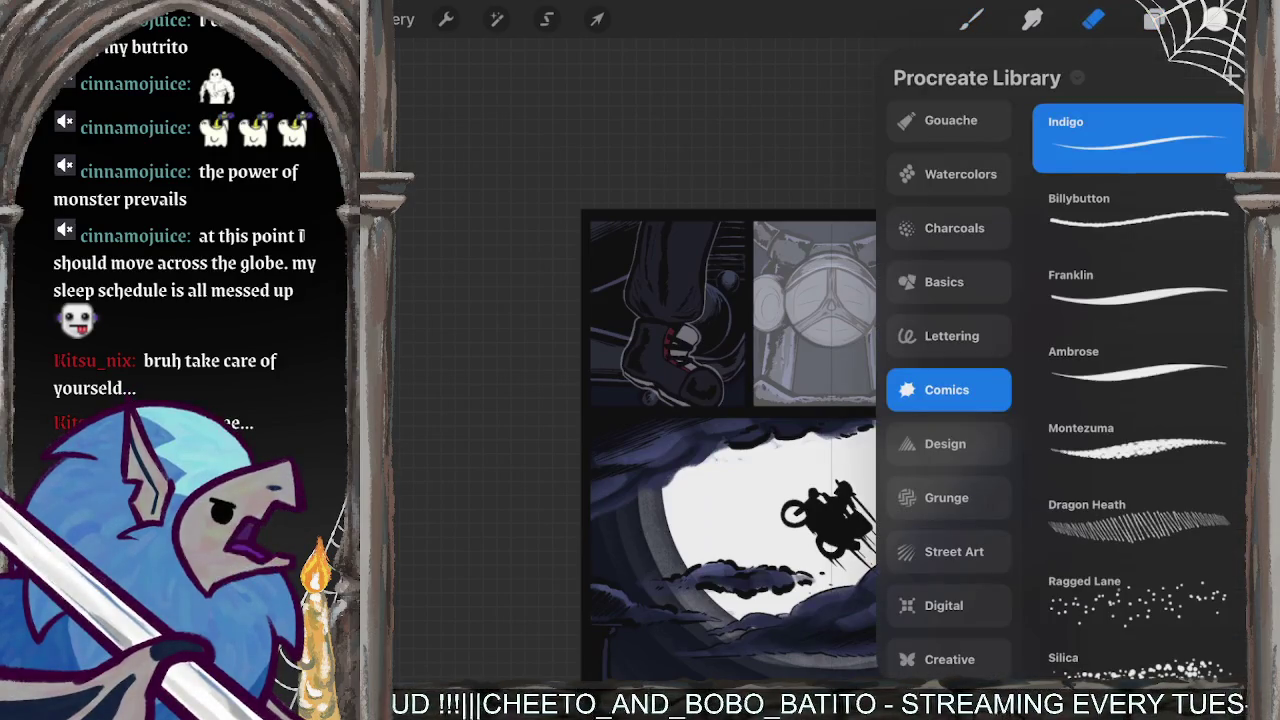
click(950, 336)
click(950, 228)
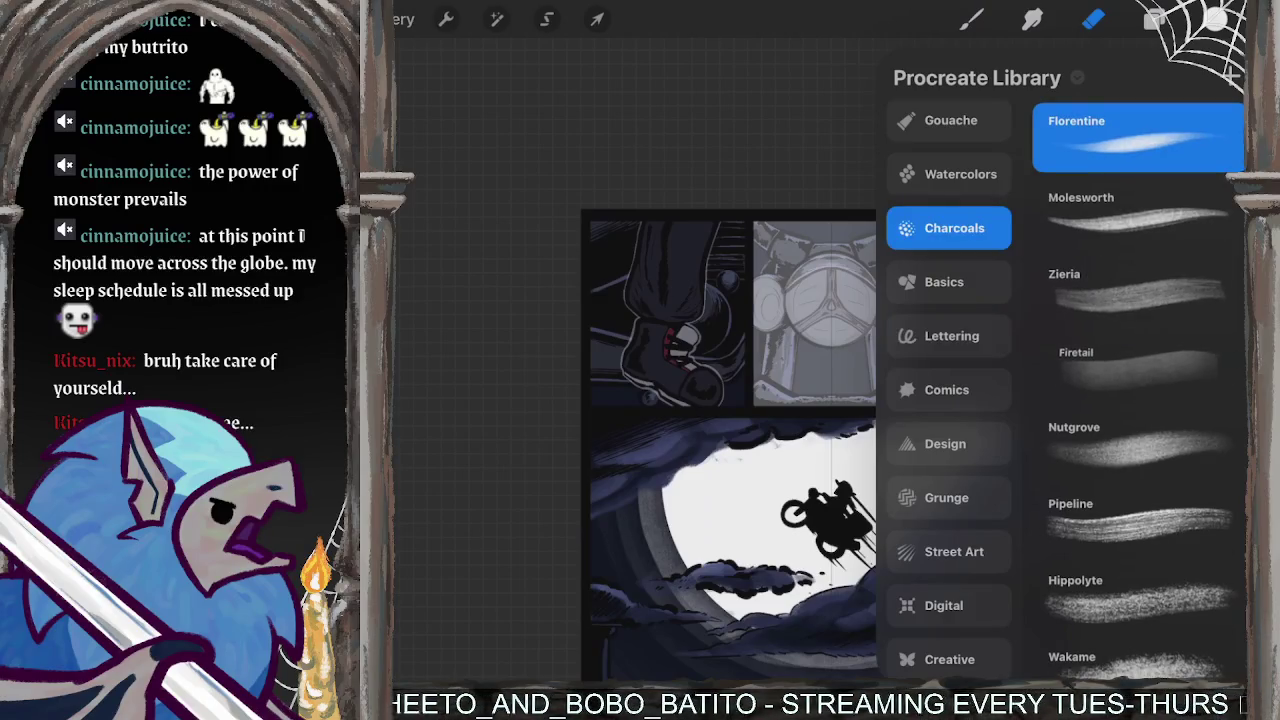
click(1137, 365)
- Undo the three most recent erase strokes
scroll(830, 400, up, 3)
scroll(760, 300, up, 3)
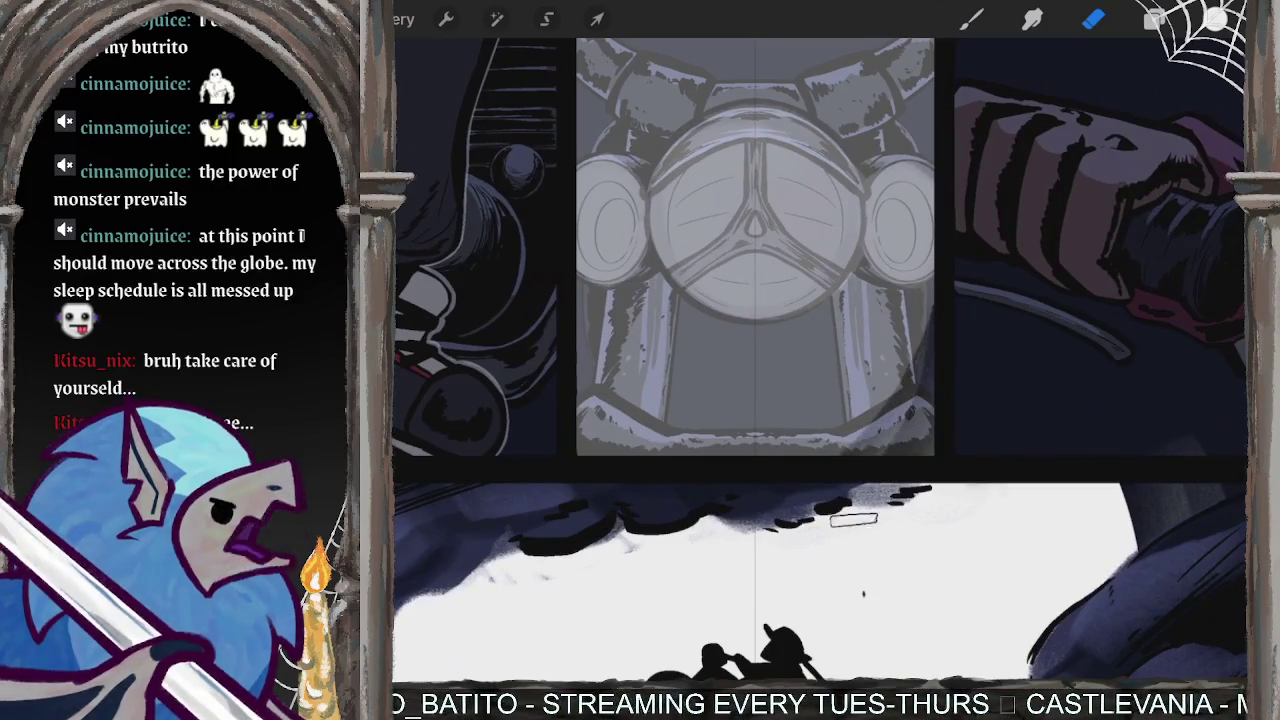
key(ctrl+z)
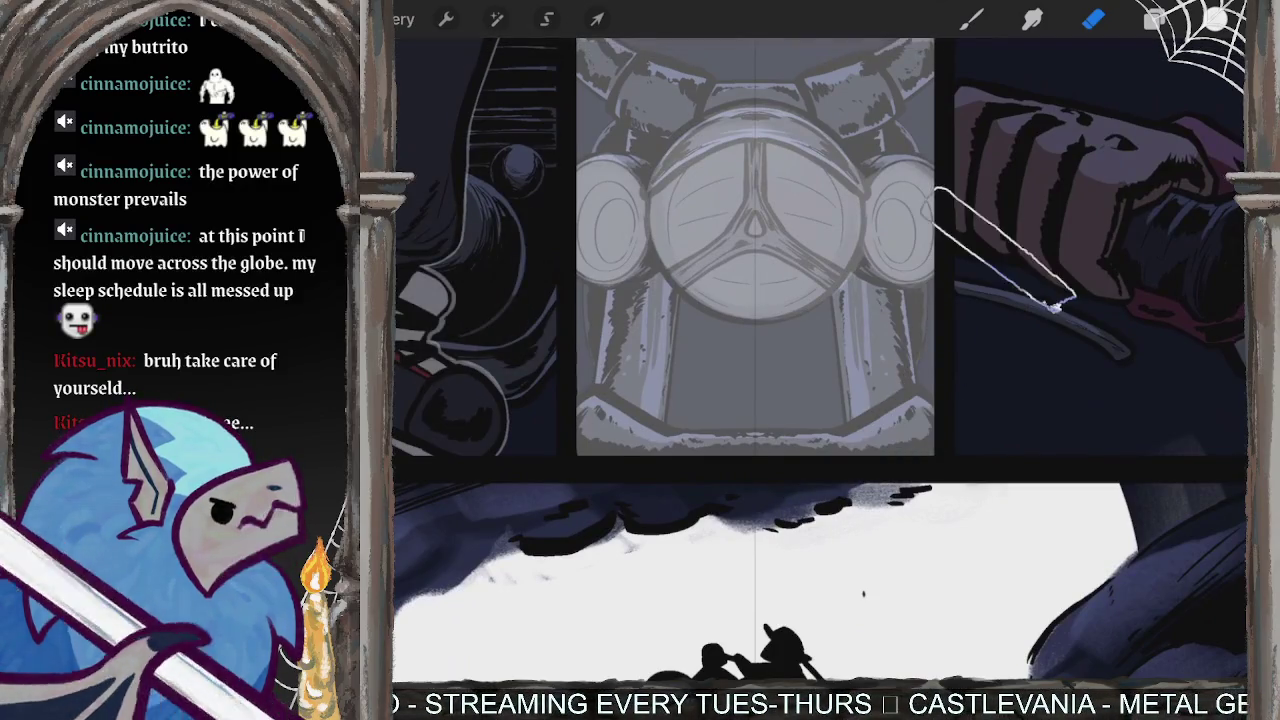
key(ctrl+z)
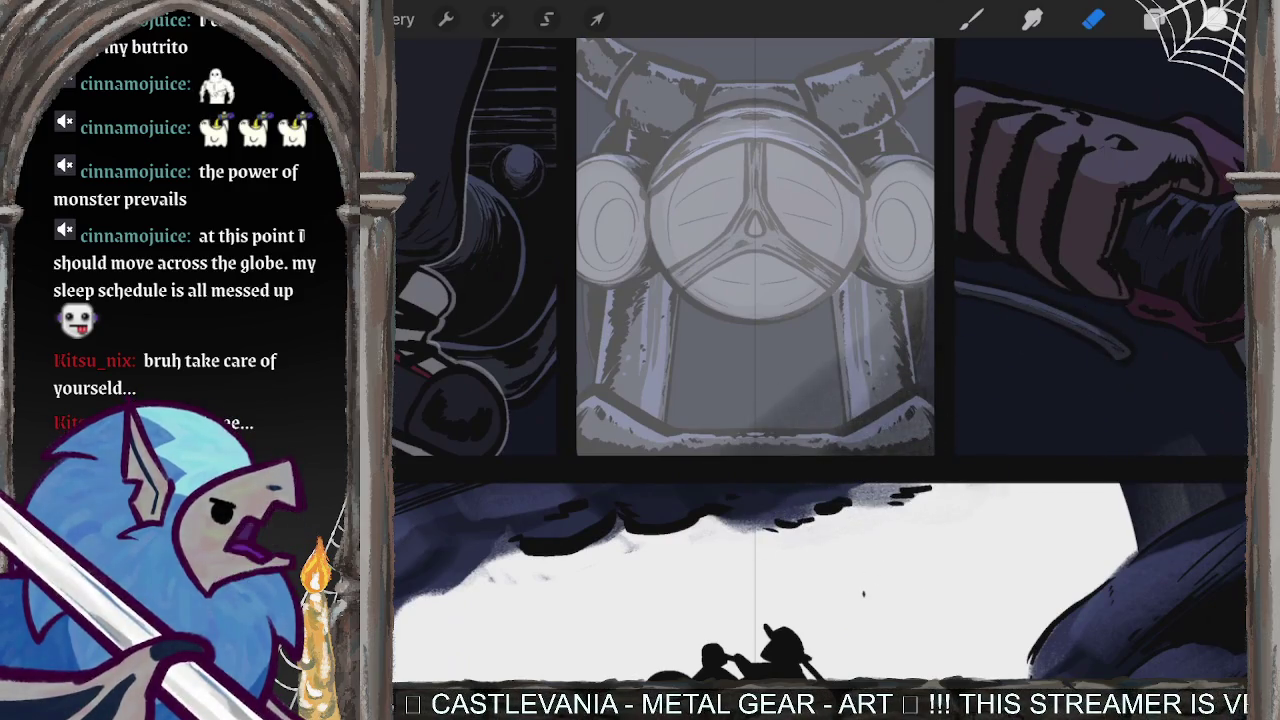
key(ctrl+z)
click(1155, 19)
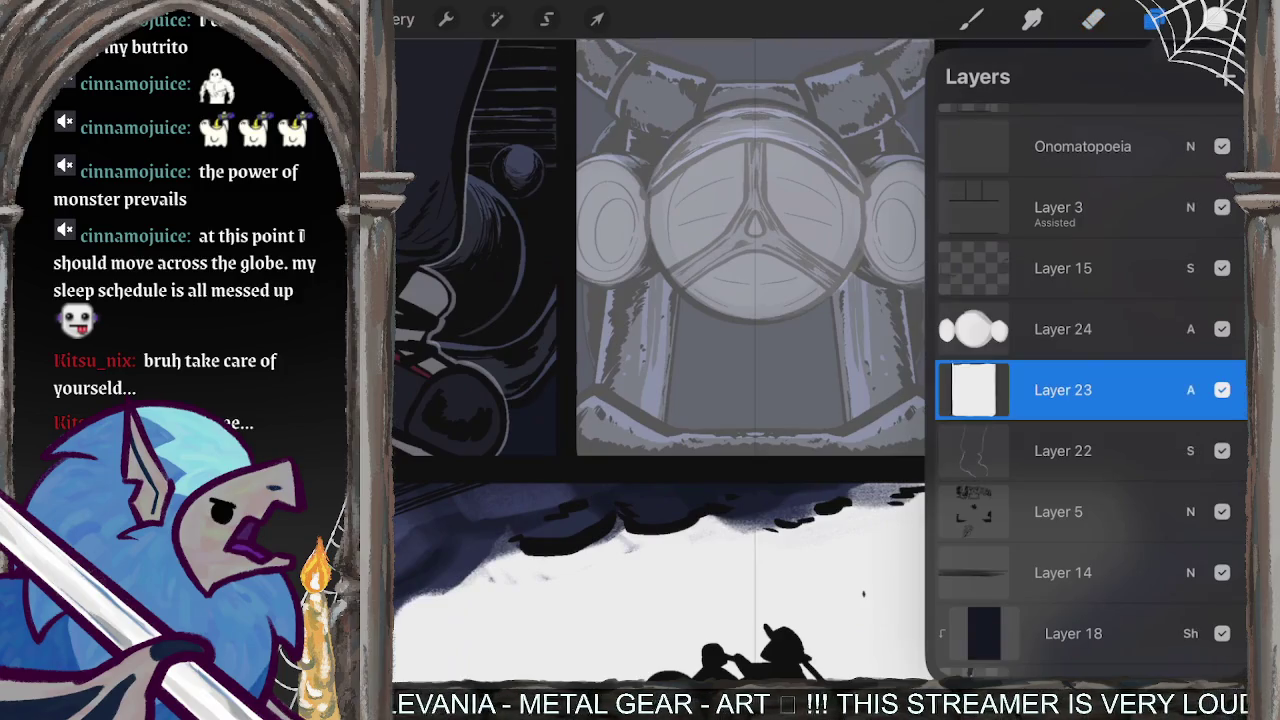
- Enable Drawing Assist from Layer 23's options menu and return to the canvas
click(973, 390)
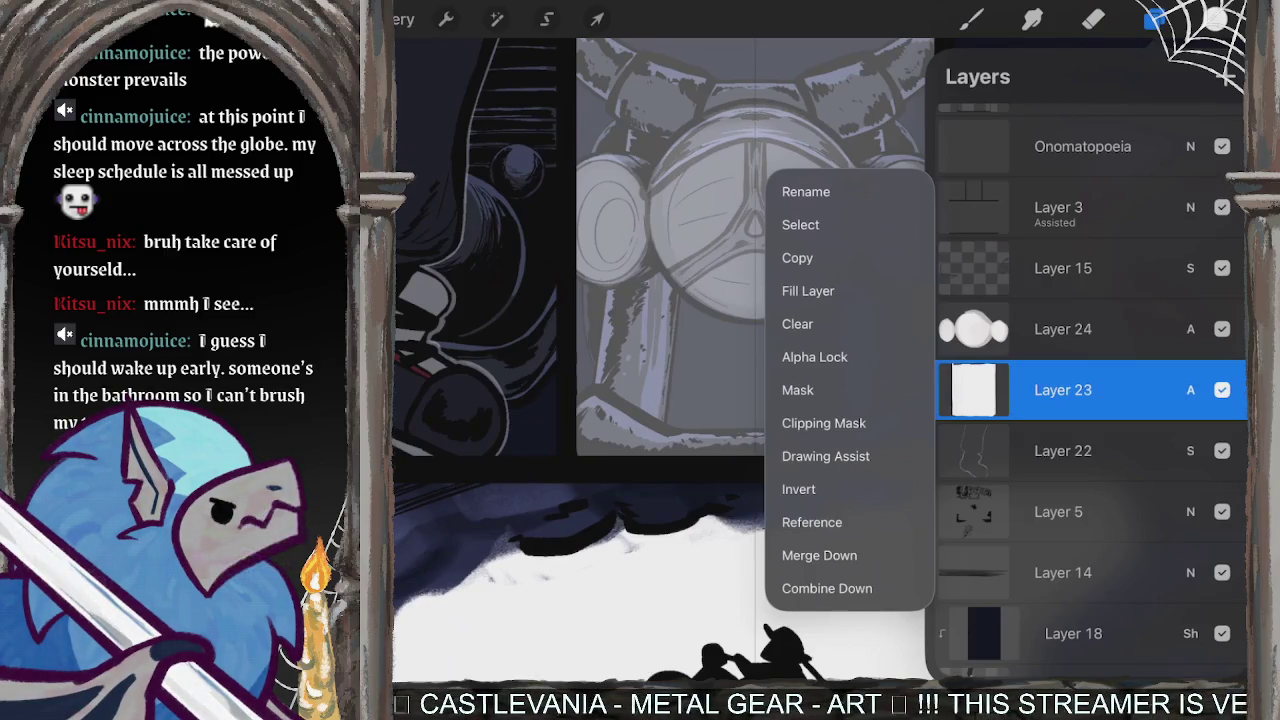
click(660, 560)
click(1093, 19)
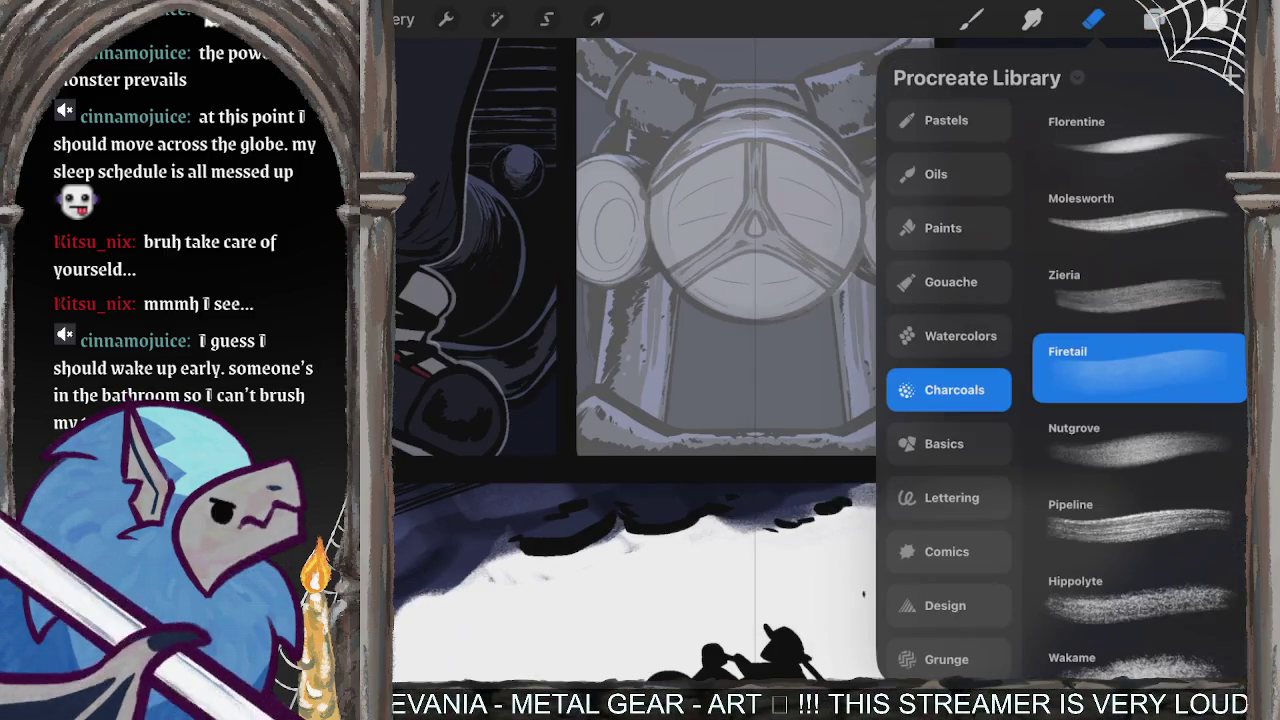
click(1155, 19)
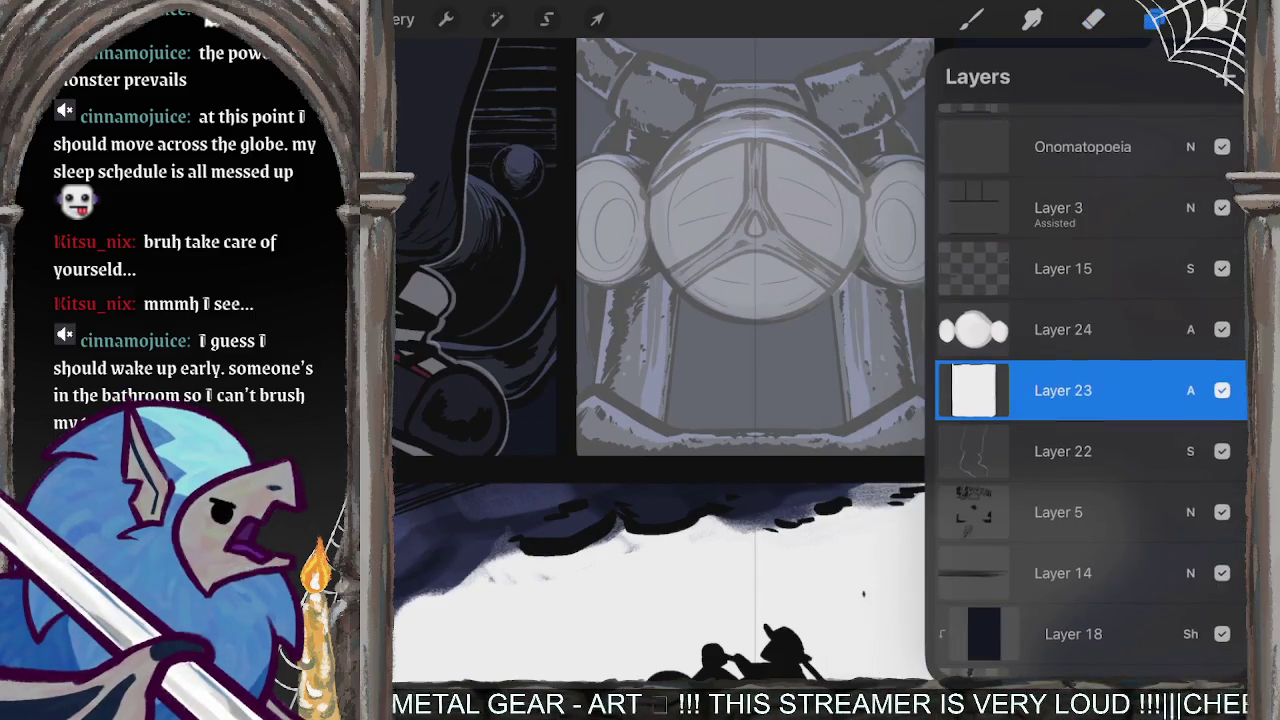
click(1062, 390)
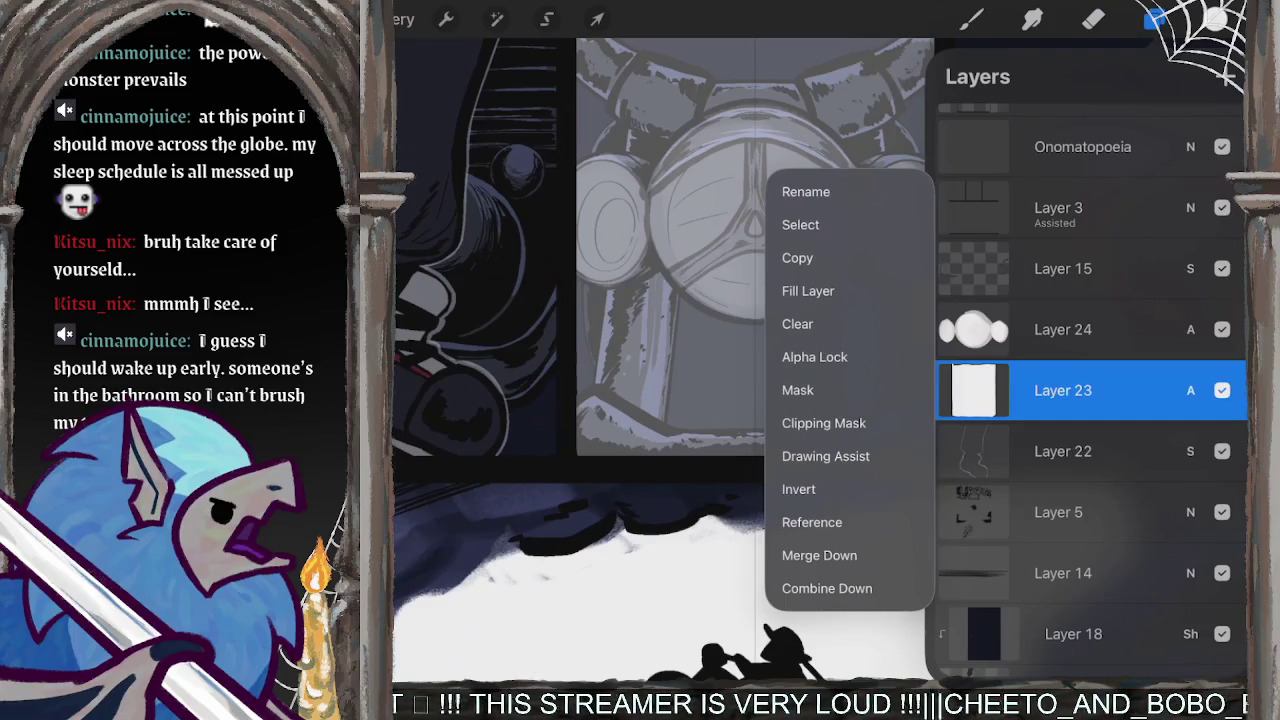
click(825, 456)
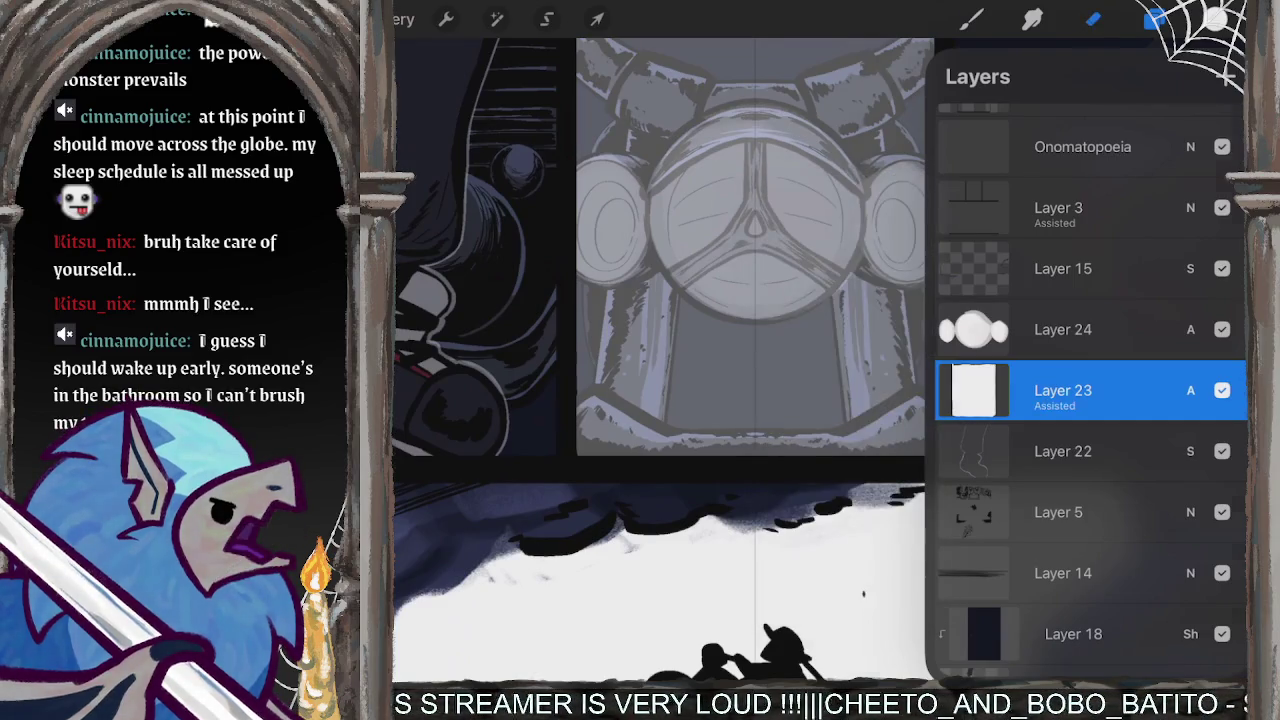
click(1093, 19)
click(1093, 19)
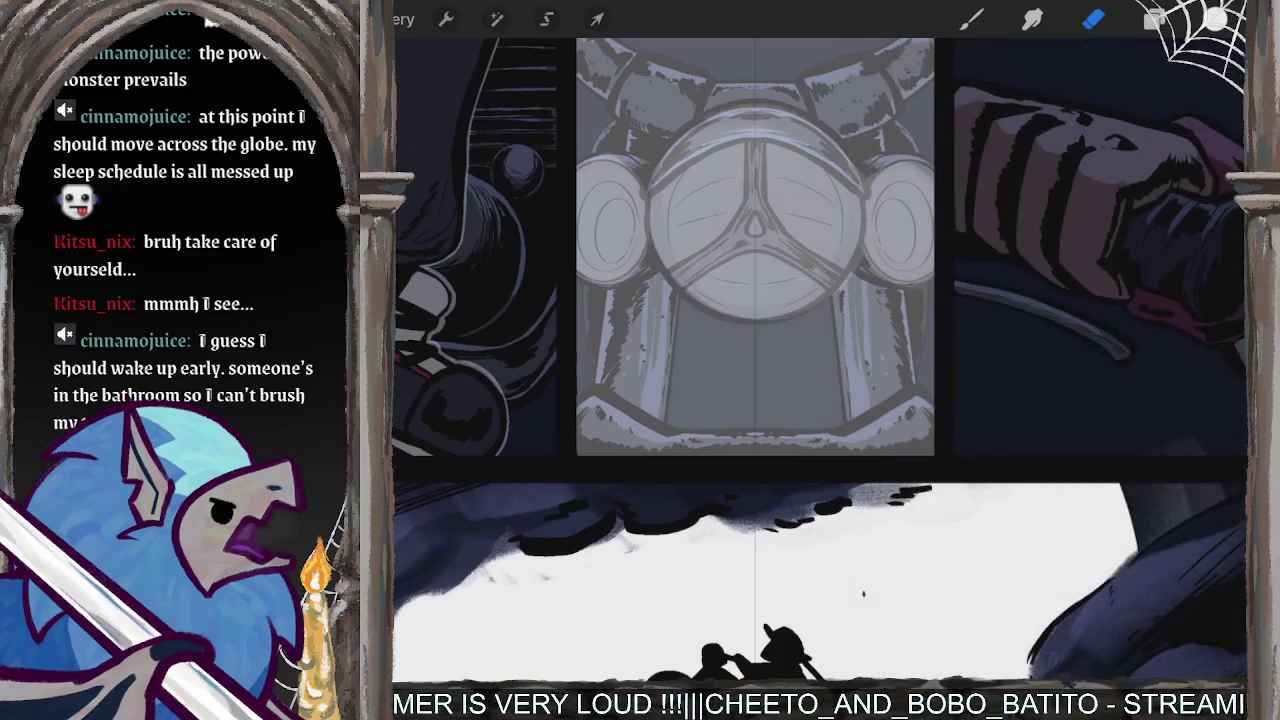
- At 55% brush size, try grey shading on the headlight panel's lower part, undoing the strokes
key(ctrl+z)
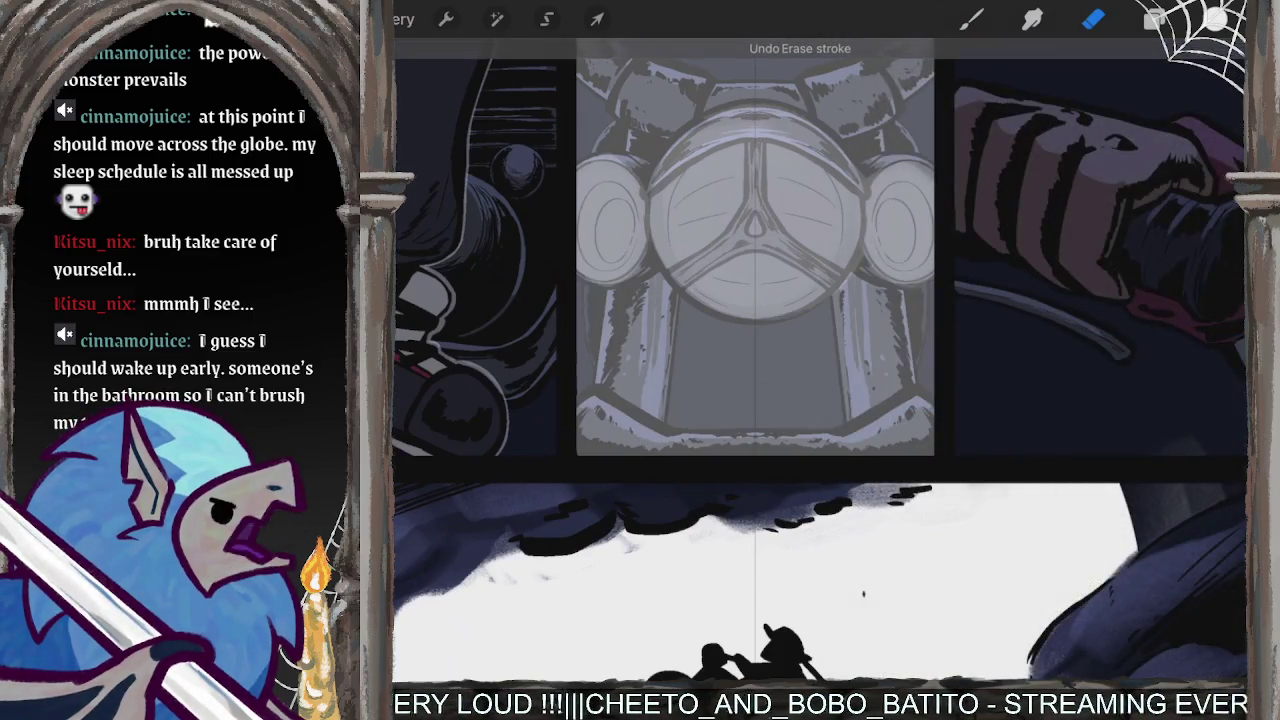
drag(368, 225, 368, 232)
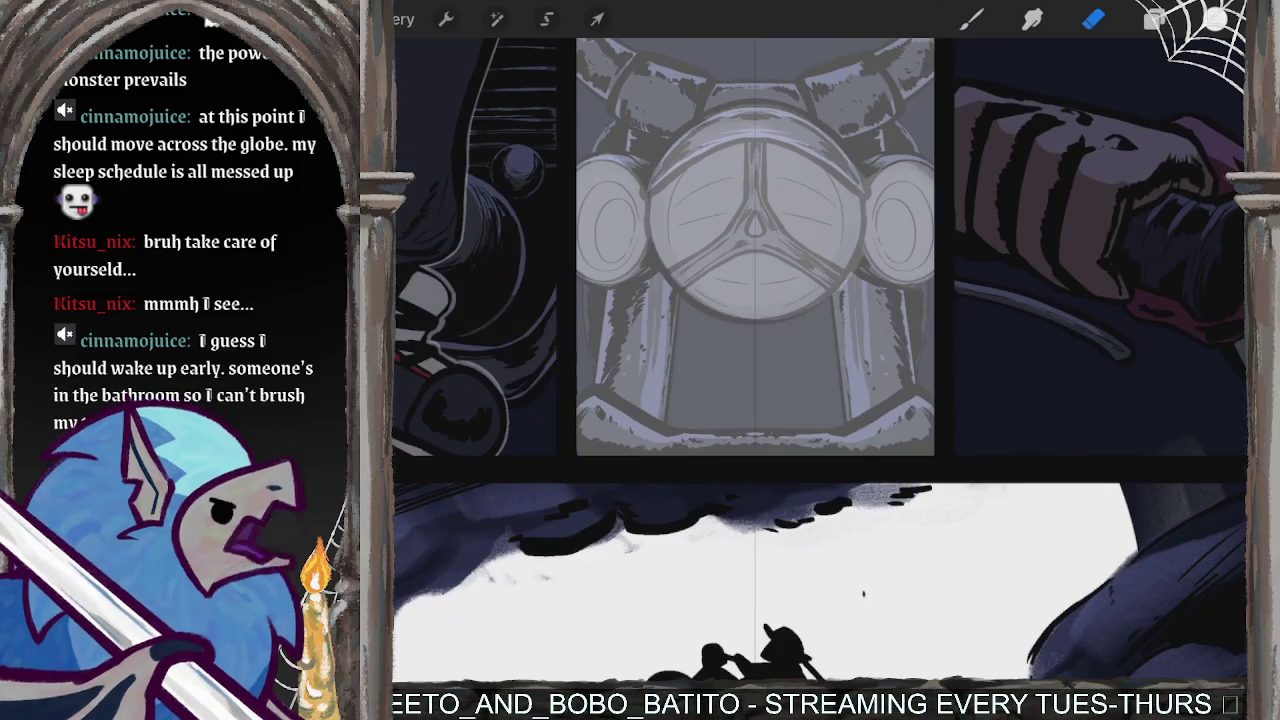
drag(900, 380, 620, 400)
key(ctrl+z)
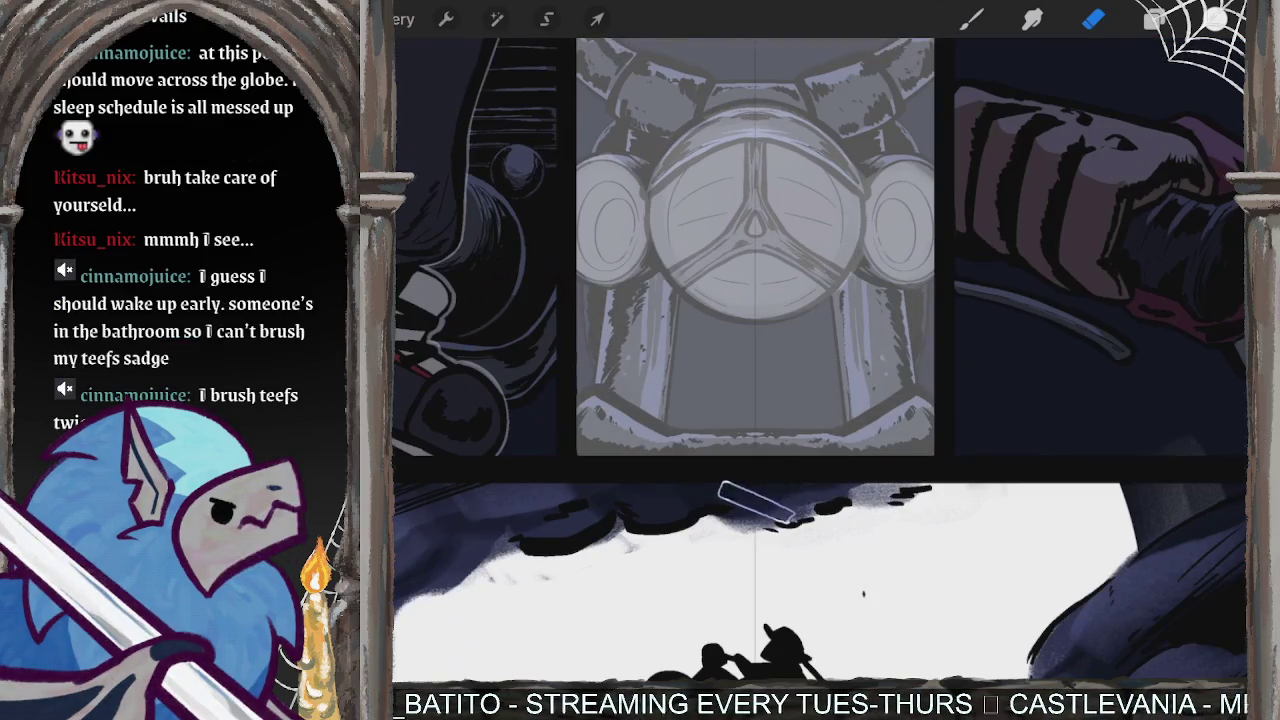
drag(929, 443, 600, 400)
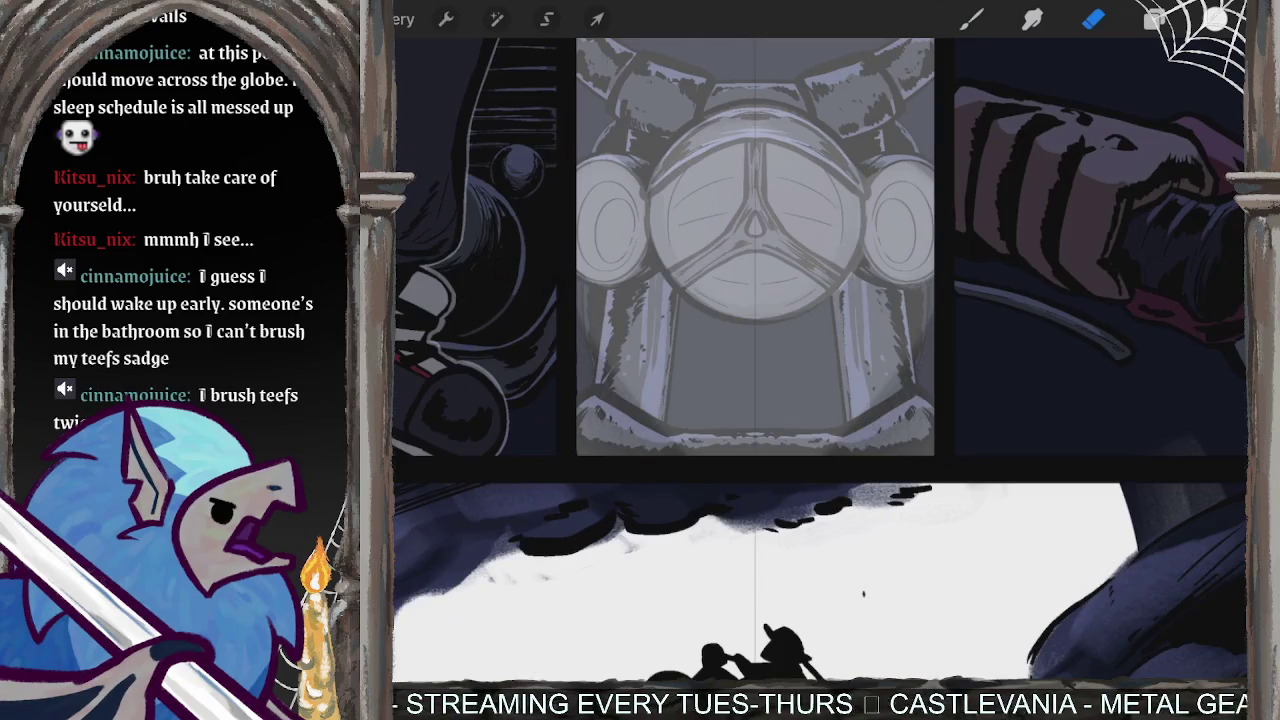
scroll(903, 520, up, 3)
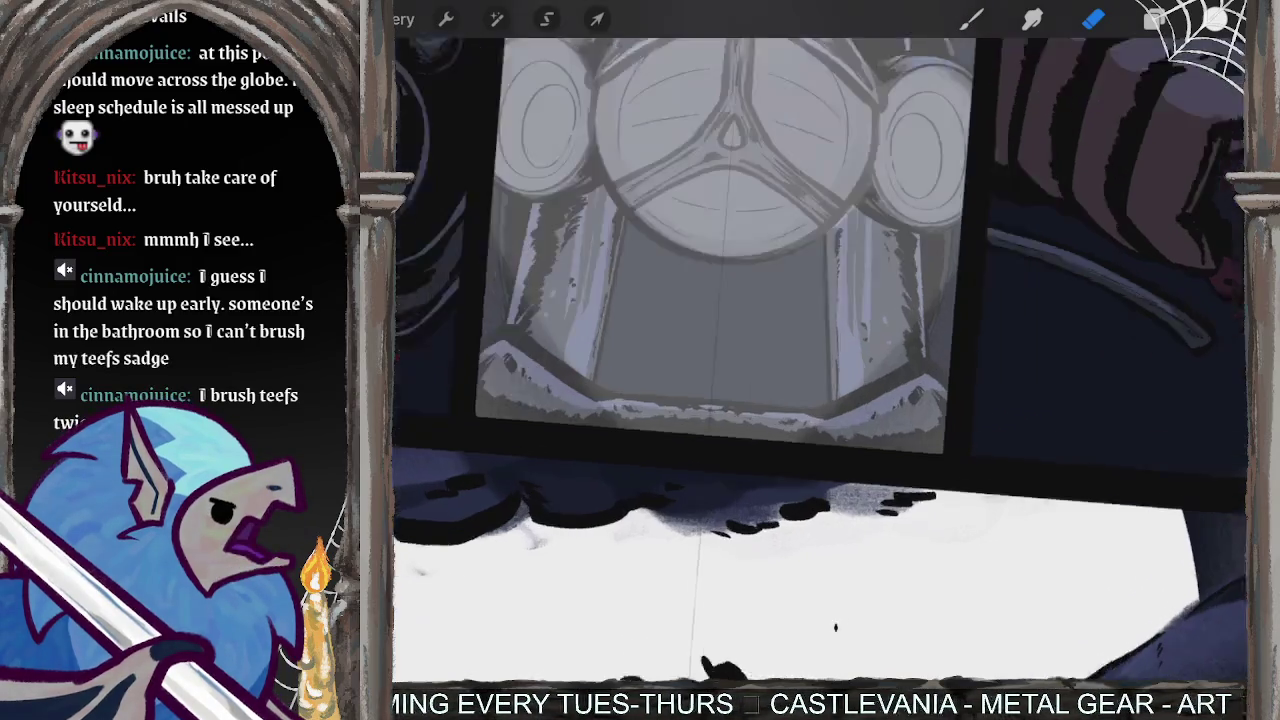
key(ctrl+z)
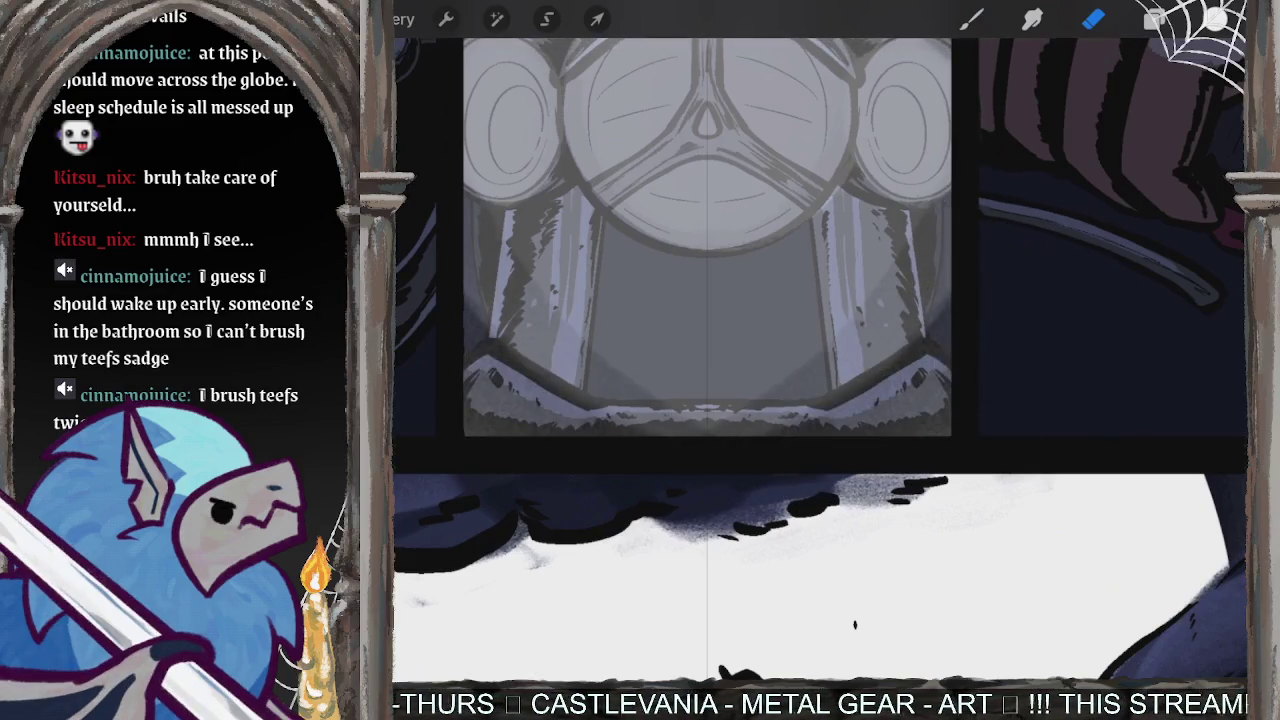
key(ctrl+z)
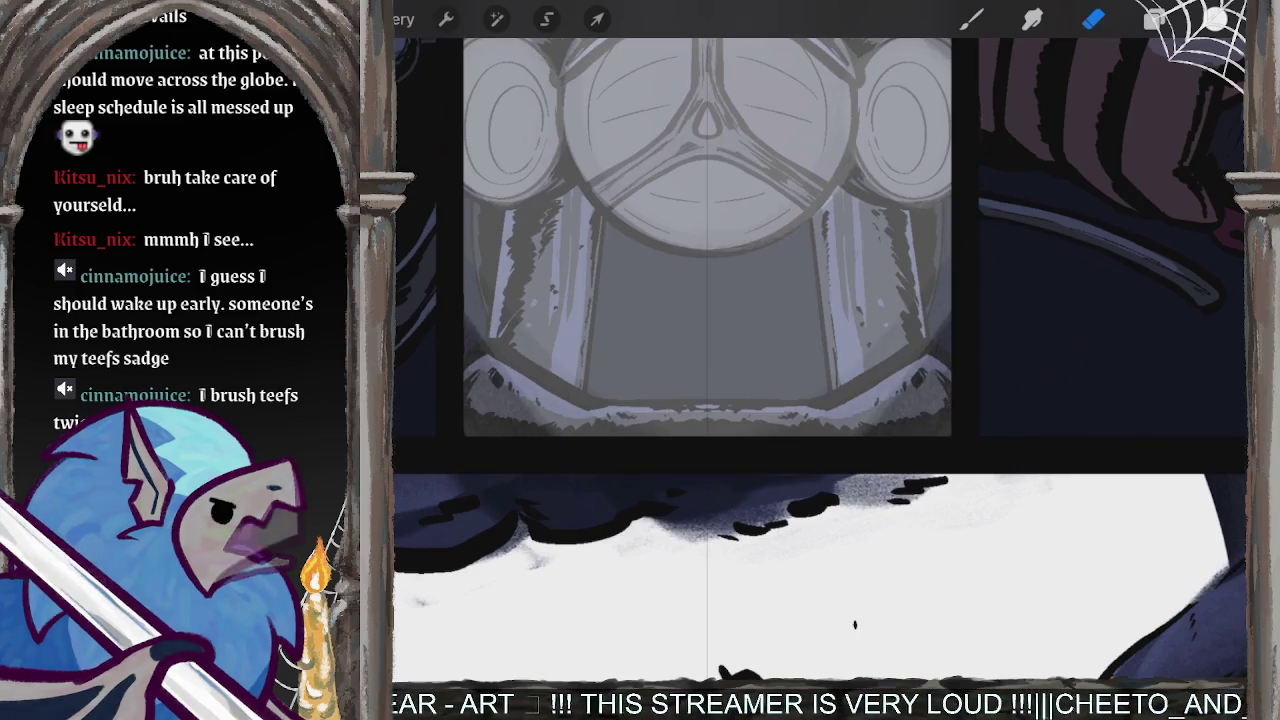
scroll(820, 360, down, 5)
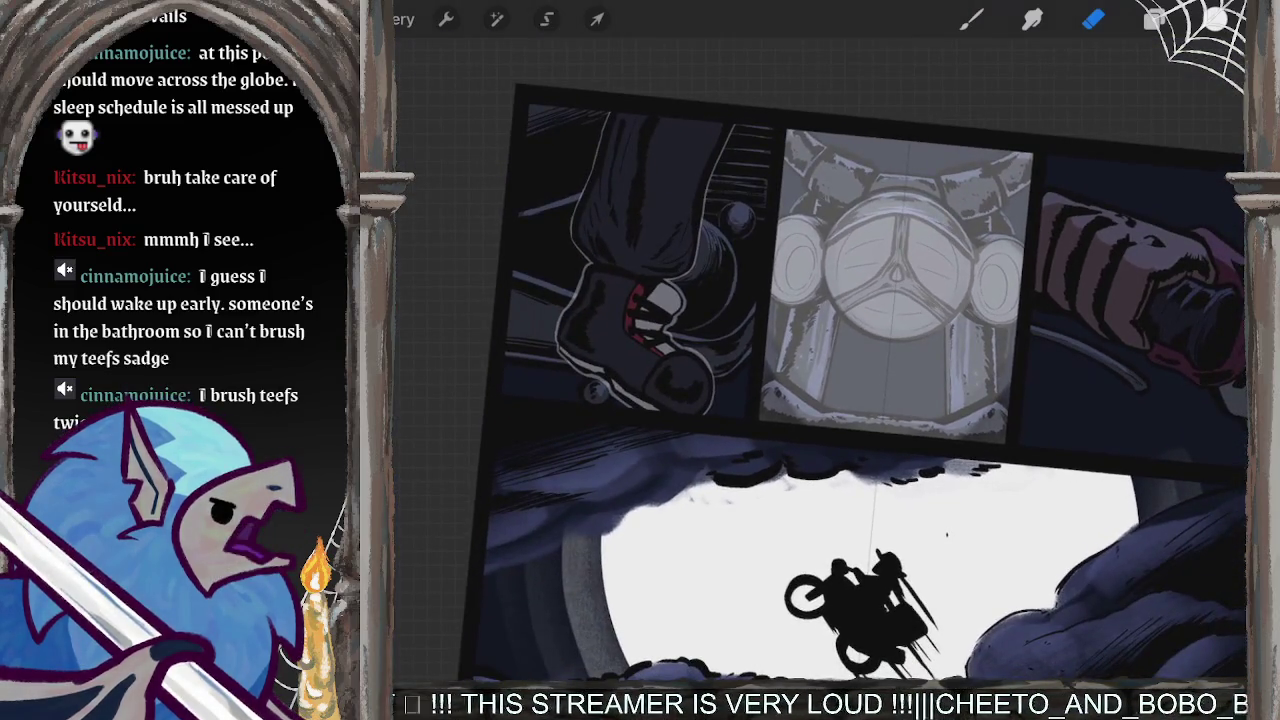
- Remove the stray mark and darken the headlight panel's lower and left edges
key(ctrl+z)
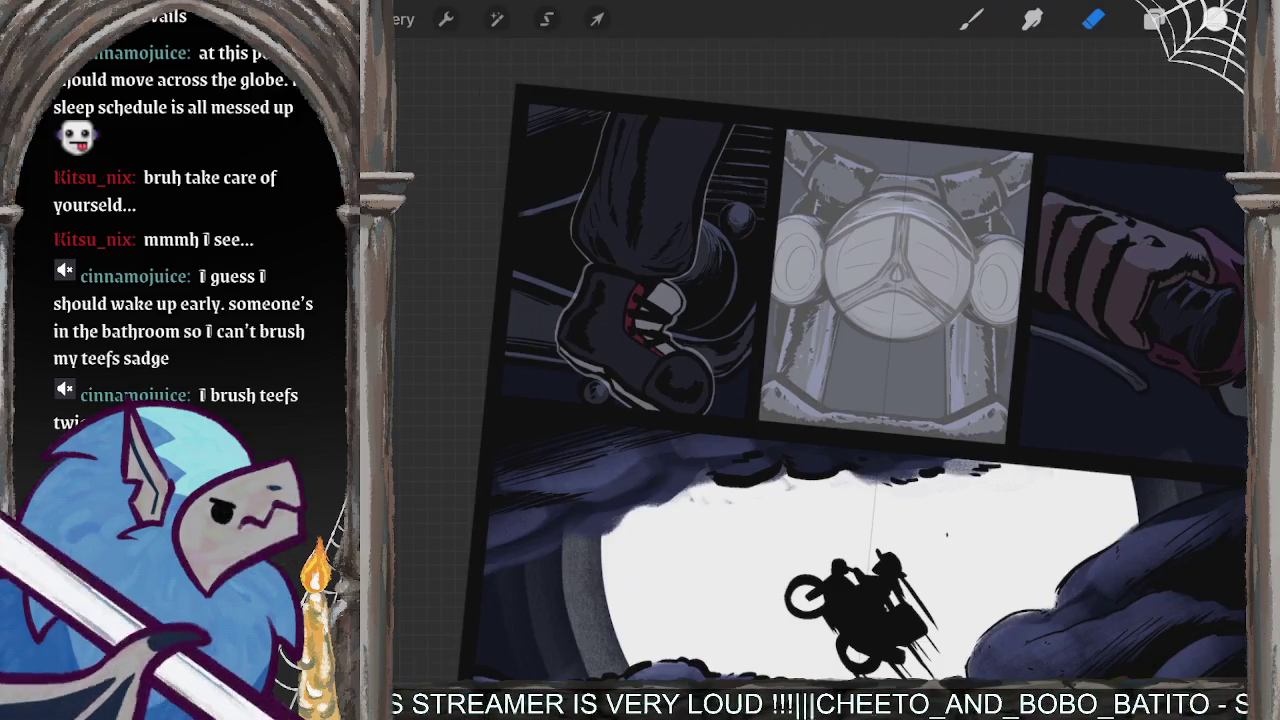
scroll(1000, 450, up, 5)
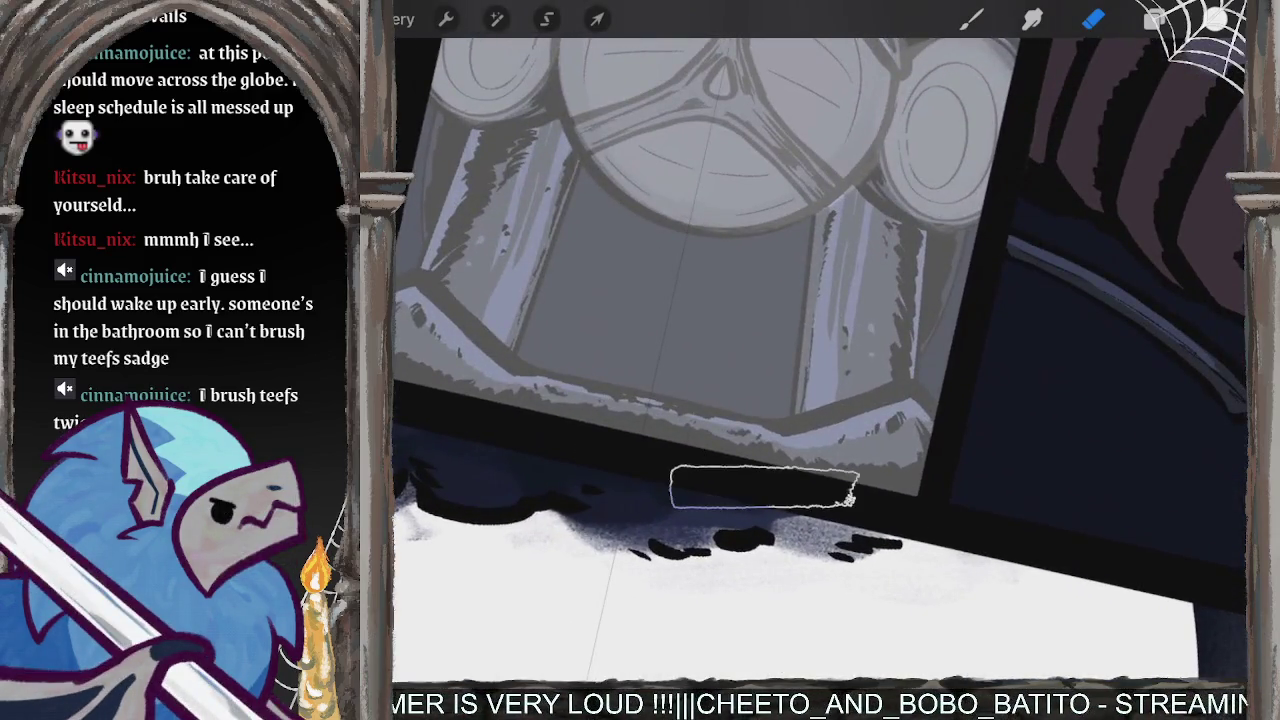
drag(757, 486, 460, 280)
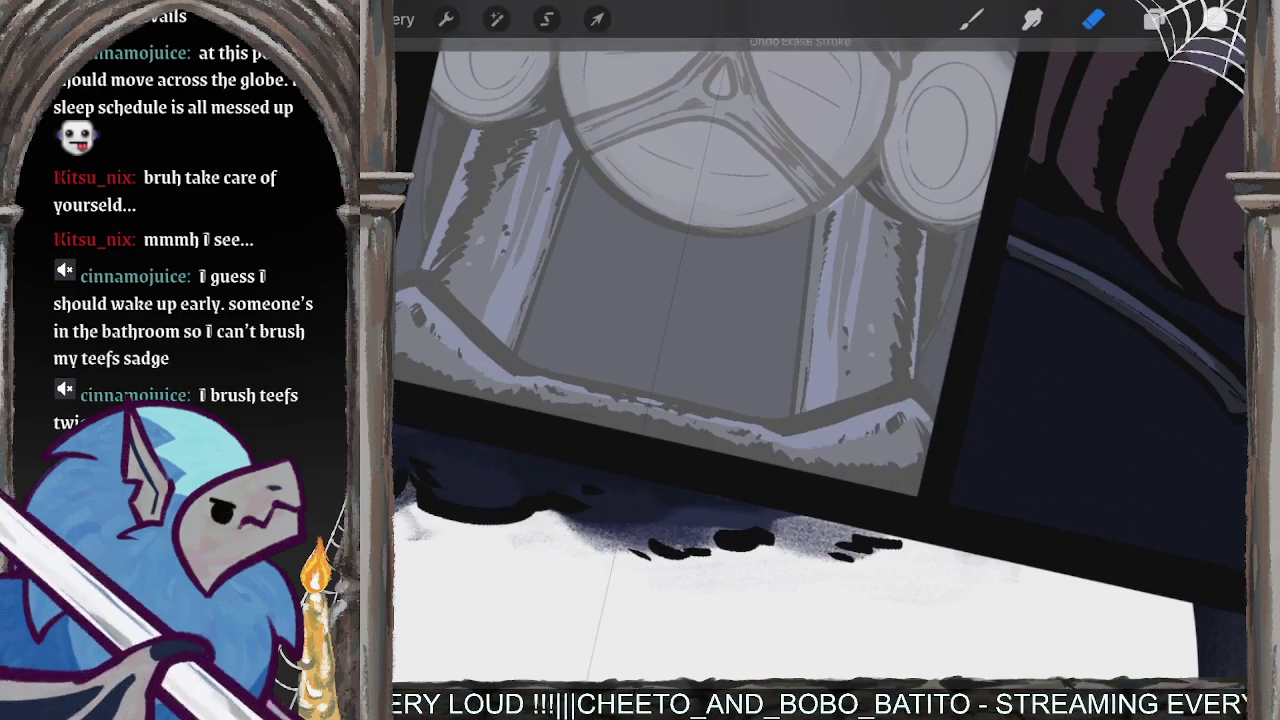
drag(808, 480, 510, 395)
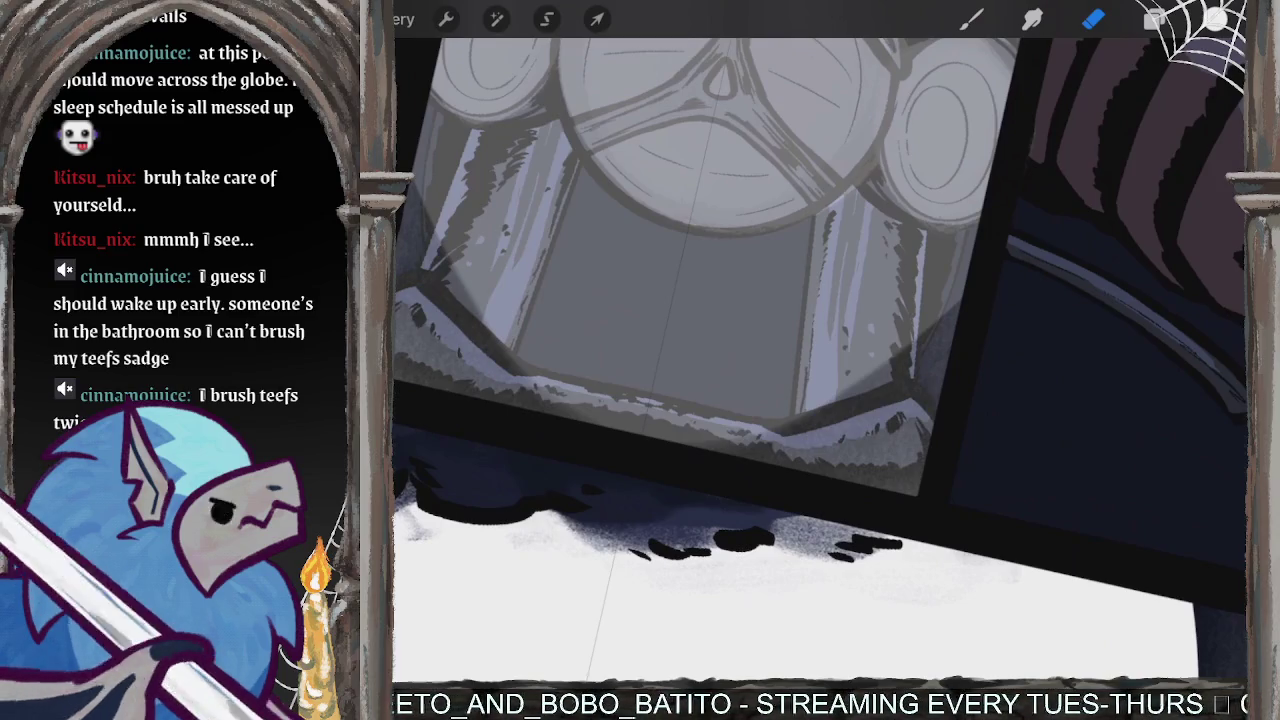
key(ctrl+z)
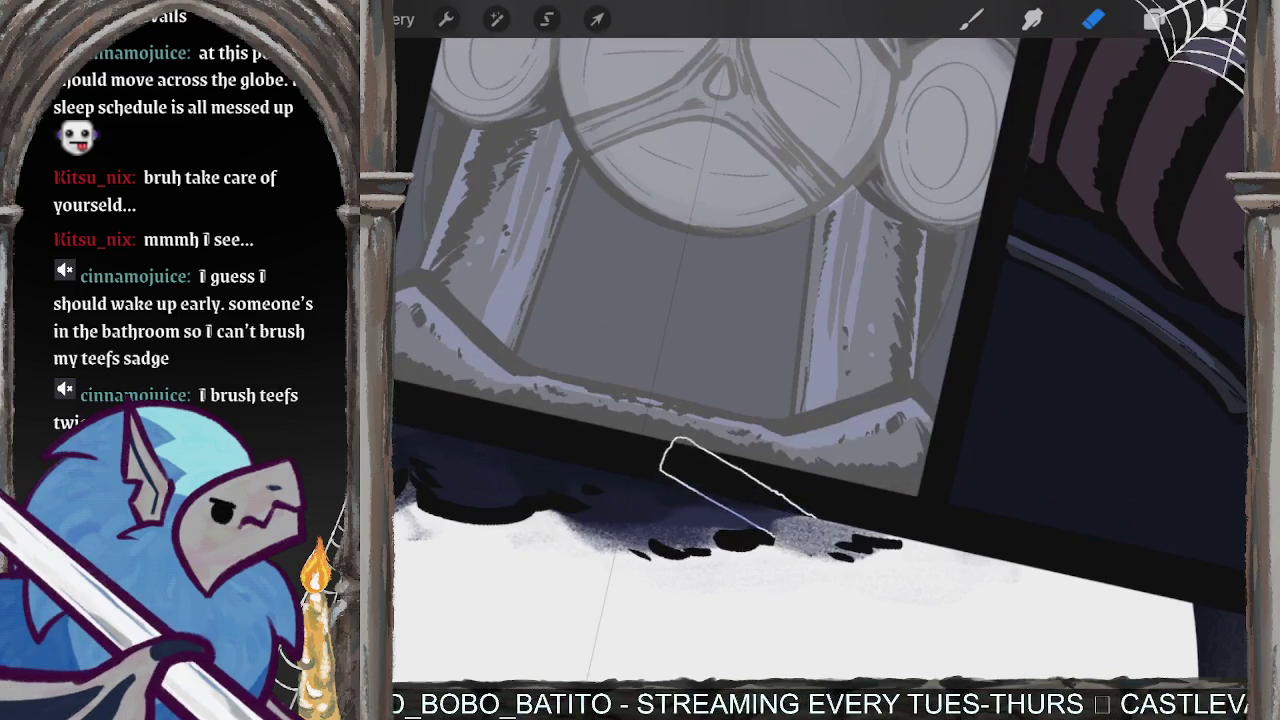
- Darken the headlight panel's lower and right edges
drag(735, 485, 1030, 300)
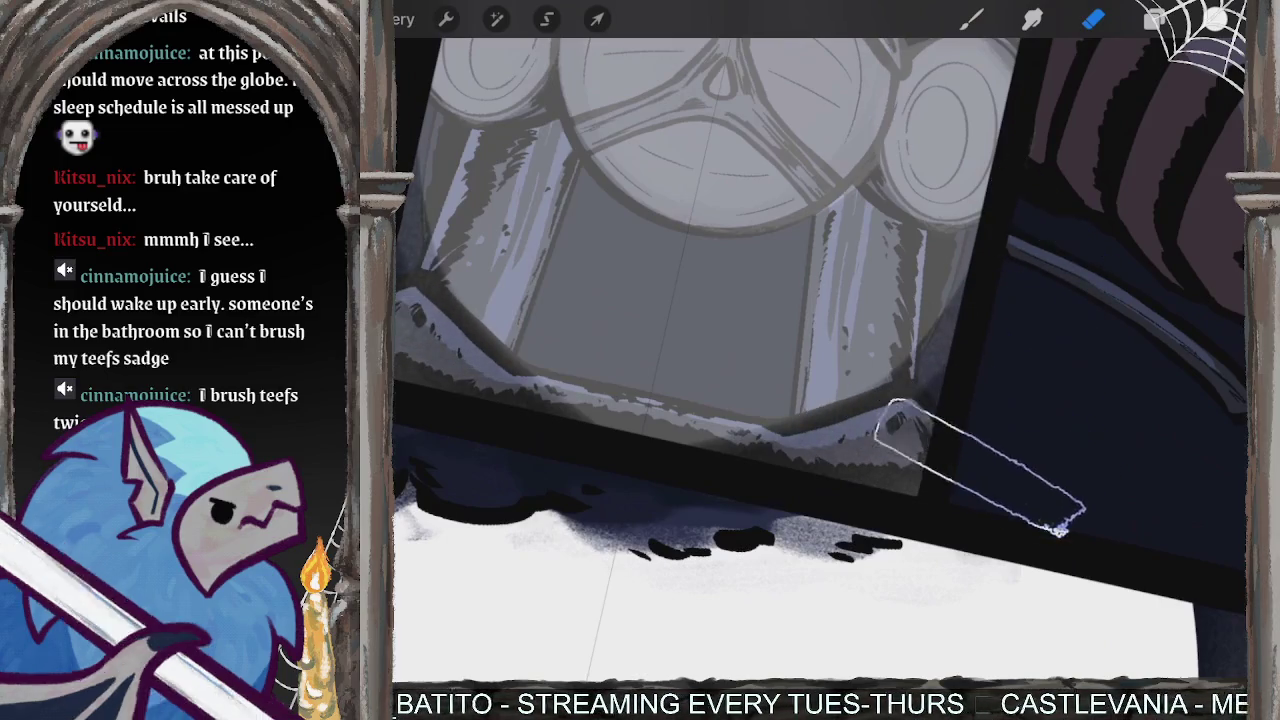
drag(980, 465, 905, 425)
scroll(820, 360, down, 5)
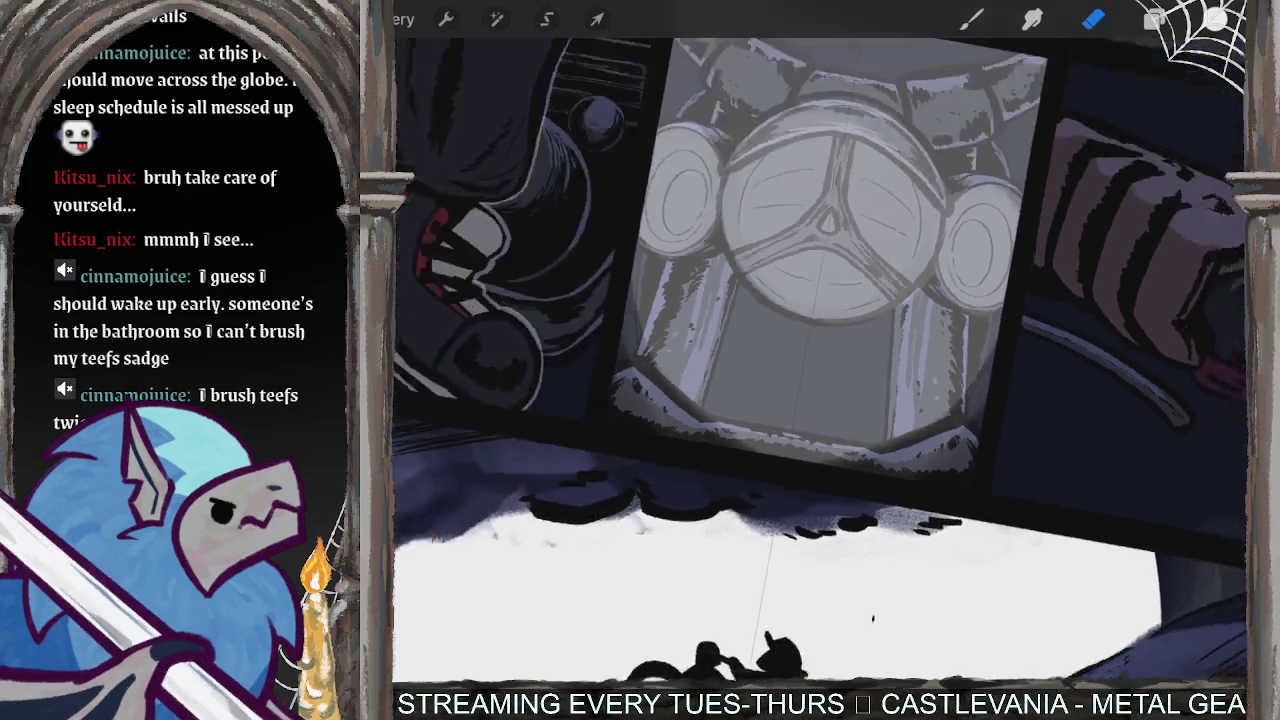
scroll(800, 110, up, 2)
scroll(800, 110, up, 2)
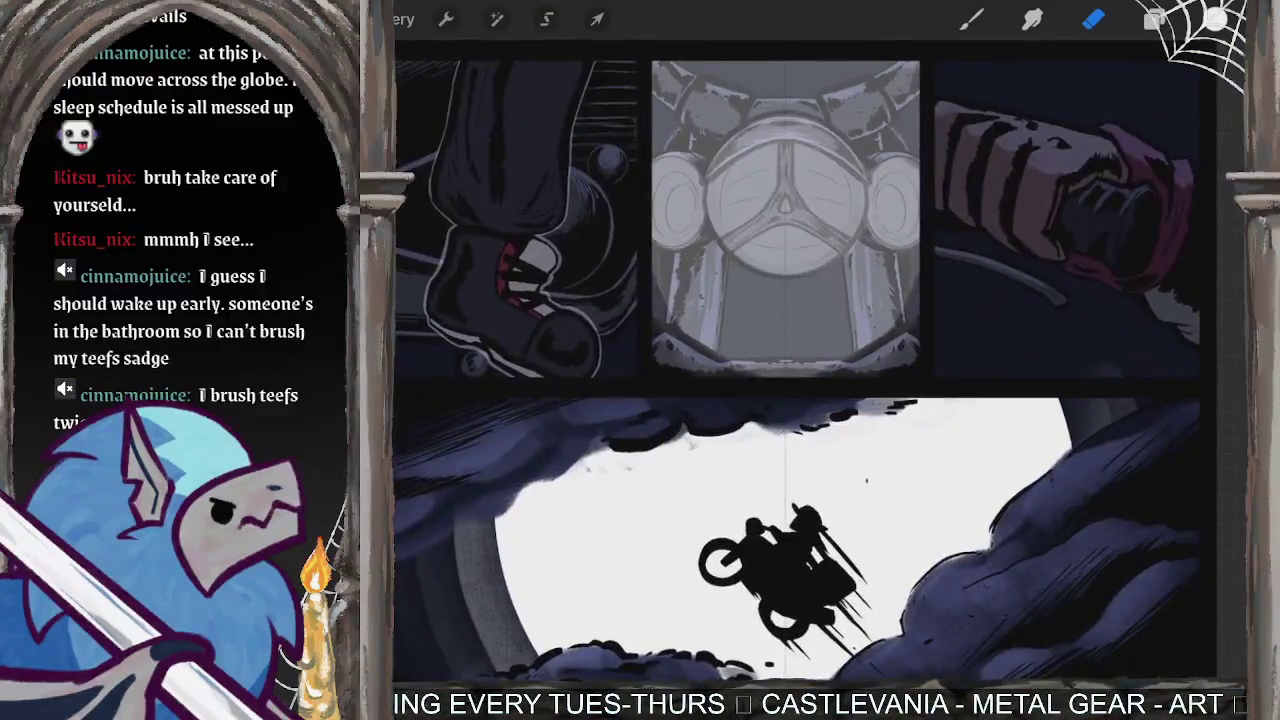
scroll(800, 110, up, 2)
scroll(800, 110, up, 1)
drag(705, 190, 630, 272)
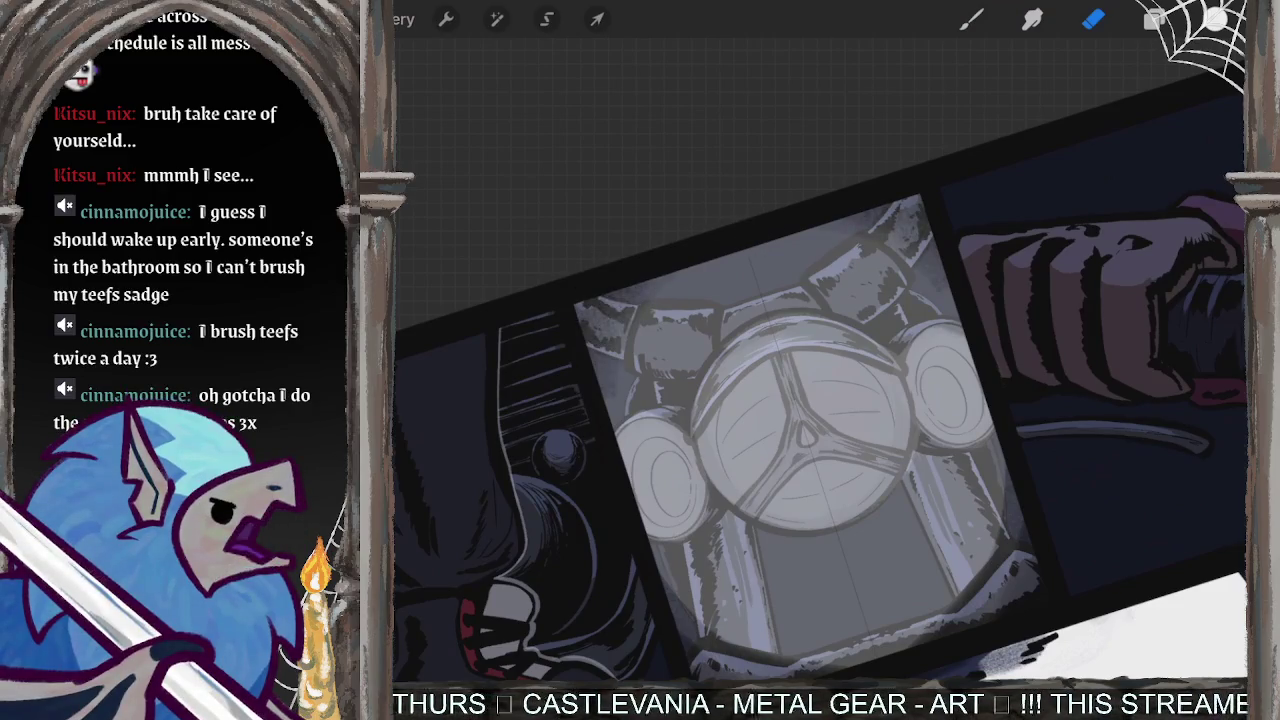
- Undo the bad erase and re-erase the headlight panel's lower-right edge beside the grille
scroll(740, 430, up, 1)
scroll(820, 360, down, 1)
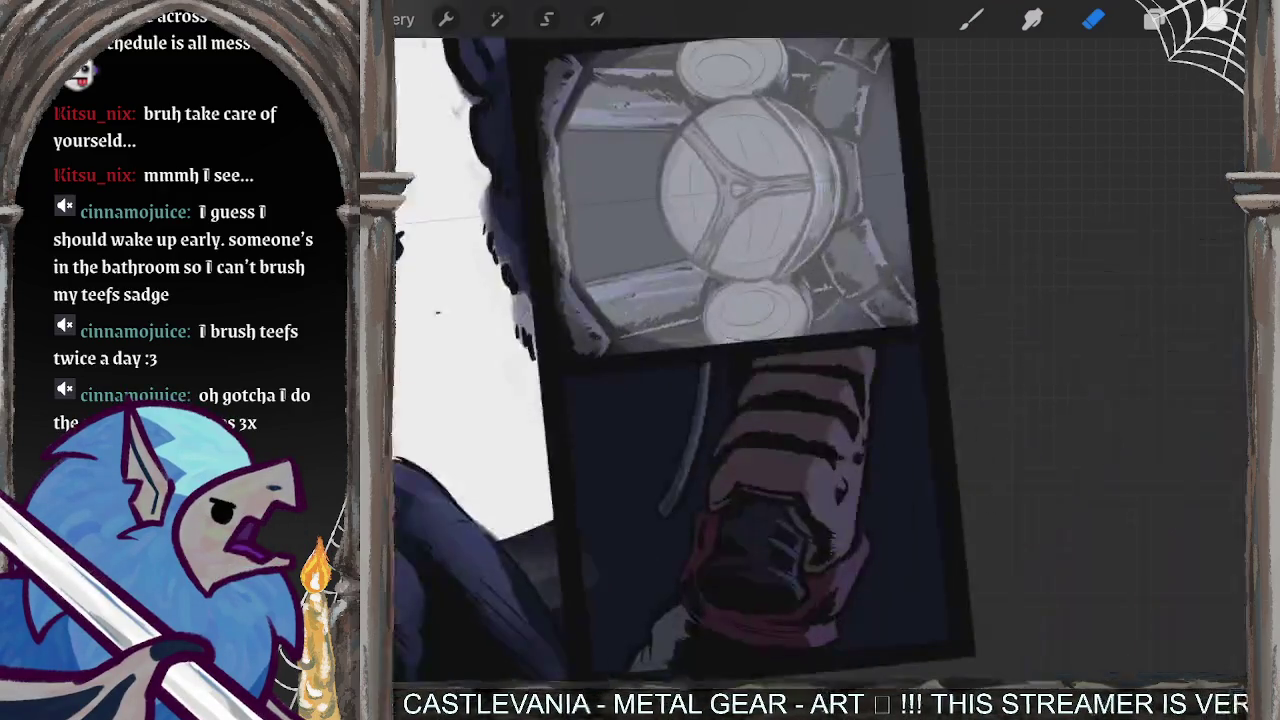
scroll(820, 360, up, 1)
scroll(820, 360, up, 1)
scroll(745, 270, up, 1)
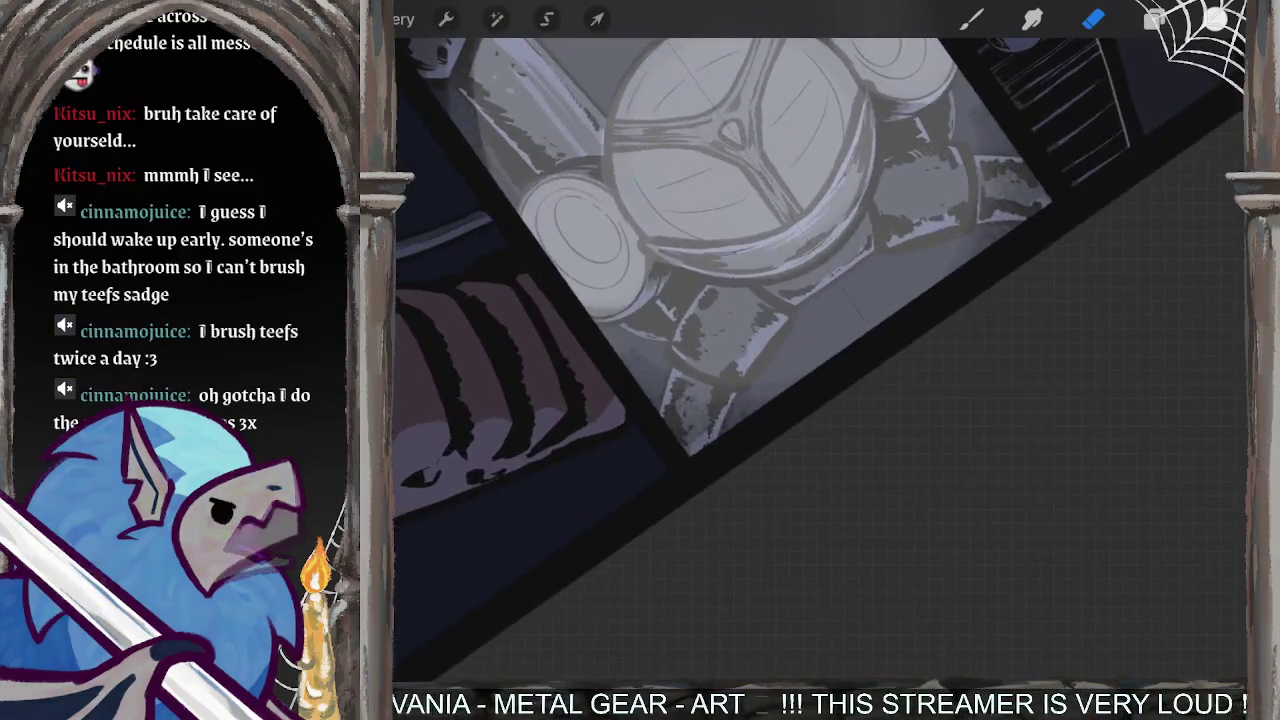
scroll(820, 300, up, 2)
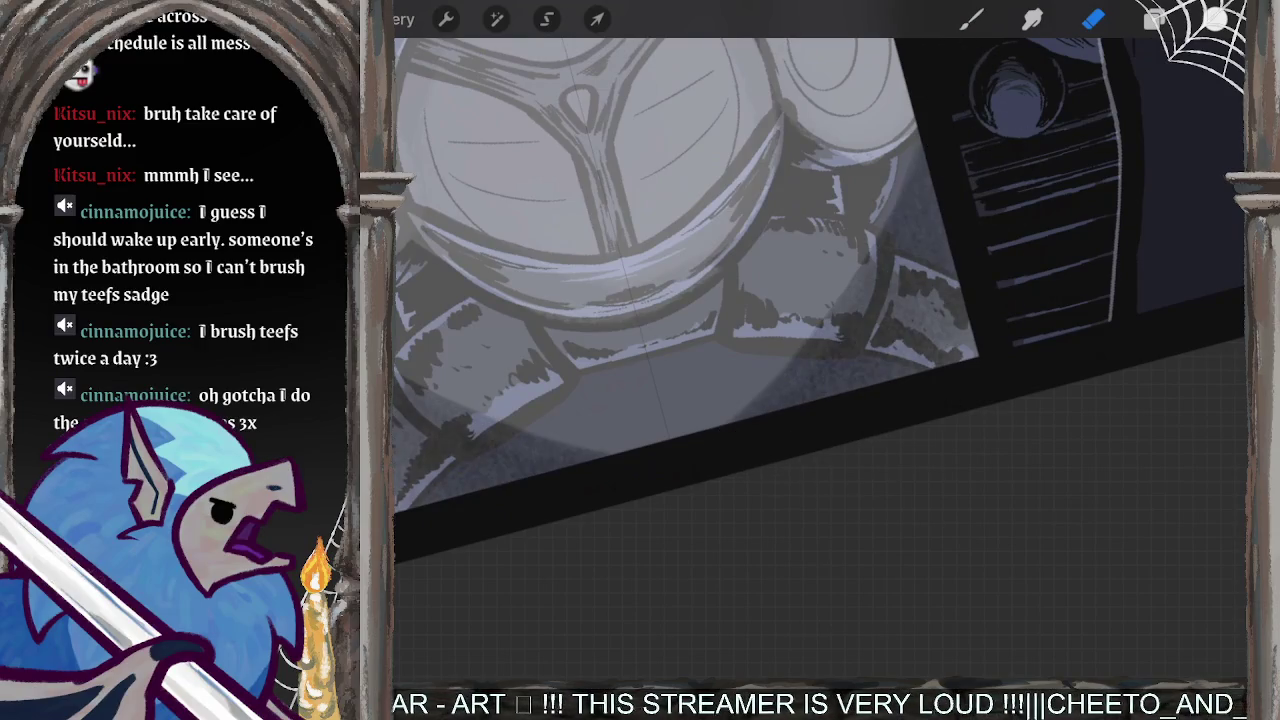
key(ctrl+z)
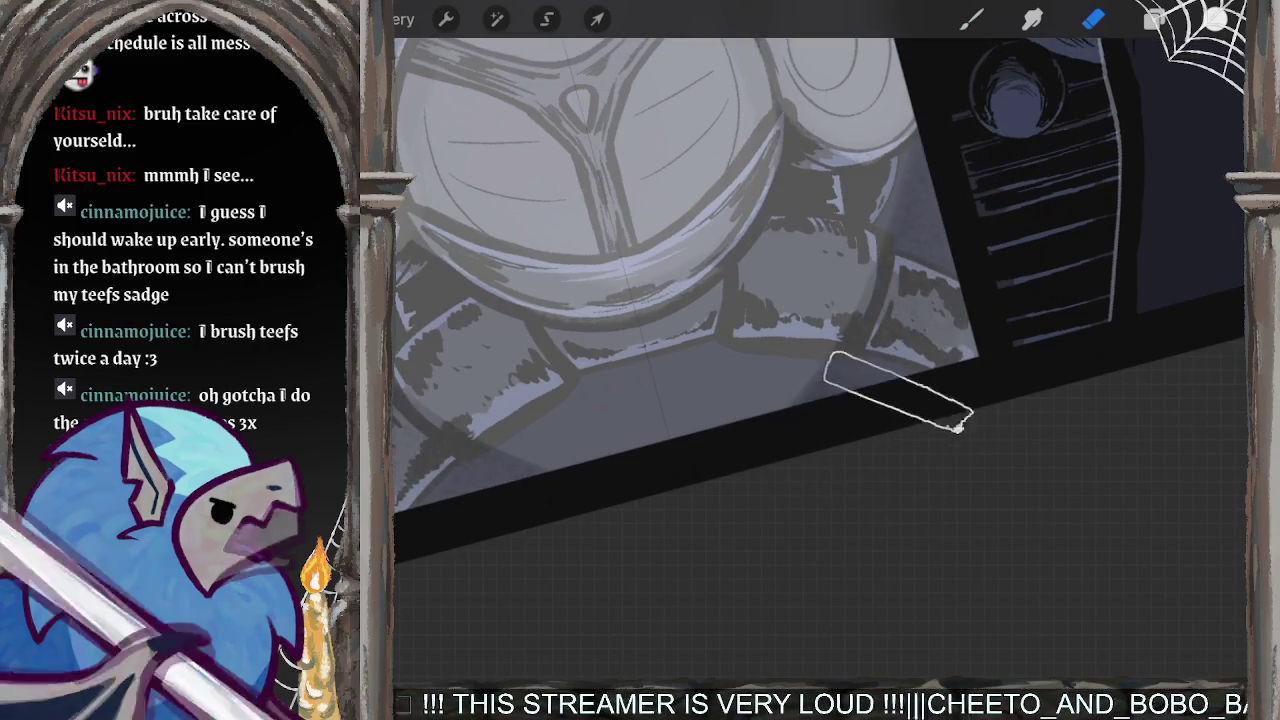
drag(1088, 342, 1062, 392)
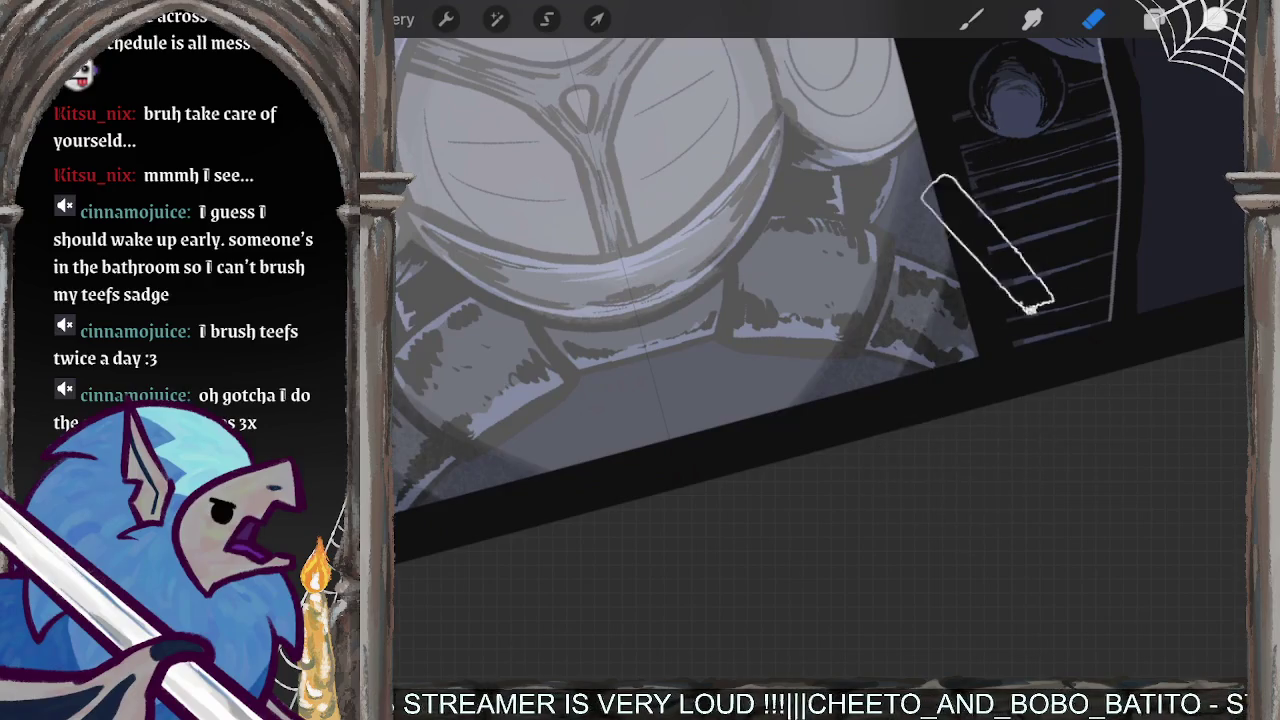
- Hide and re-show Layer 24 to compare how the page looks without it
scroll(800, 300, down, 5)
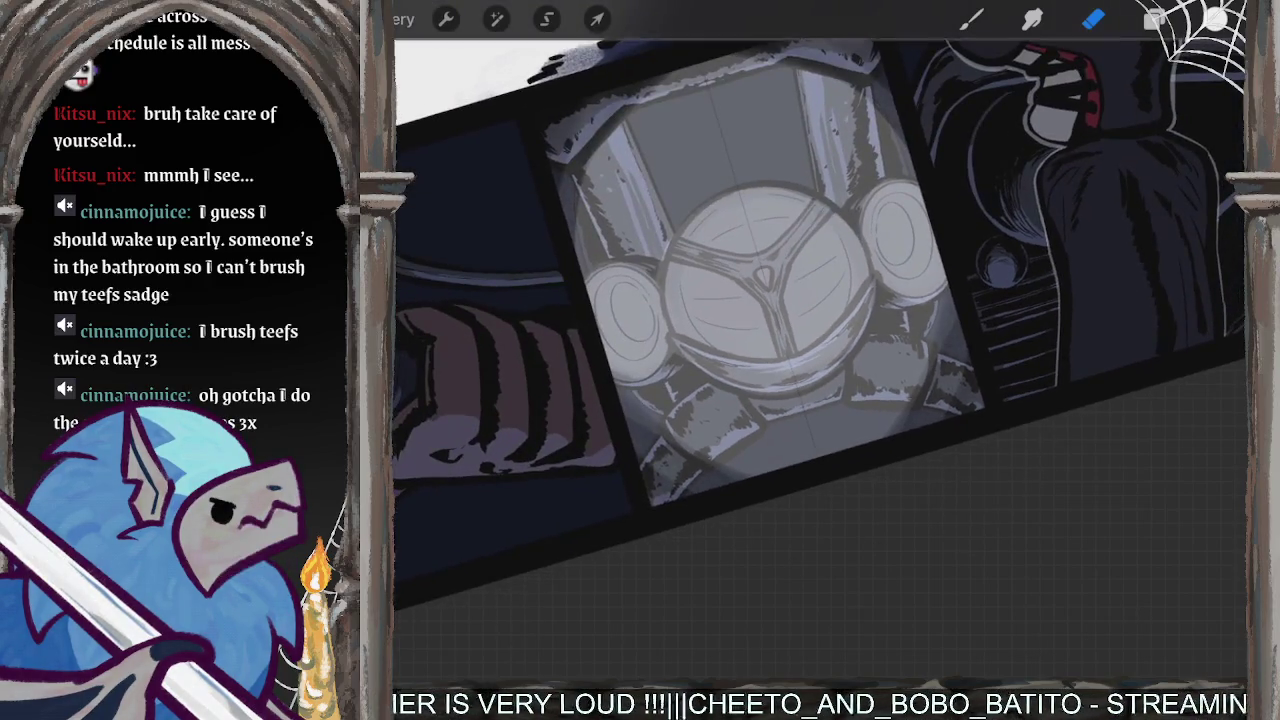
scroll(820, 340, up, 3)
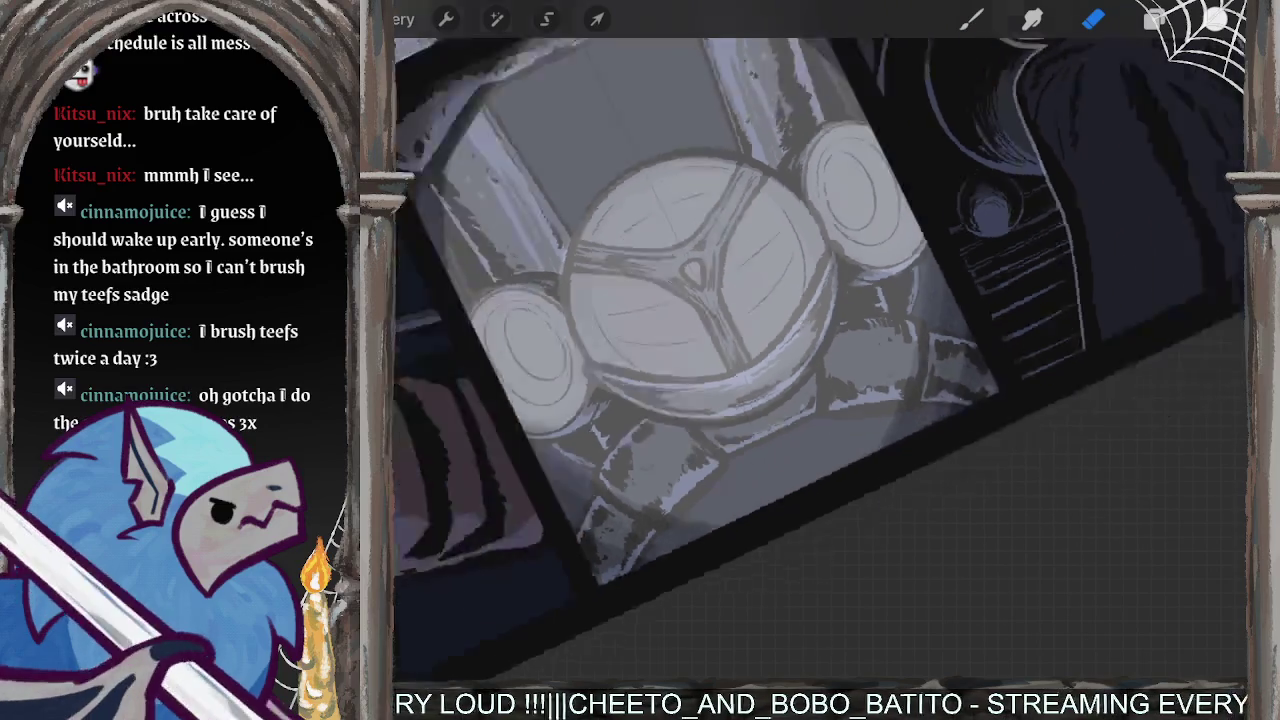
scroll(820, 360, down, 3)
scroll(820, 360, down, 2)
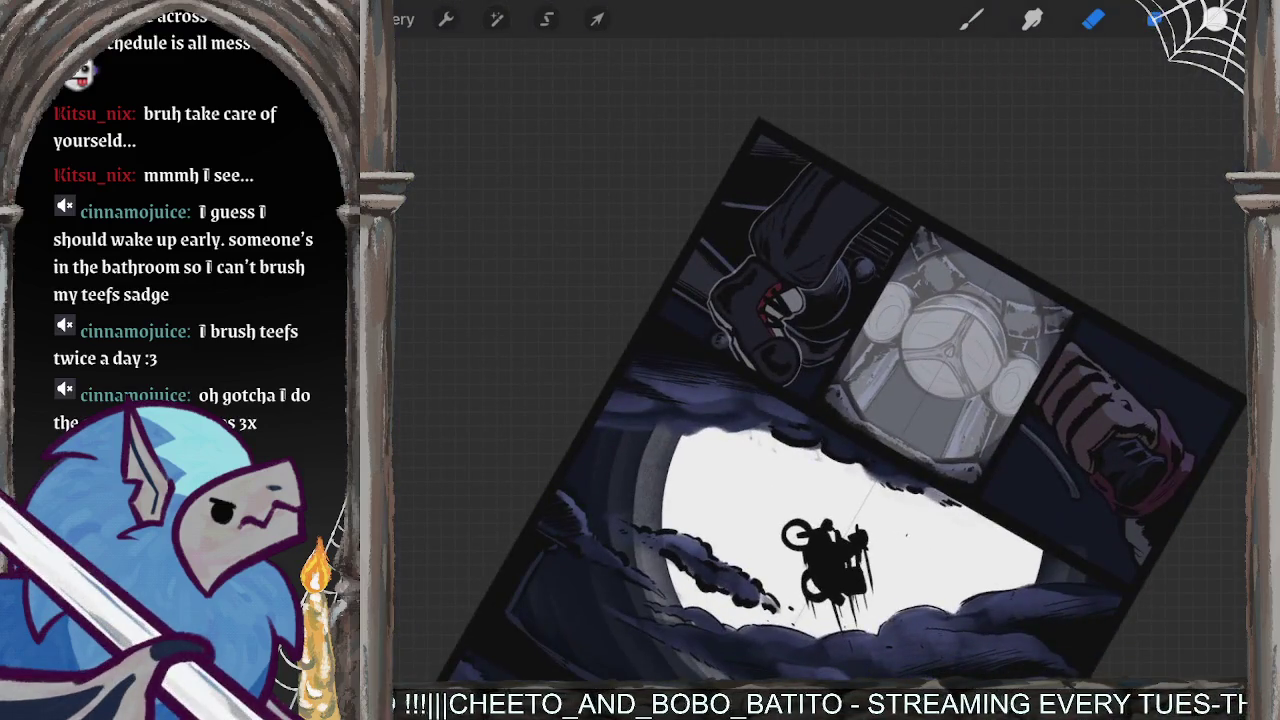
click(1155, 18)
click(1222, 329)
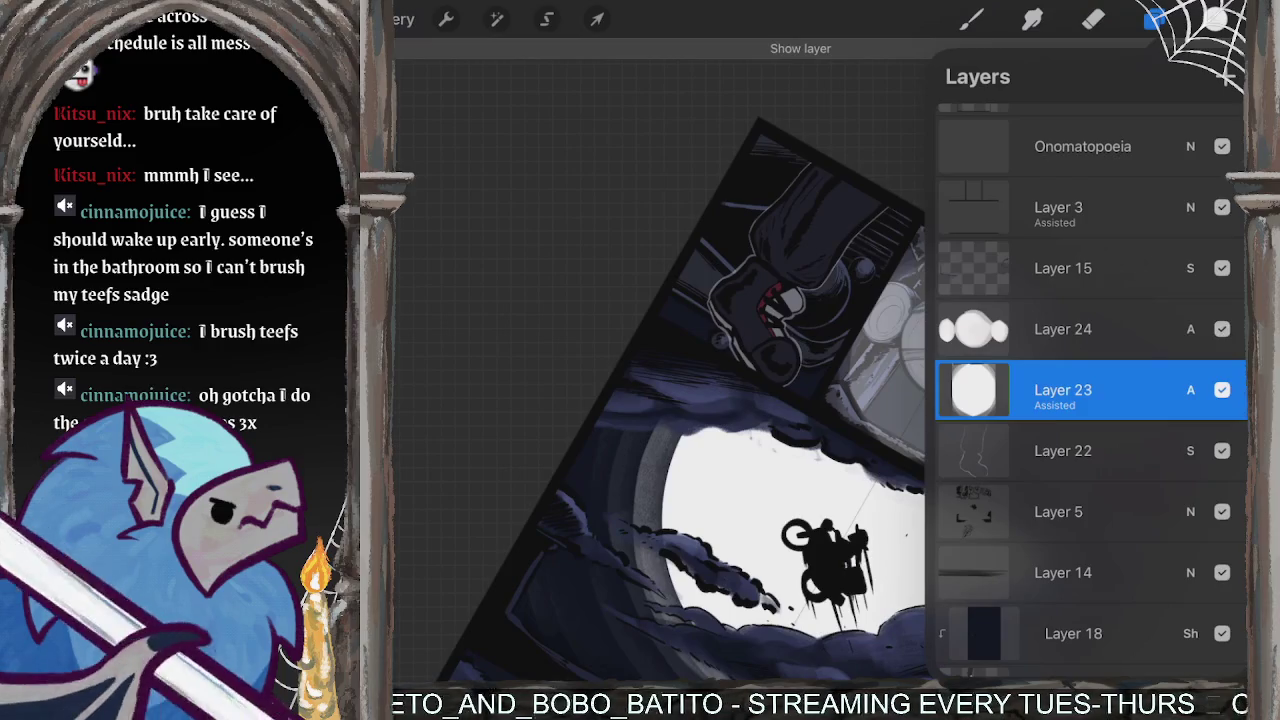
scroll(800, 400, down, 5)
click(1093, 18)
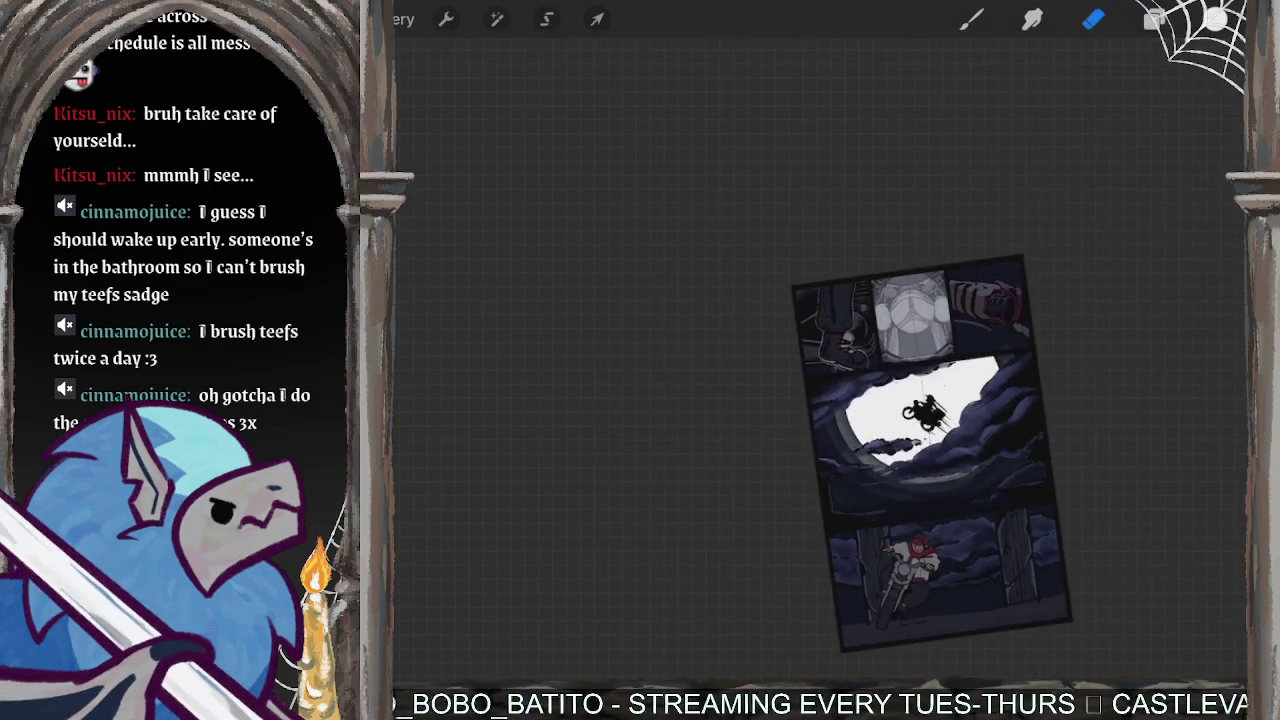
- Straighten the page view and merge Clouds - line down into Clouds - colour
scroll(820, 360, up, 5)
scroll(820, 360, up, 1)
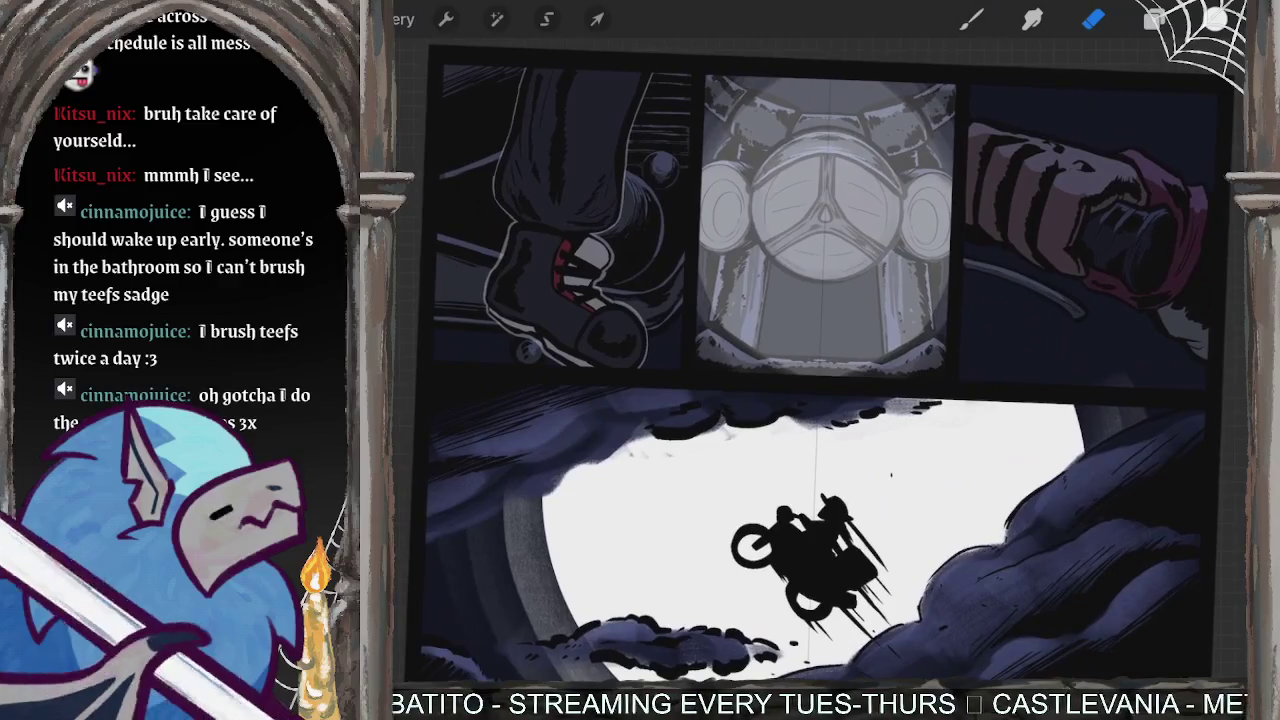
drag(820, 360, 810, 362)
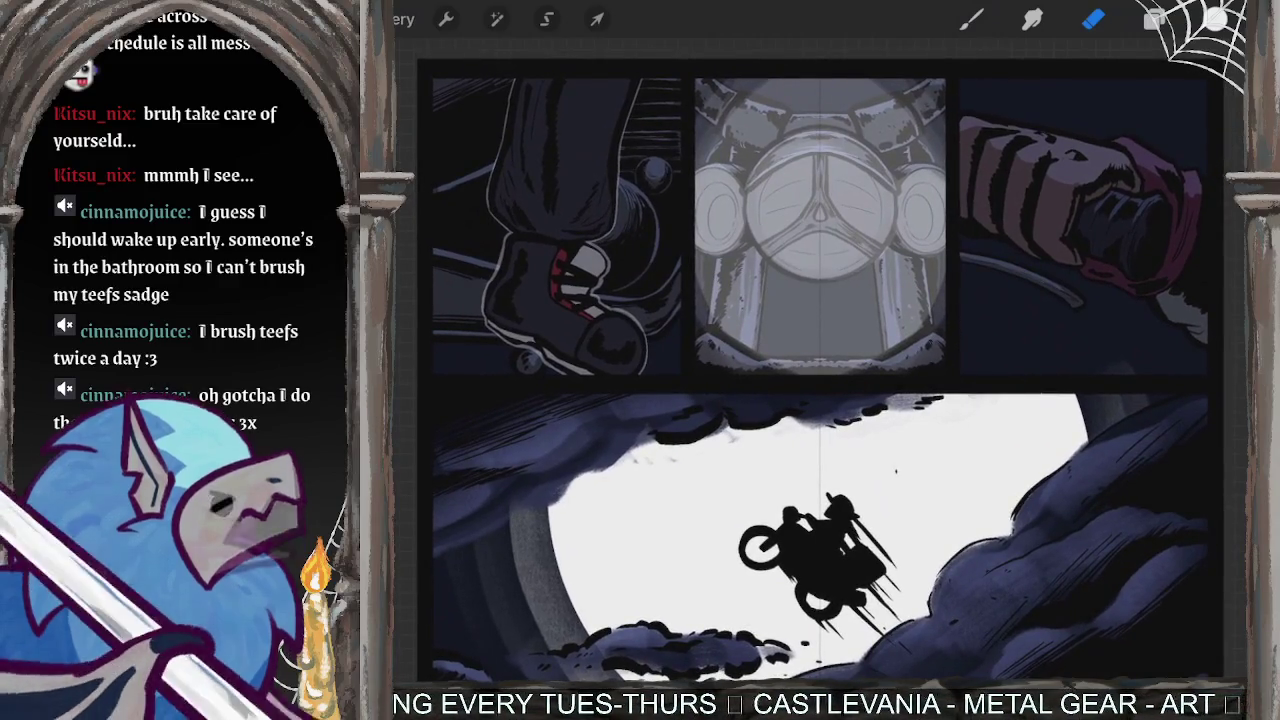
click(1155, 19)
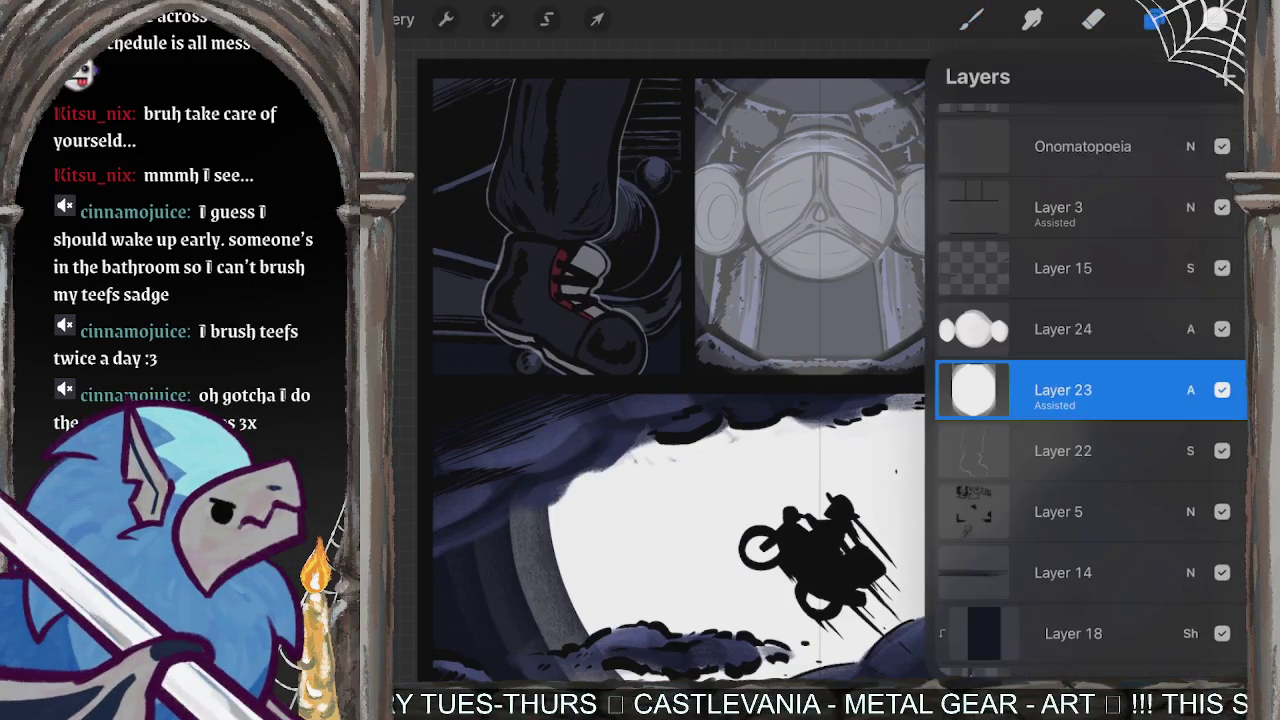
click(1060, 511)
scroll(1090, 400, down, 5)
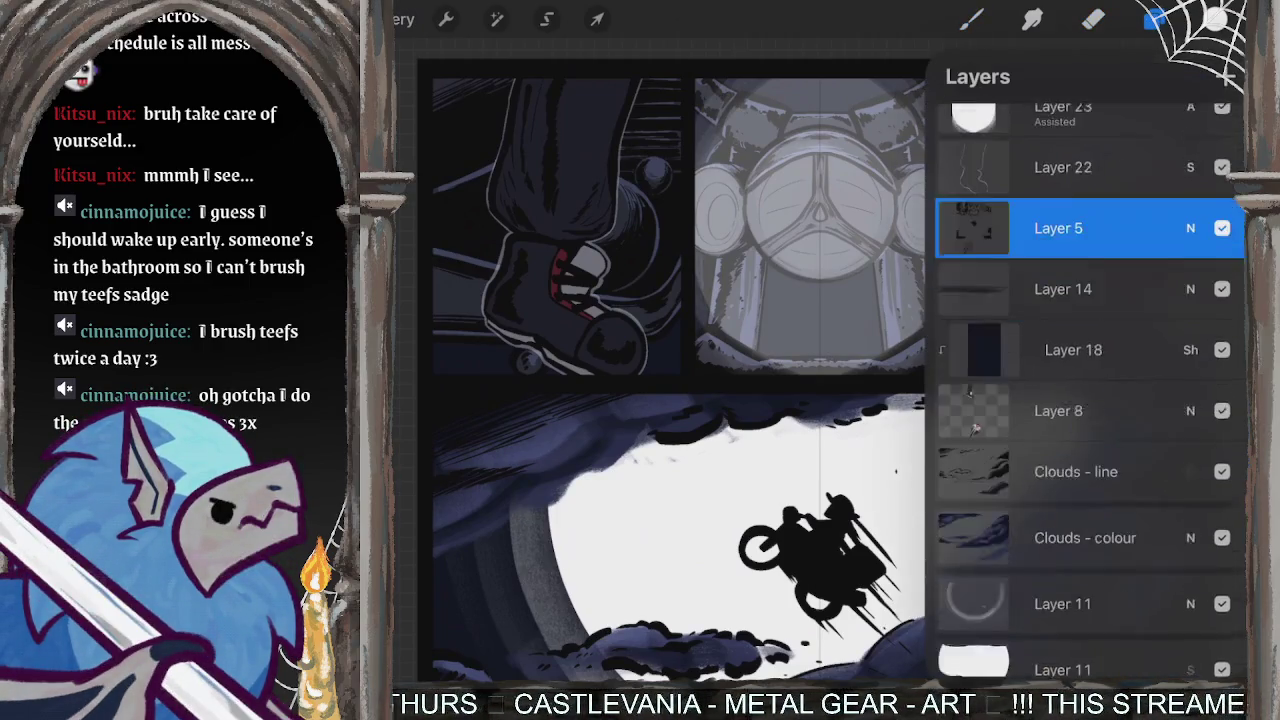
click(1060, 415)
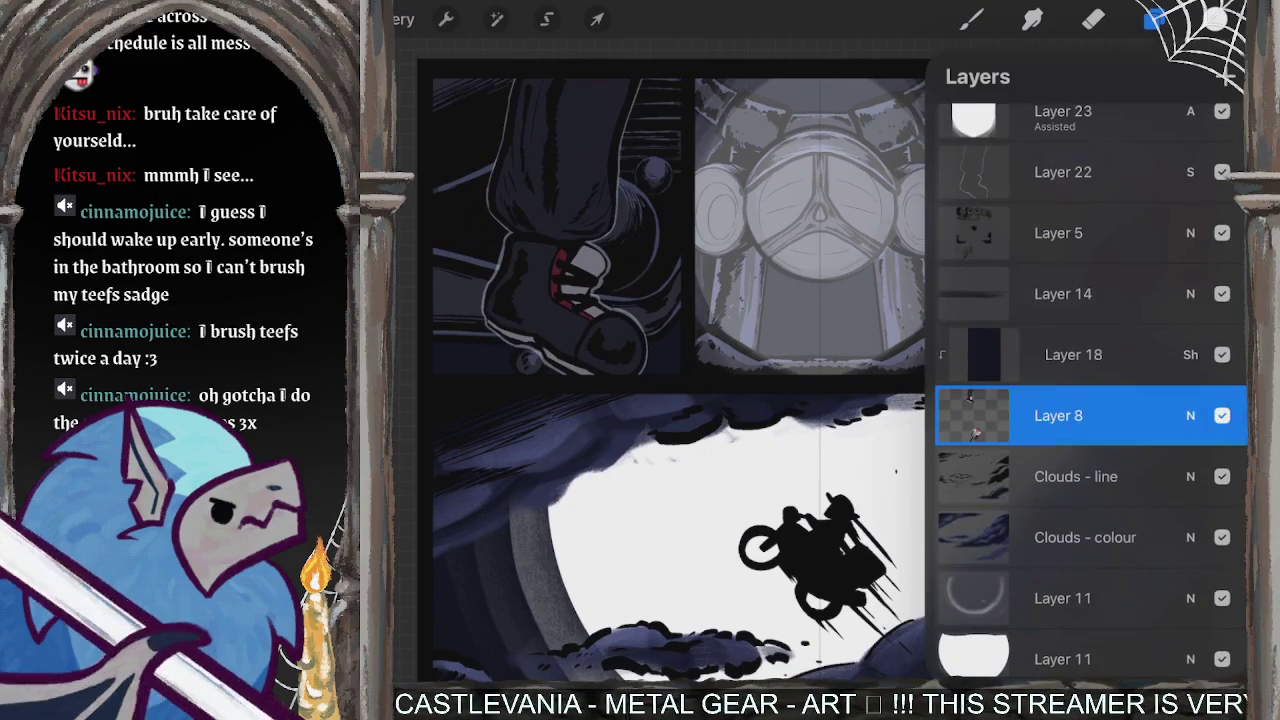
click(1075, 476)
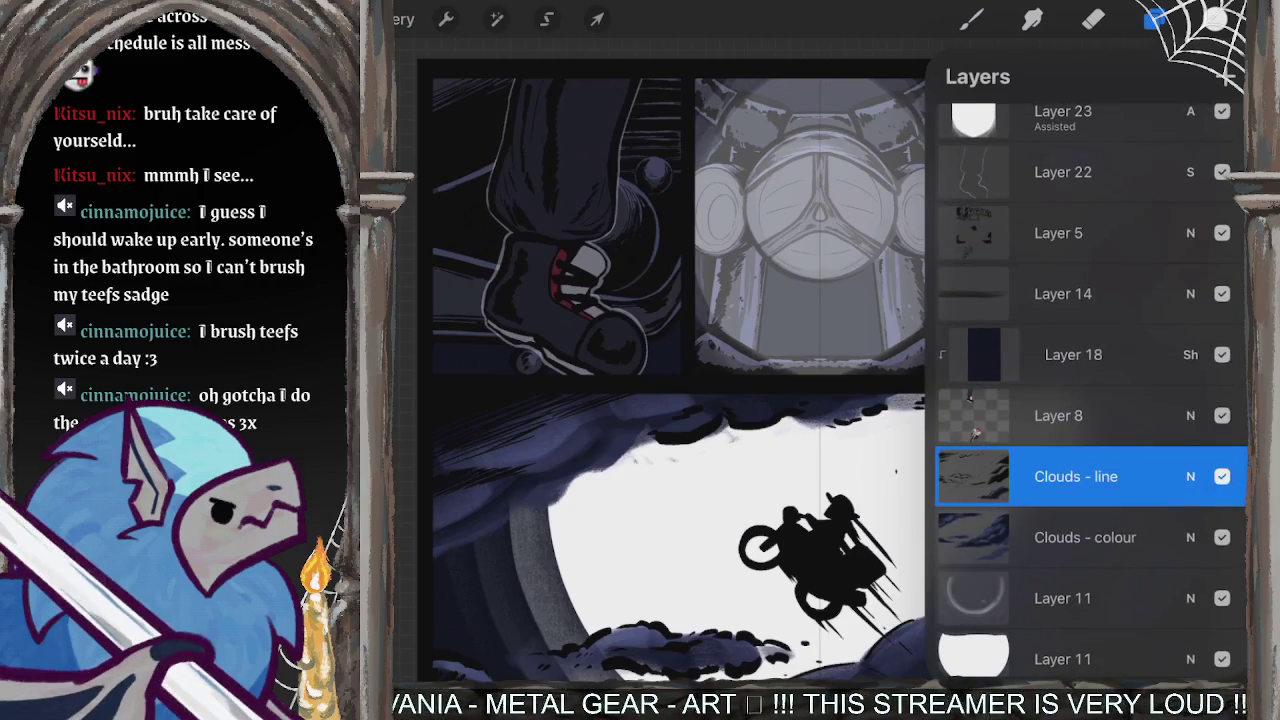
scroll(764, 360, down, 3)
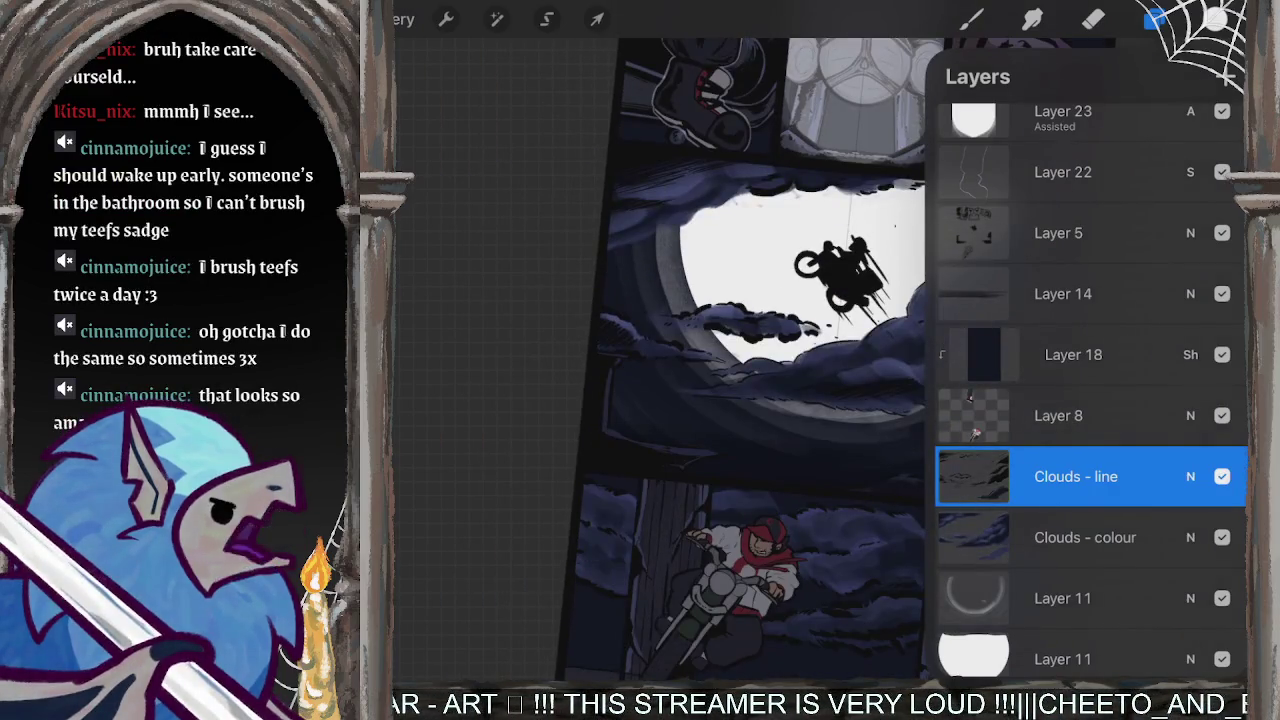
click(1075, 476)
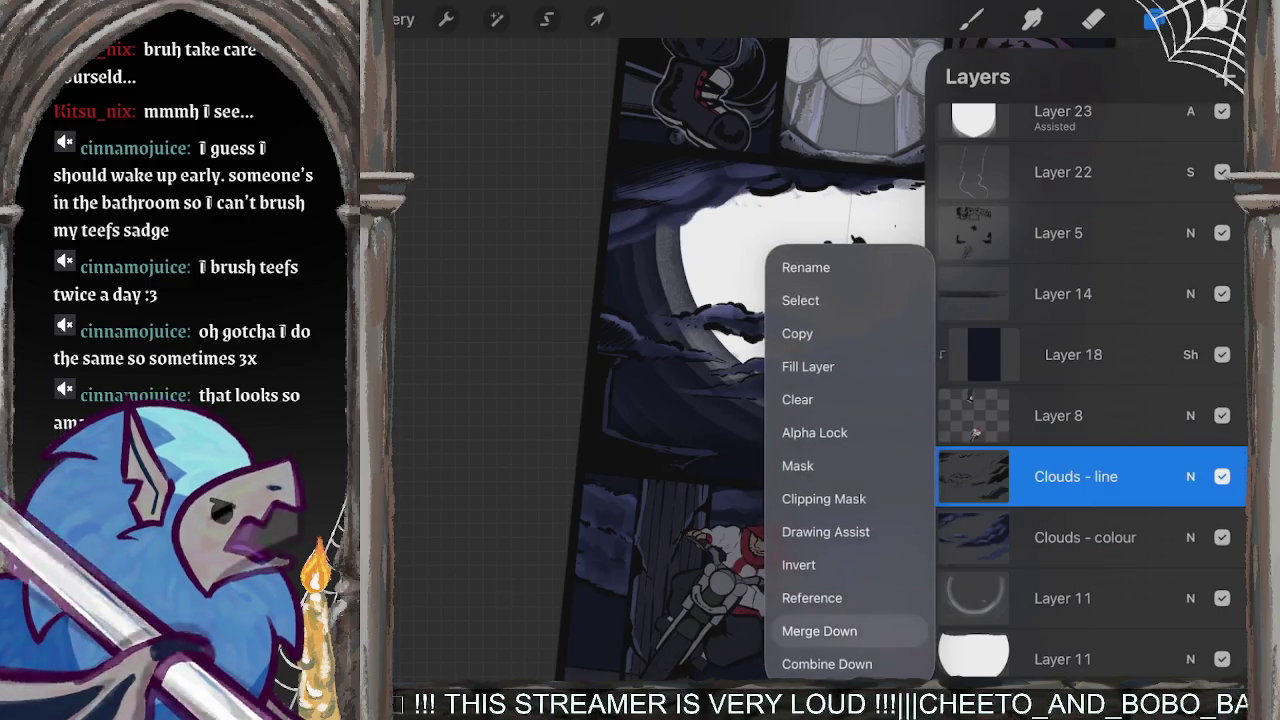
click(819, 631)
- Merge the upper Layer 11 into the Layer 11 below and close the layer list
click(1062, 537)
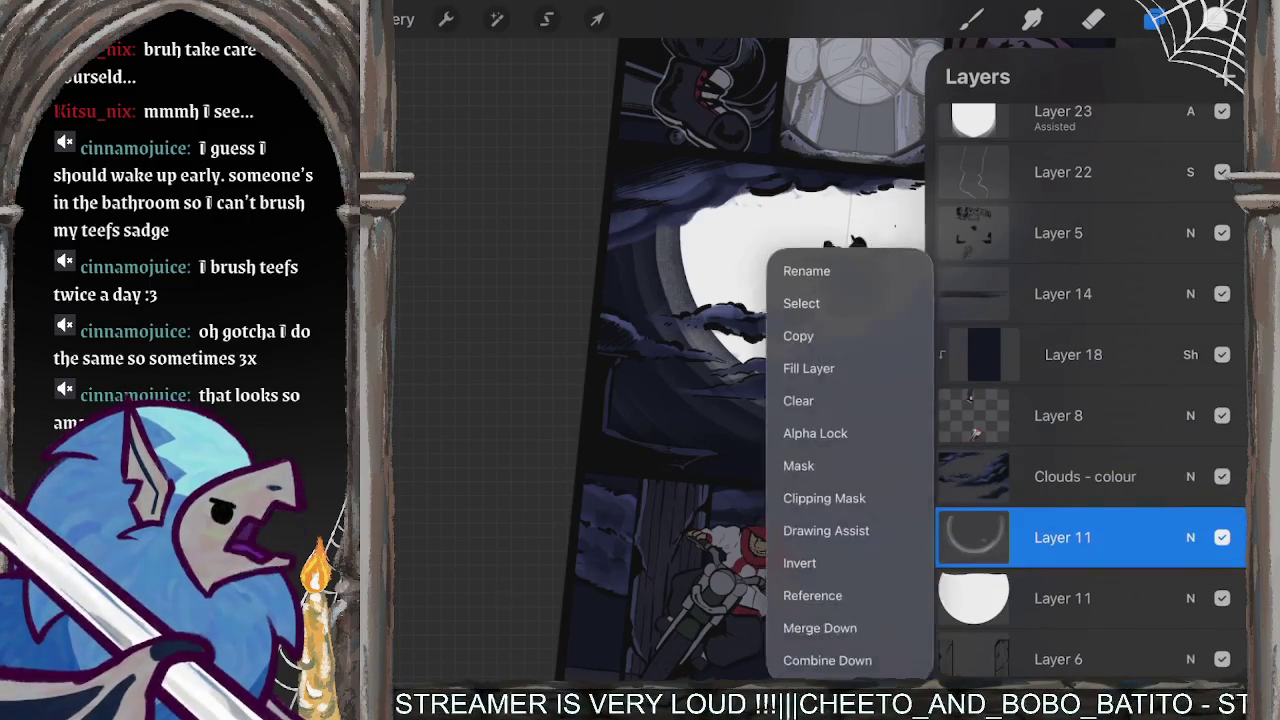
click(819, 627)
scroll(1090, 390, down, 2)
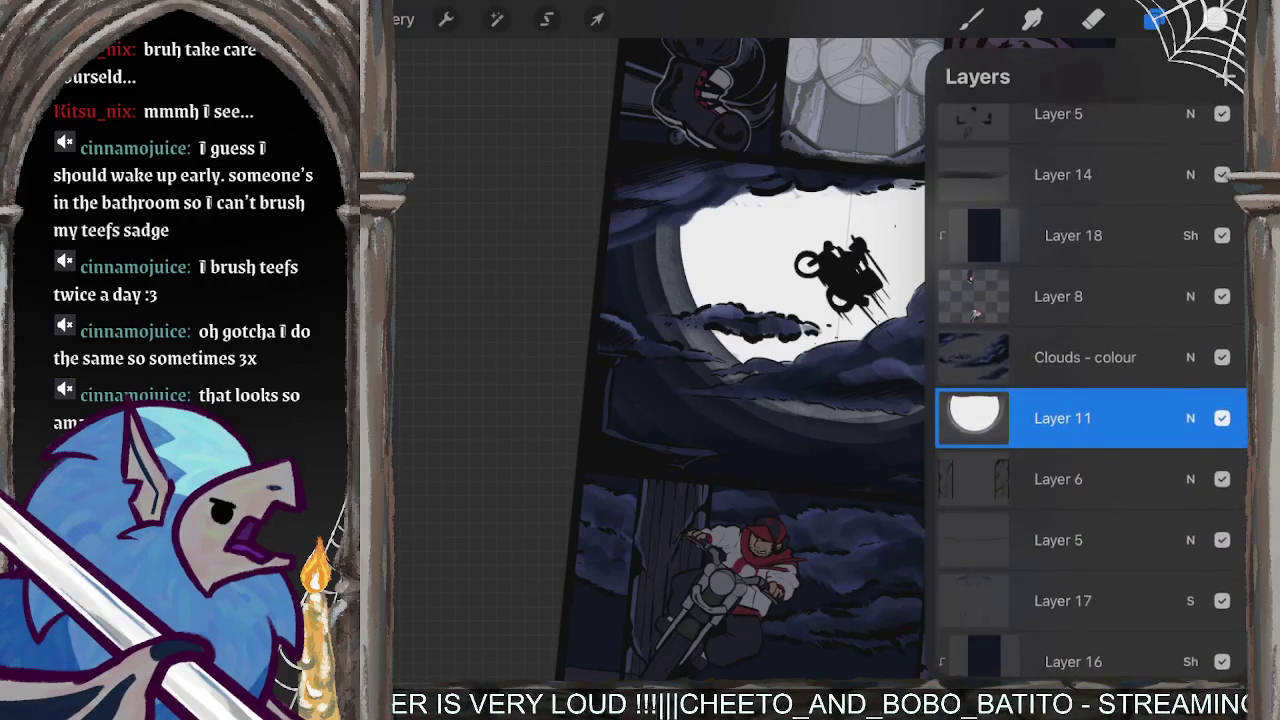
click(1155, 19)
scroll(823, 337, down, 3)
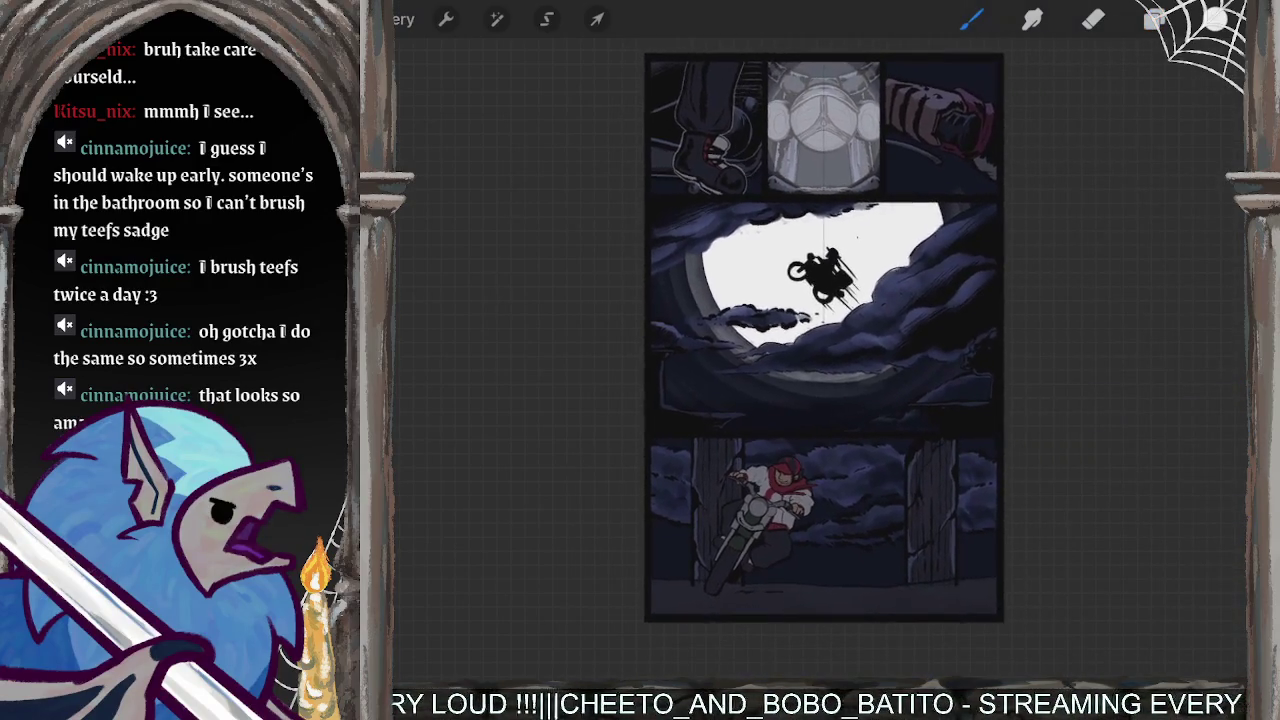
- Undo the accidental white diagonal stroke painted across the panel and review the page
scroll(823, 337, up, 2)
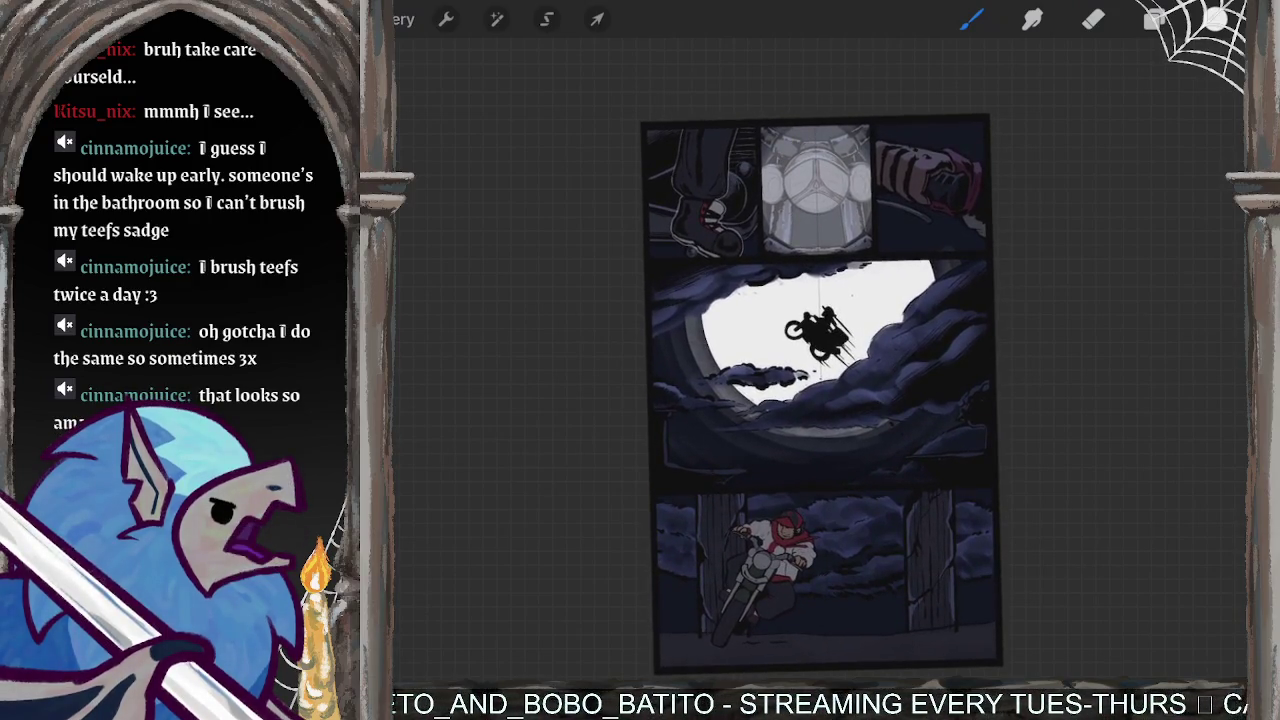
scroll(823, 390, down, 1)
scroll(820, 560, up, 5)
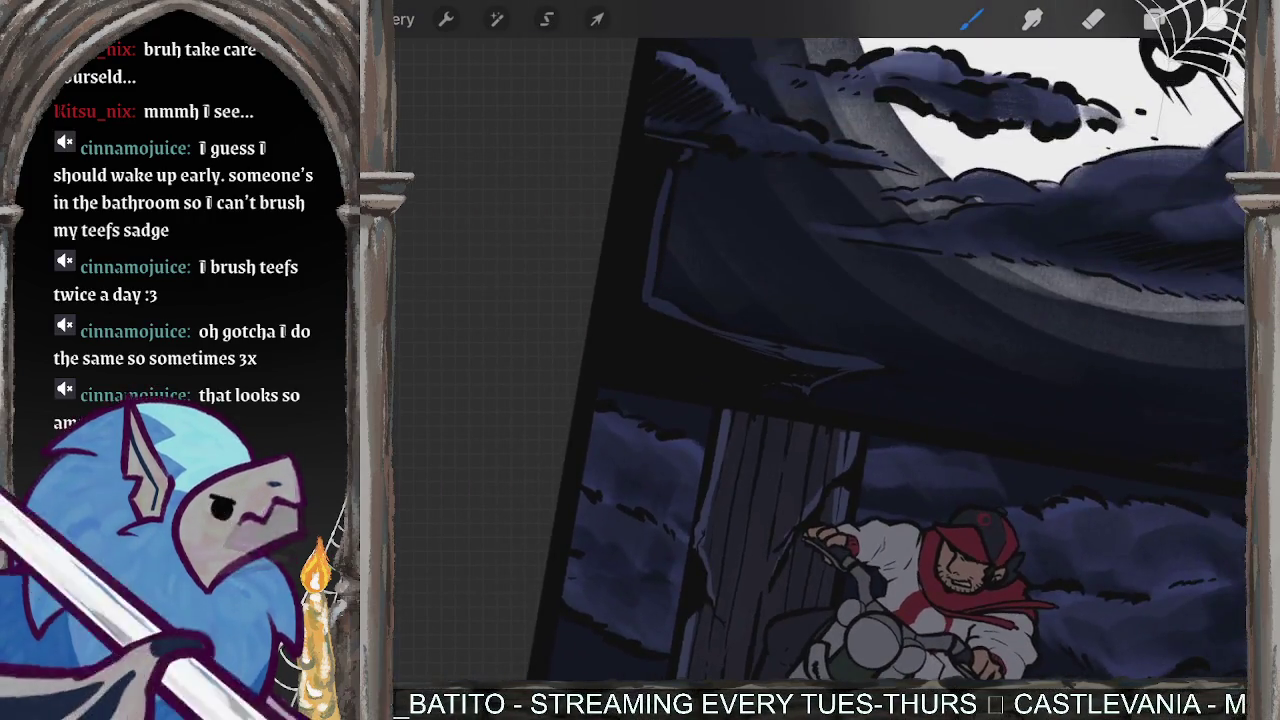
drag(895, 110, 775, 610)
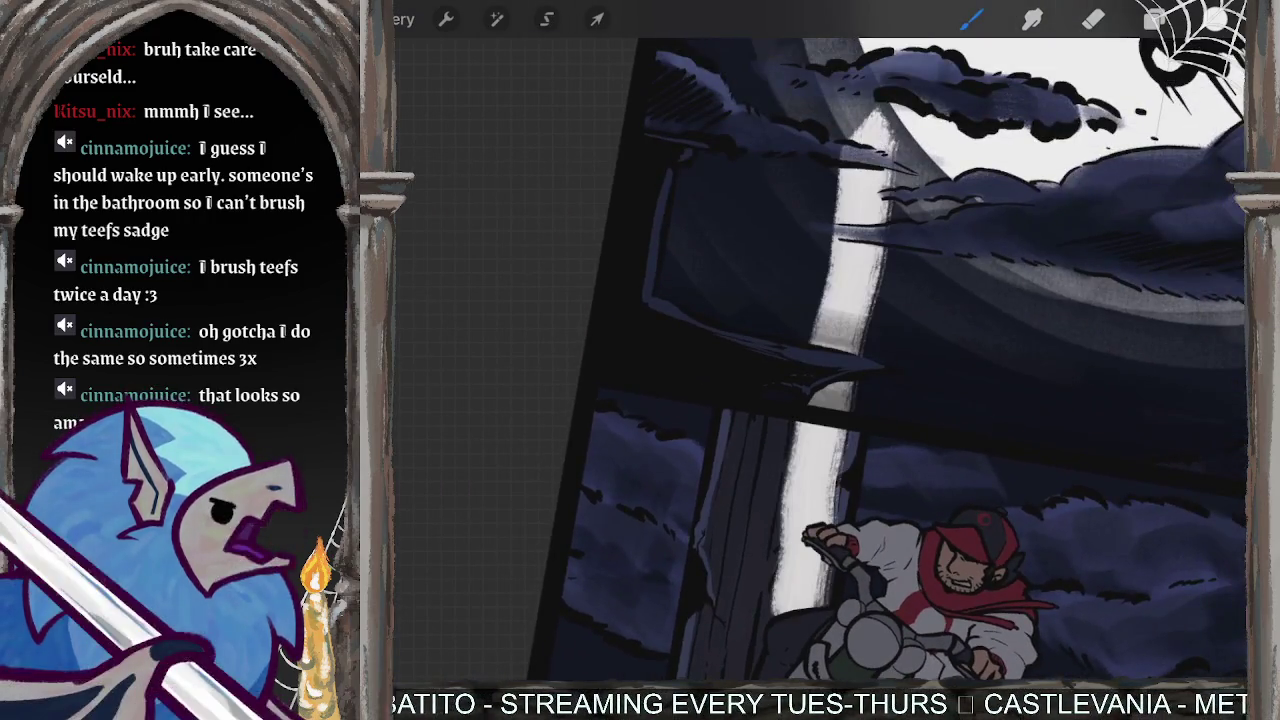
scroll(820, 360, up, 3)
key(ctrl+z)
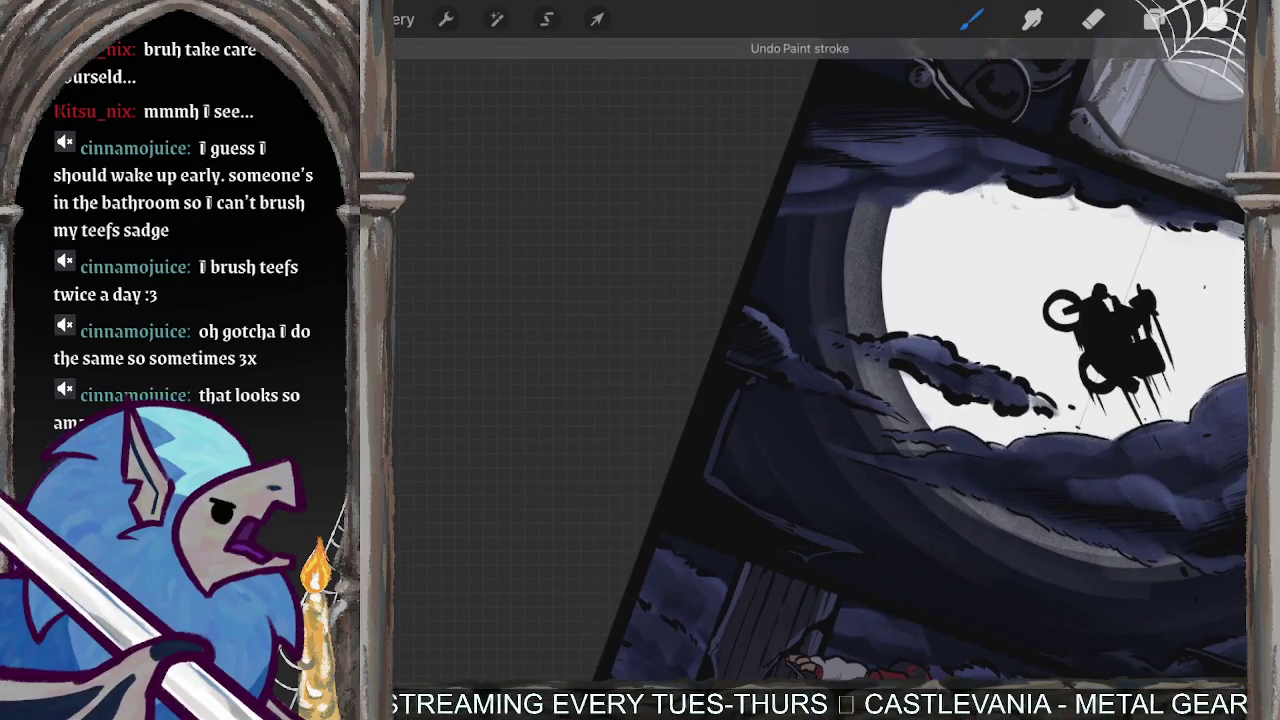
scroll(920, 360, up, 1)
scroll(820, 360, down, 2)
scroll(820, 360, up, 5)
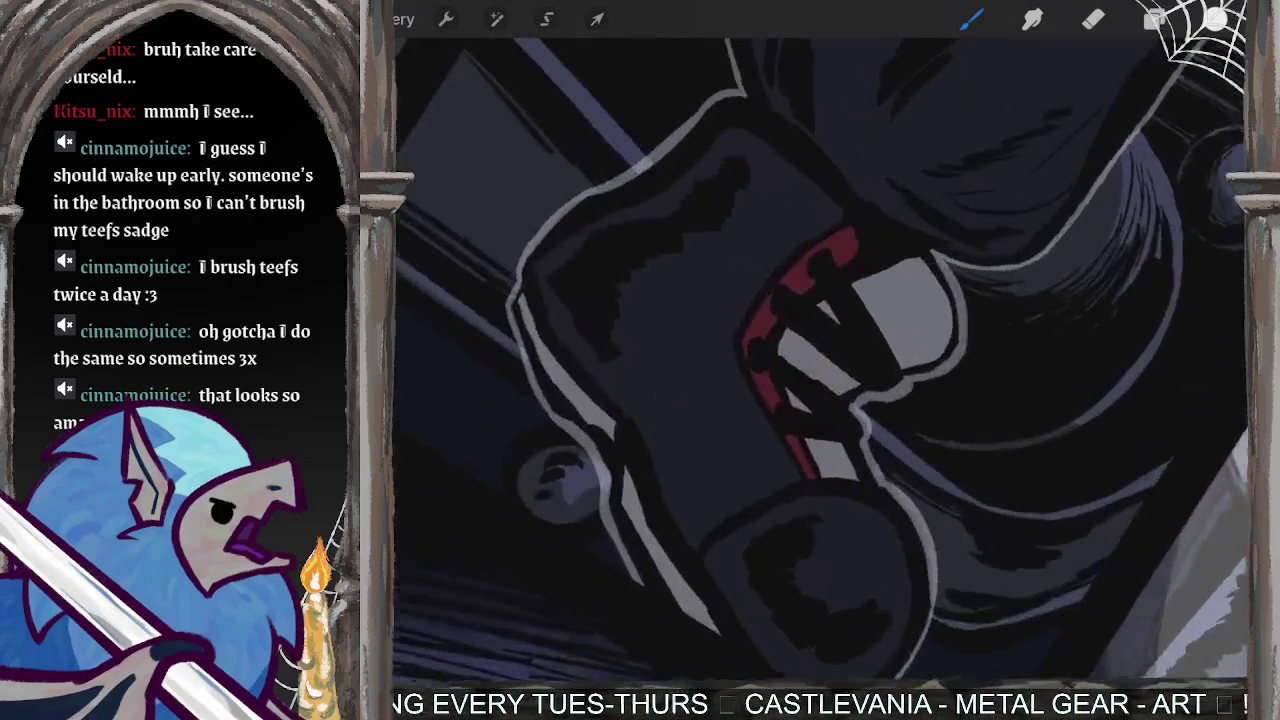
scroll(820, 360, down, 5)
scroll(820, 360, down, 3)
scroll(820, 360, up, 3)
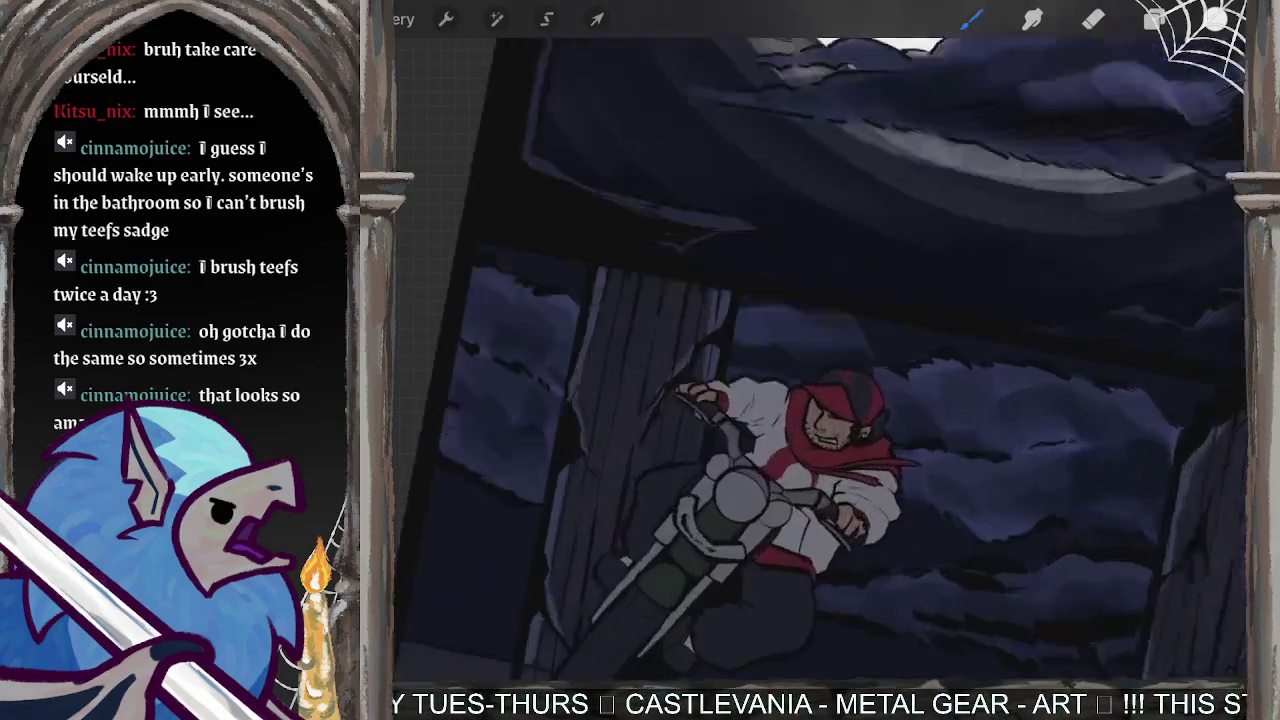
scroll(820, 360, up, 2)
scroll(820, 360, down, 2)
scroll(820, 360, down, 1)
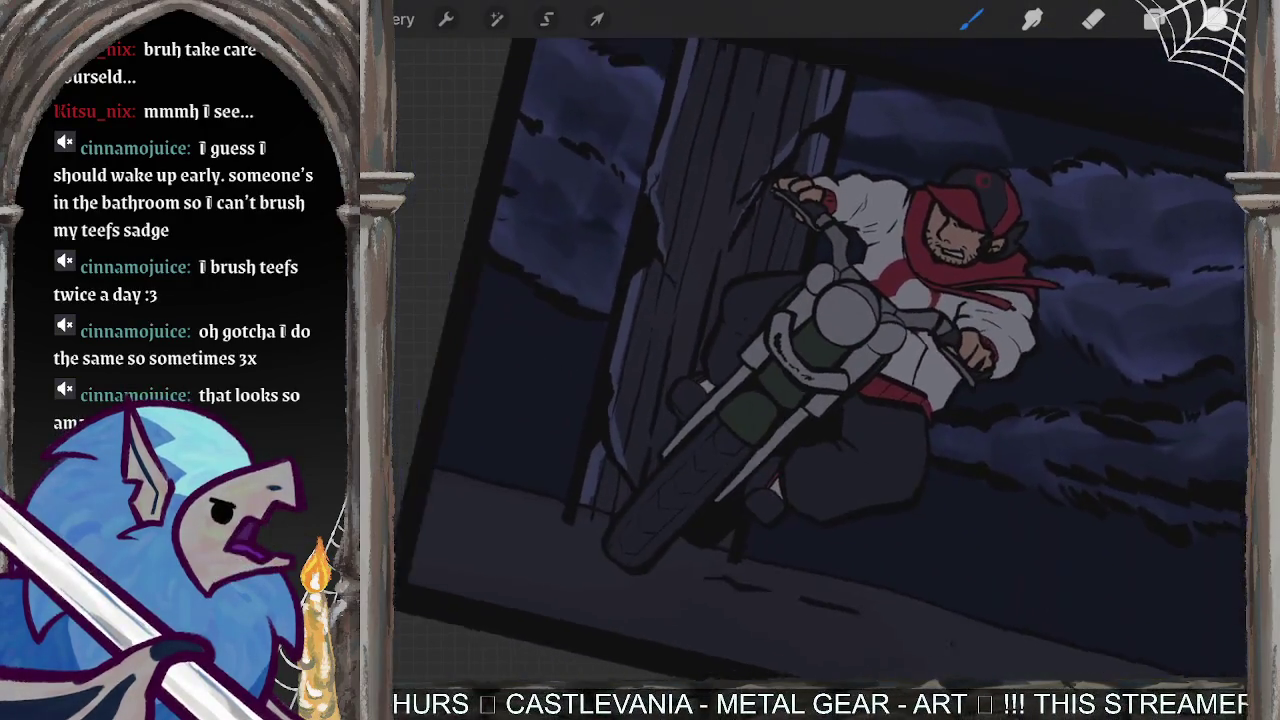
scroll(820, 360, up, 1)
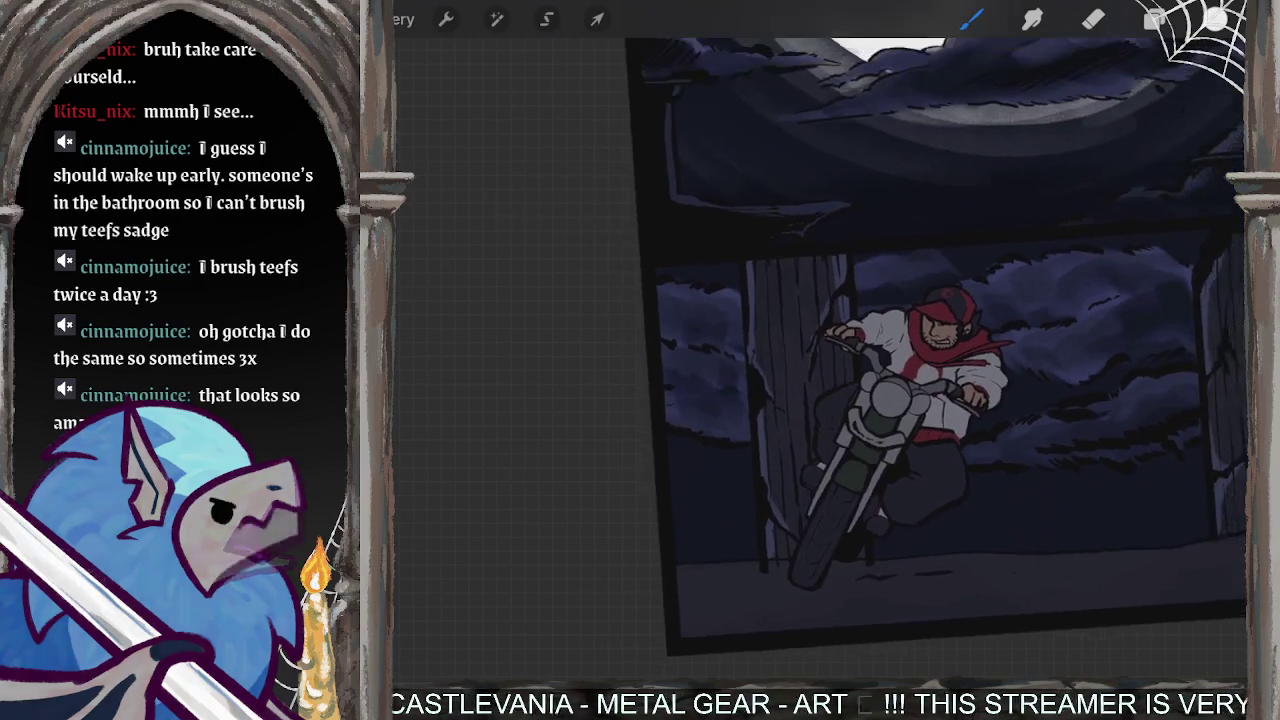
scroll(820, 360, up, 1)
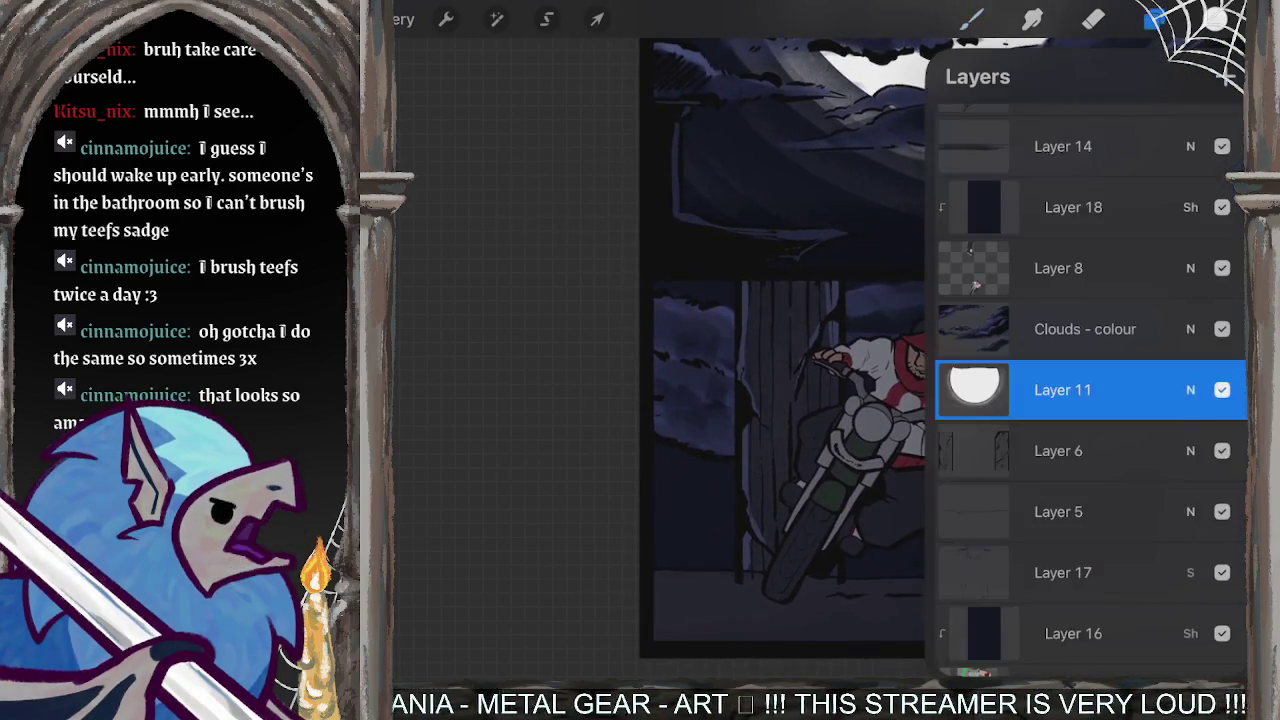
- Merge Layer 21 down into Layer 20, keeping the affected layers visible
scroll(1091, 388, down, 1)
scroll(1091, 388, down, 3)
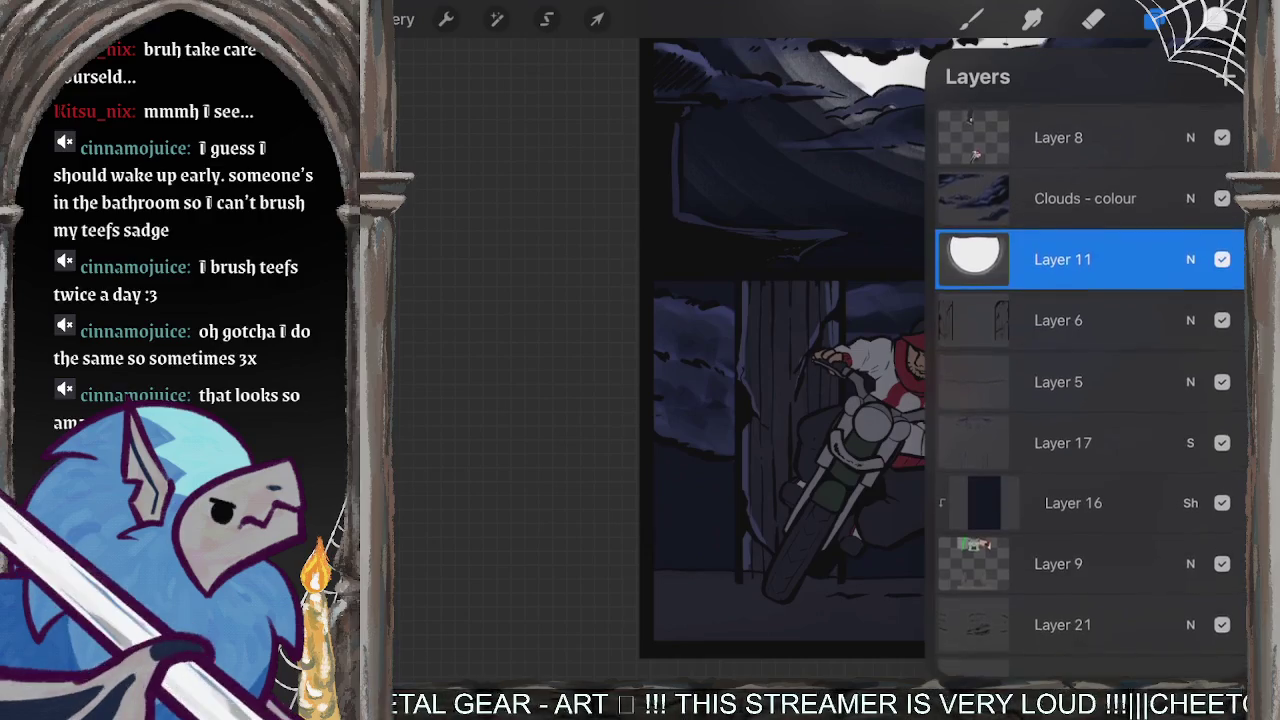
click(1222, 504)
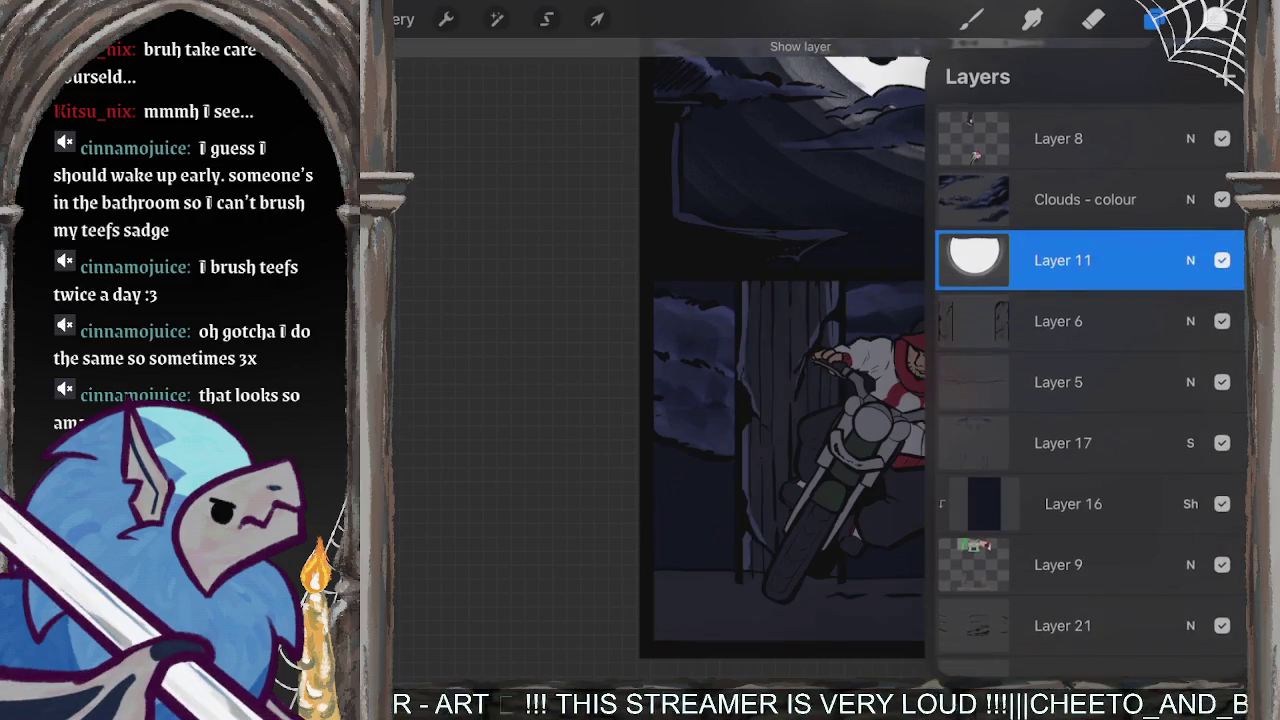
scroll(1091, 388, down, 3)
click(1062, 502)
click(1062, 502)
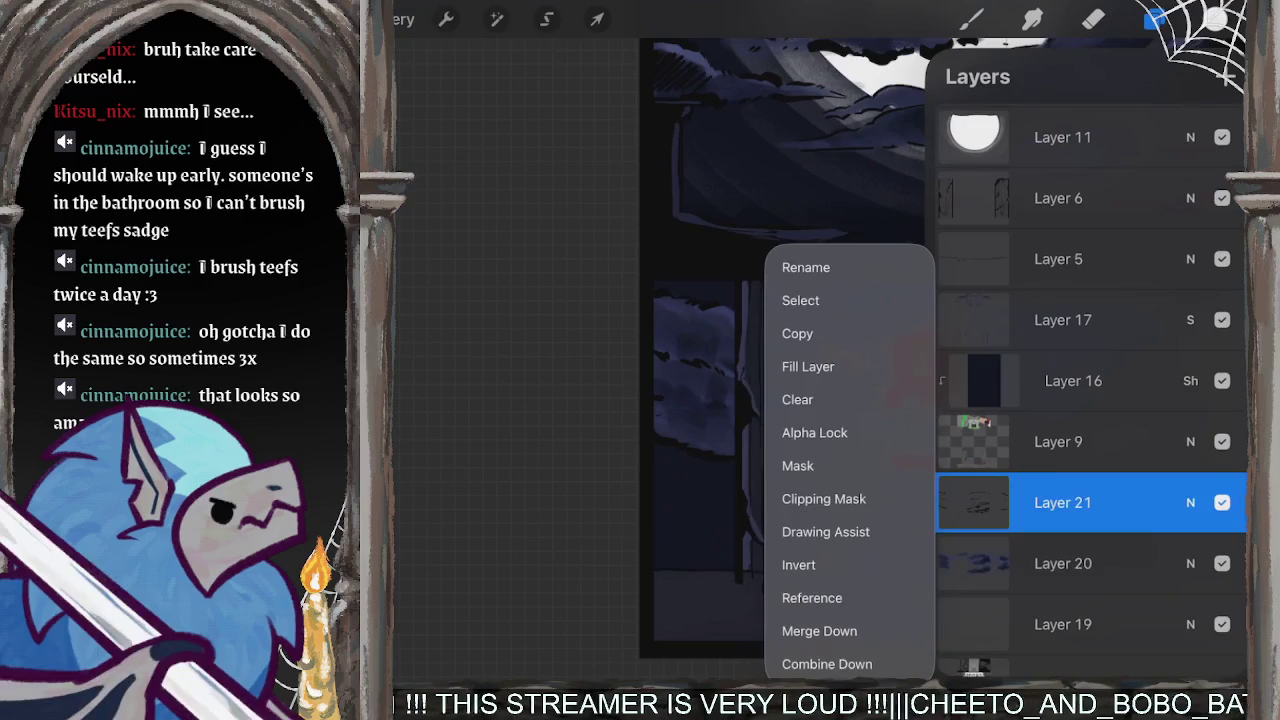
click(818, 634)
click(1222, 502)
click(1222, 502)
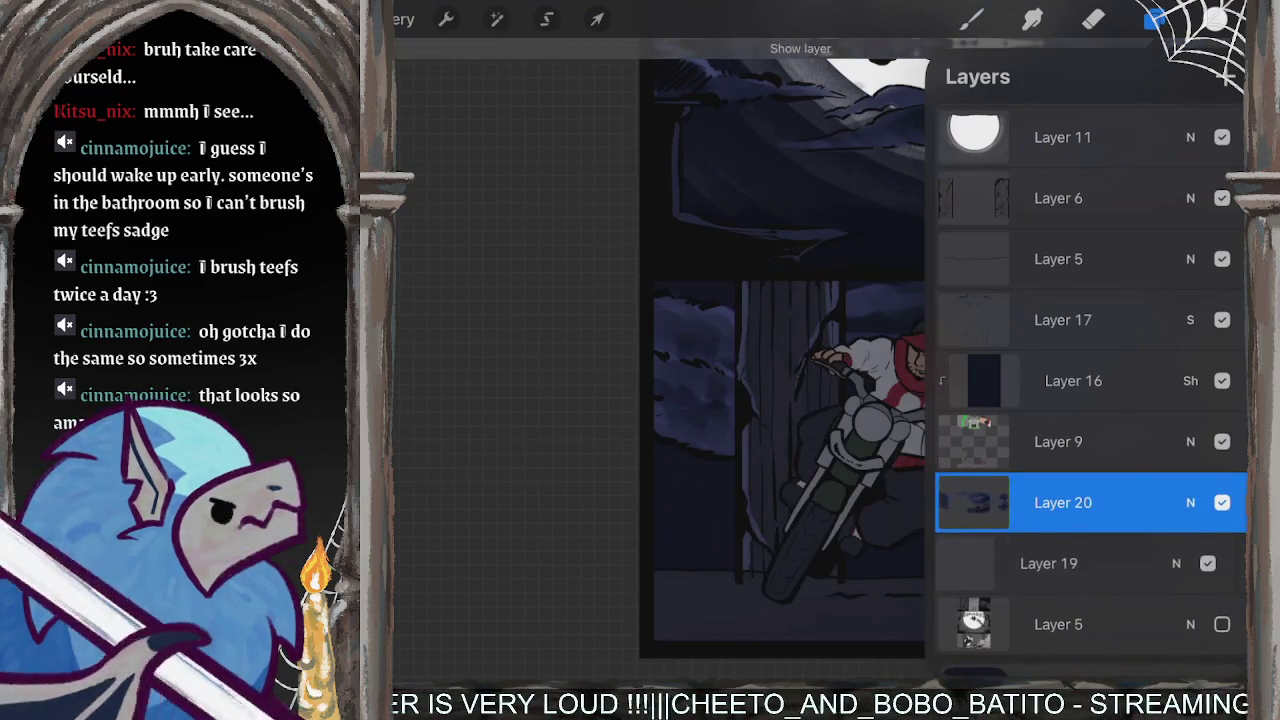
- Delete Layer 19 from the layer stack
drag(1150, 563, 1000, 563)
click(1211, 563)
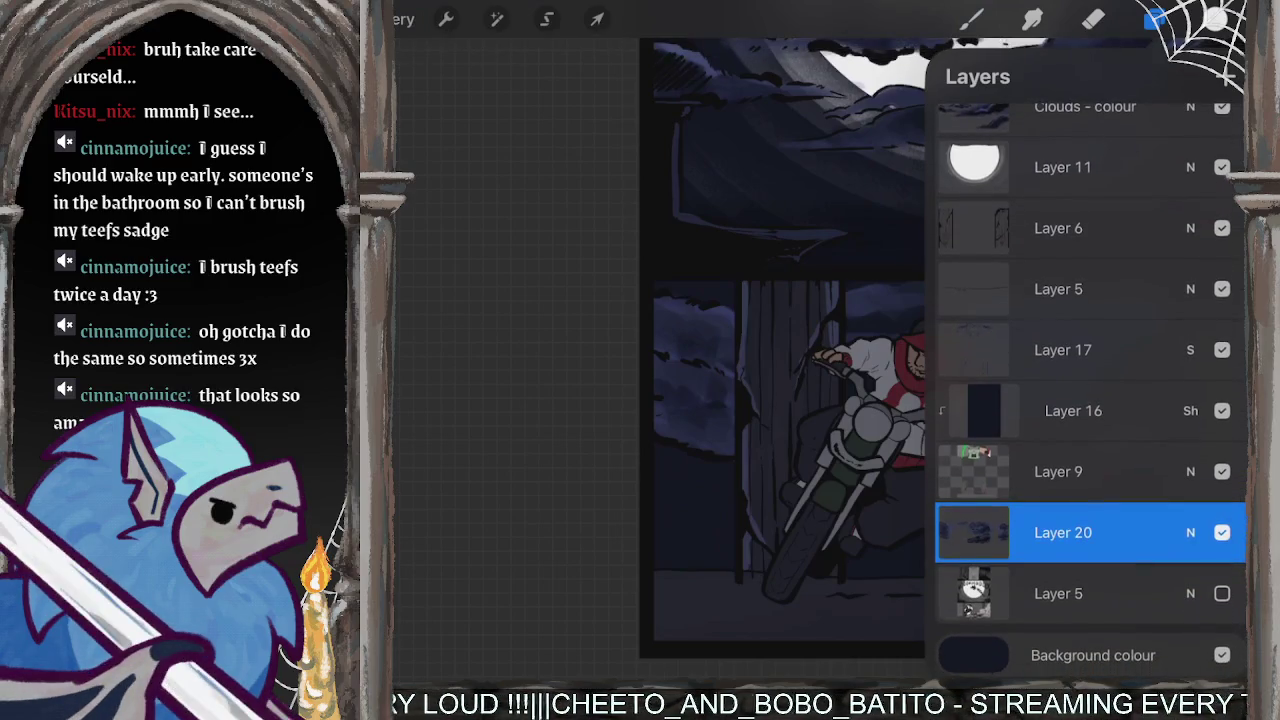
mouse_move(1150, 593)
mouse_down()
mouse_move(1000, 593)
mouse_move(1150, 593)
mouse_up()
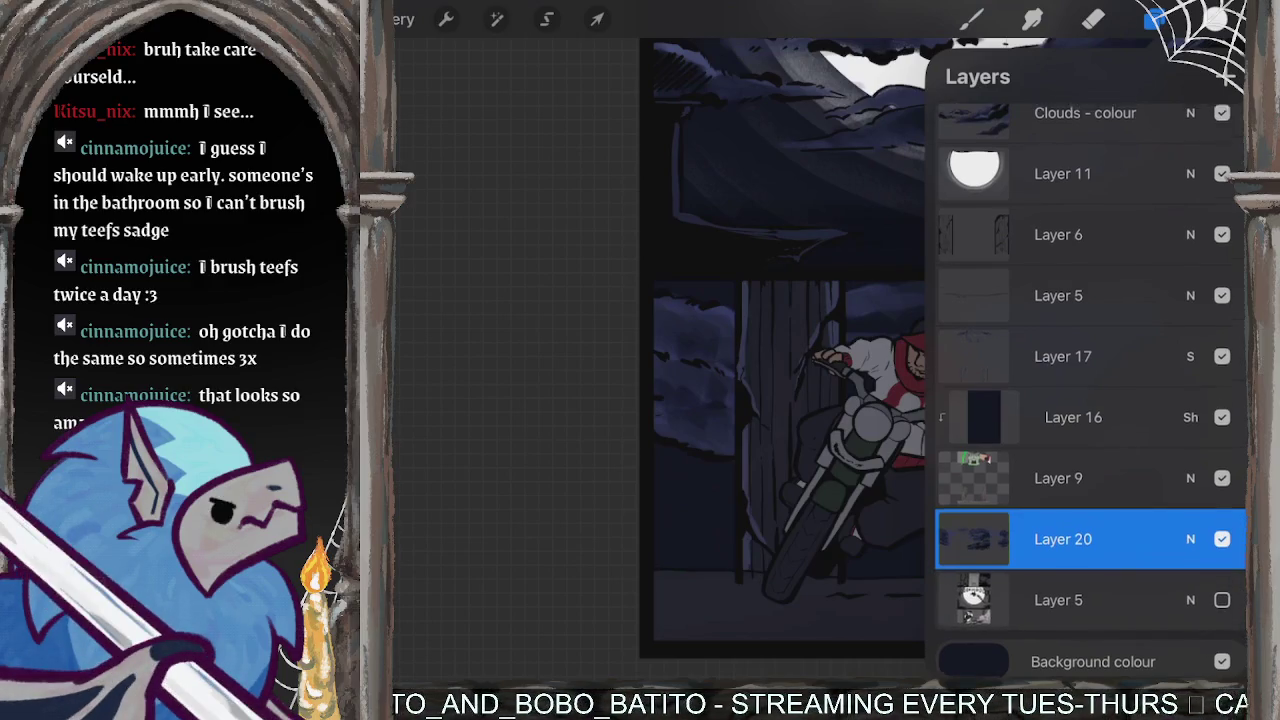
scroll(1090, 400, up, 1)
scroll(1090, 400, up, 2)
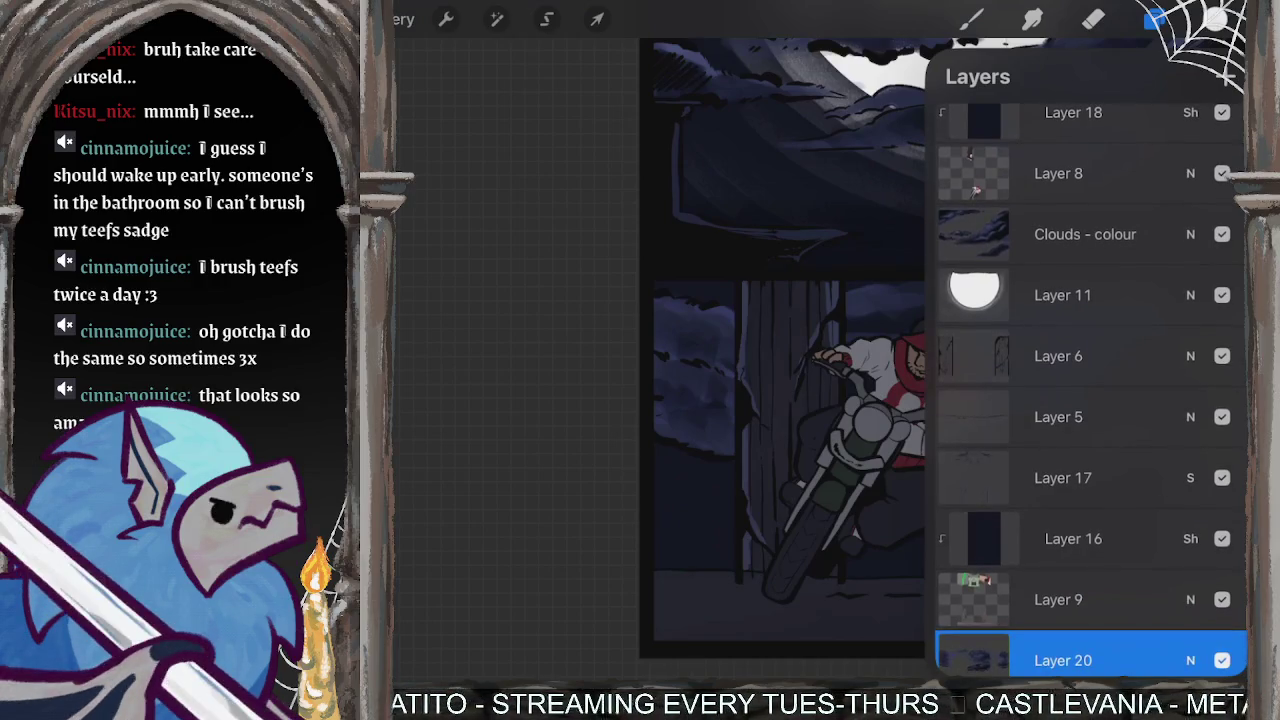
- Compare the page with Layer 17 hidden and shown, leaving Layer 5 selected
click(1222, 477)
click(1222, 477)
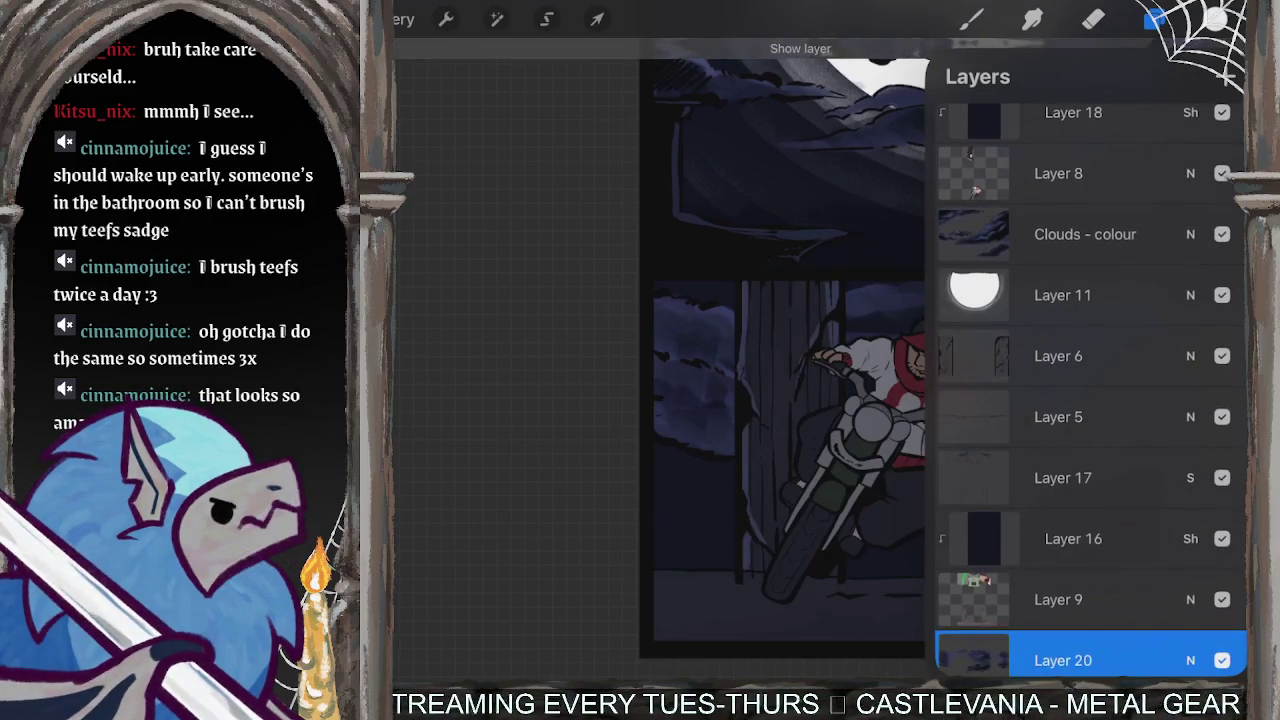
click(1222, 477)
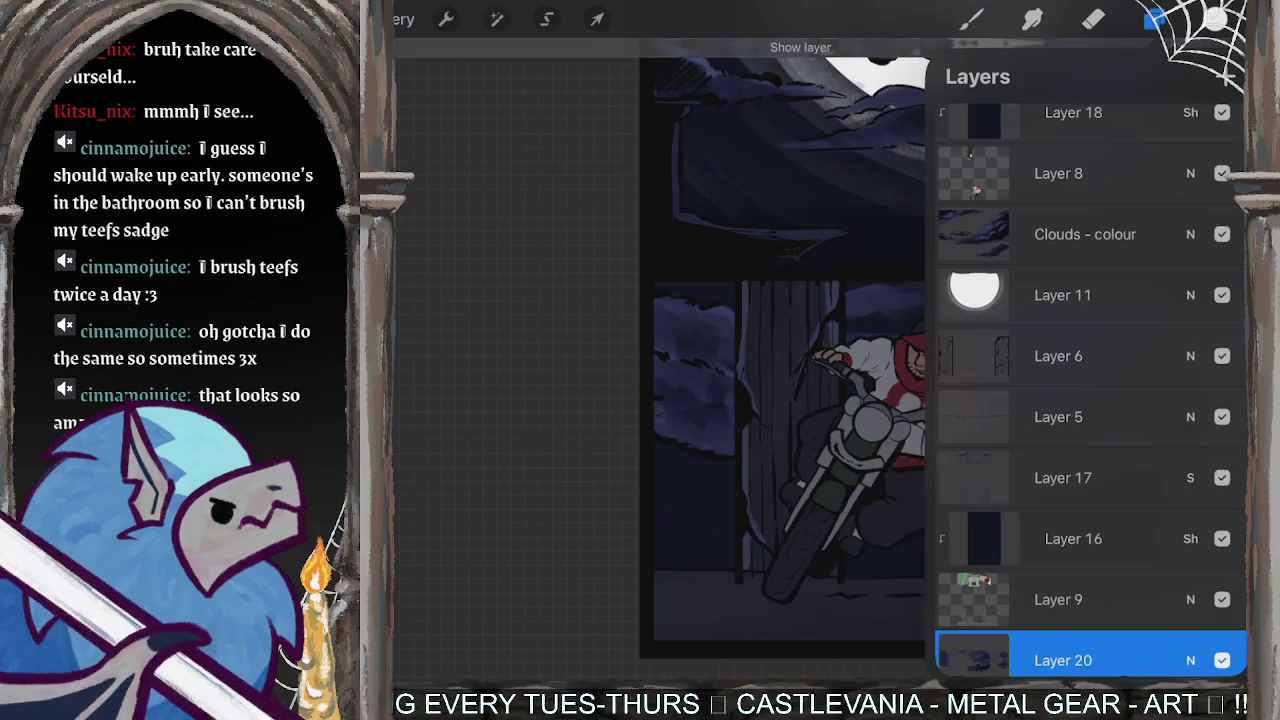
click(1062, 477)
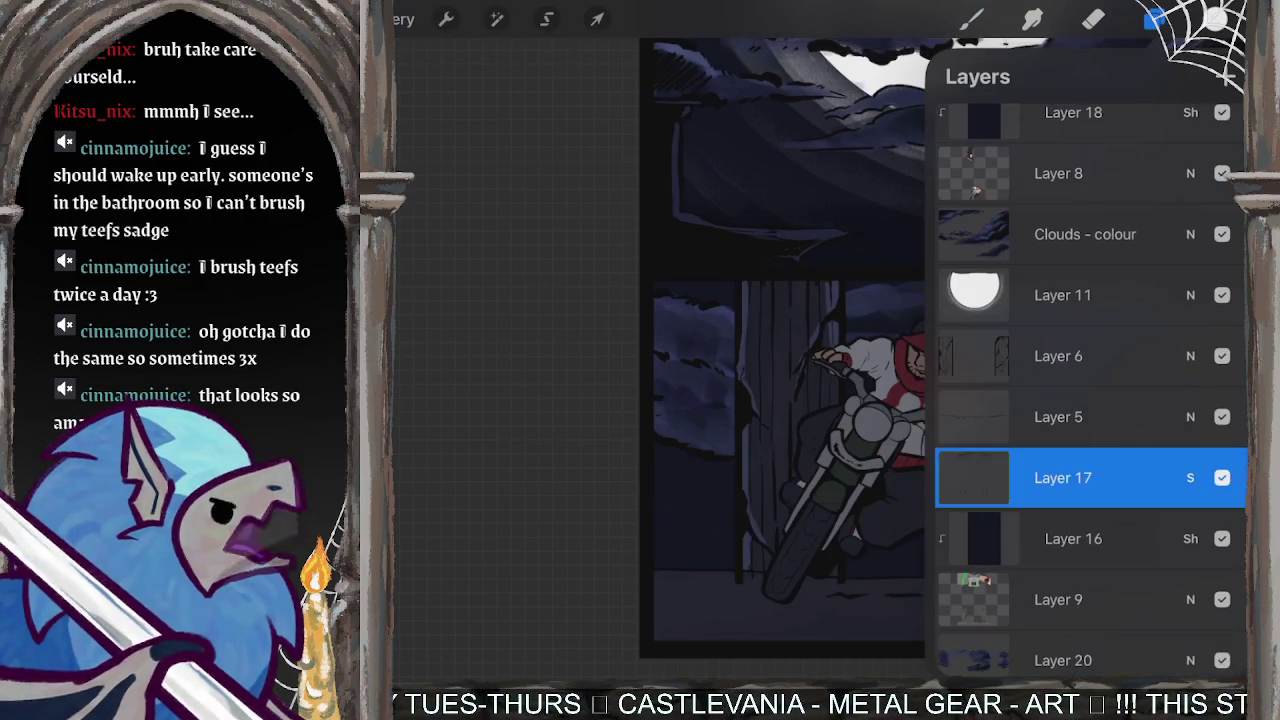
click(1062, 416)
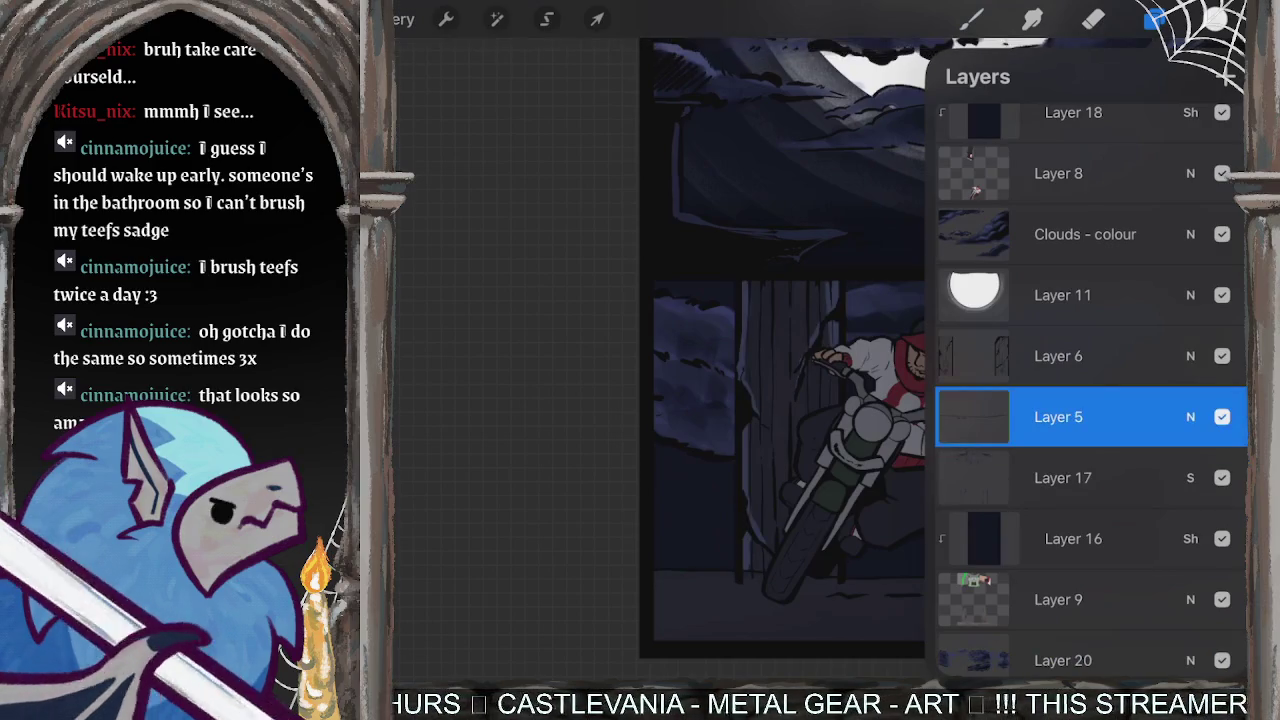
scroll(780, 350, up, 2)
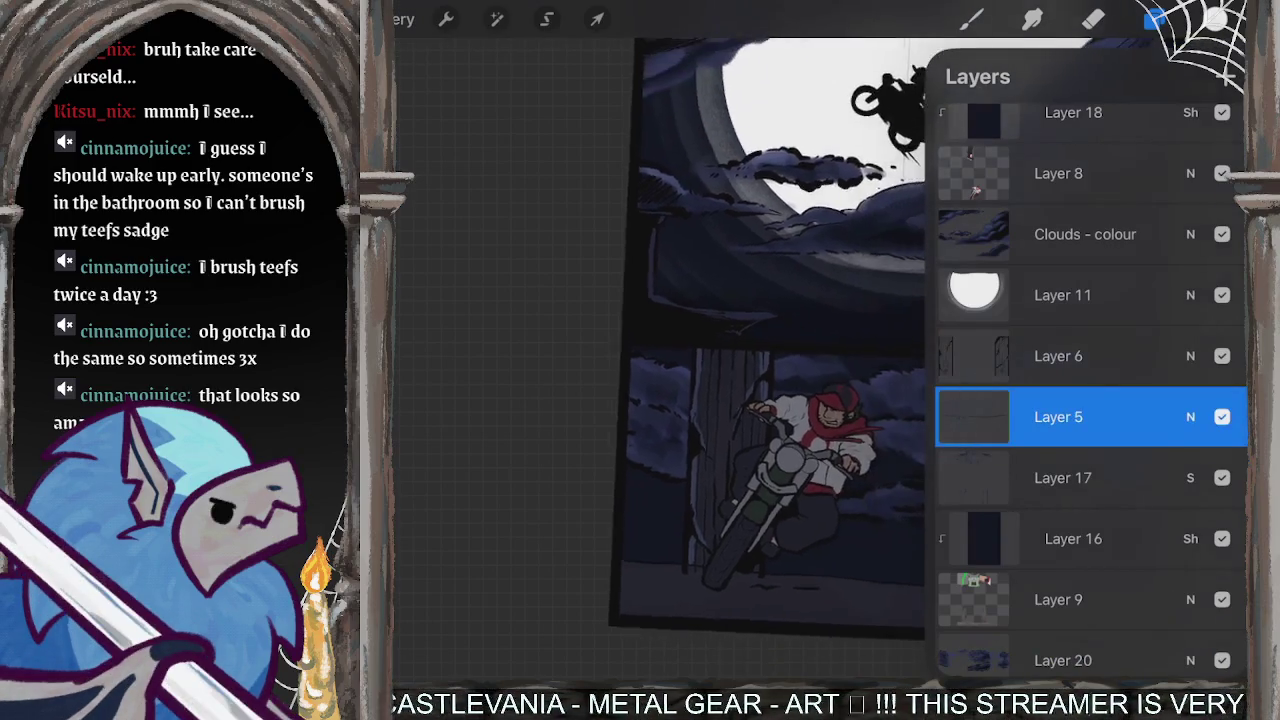
- Switch Layer 22 from Screen to Normal blending with opacity raised to full
scroll(775, 400, right, 2)
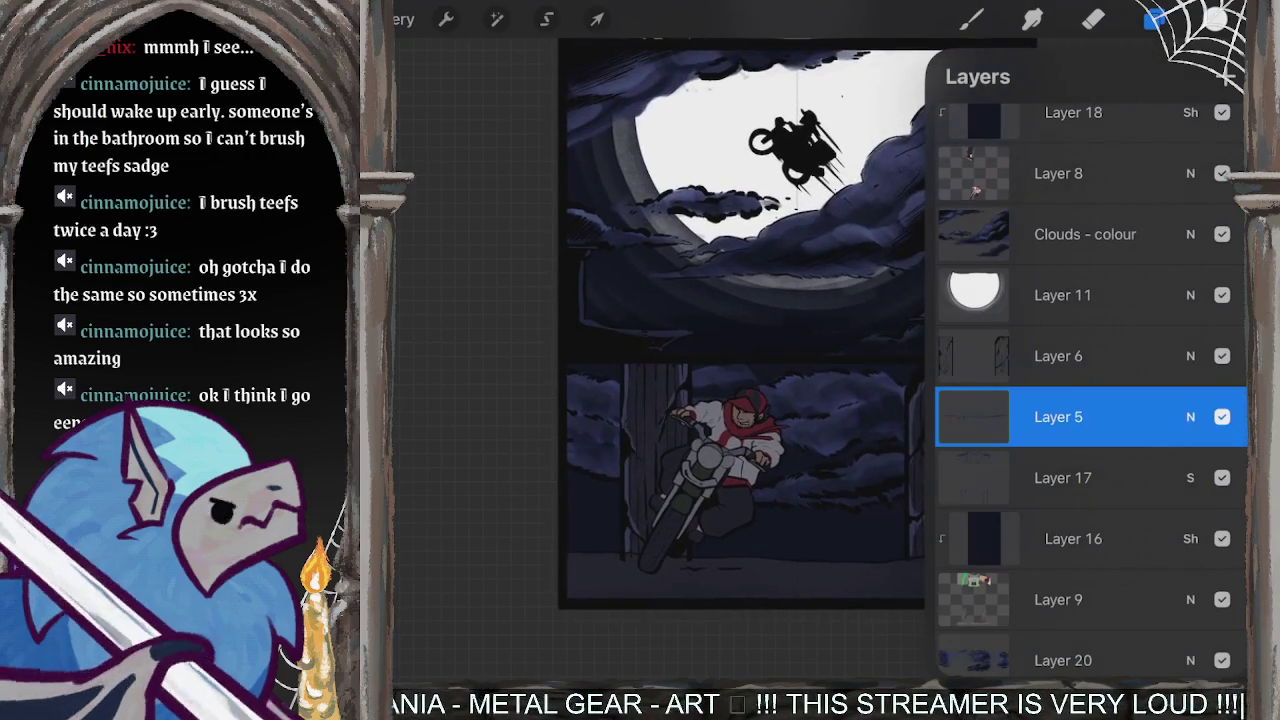
scroll(1090, 390, up, 5)
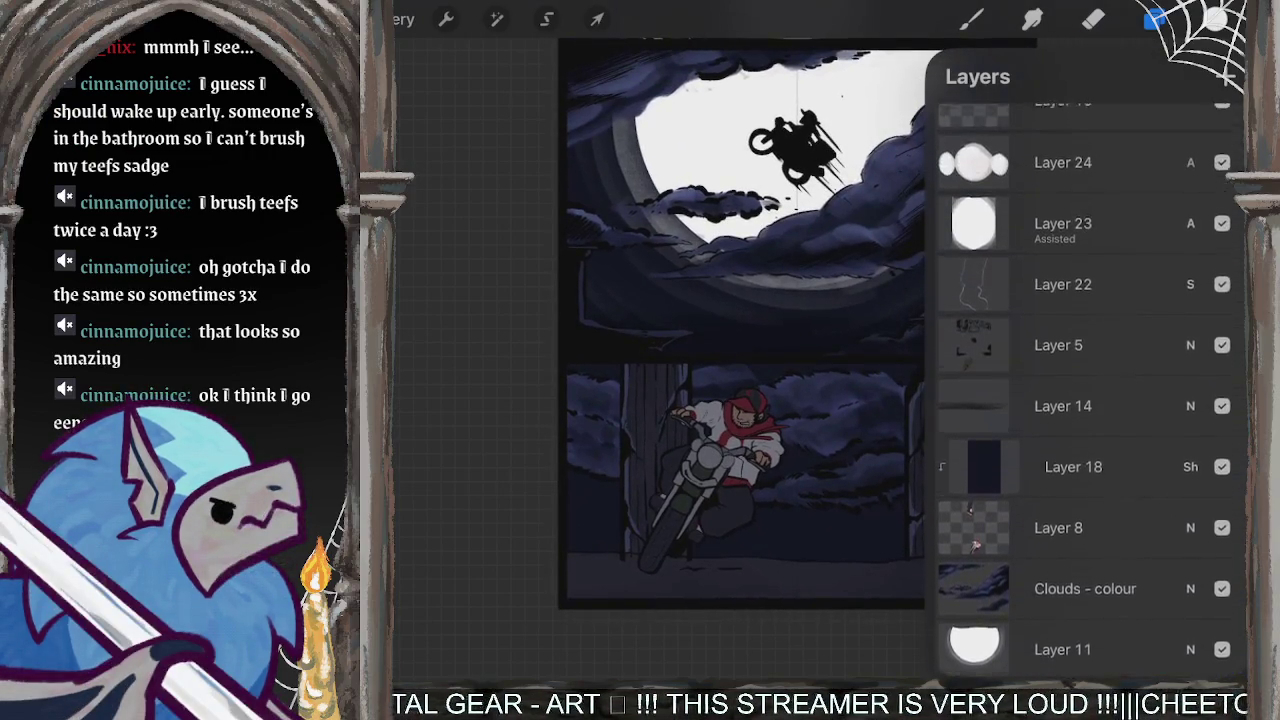
click(1063, 315)
click(1190, 315)
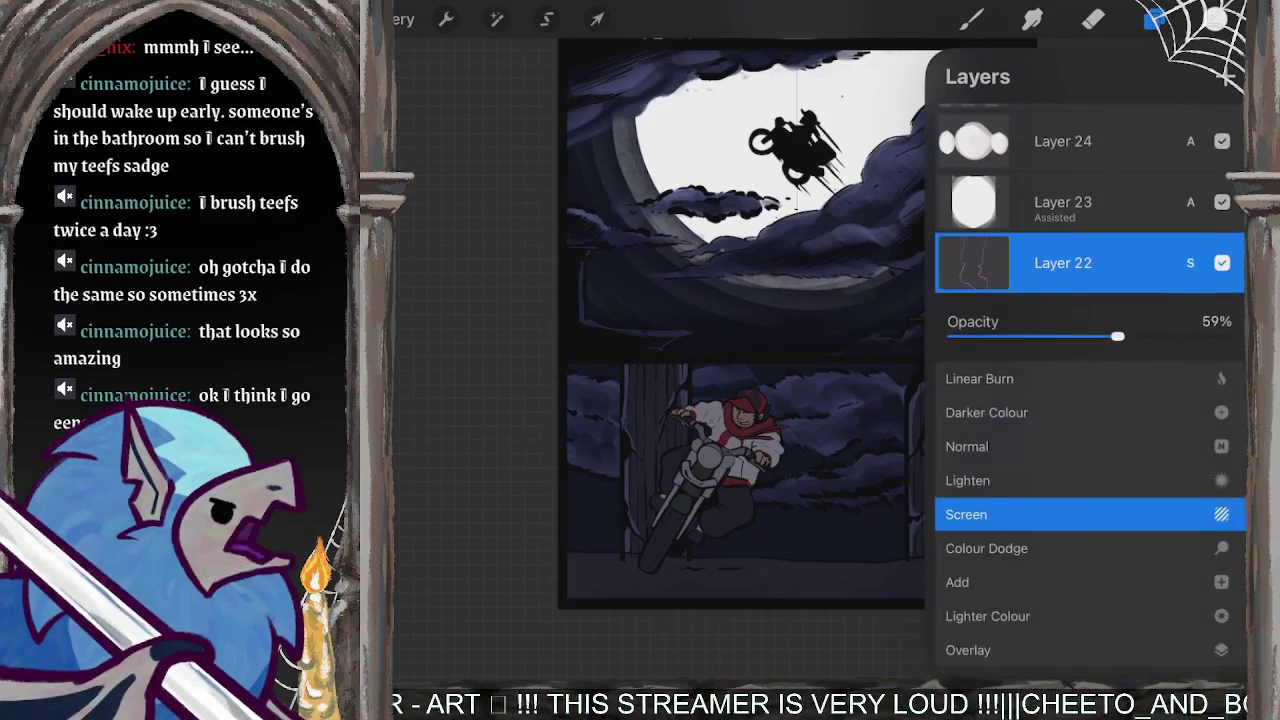
scroll(1088, 500, up, 1)
click(967, 480)
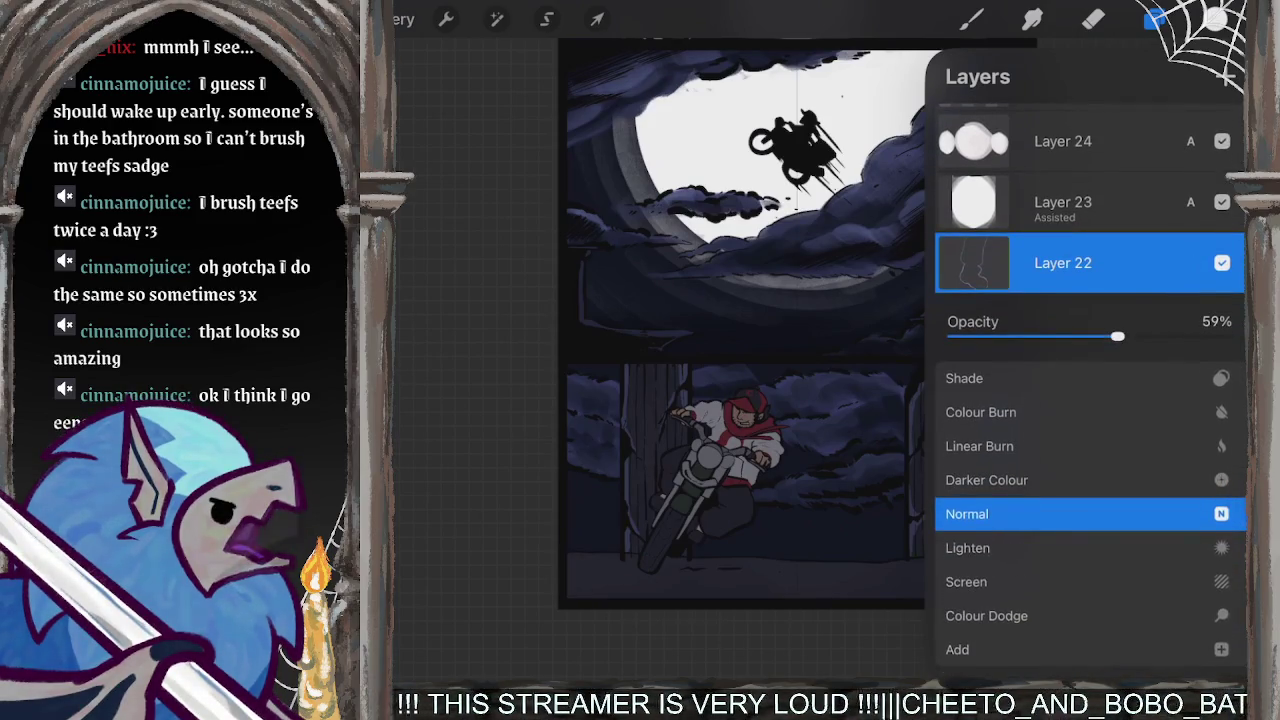
drag(1117, 336, 1232, 336)
click(1190, 262)
click(1155, 18)
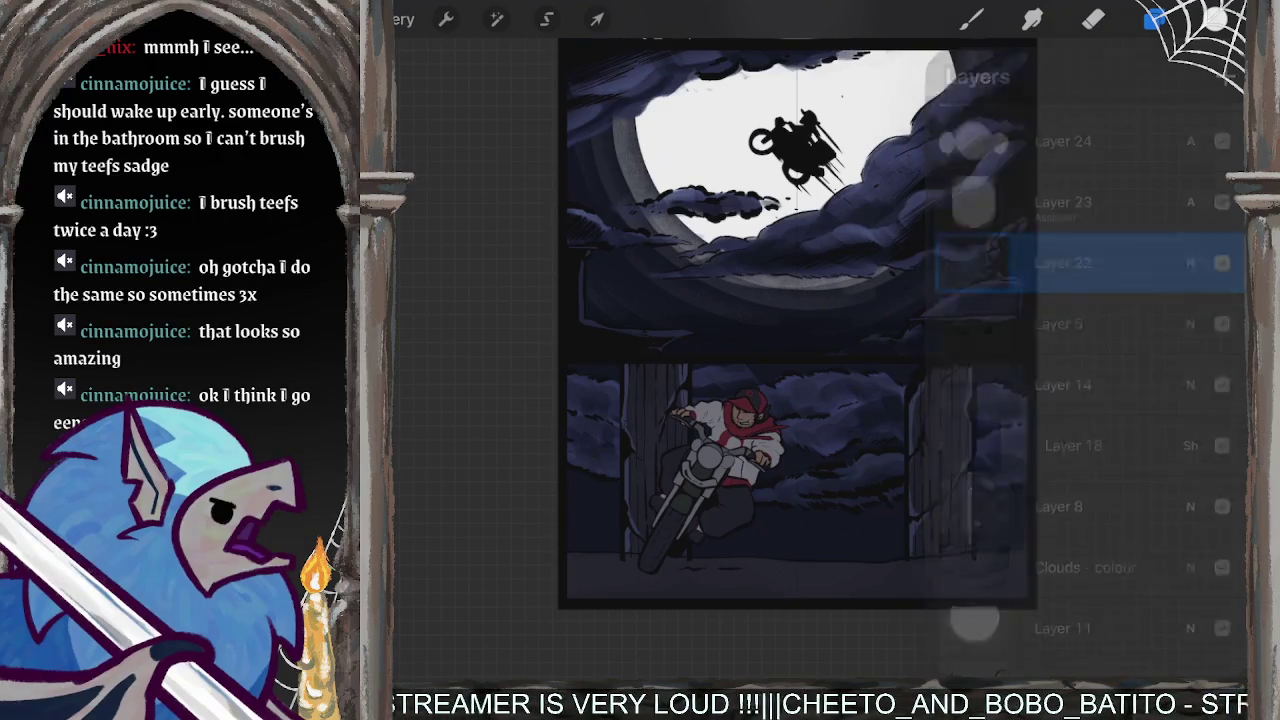
drag(740, 330, 845, 405)
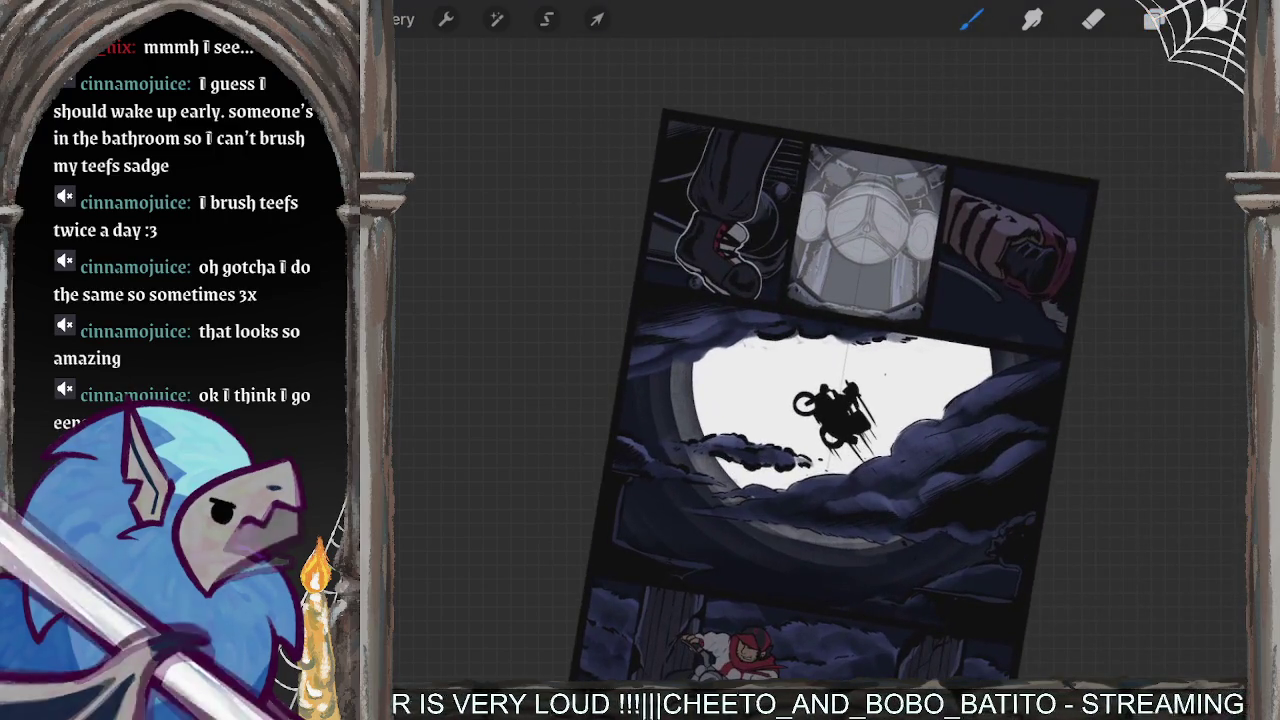
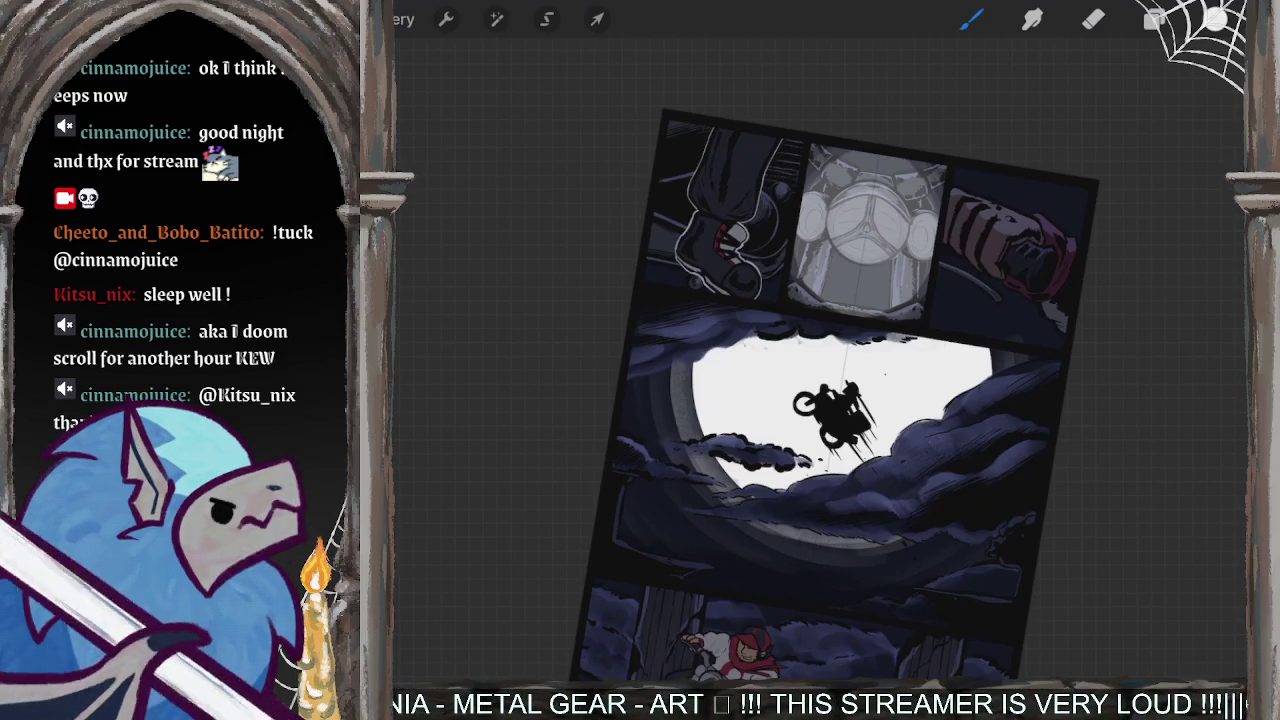
- Review the layers, then paint a trial stroke on the front wheel and undo it
scroll(725, 225, up, 5)
scroll(820, 350, down, 5)
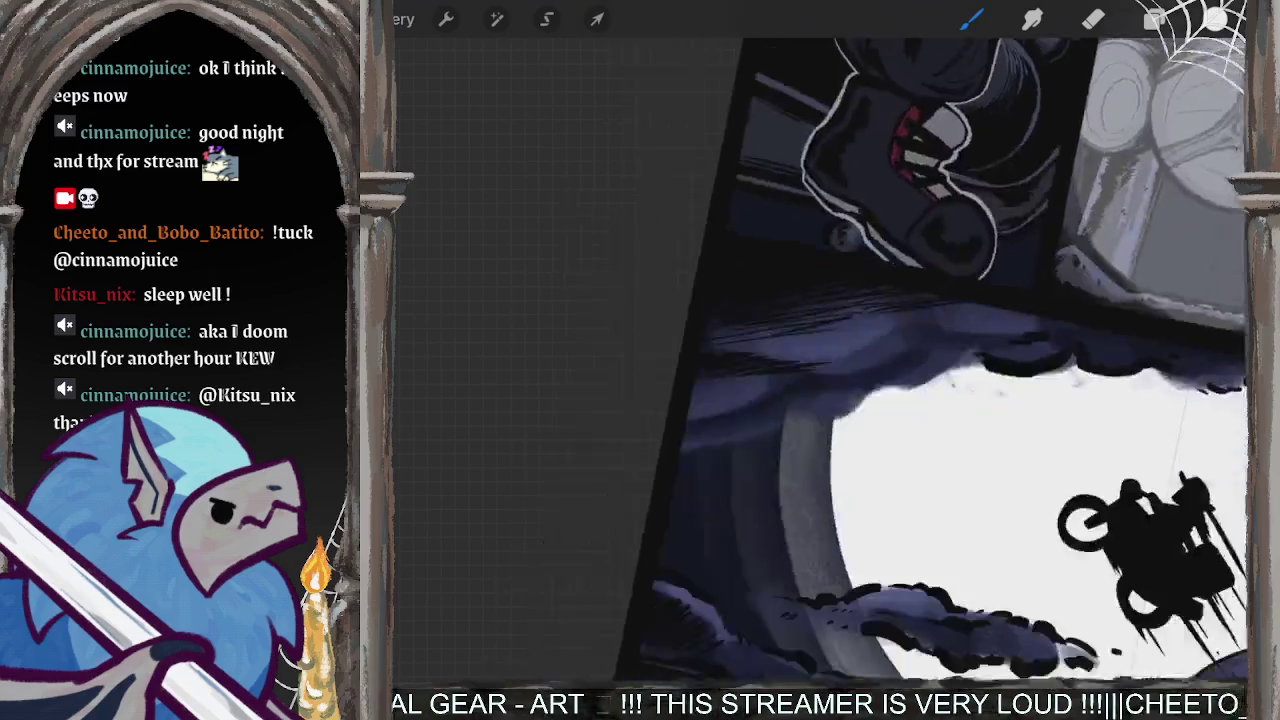
scroll(820, 350, down, 5)
click(1155, 19)
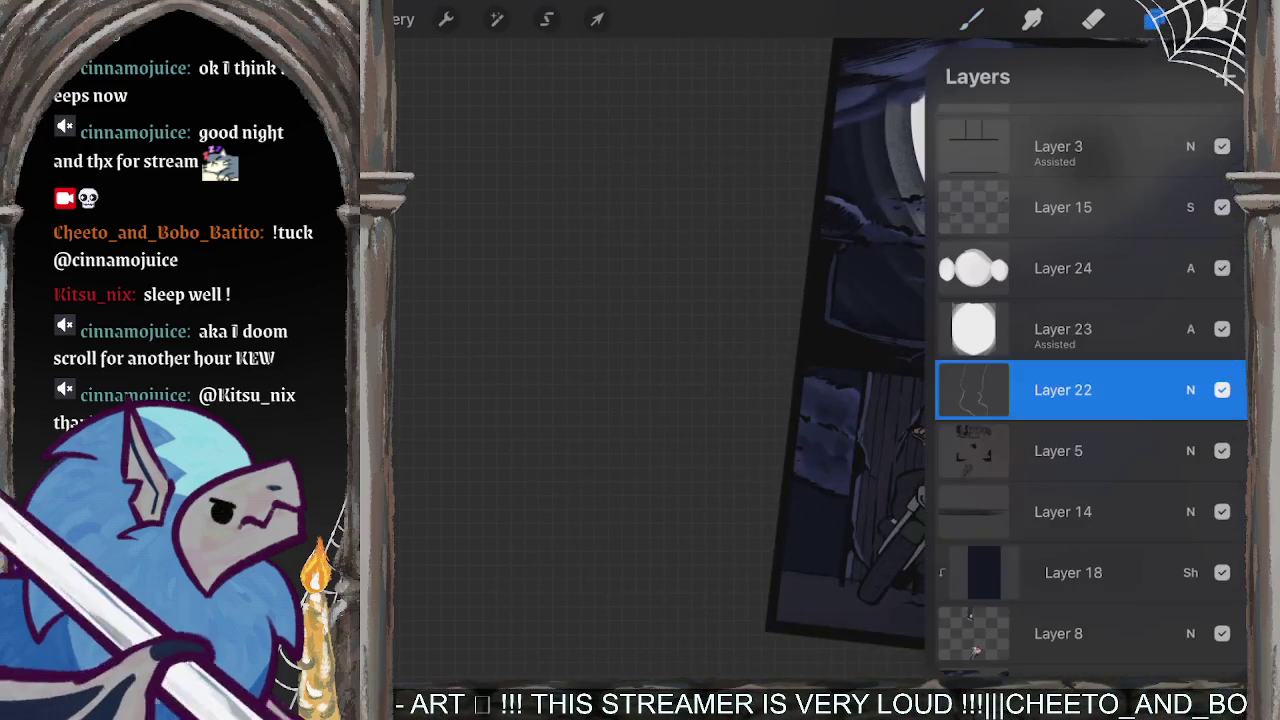
click(1155, 19)
scroll(950, 400, up, 3)
scroll(950, 450, up, 3)
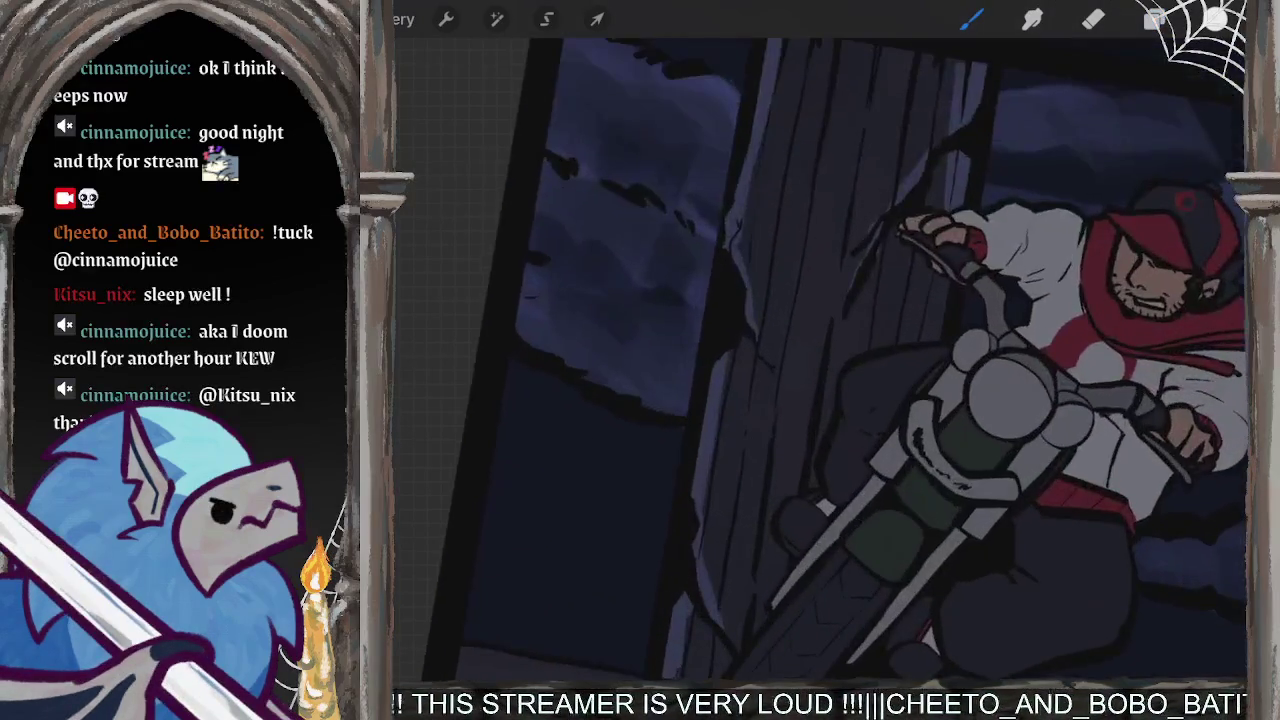
scroll(950, 450, up, 3)
scroll(950, 450, up, 2)
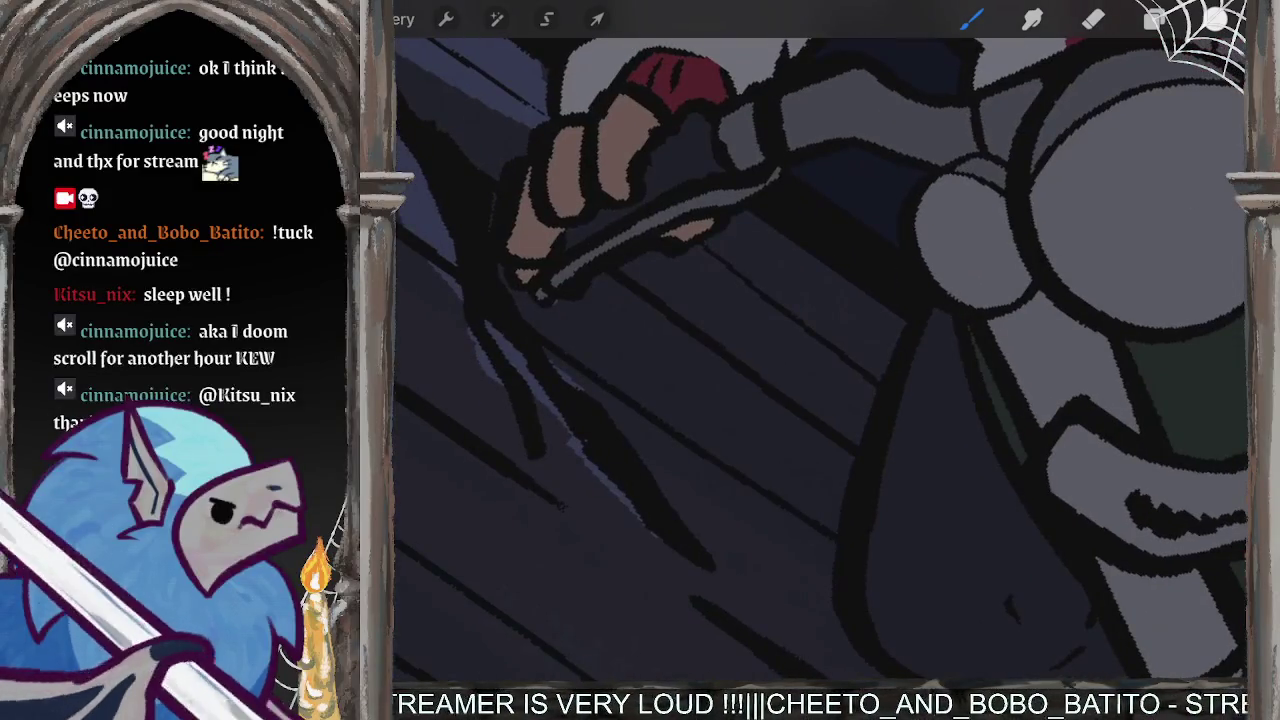
drag(960, 250, 830, 430)
key(ctrl+z)
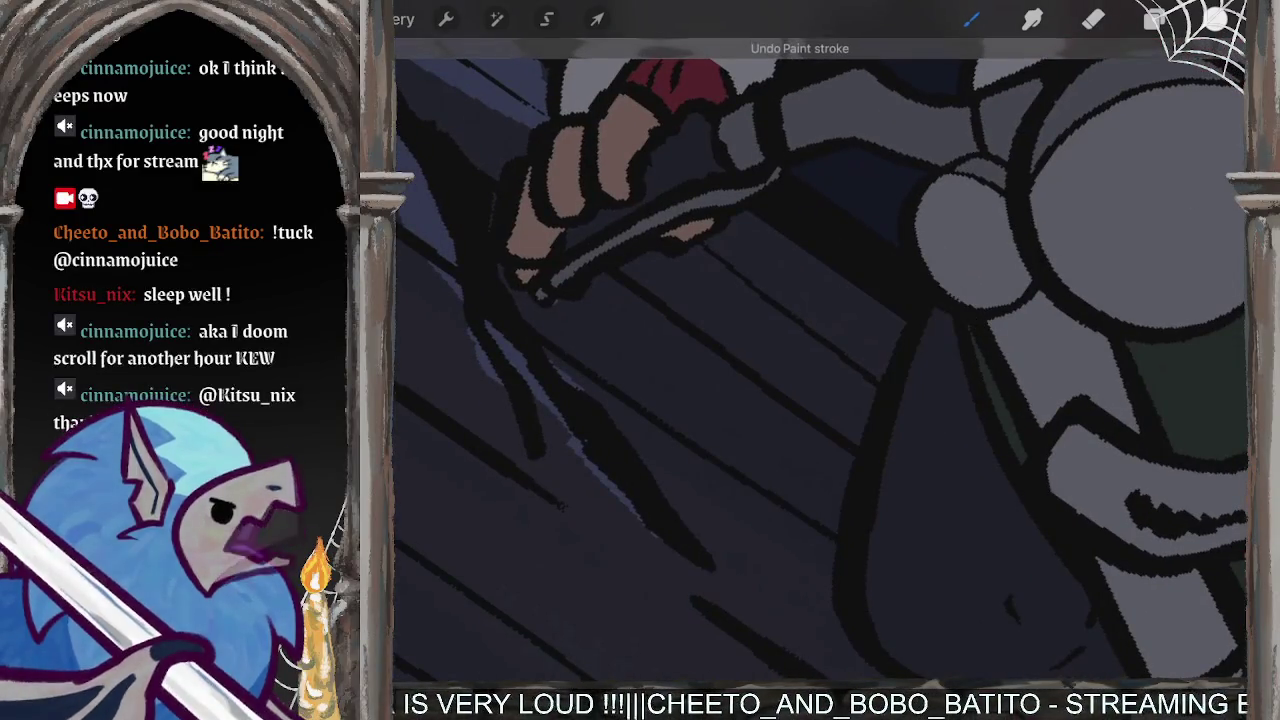
- Choose the Comics > Indigo brush and check the current colour
click(970, 19)
click(848, 551)
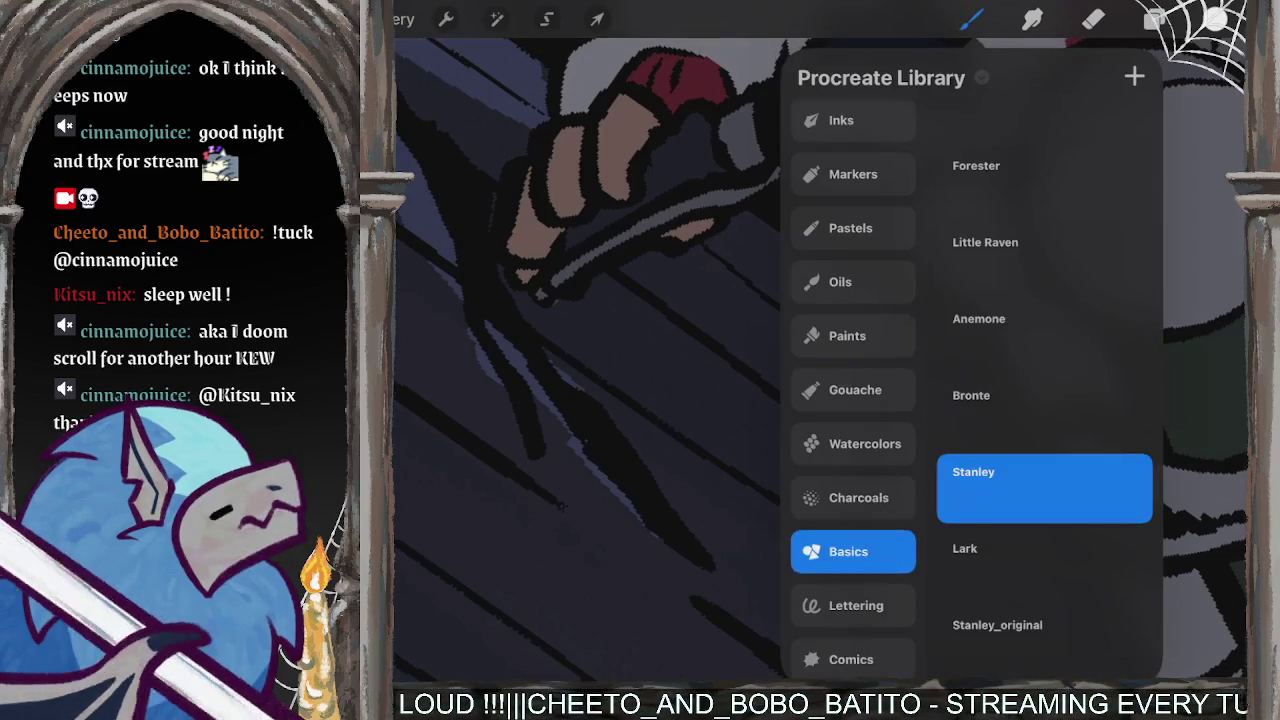
click(851, 659)
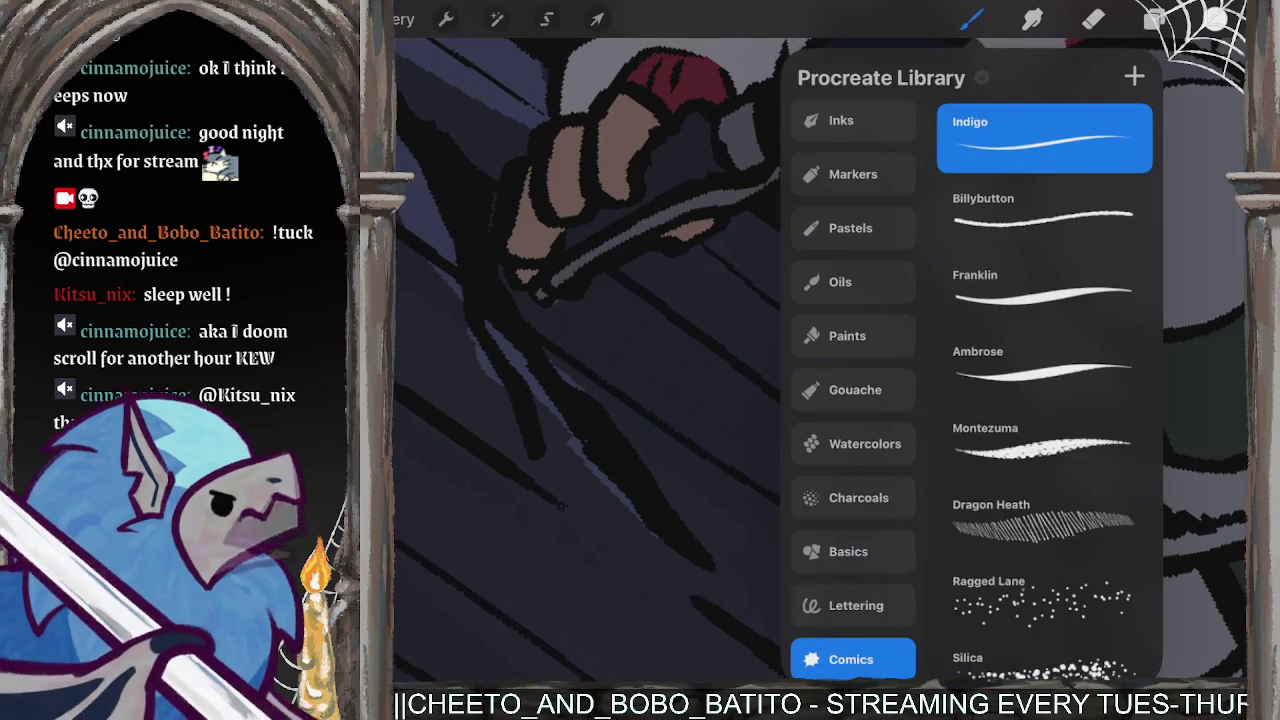
click(1215, 19)
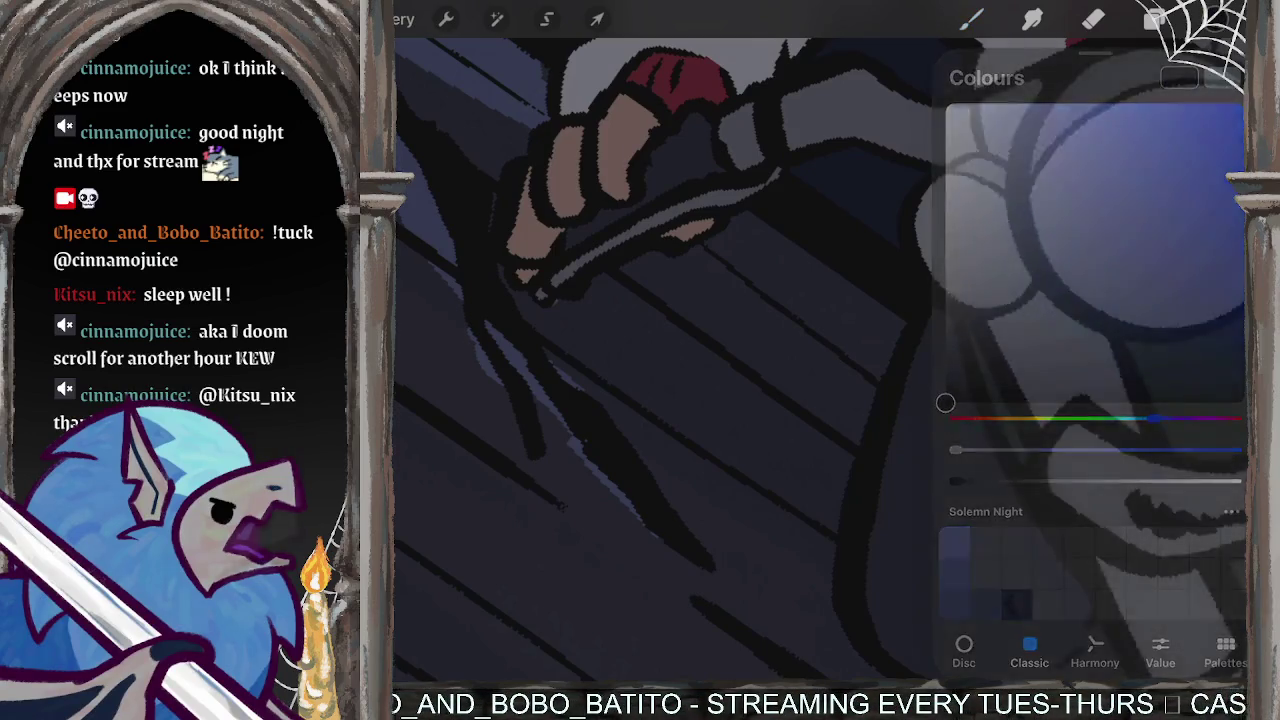
scroll(820, 360, down, 5)
scroll(820, 360, down, 3)
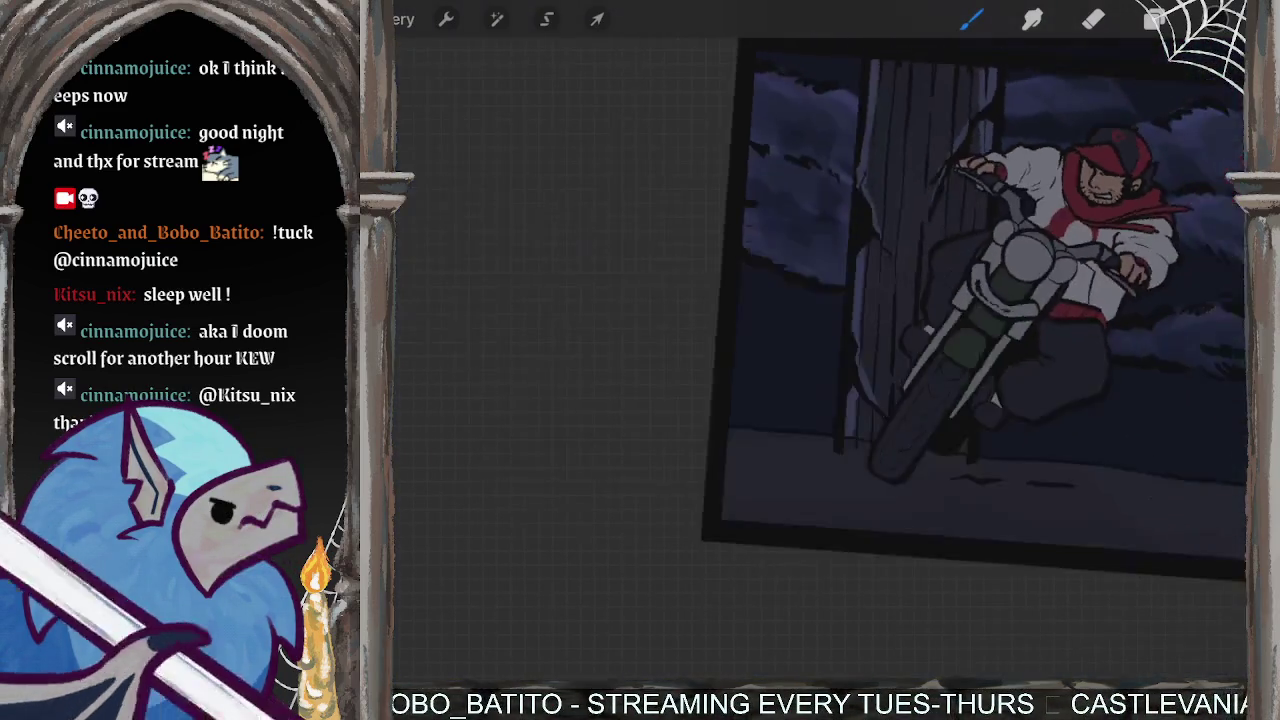
- Make Layer 5 the active painting layer
click(1155, 19)
scroll(1090, 390, up, 3)
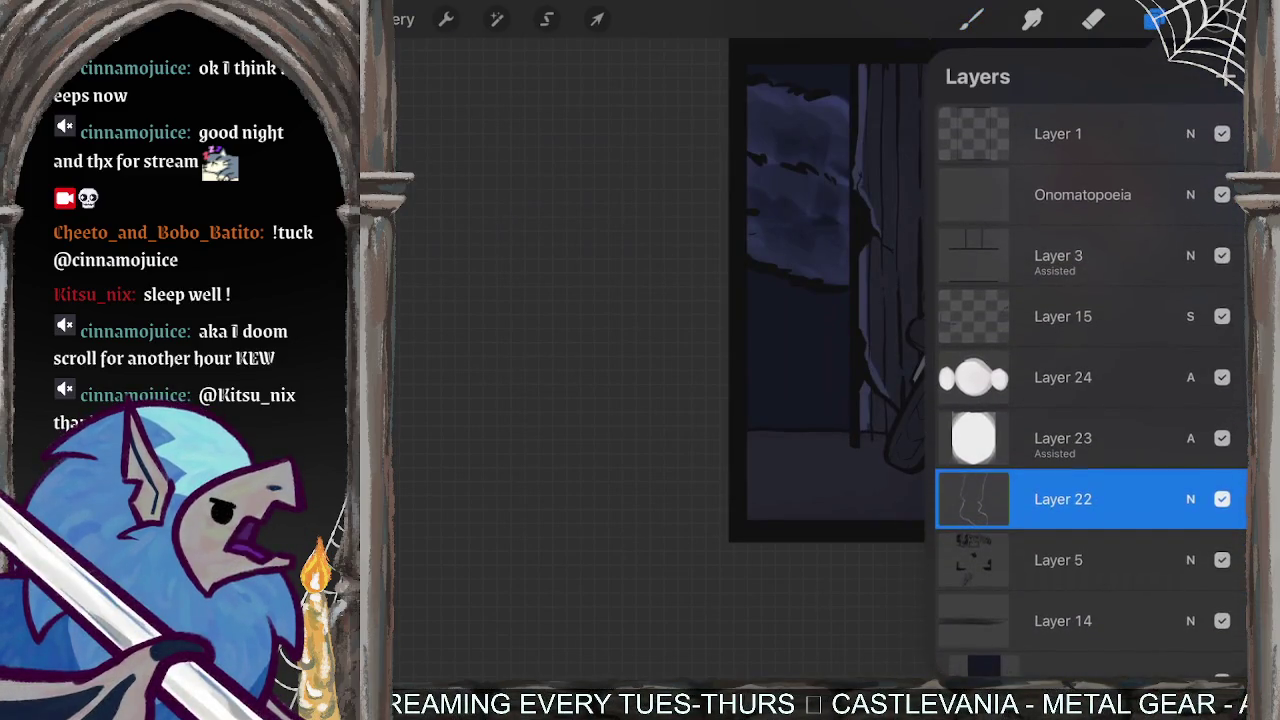
scroll(1090, 390, down, 3)
click(1060, 424)
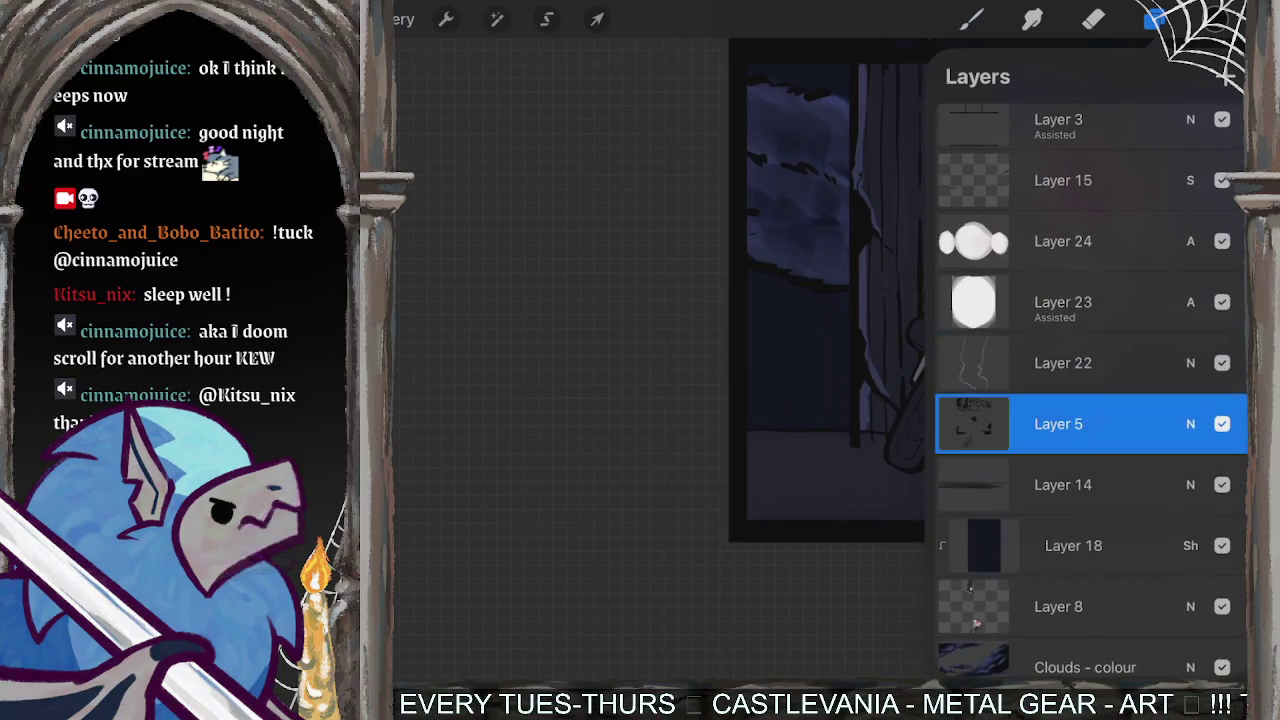
click(970, 18)
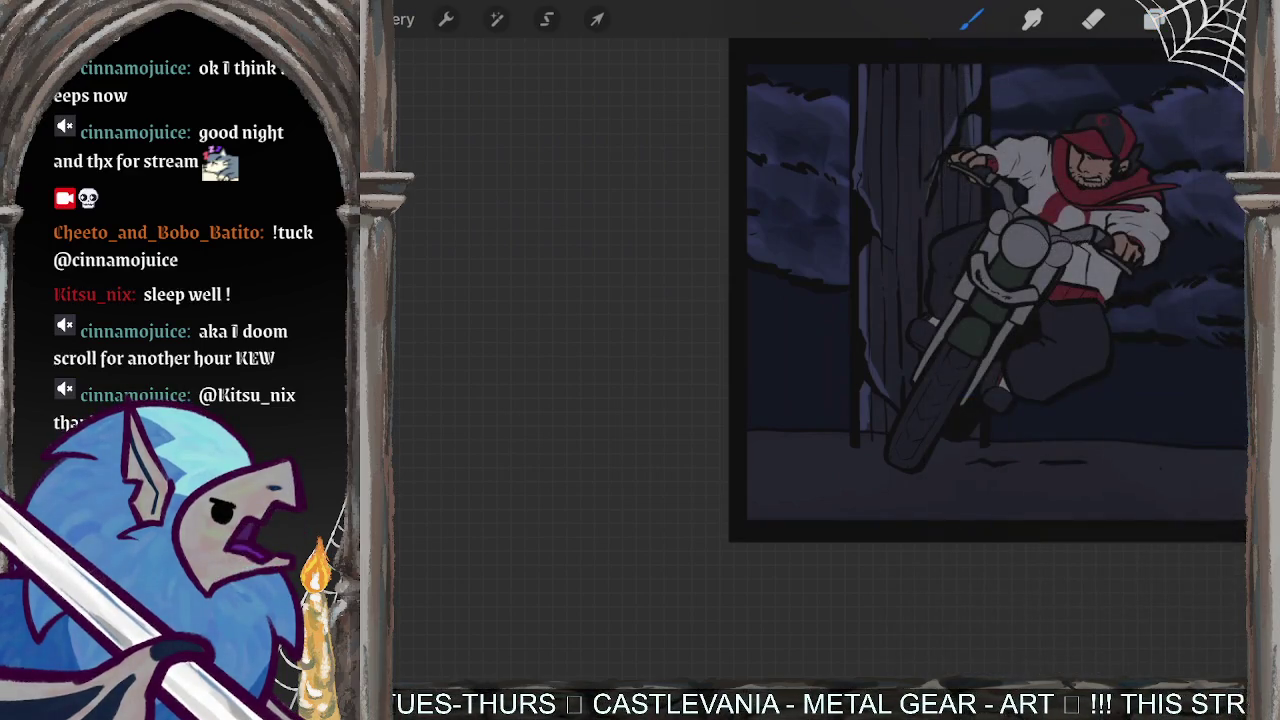
scroll(988, 290, down, 5)
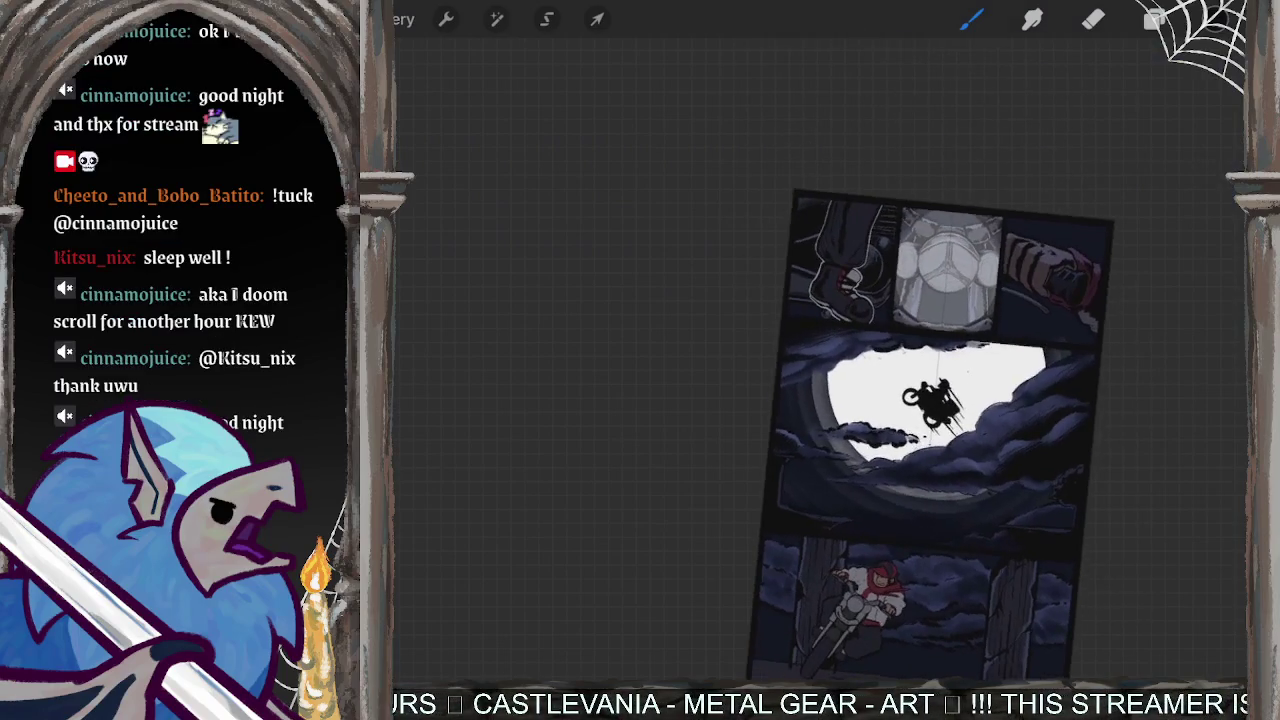
scroll(950, 265, up, 5)
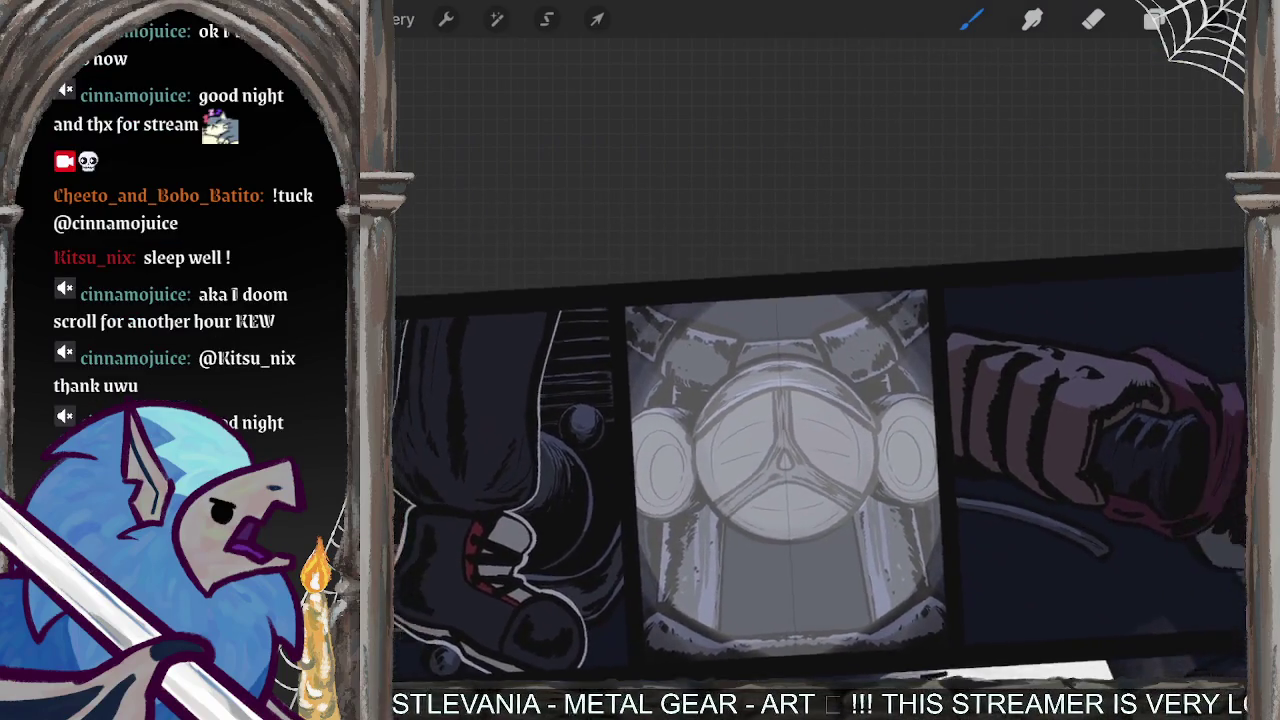
scroll(820, 360, down, 5)
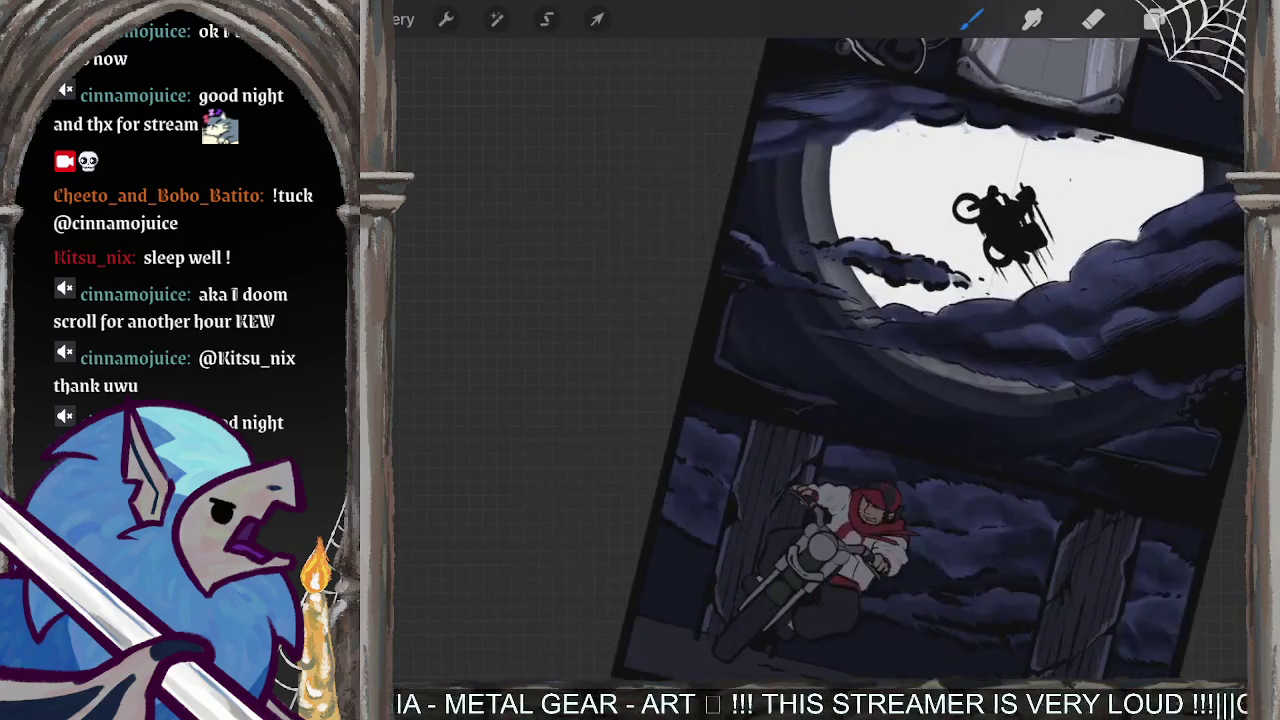
scroll(820, 360, down, 5)
scroll(820, 360, up, 5)
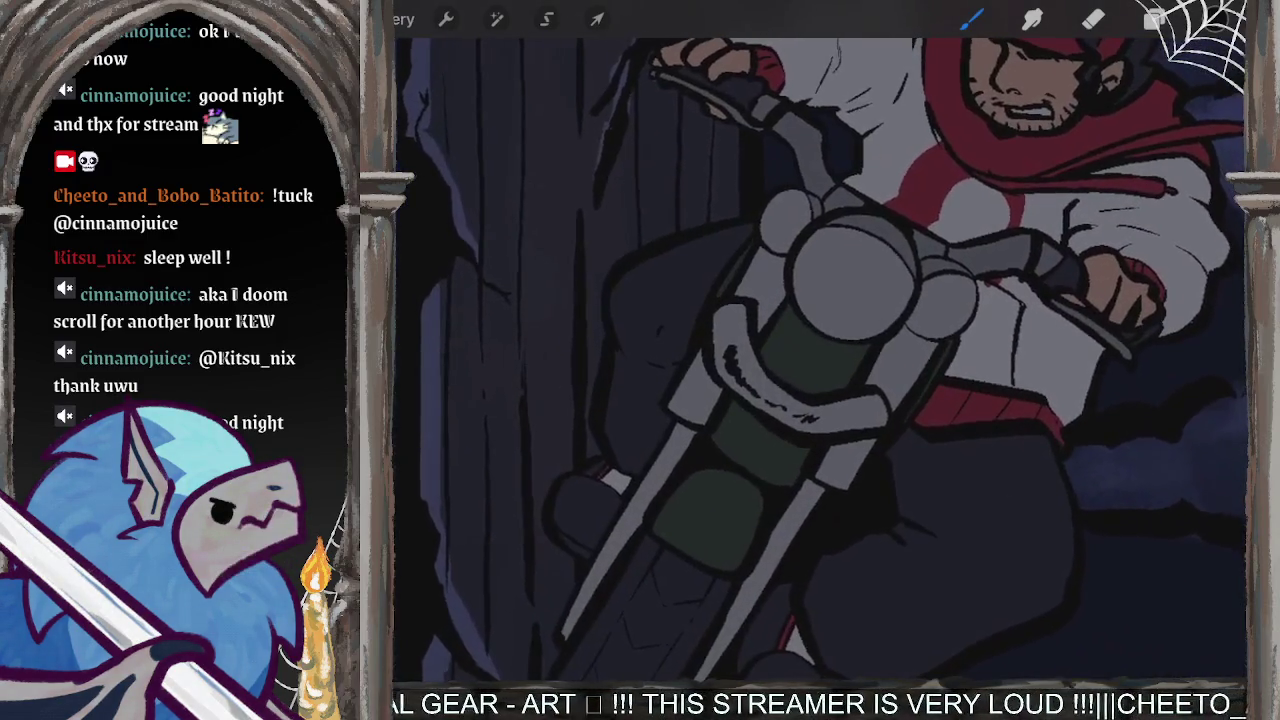
scroll(820, 360, down, 3)
scroll(820, 360, up, 2)
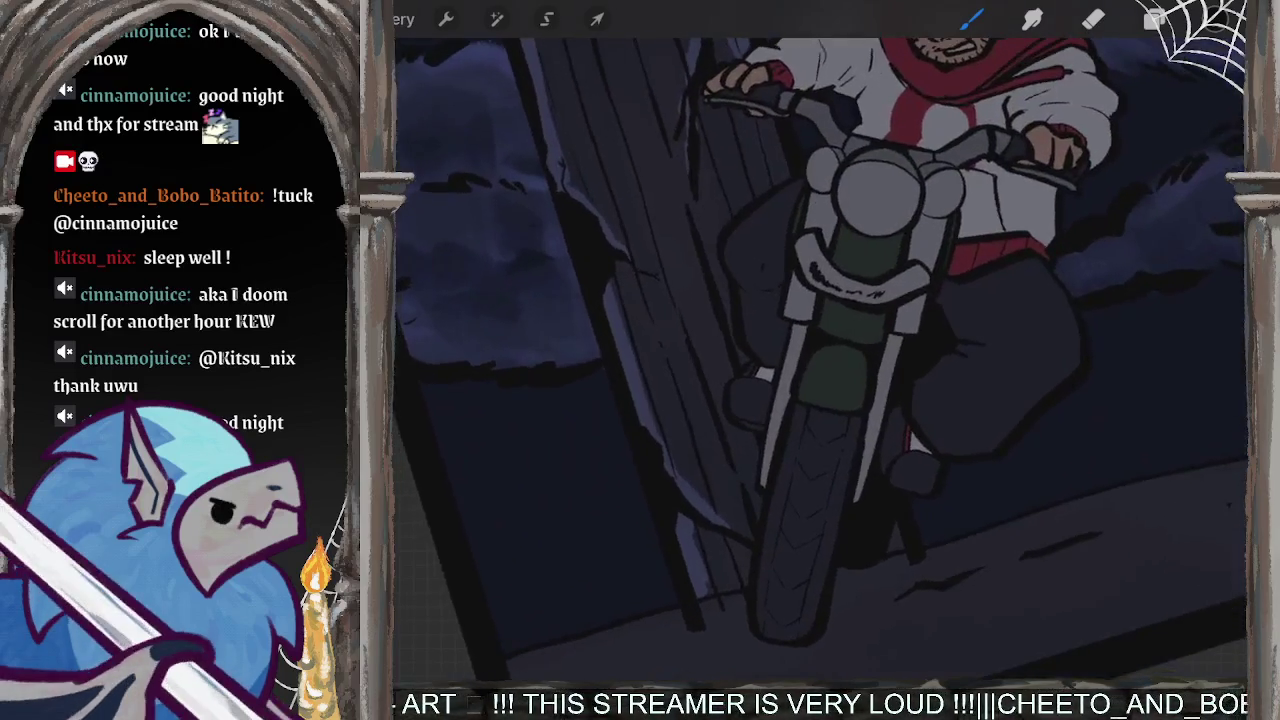
scroll(820, 360, up, 2)
scroll(820, 360, up, 2)
scroll(820, 360, up, 2)
scroll(820, 360, up, 2)
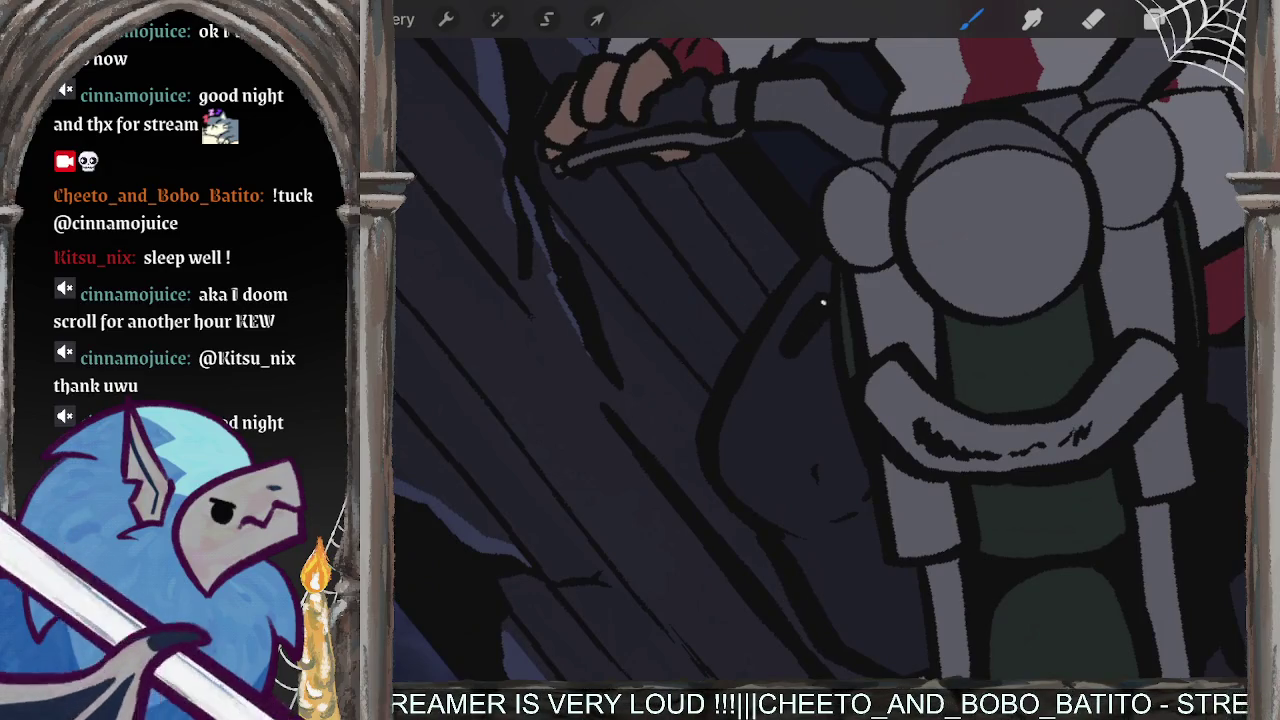
- Shade the dark area left of the bike's fork and extend it down the bike
drag(818, 334, 778, 394)
drag(820, 350, 762, 448)
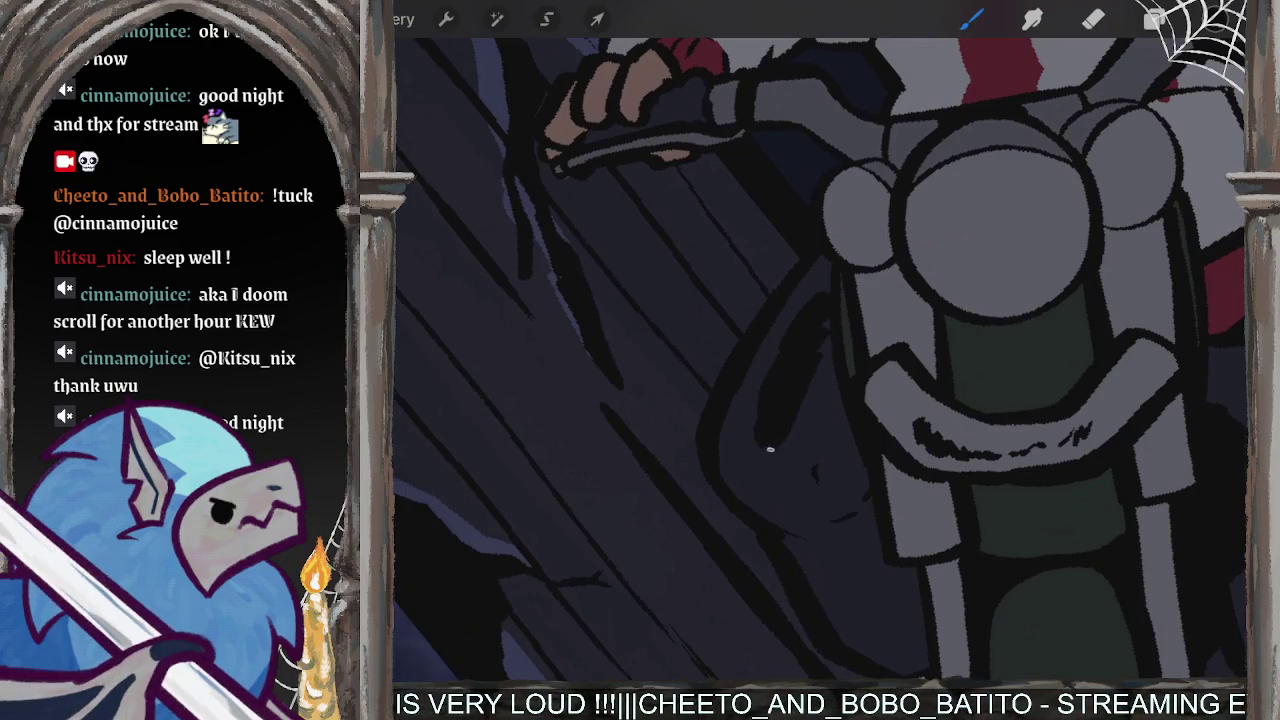
drag(800, 370, 765, 472)
drag(756, 400, 750, 485)
mouse_move(815, 418)
mouse_down()
mouse_move(790, 485)
mouse_move(805, 490)
mouse_up()
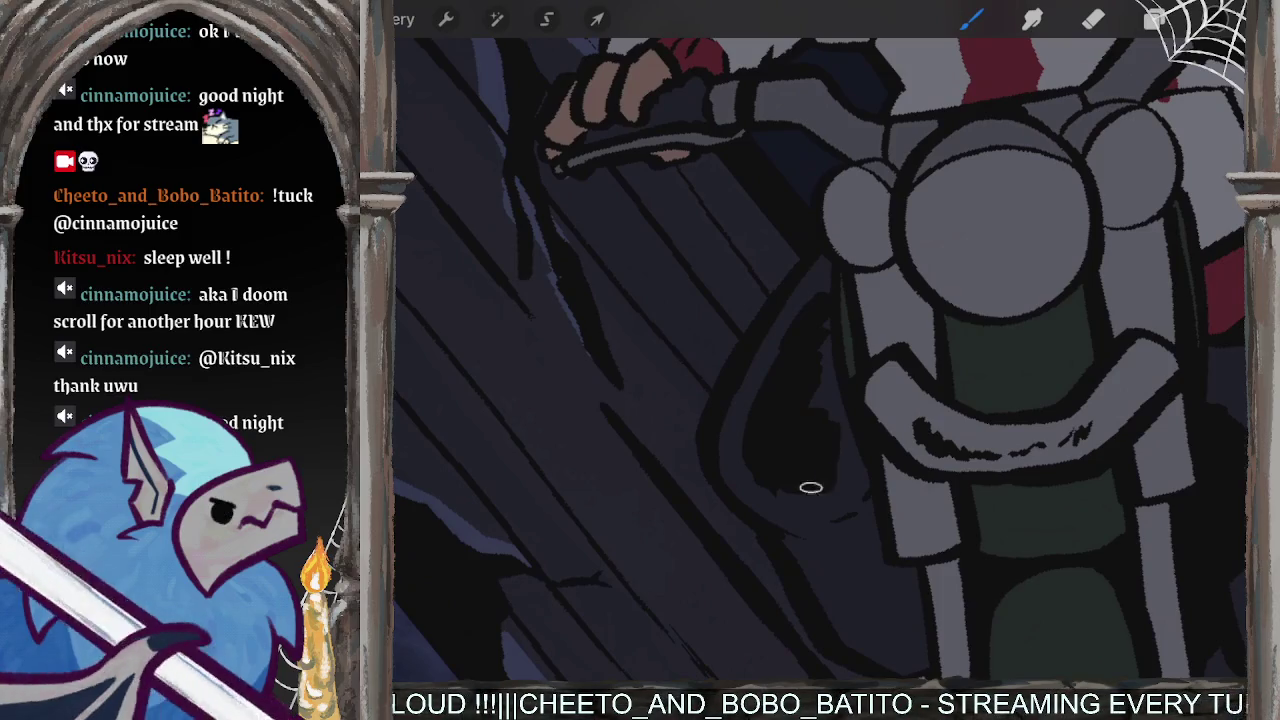
drag(835, 440, 850, 510)
drag(835, 360, 815, 405)
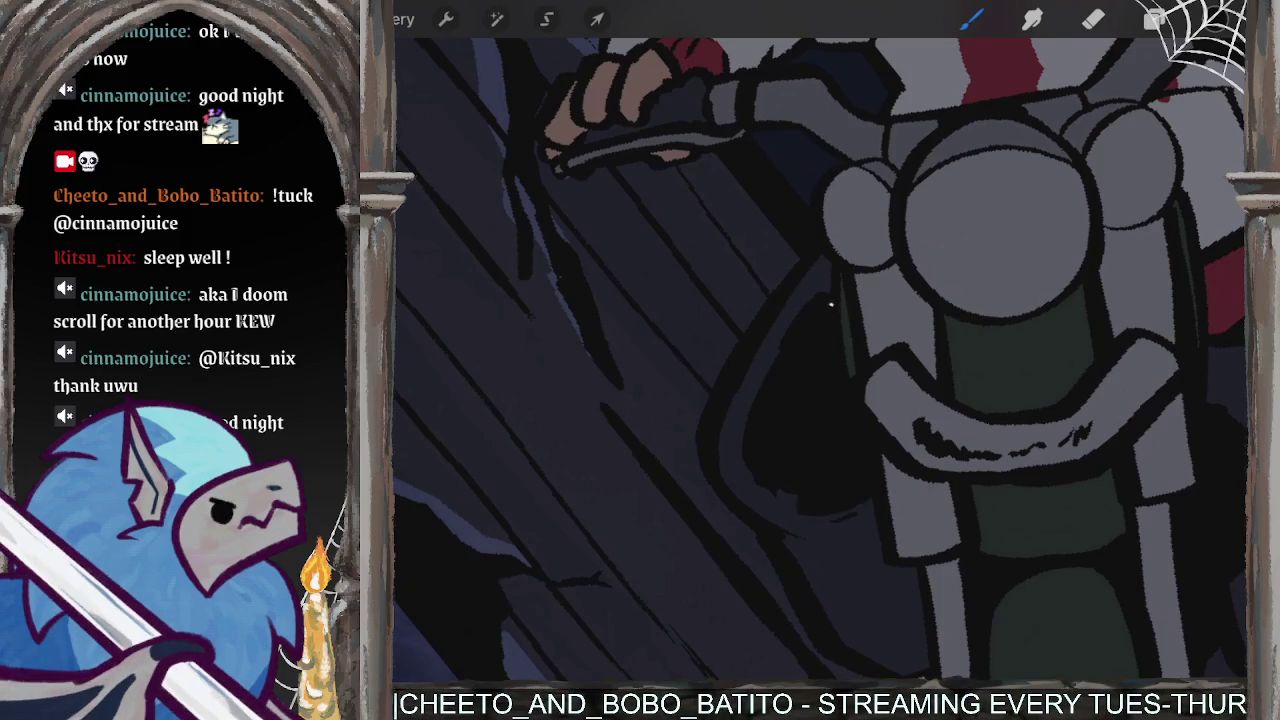
mouse_move(875, 500)
mouse_down()
mouse_move(825, 560)
mouse_move(840, 585)
mouse_move(895, 597)
mouse_move(870, 655)
mouse_up()
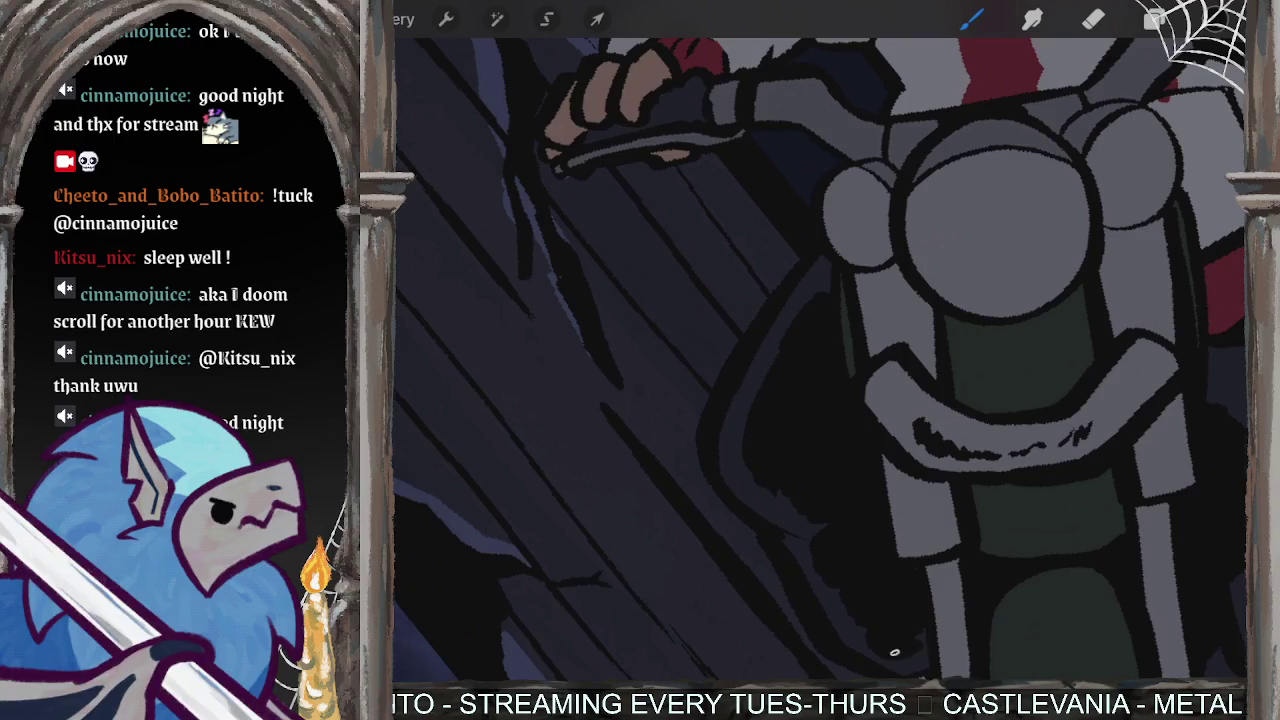
scroll(820, 350, down, 3)
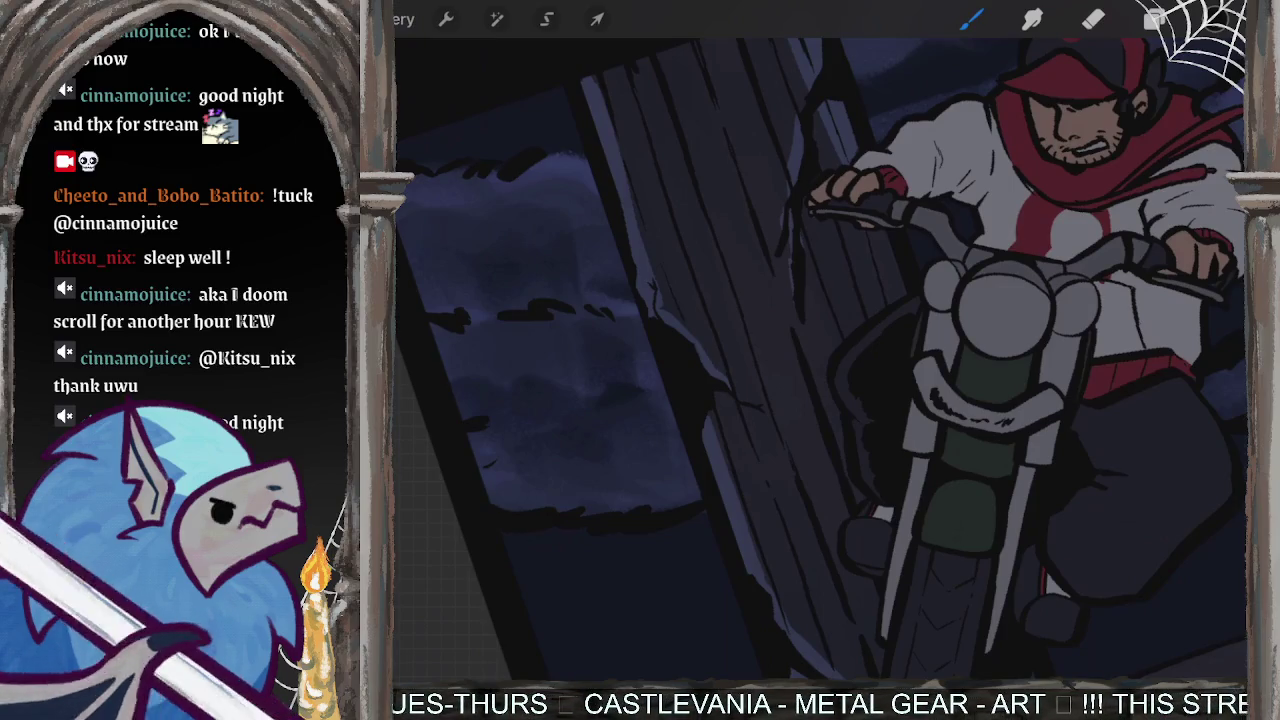
scroll(820, 355, down, 3)
scroll(820, 355, up, 3)
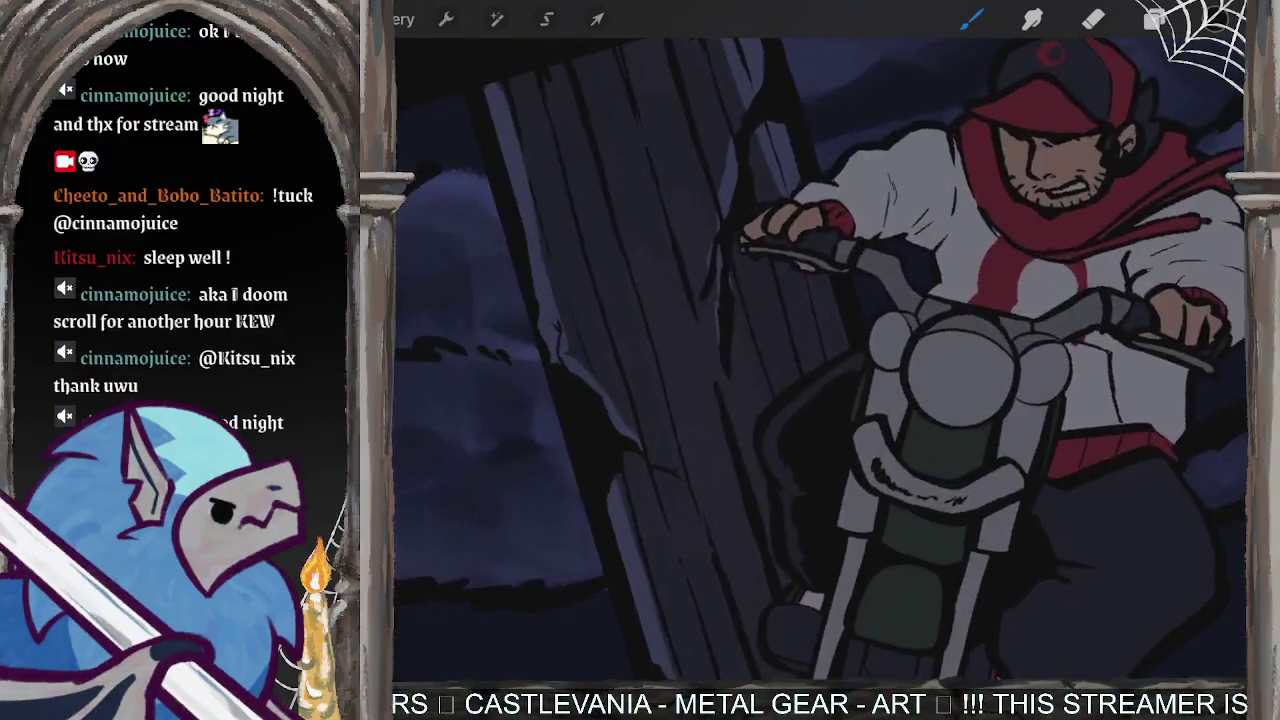
scroll(820, 300, up, 5)
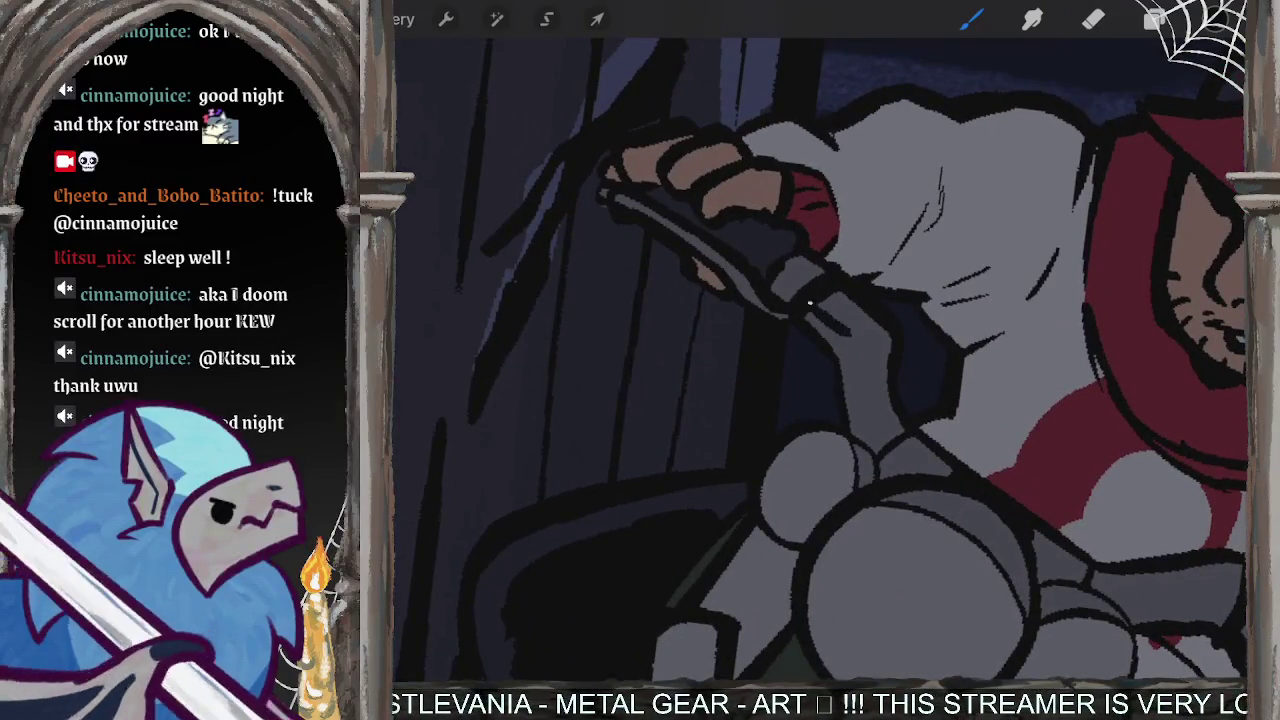
- Darken the left edge of the grey handlebar
drag(826, 301, 854, 340)
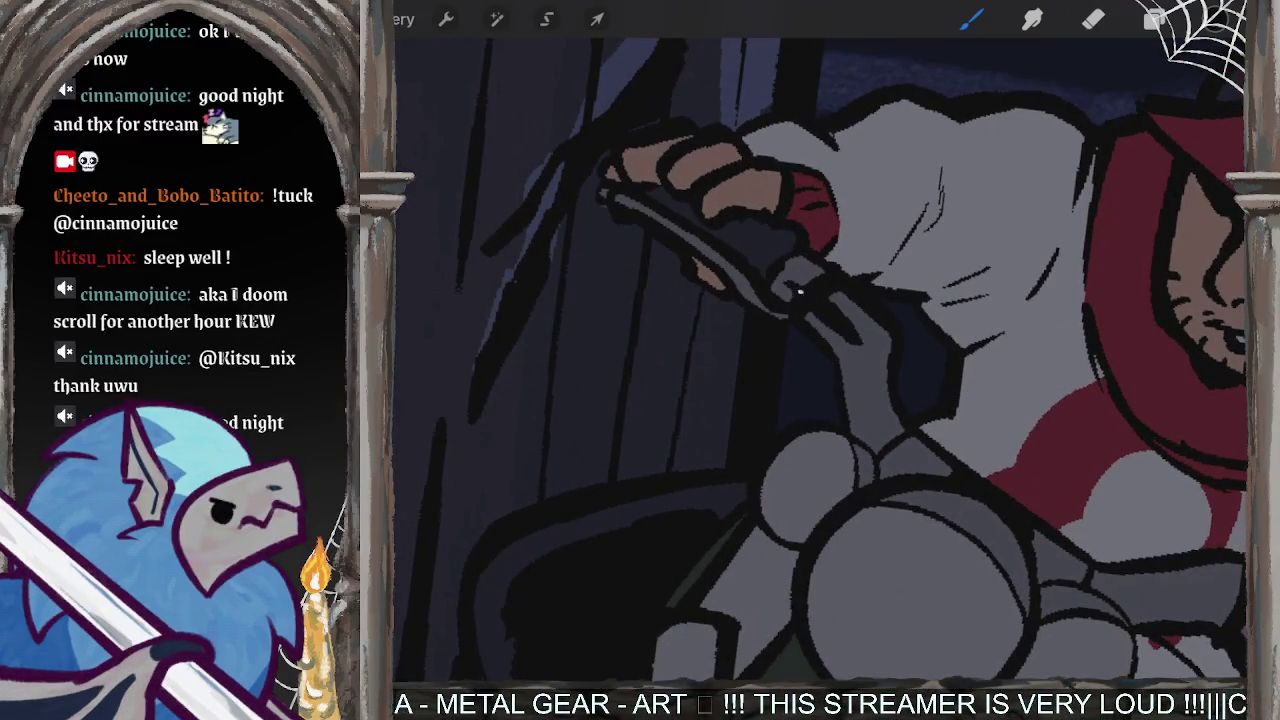
drag(850, 335, 872, 440)
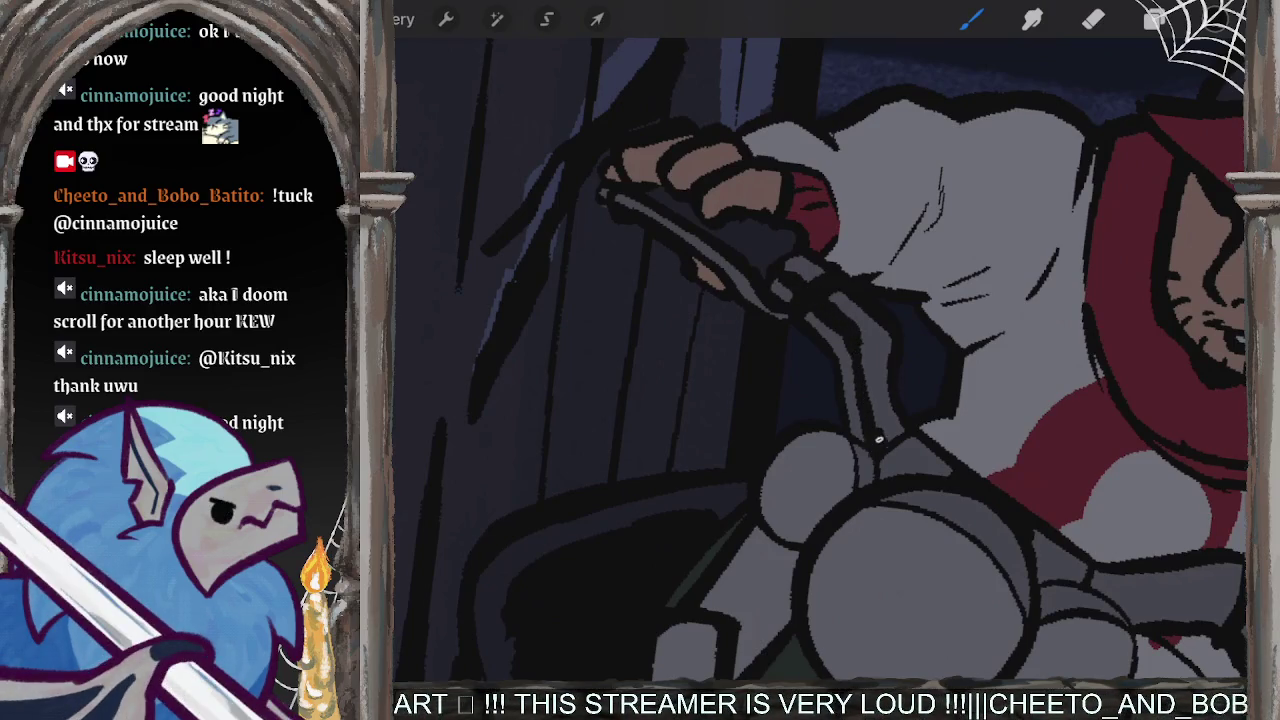
scroll(820, 355, down, 5)
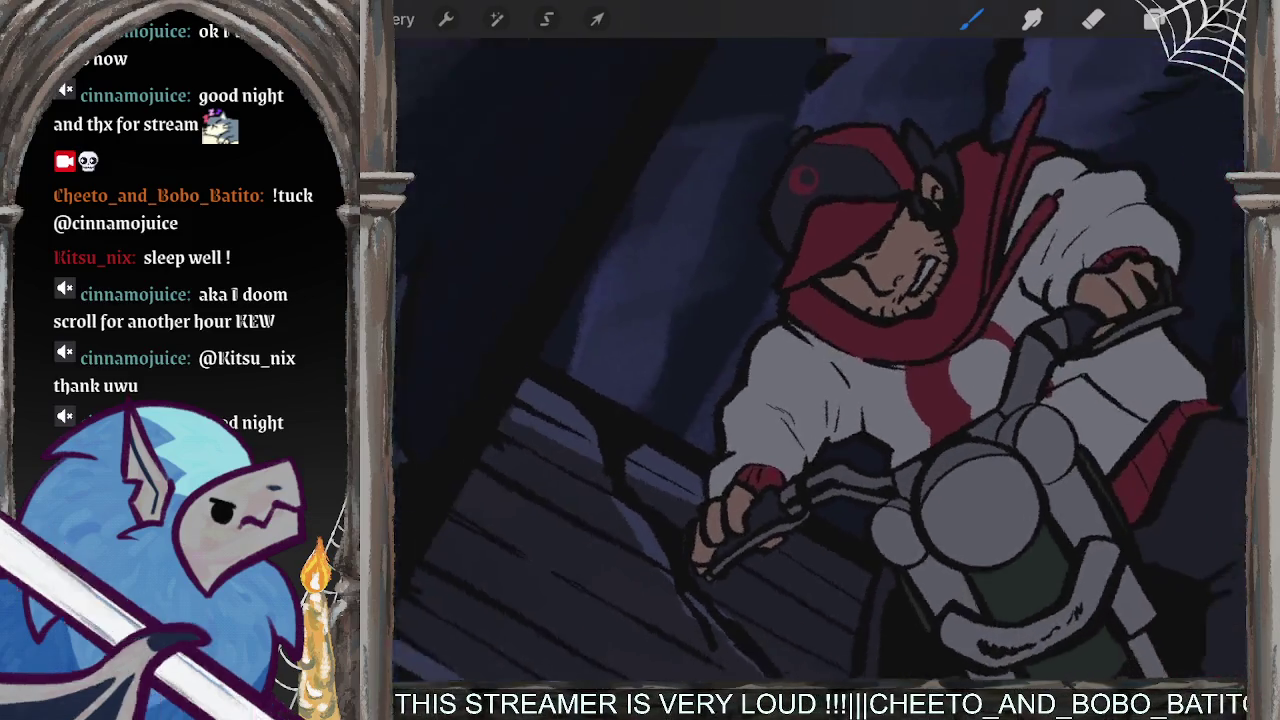
scroll(820, 355, up, 5)
drag(966, 321, 872, 448)
drag(914, 376, 878, 452)
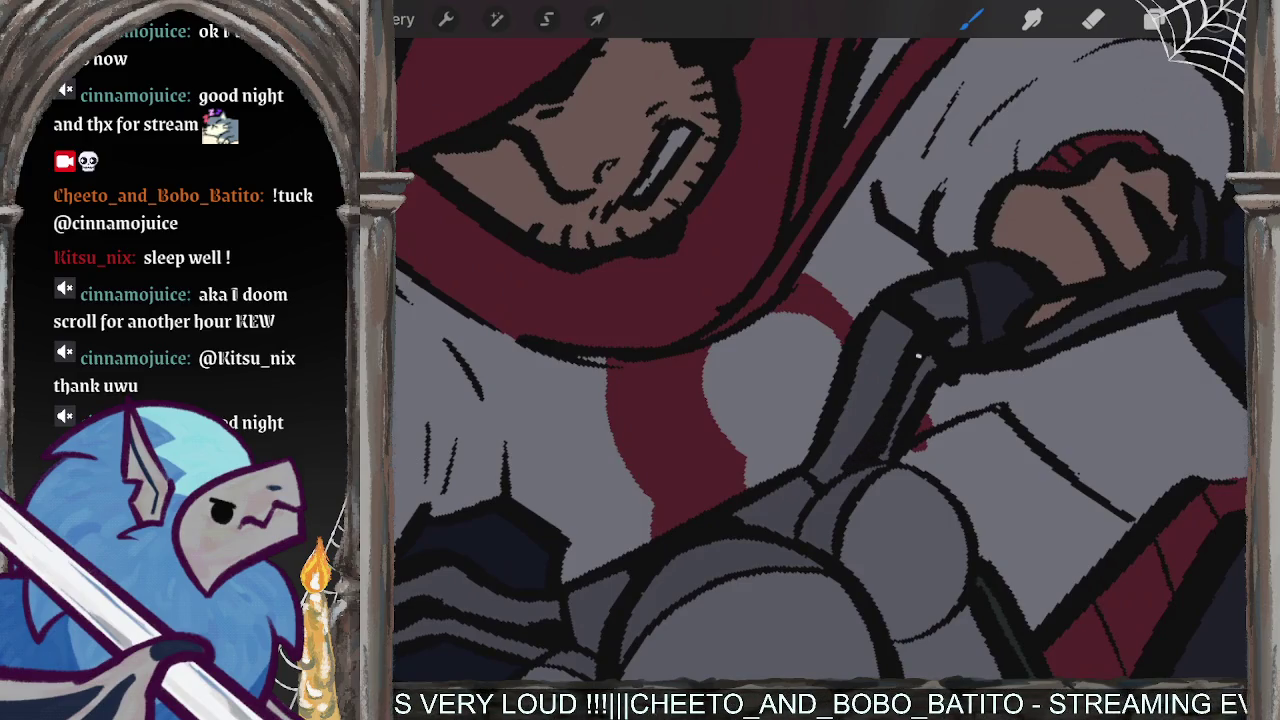
scroll(820, 355, down, 5)
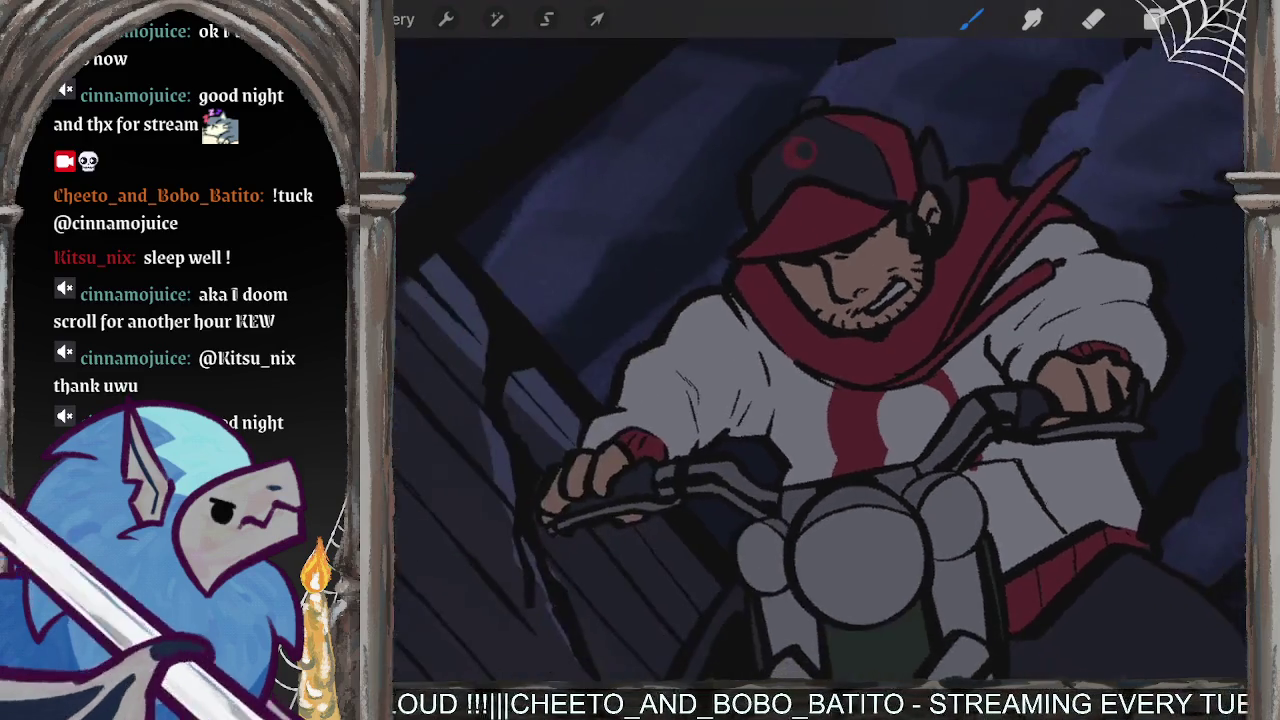
scroll(820, 360, up, 5)
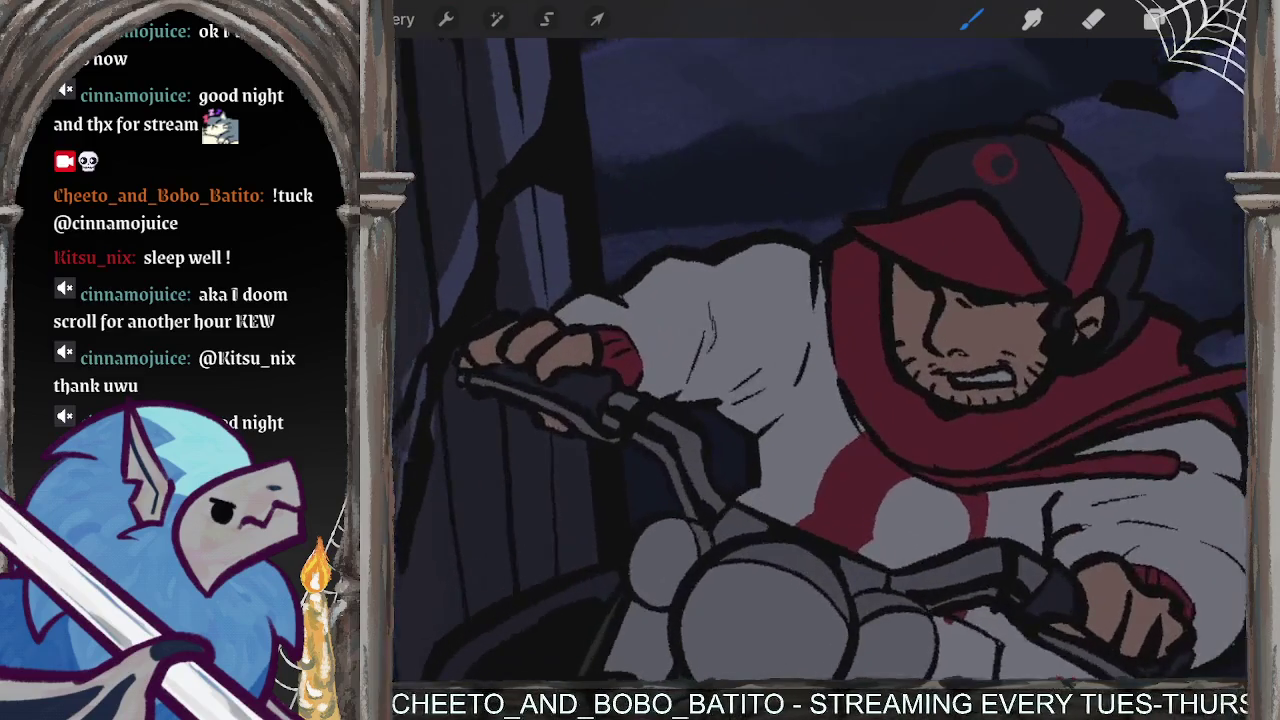
- Ink dark strokes along the shoulder outline and the sleeve cuff above the hand
drag(816, 298, 814, 338)
drag(820, 274, 818, 358)
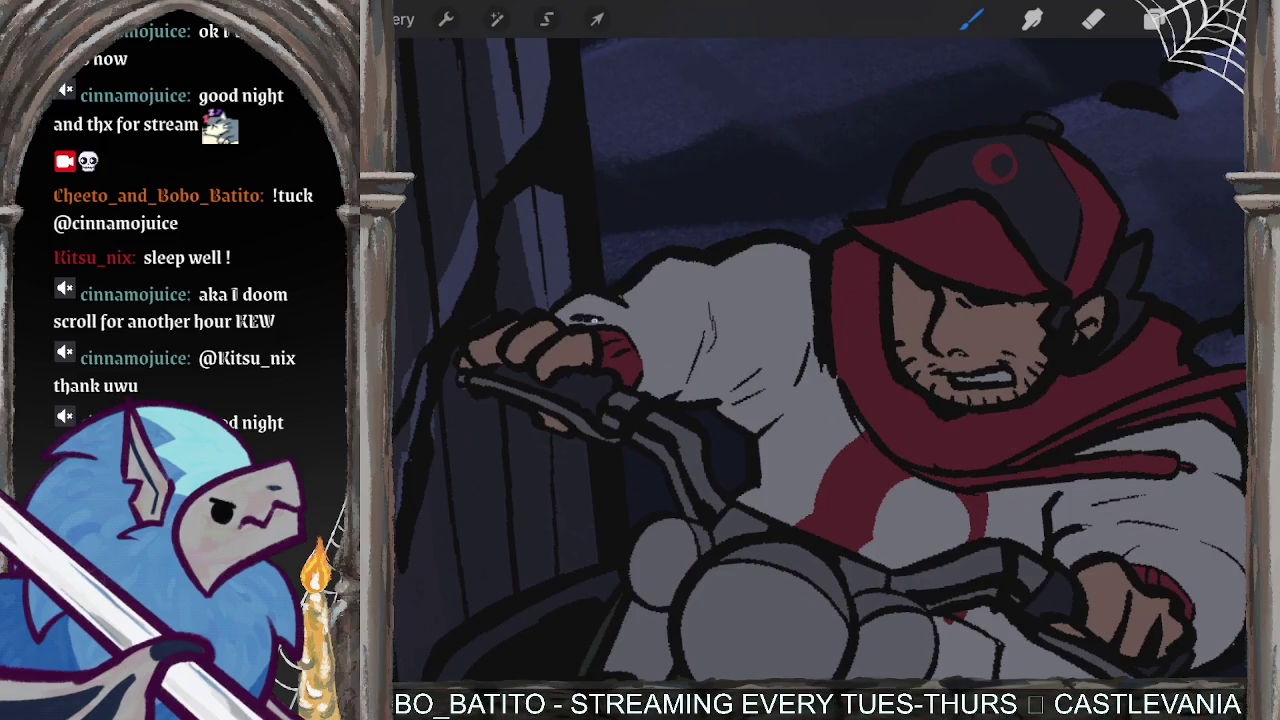
mouse_move(612, 316)
mouse_down()
mouse_move(640, 332)
mouse_move(680, 278)
mouse_move(794, 258)
mouse_up()
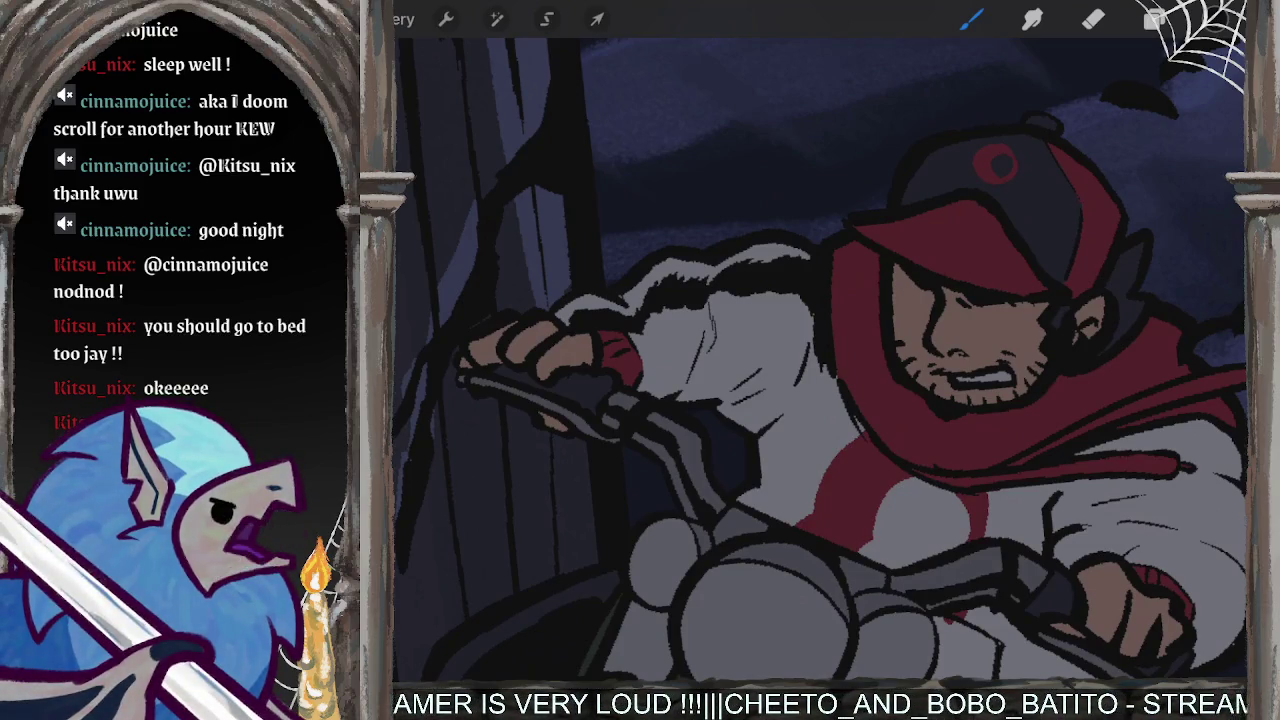
- Paint dark fold strokes on the jacket sleeve and shade the area beneath it
scroll(820, 360, down, 5)
scroll(820, 360, up, 8)
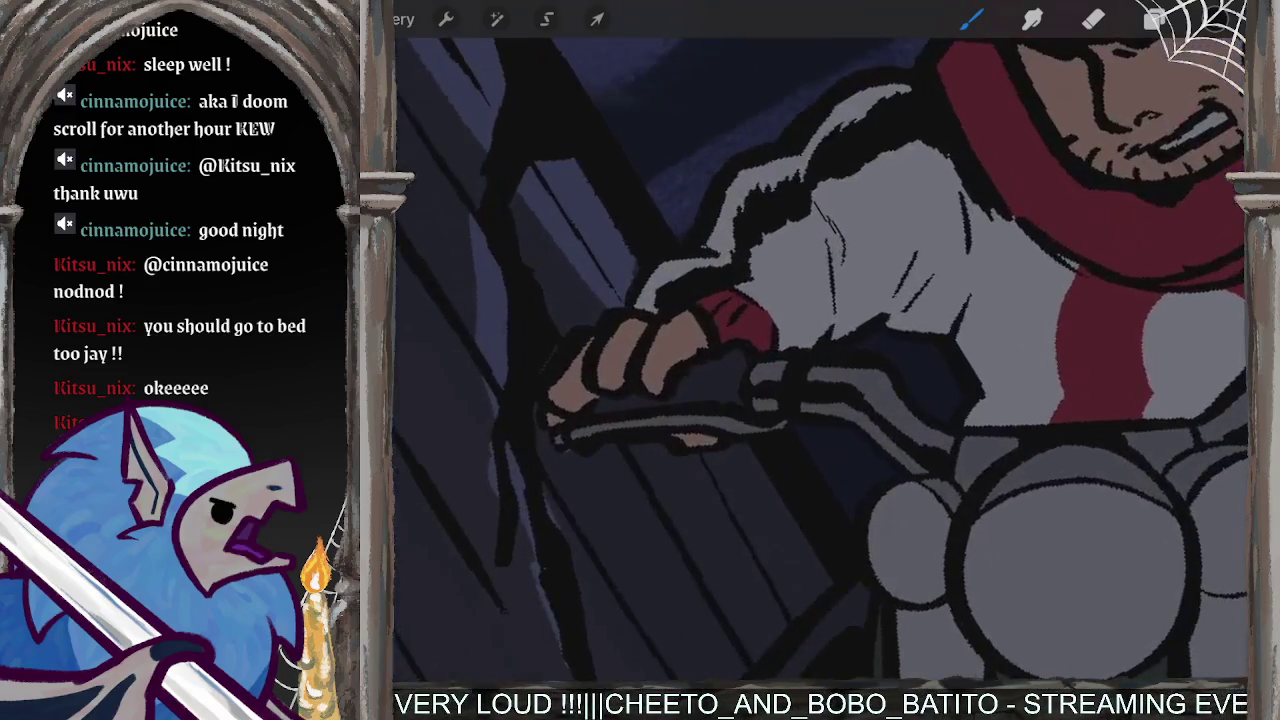
mouse_move(808, 296)
mouse_down()
mouse_move(796, 318)
mouse_move(812, 322)
mouse_up()
drag(866, 278, 840, 304)
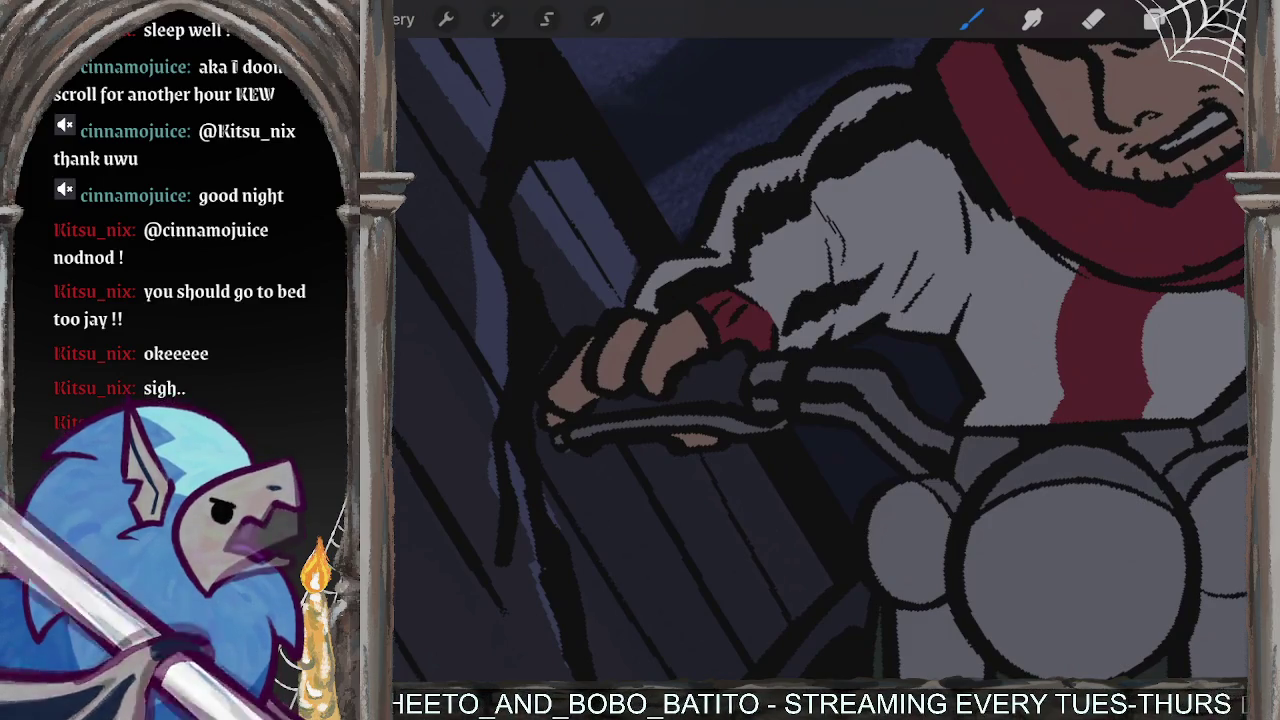
drag(910, 256, 866, 302)
drag(926, 262, 894, 302)
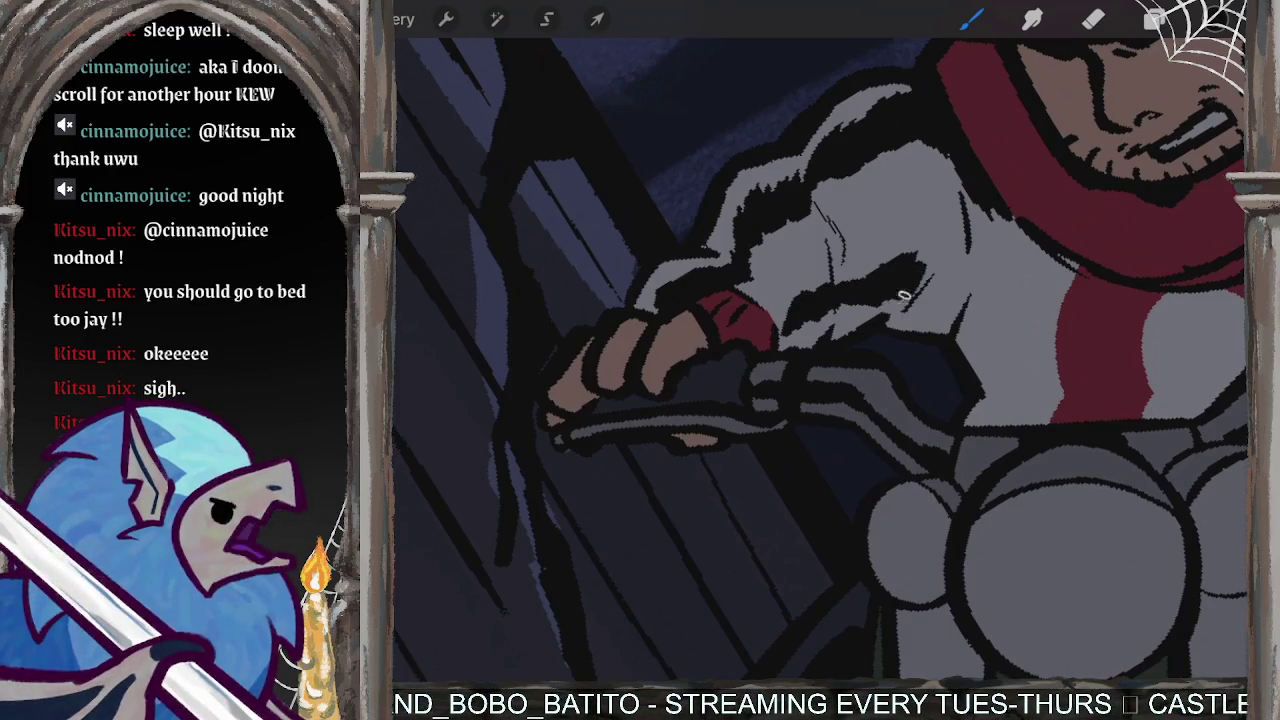
mouse_move(960, 266)
mouse_down()
mouse_move(916, 310)
mouse_move(932, 312)
mouse_up()
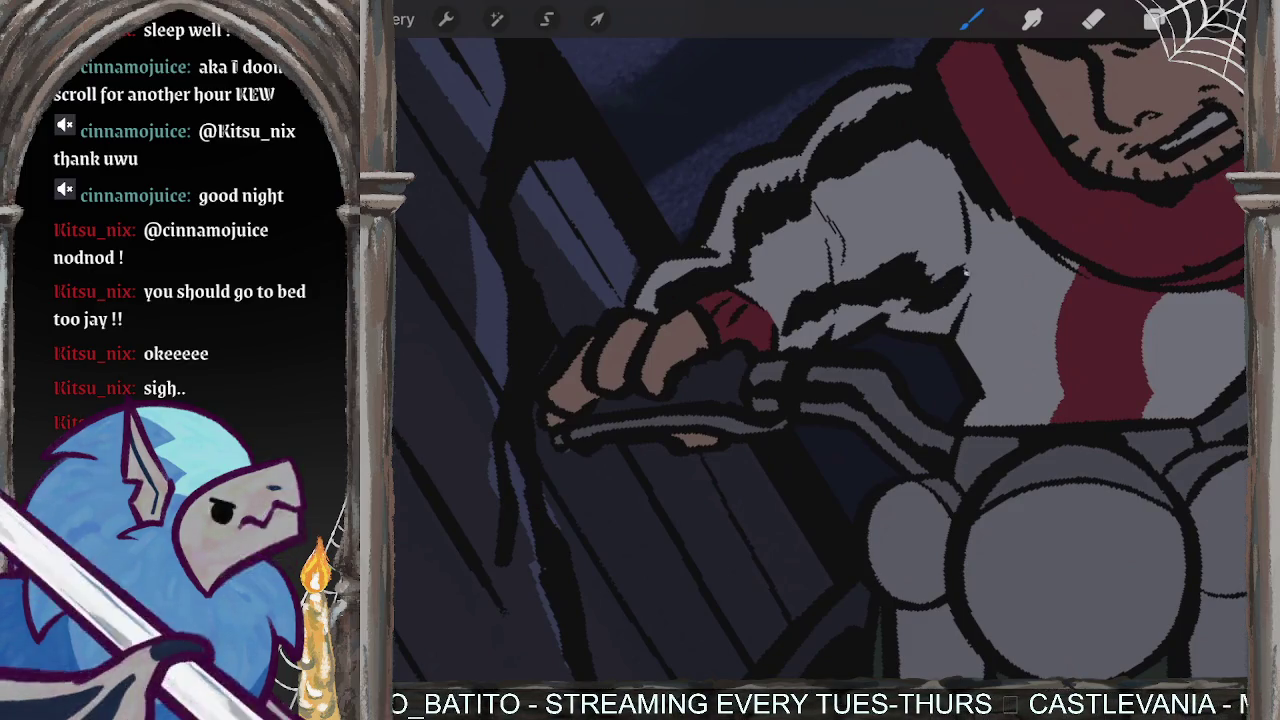
scroll(820, 360, down, 5)
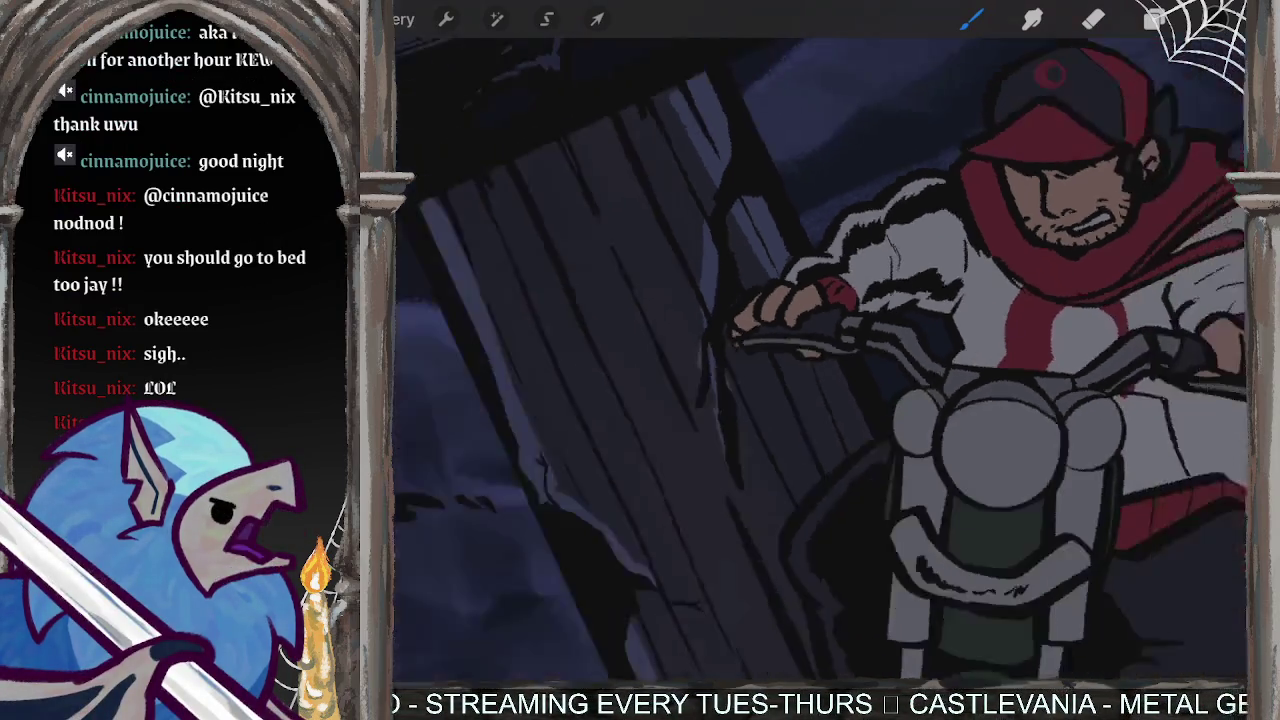
scroll(820, 360, up, 5)
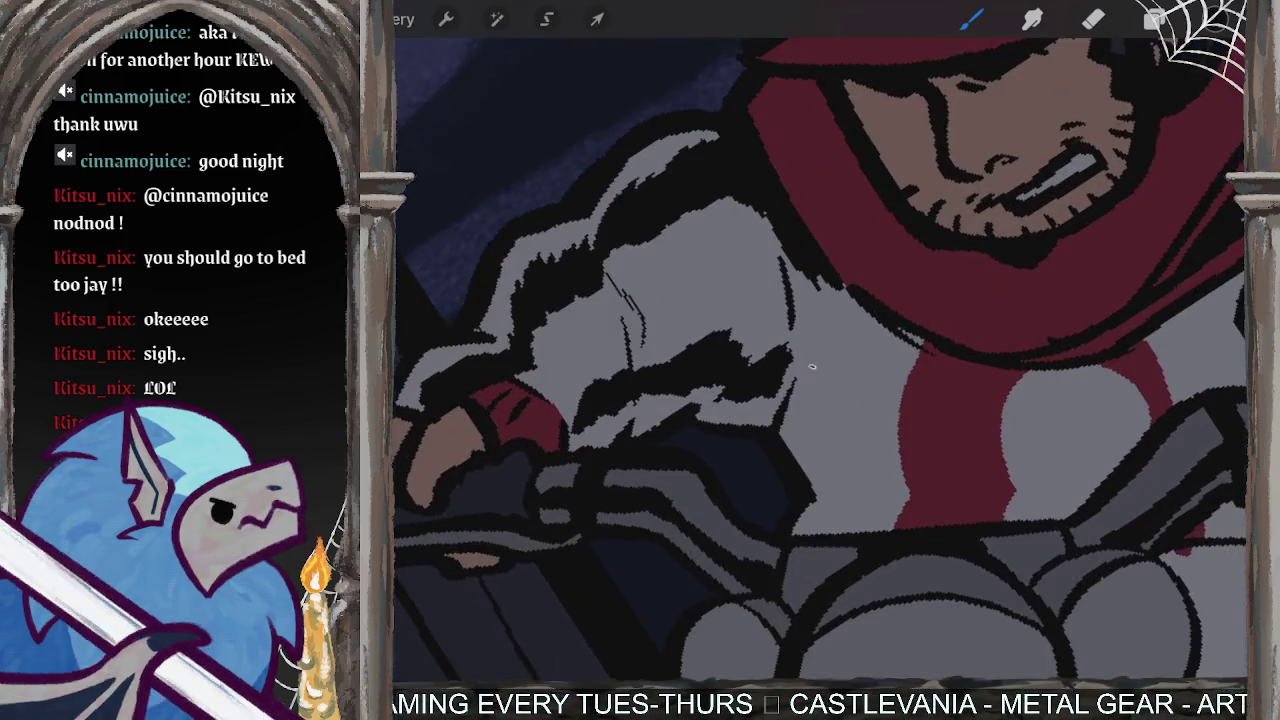
mouse_move(818, 366)
mouse_down()
mouse_move(788, 422)
mouse_move(838, 492)
mouse_move(808, 532)
mouse_up()
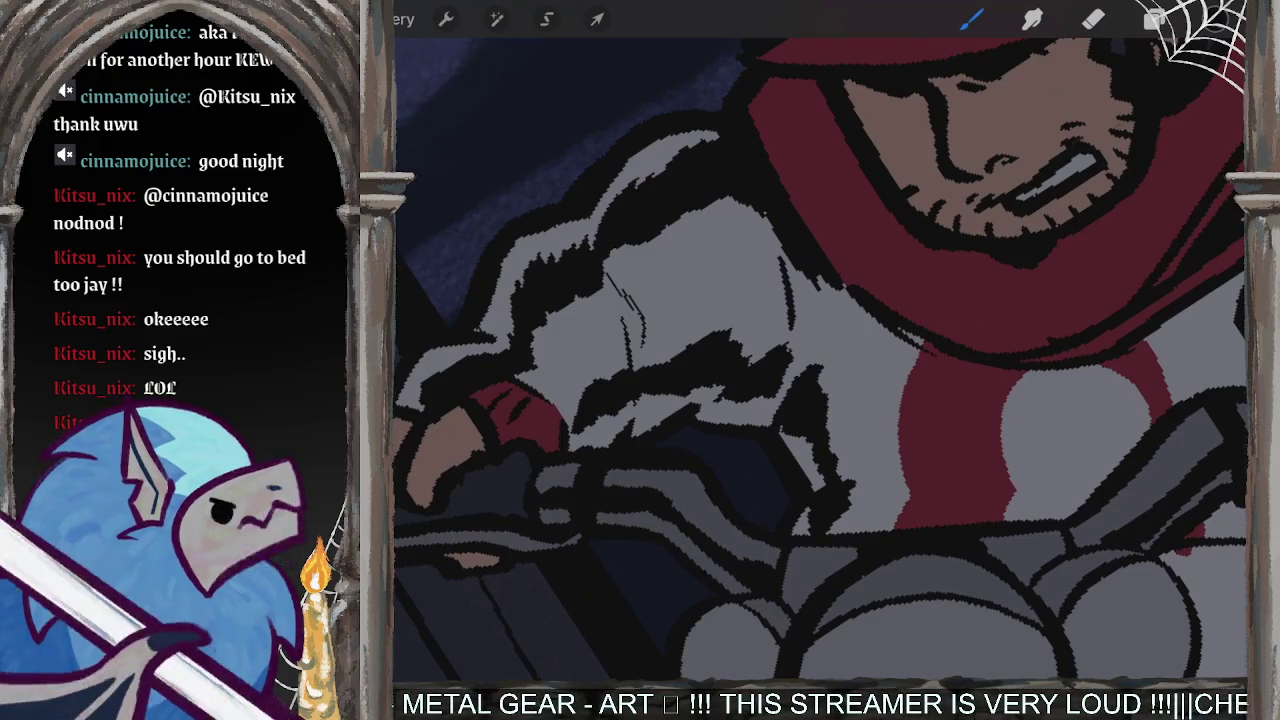
- Thicken the ink along the scarf's inner edge and add dark hair strands beside the face
scroll(820, 360, down, 5)
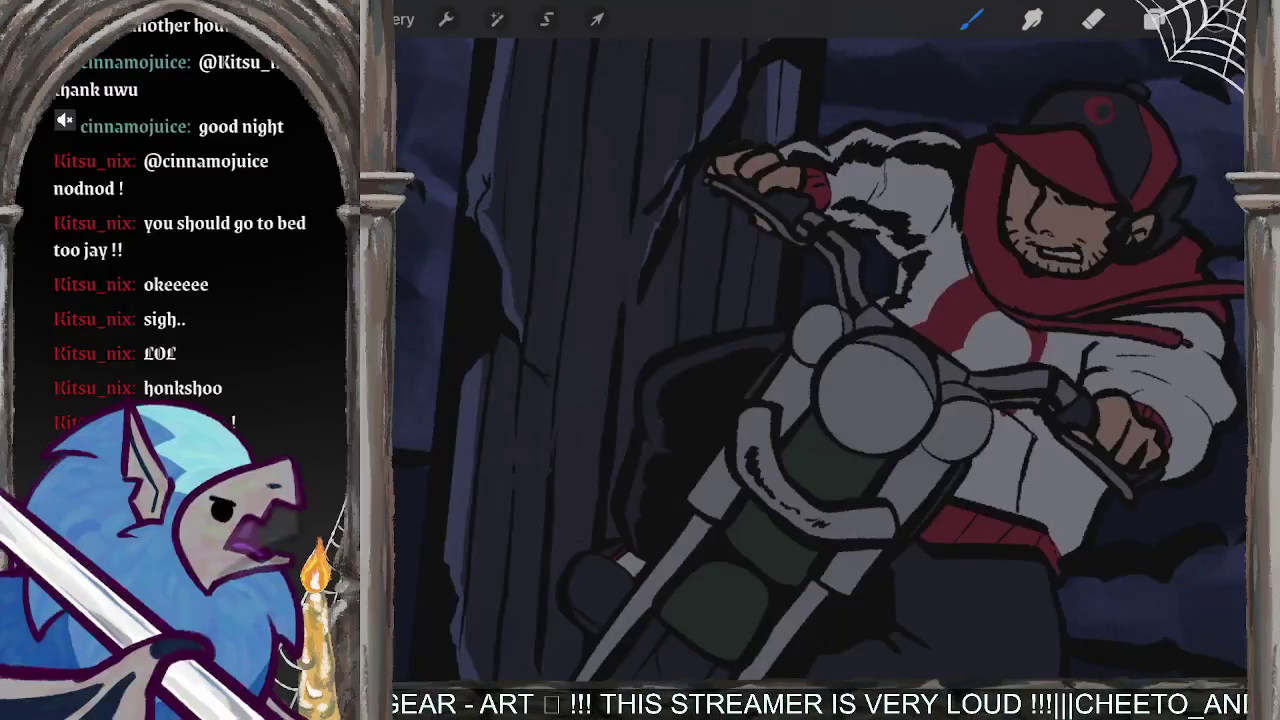
scroll(820, 360, up, 5)
scroll(820, 360, up, 3)
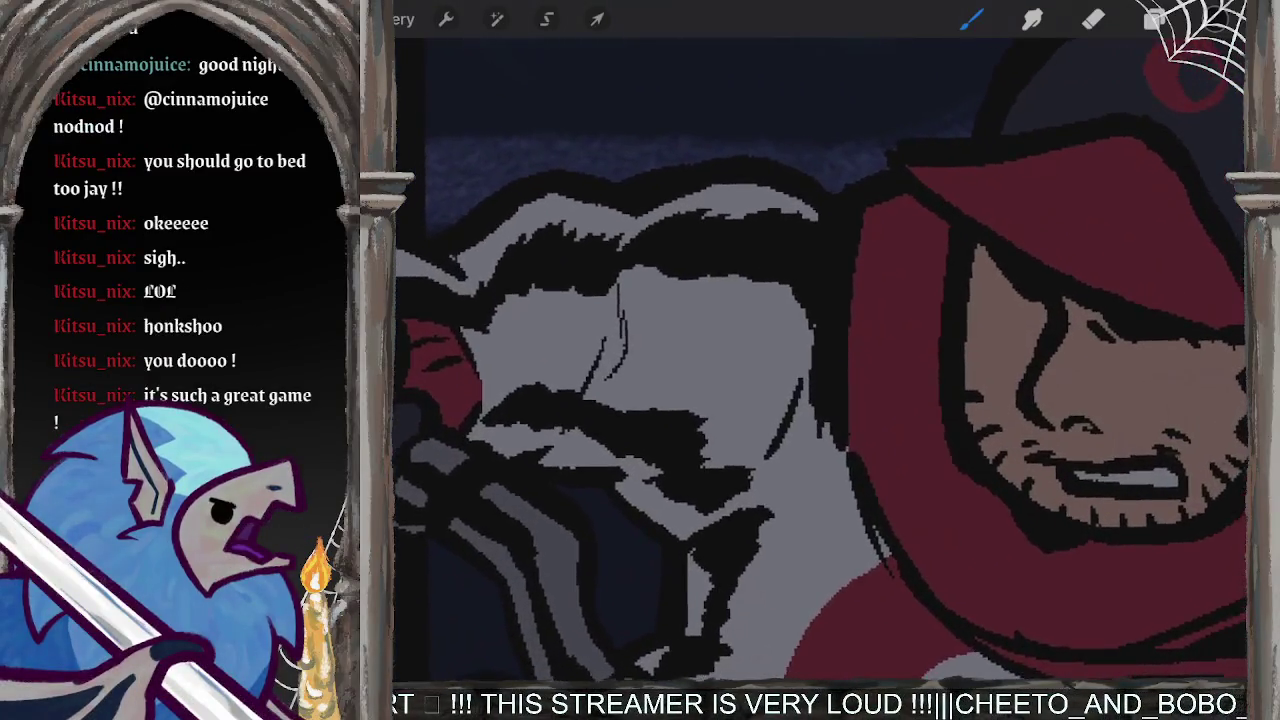
drag(876, 230, 866, 325)
drag(878, 252, 862, 336)
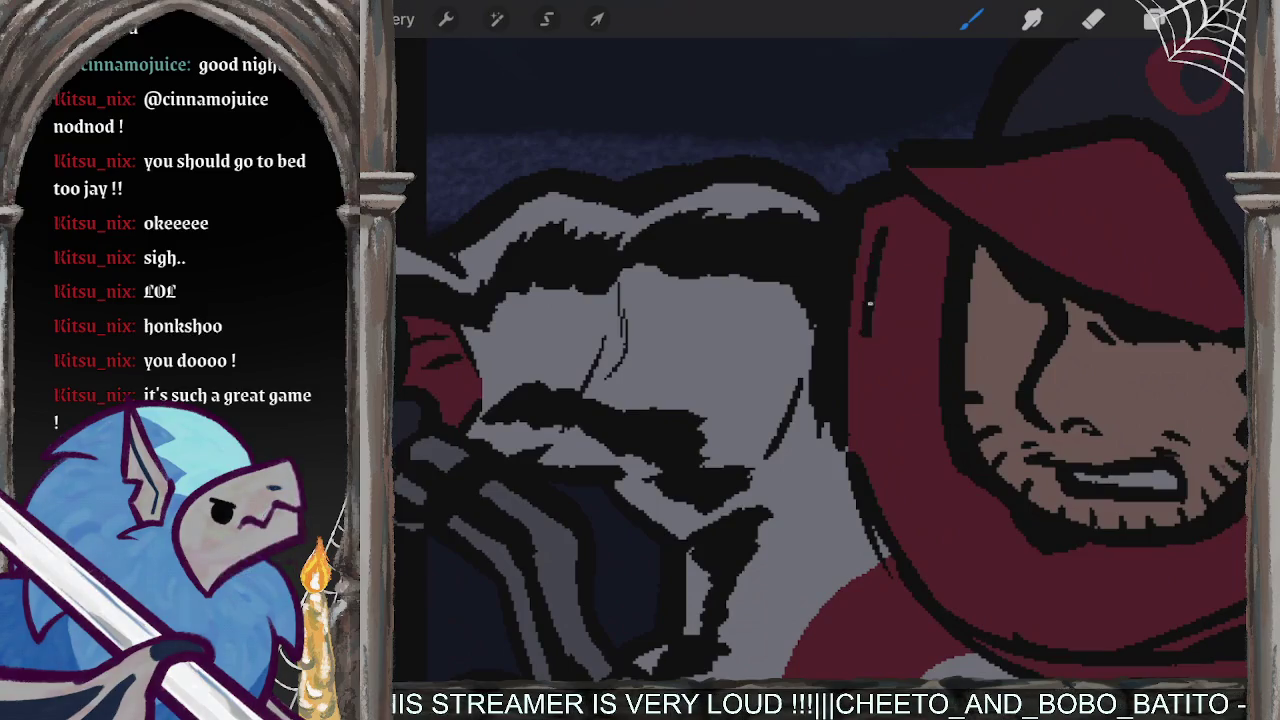
drag(894, 228, 878, 280)
mouse_move(920, 212)
mouse_down()
mouse_move(895, 256)
mouse_move(947, 242)
mouse_move(882, 305)
mouse_move(864, 382)
mouse_up()
drag(862, 286, 857, 388)
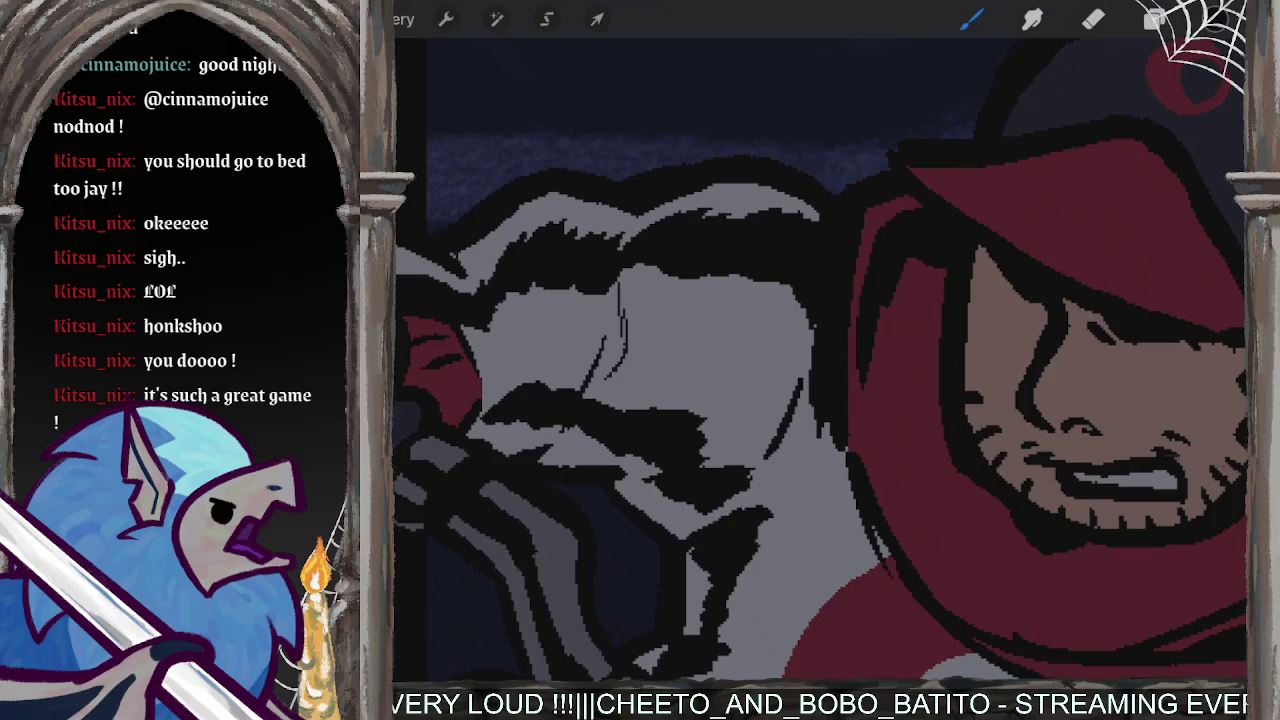
drag(884, 308, 873, 360)
mouse_move(912, 260)
mouse_down()
mouse_move(898, 305)
mouse_move(918, 305)
mouse_up()
drag(946, 270, 927, 316)
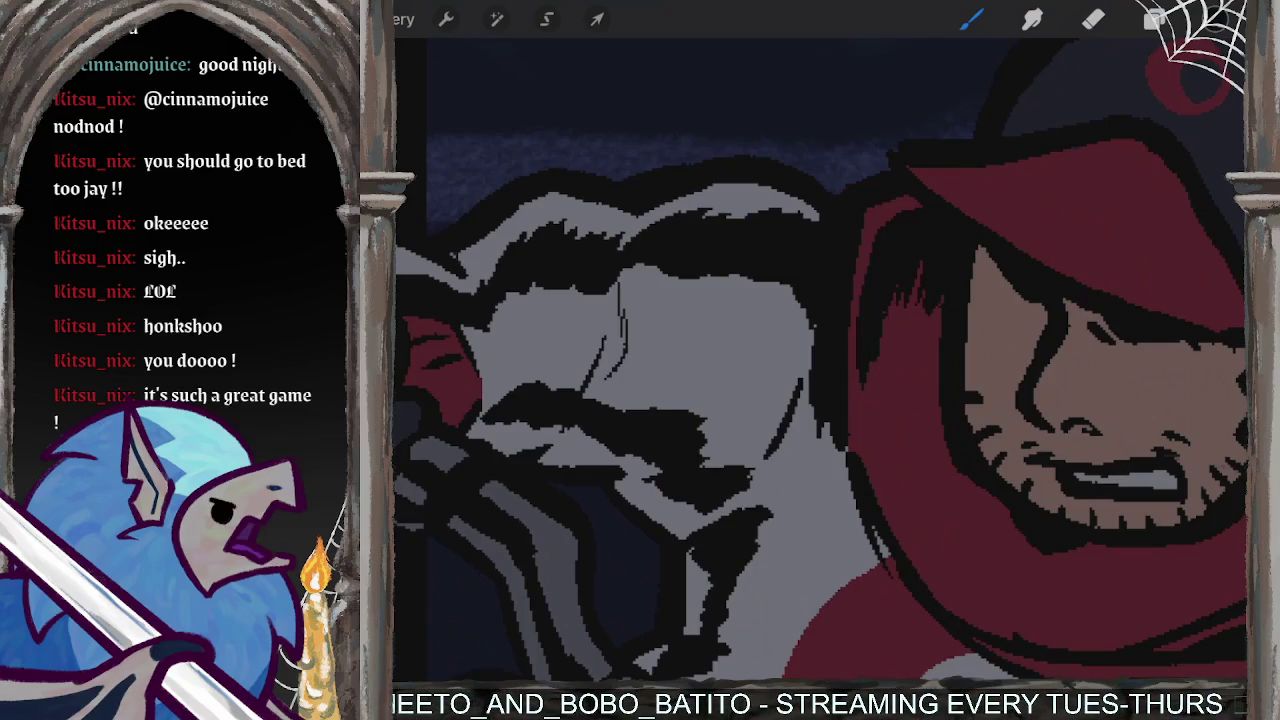
scroll(820, 360, down, 5)
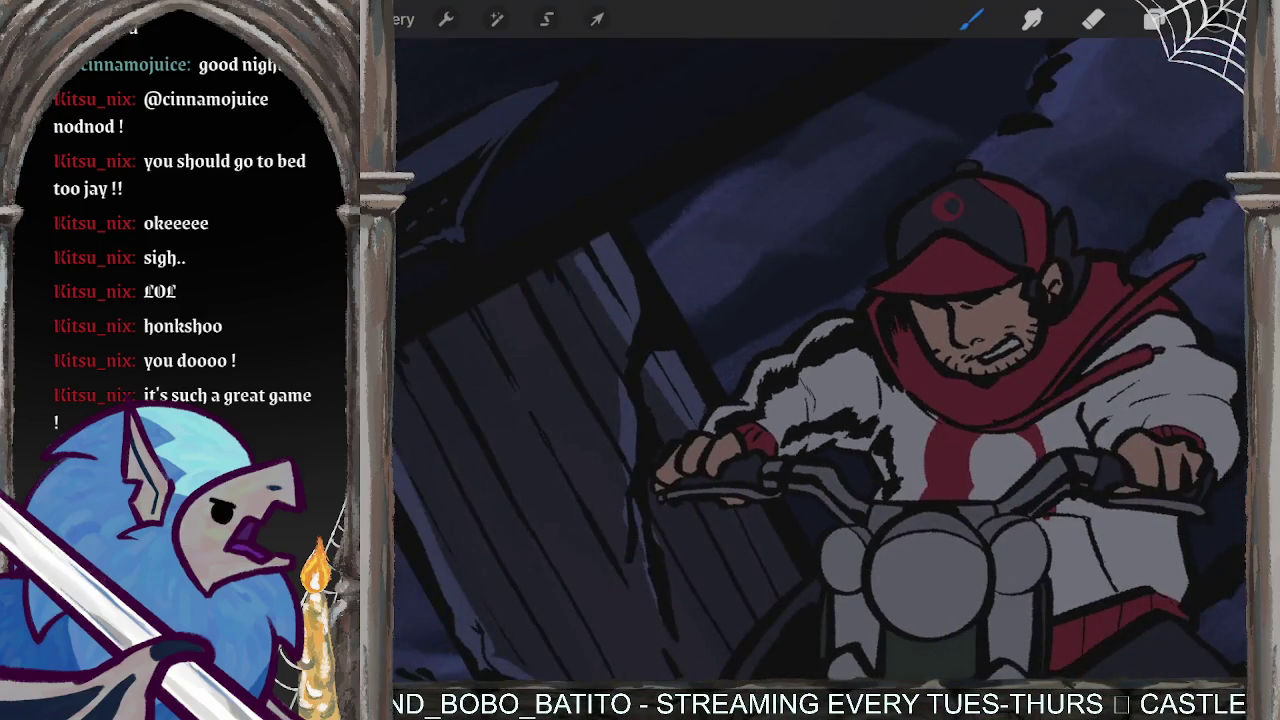
- Shade the red scarf with dark strokes running downward
scroll(820, 360, up, 3)
scroll(820, 360, up, 3)
scroll(820, 360, up, 1)
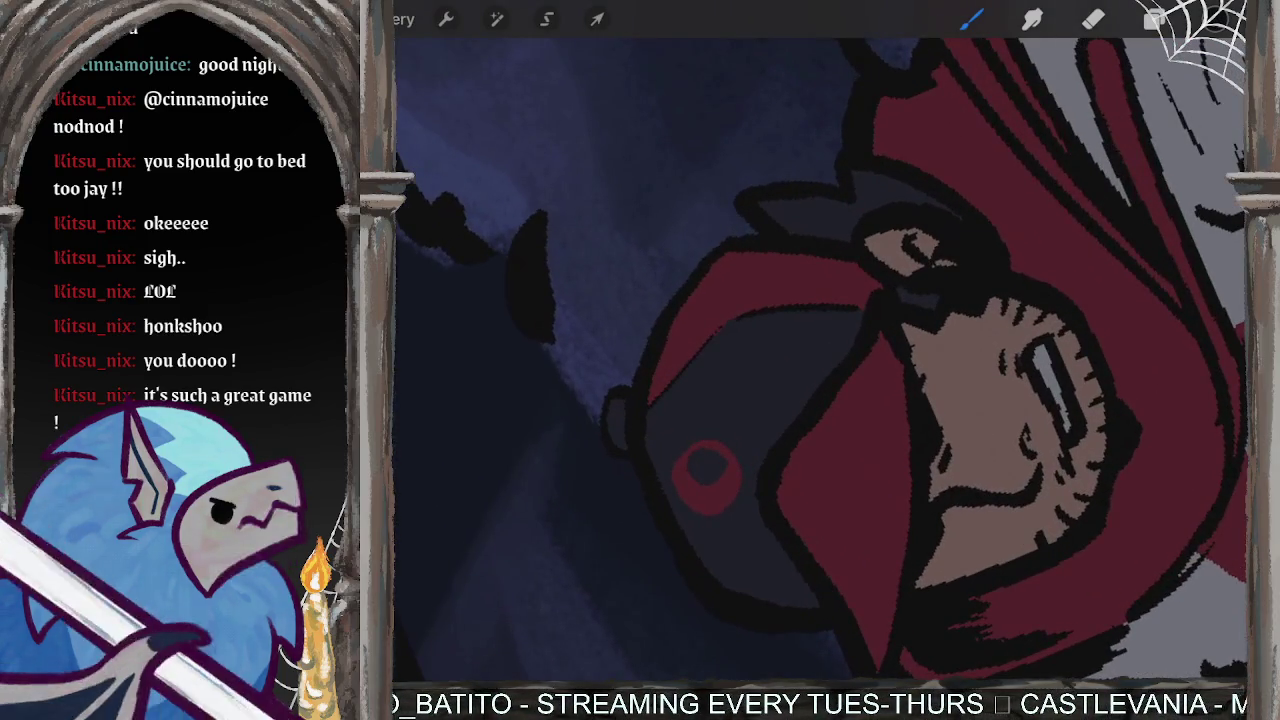
mouse_move(872, 372)
mouse_down()
mouse_move(838, 410)
mouse_move(880, 362)
mouse_move(880, 412)
mouse_move(898, 444)
mouse_up()
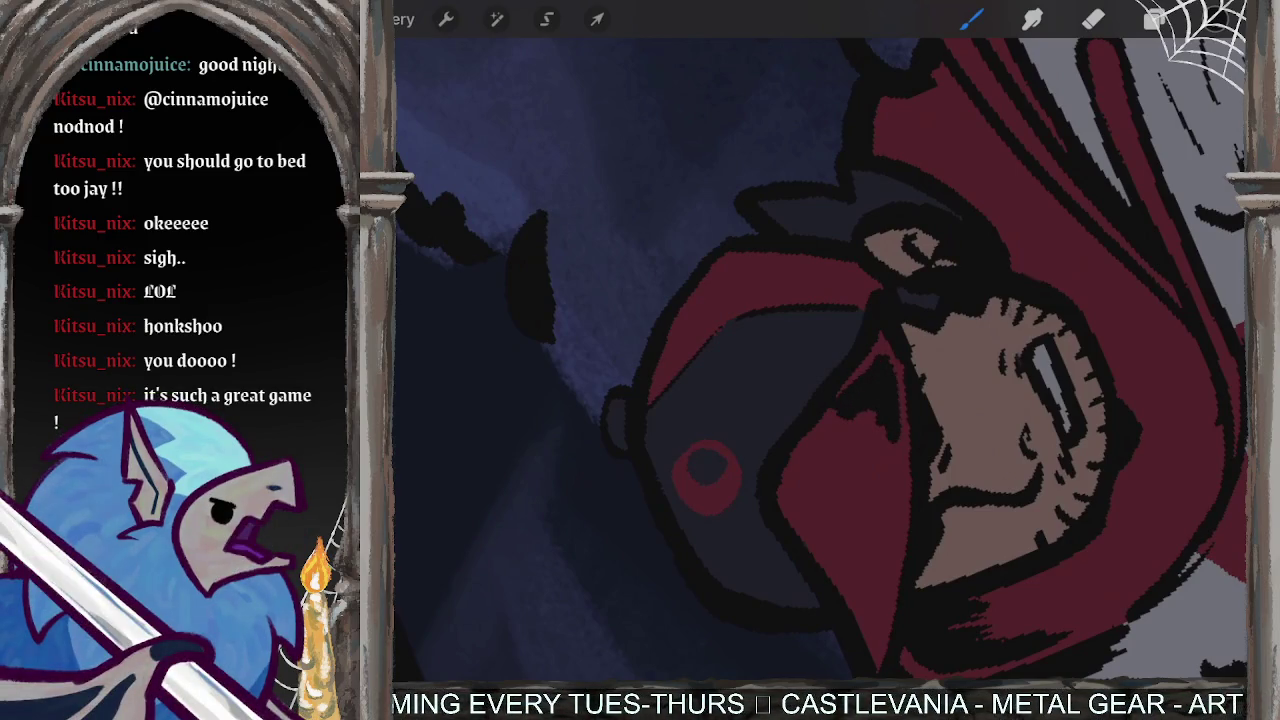
drag(900, 392, 902, 480)
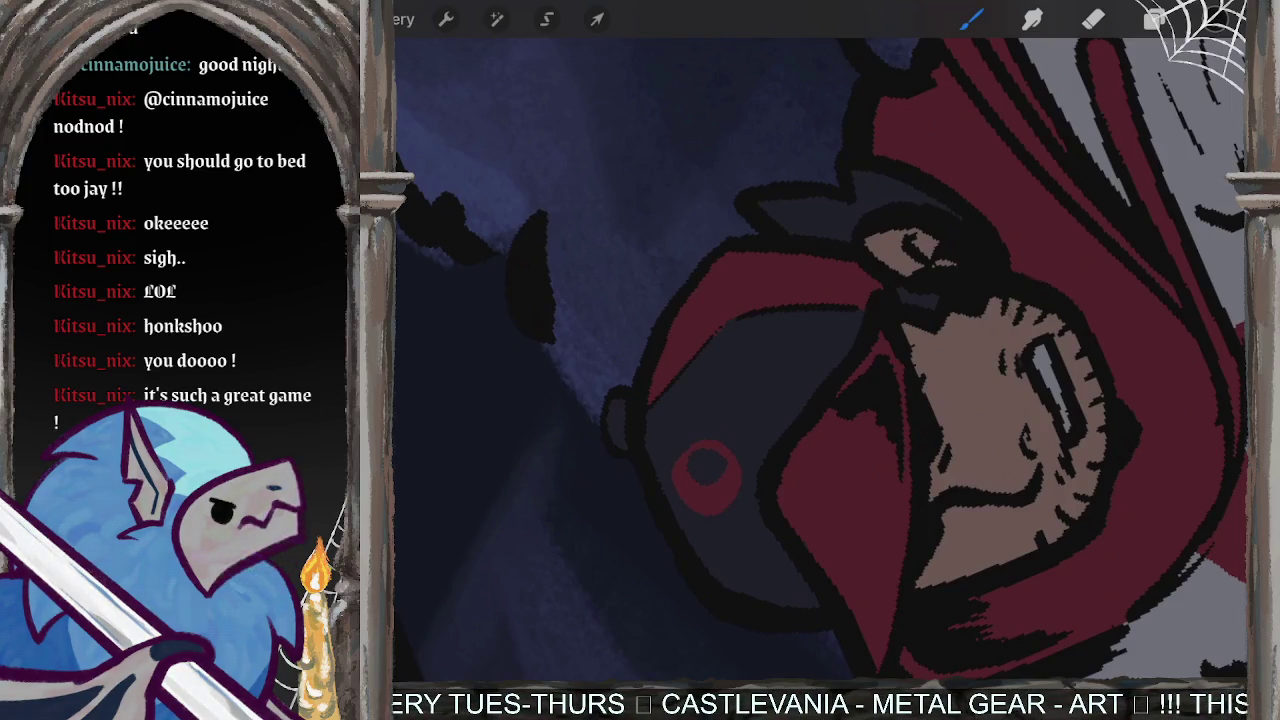
- Shade the helmet's left, lower and upper-left edges
mouse_move(658, 424)
mouse_down()
mouse_move(668, 470)
mouse_move(738, 577)
mouse_move(806, 590)
mouse_up()
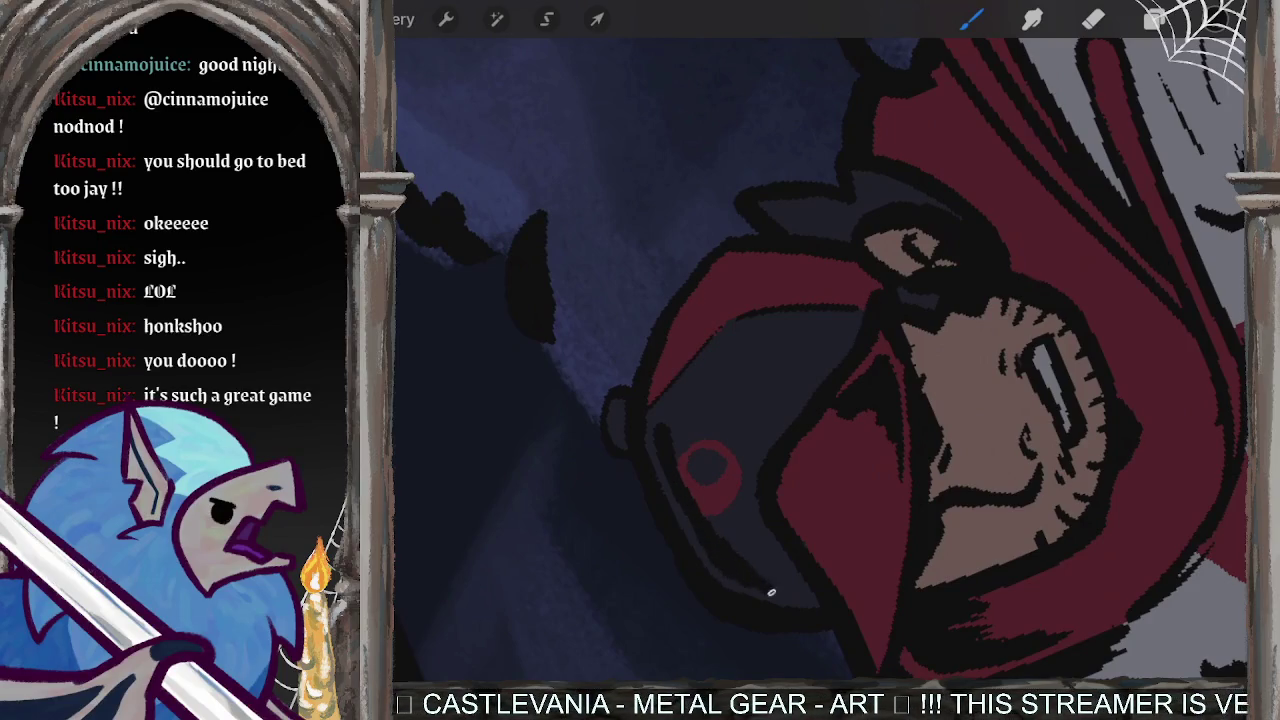
drag(670, 452, 662, 410)
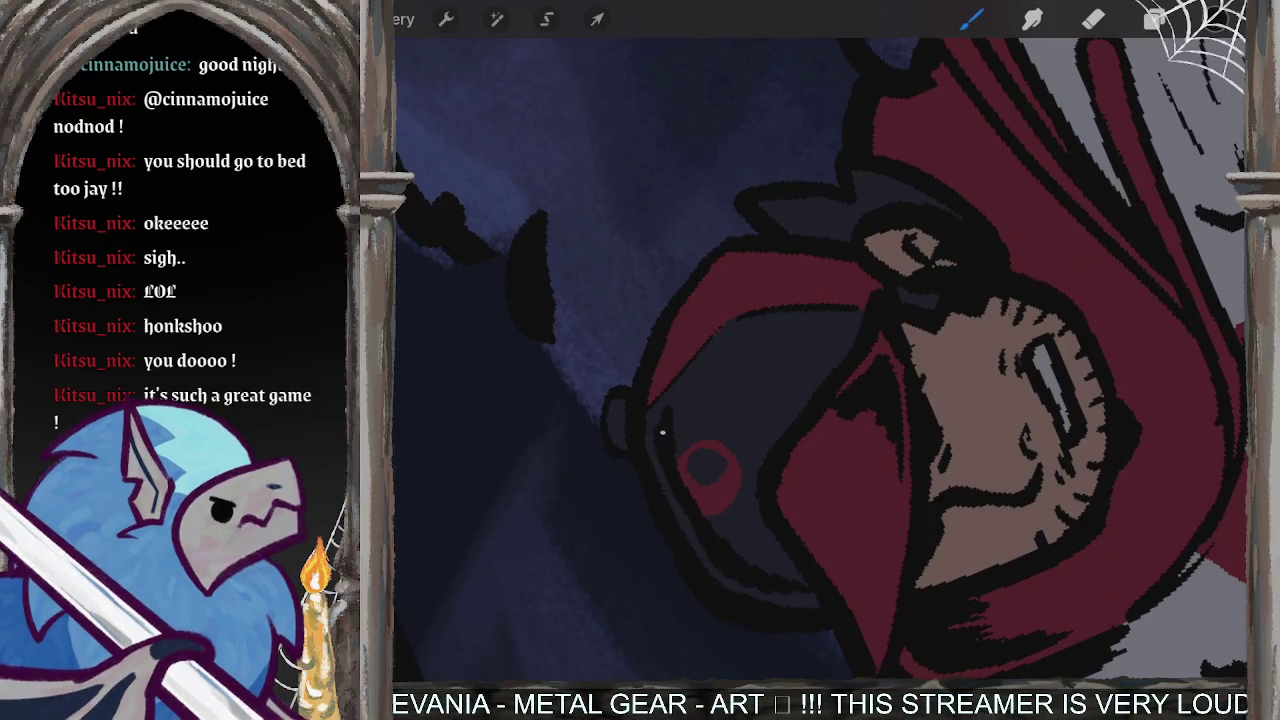
drag(700, 505, 736, 549)
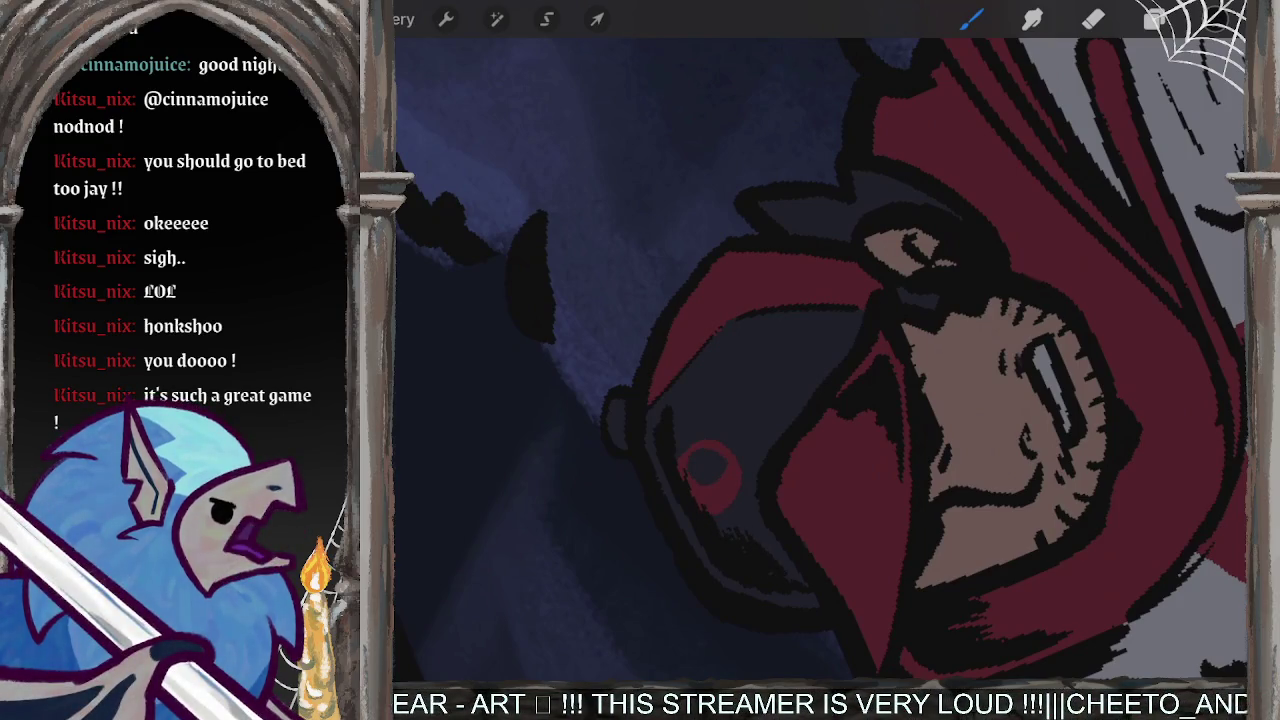
drag(802, 584, 772, 572)
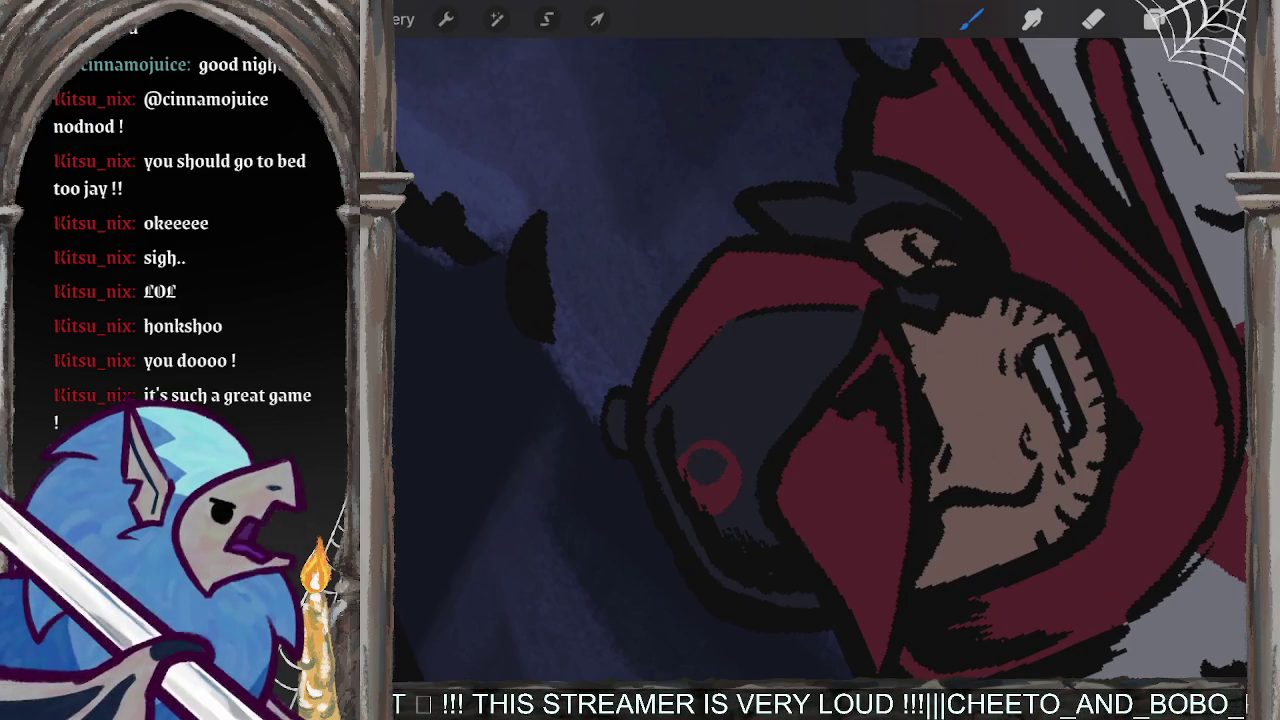
mouse_move(712, 300)
mouse_down()
mouse_move(740, 264)
mouse_move(756, 266)
mouse_up()
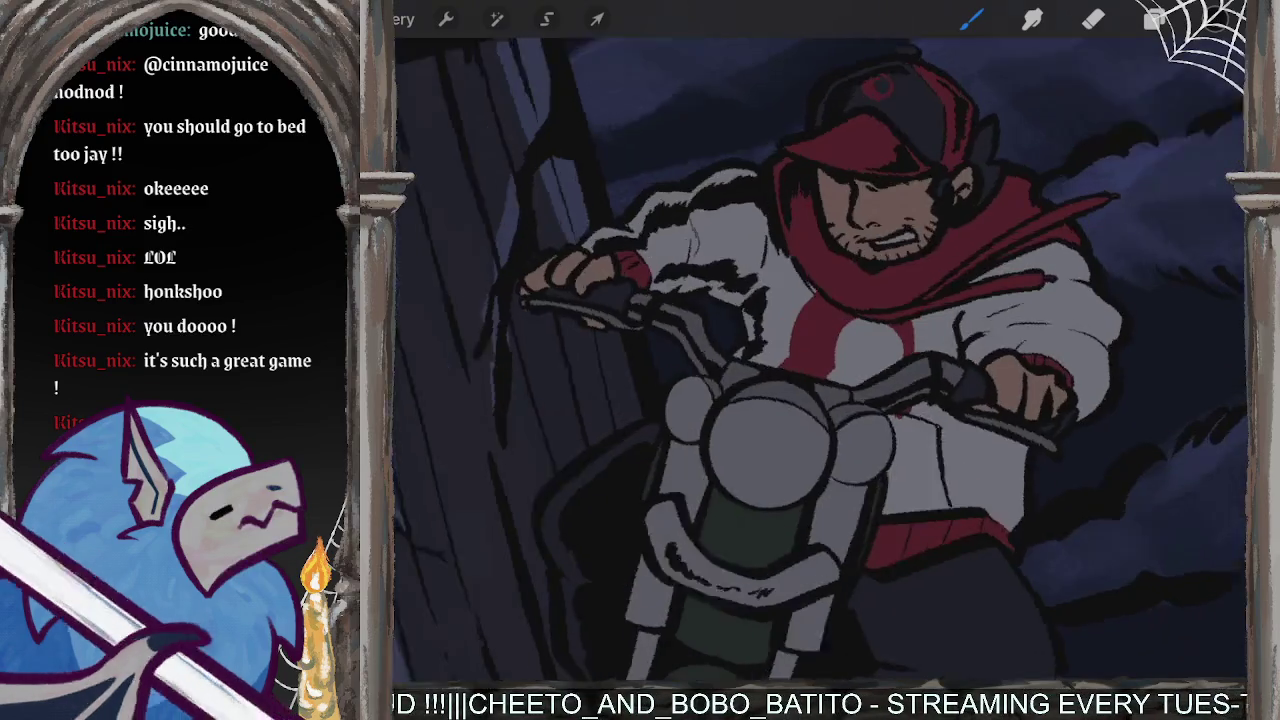
scroll(820, 360, up, 3)
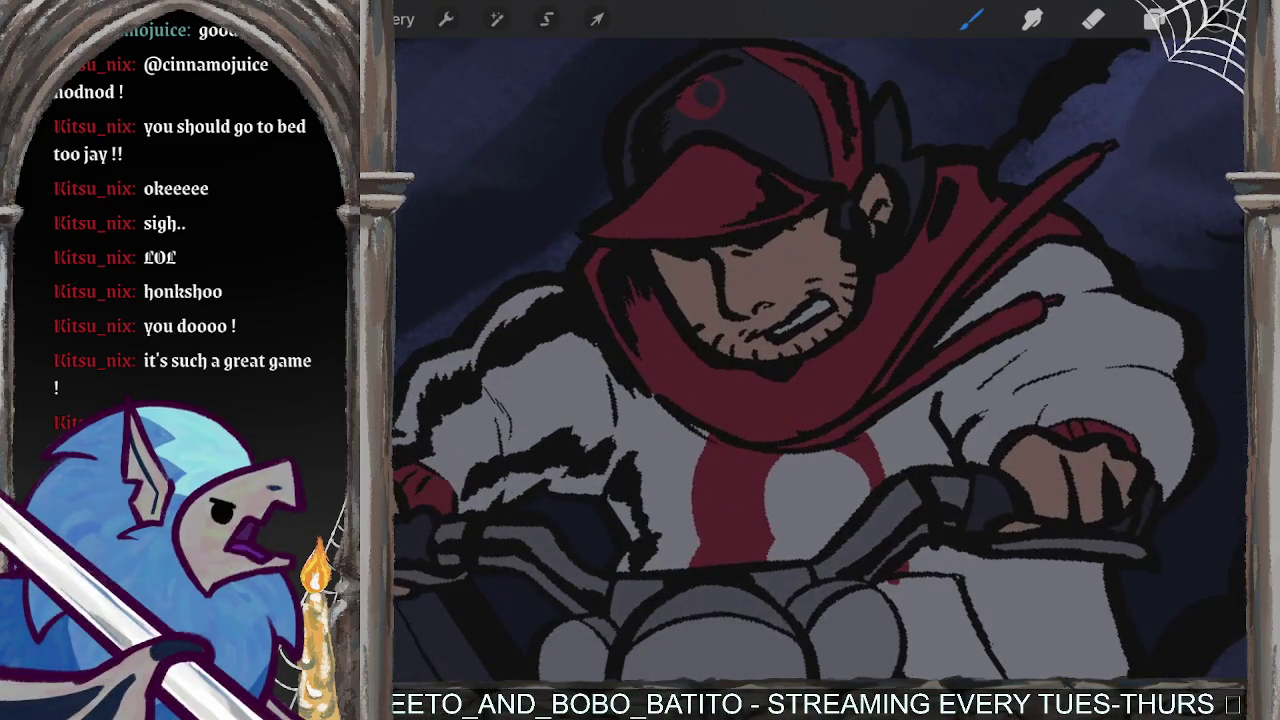
- Darken the scarf near the ear and add a hatching stroke near the hand
mouse_move(963, 190)
mouse_down()
mouse_move(950, 245)
mouse_move(980, 250)
mouse_move(995, 215)
mouse_move(1042, 250)
mouse_up()
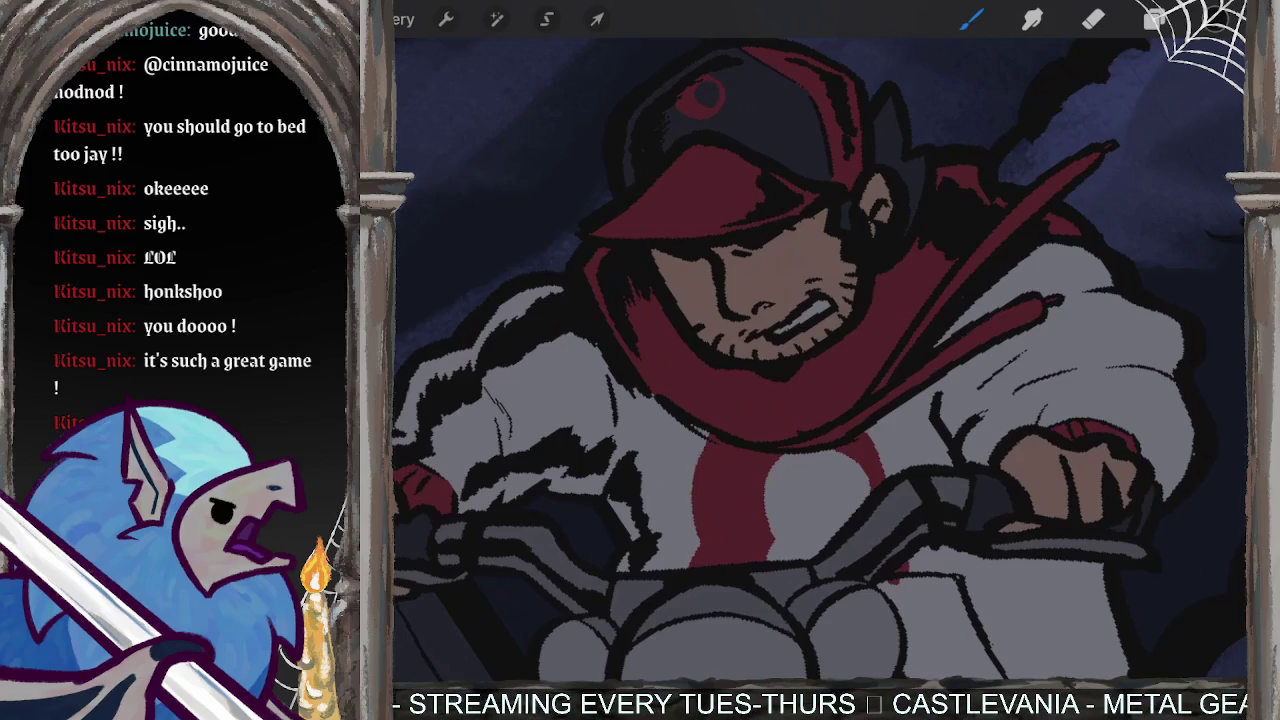
scroll(820, 360, up, 2)
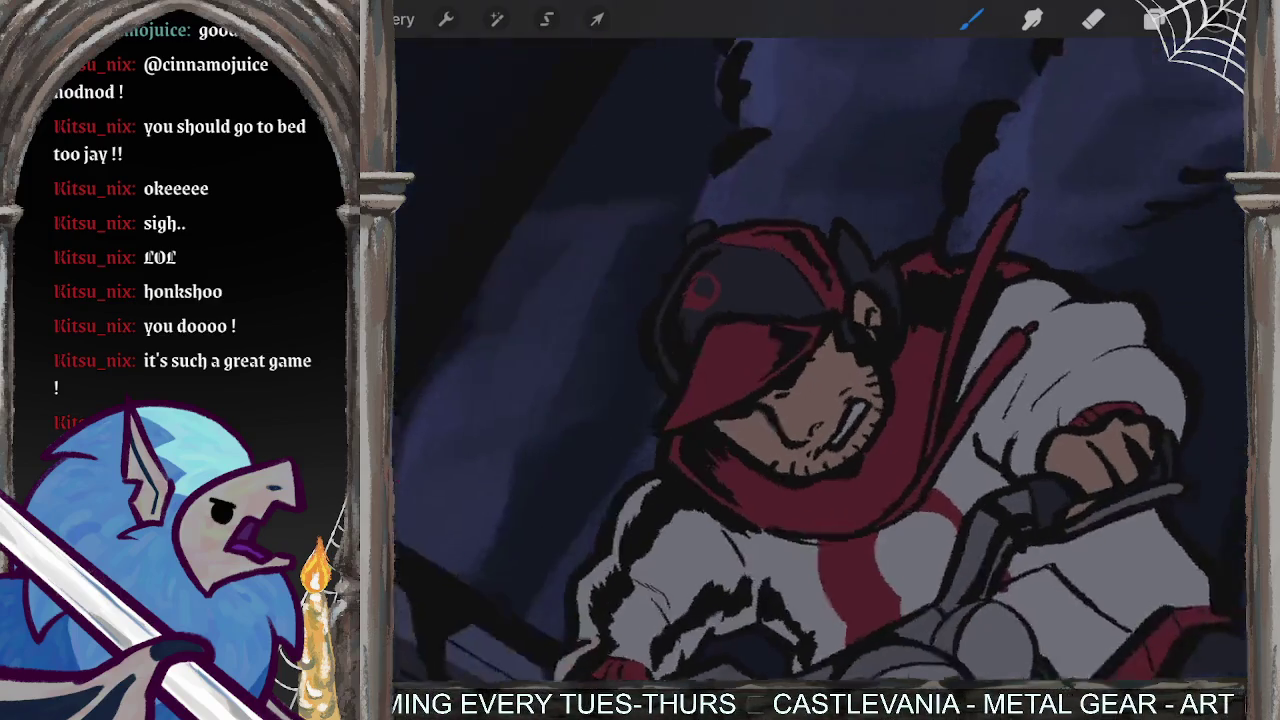
scroll(820, 360, up, 1)
scroll(820, 360, up, 2)
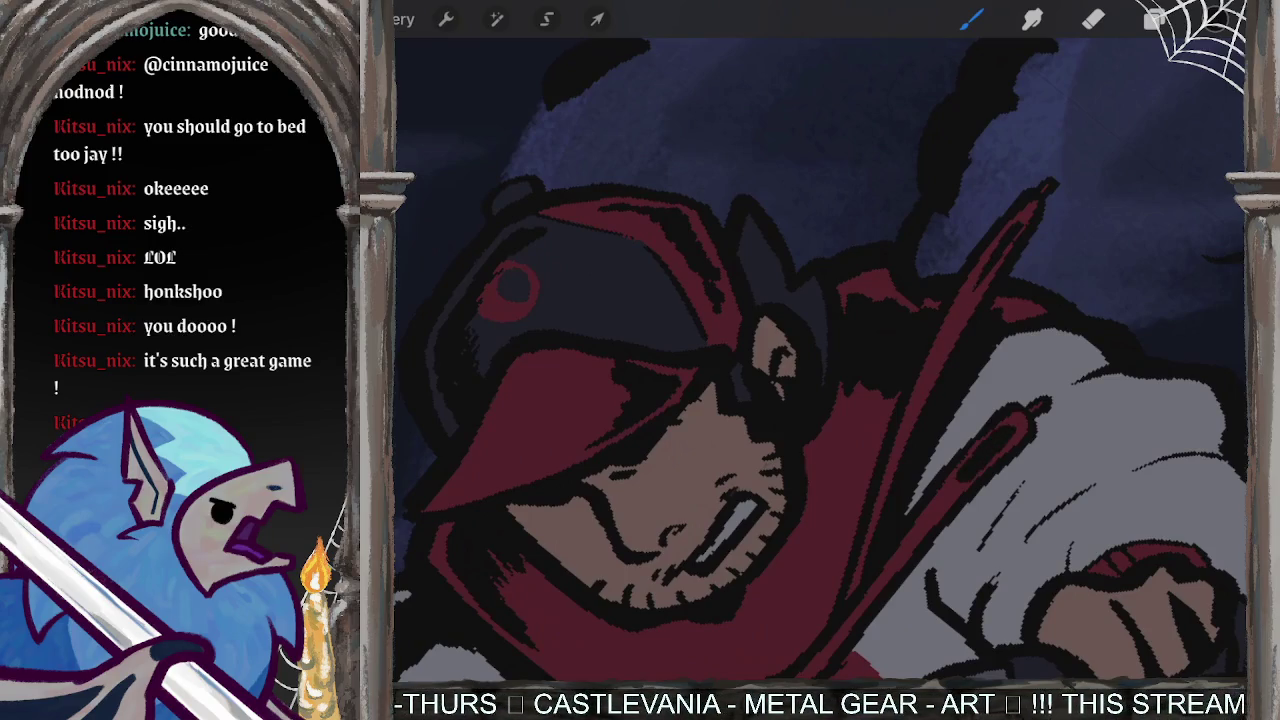
drag(968, 482, 914, 542)
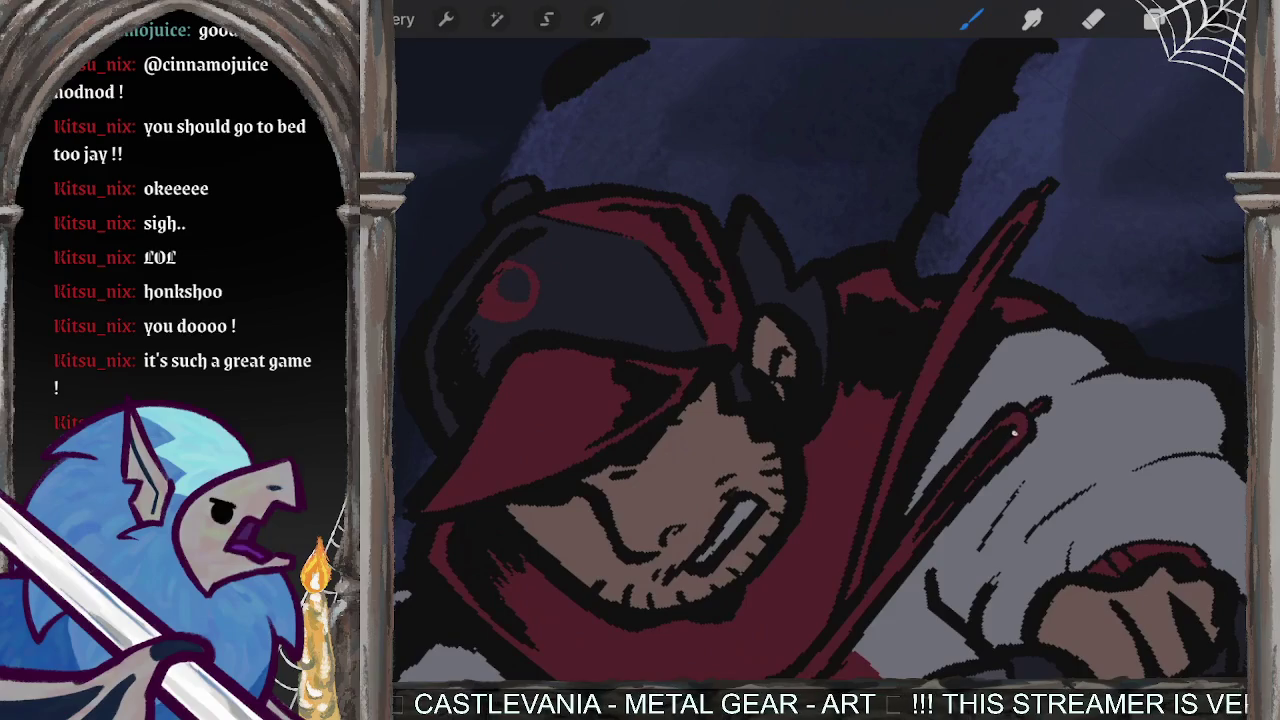
scroll(820, 360, down, 3)
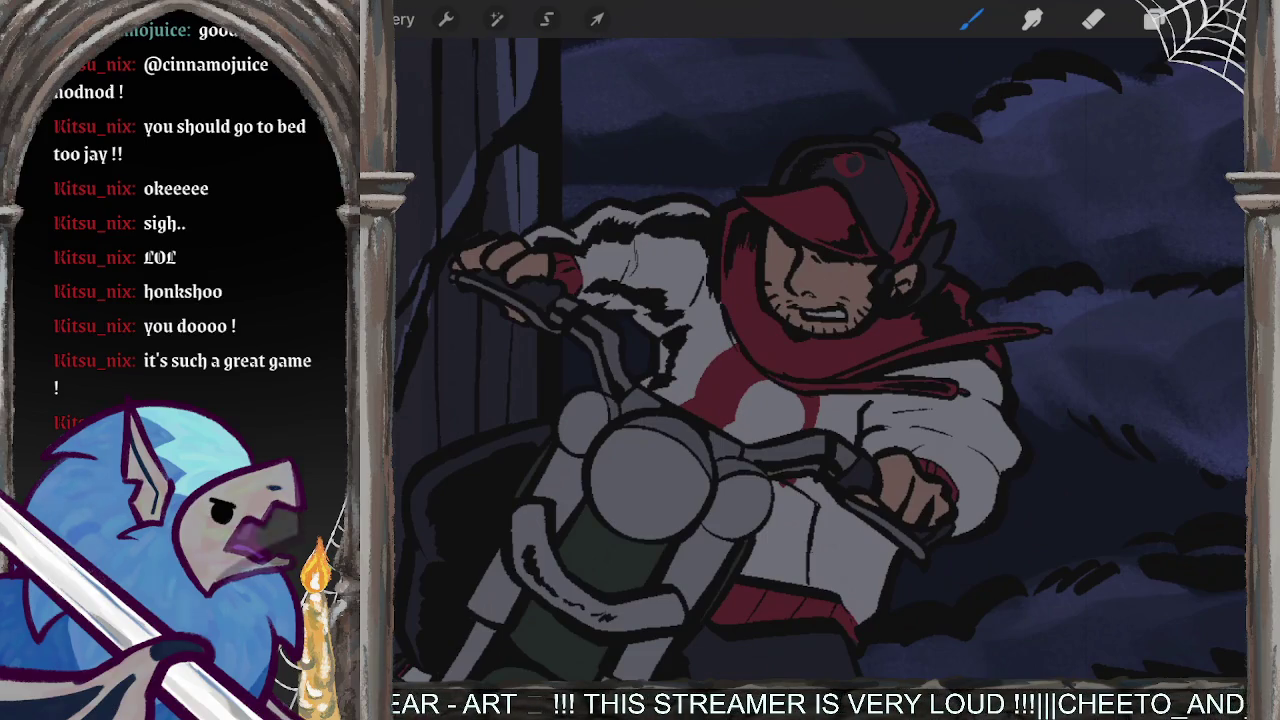
scroll(820, 360, up, 2)
scroll(820, 360, up, 3)
scroll(820, 360, down, 5)
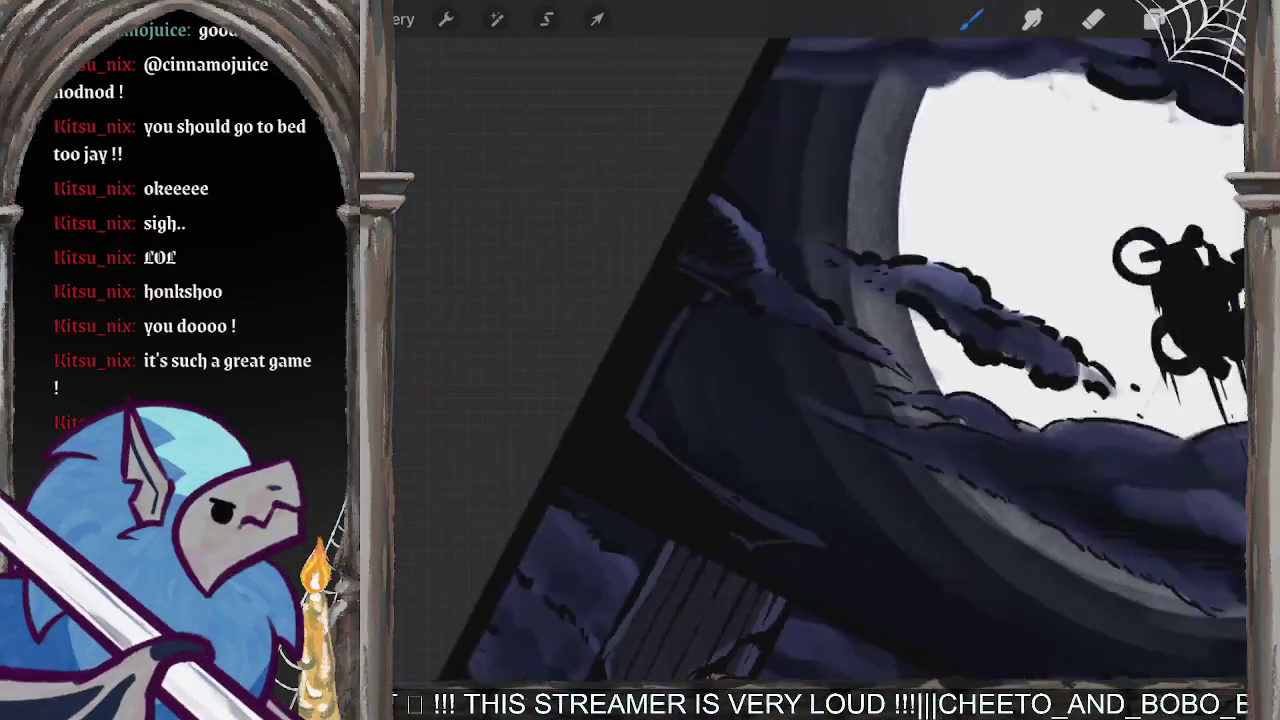
- Draw a thin dark line beside the motorcycle headlight
scroll(820, 360, up, 2)
scroll(820, 360, up, 1)
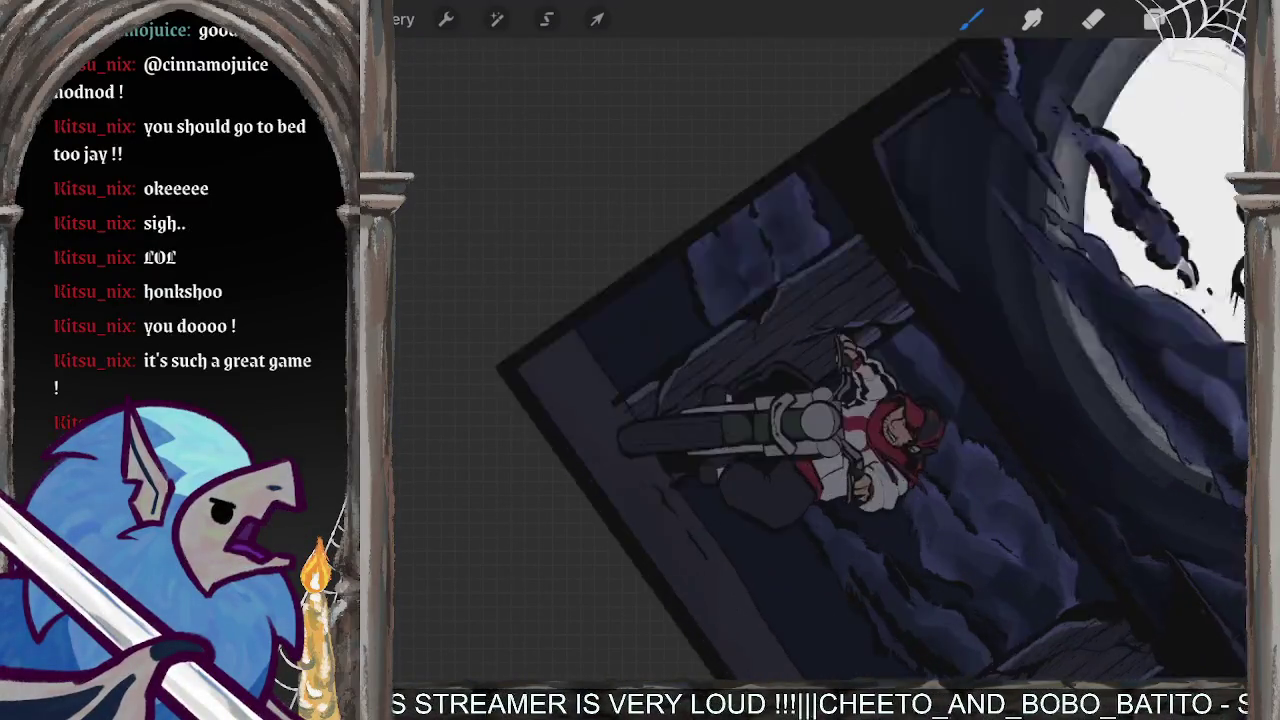
scroll(820, 360, up, 3)
scroll(820, 360, up, 2)
scroll(820, 360, up, 1)
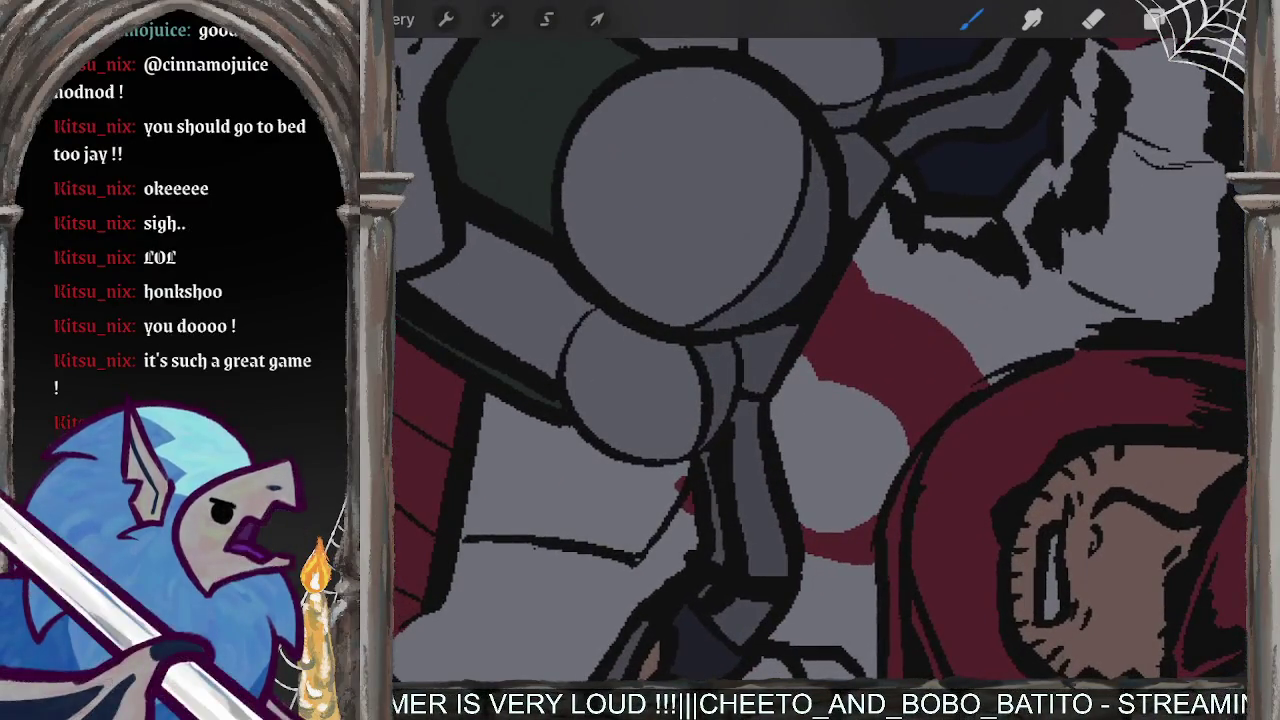
drag(878, 264, 814, 390)
- Make Layer 8 active and pick a light grey from the Apollo Agila palette
click(1155, 19)
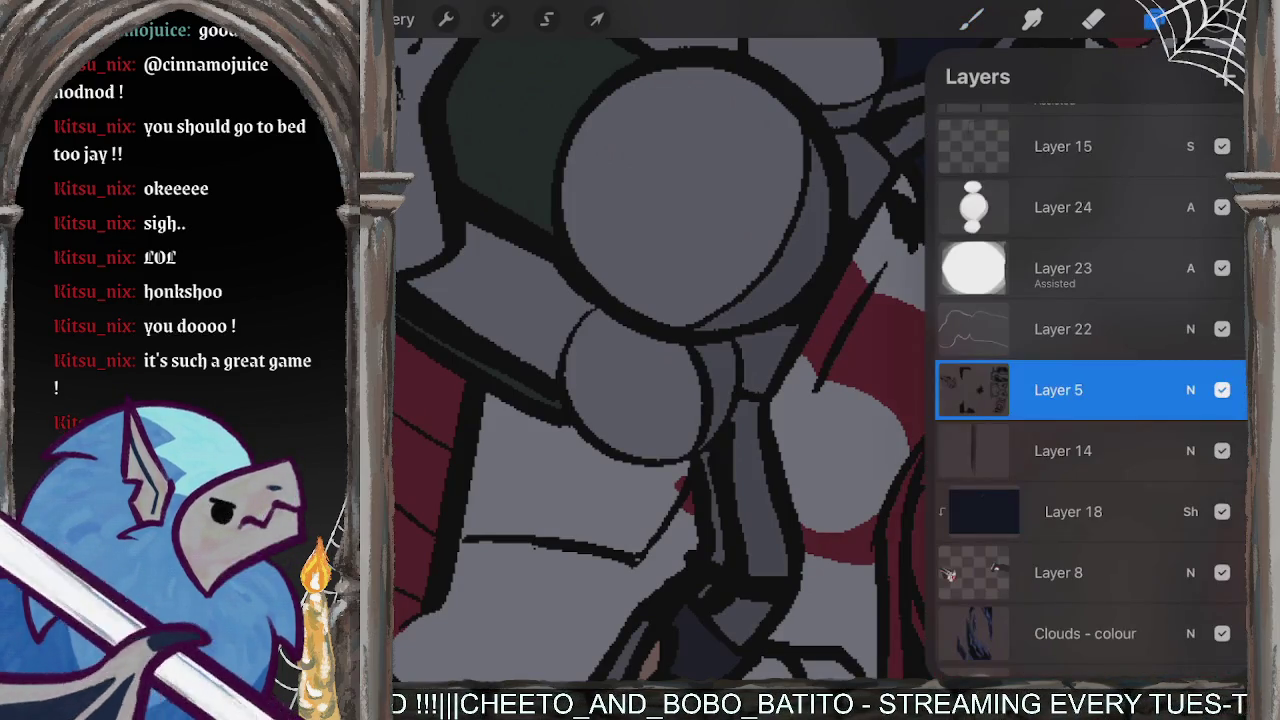
scroll(1090, 400, down, 3)
click(1070, 402)
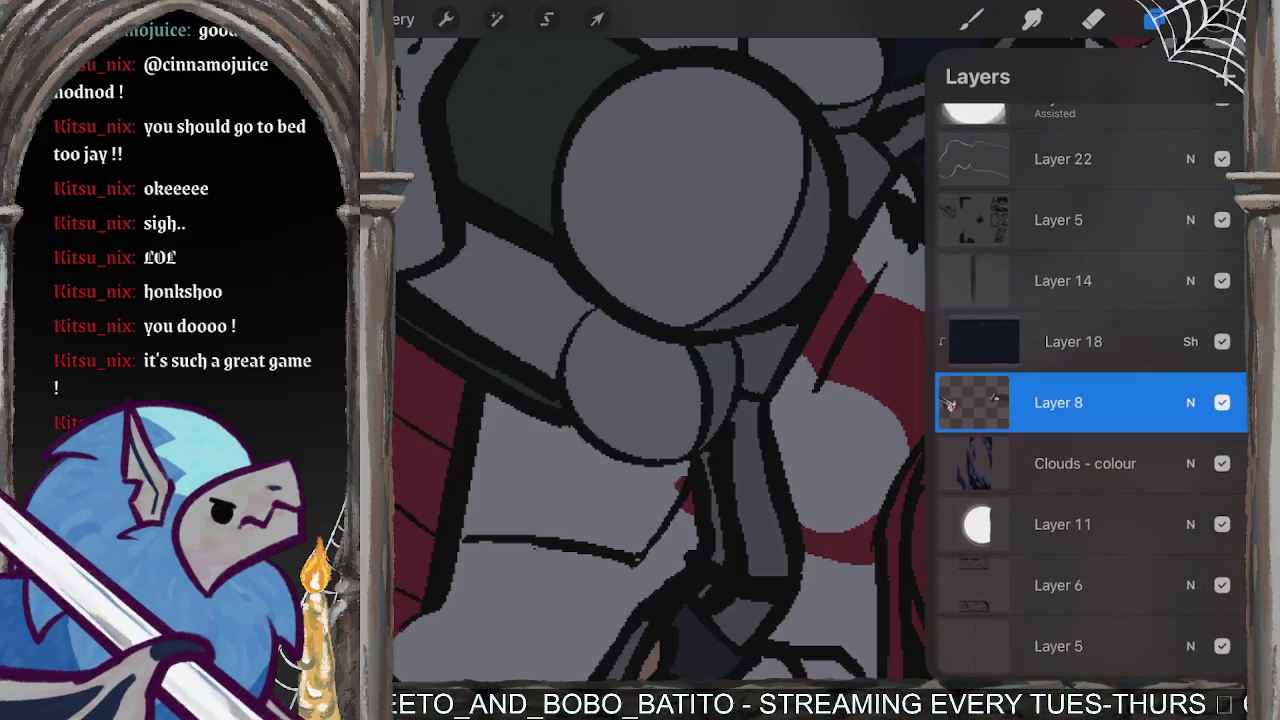
click(1228, 19)
click(1226, 650)
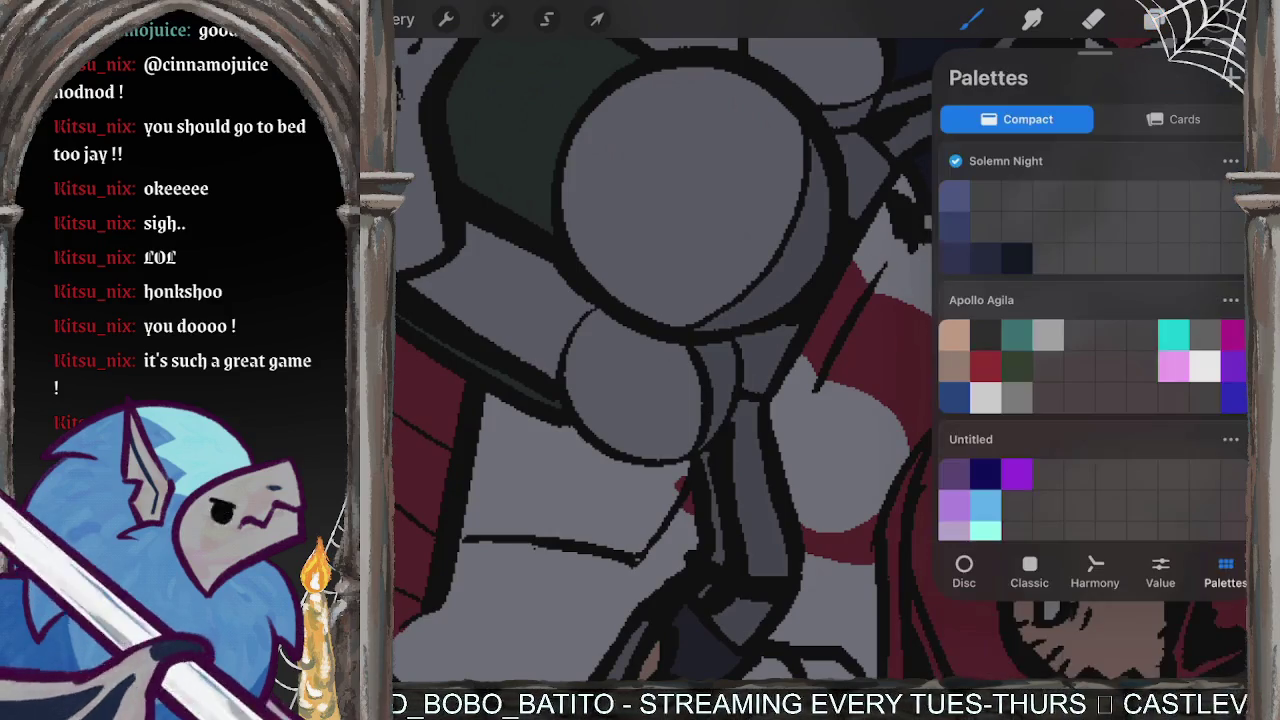
click(1228, 19)
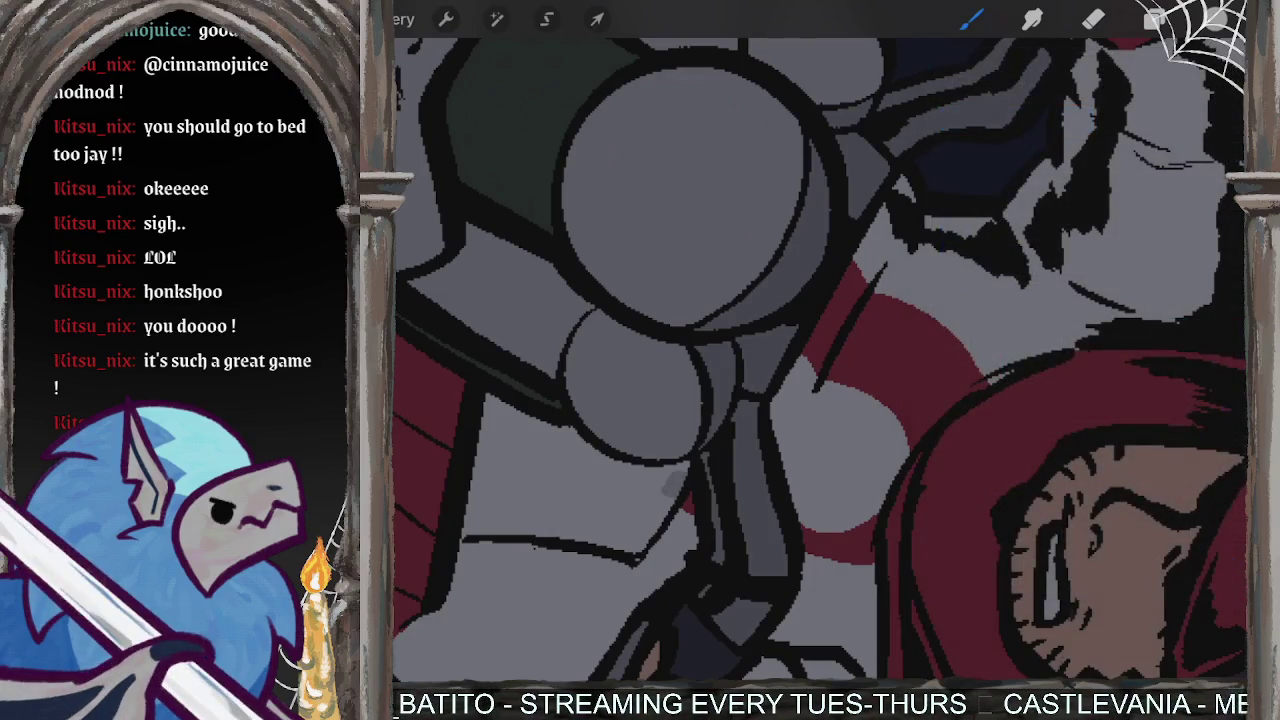
click(1228, 19)
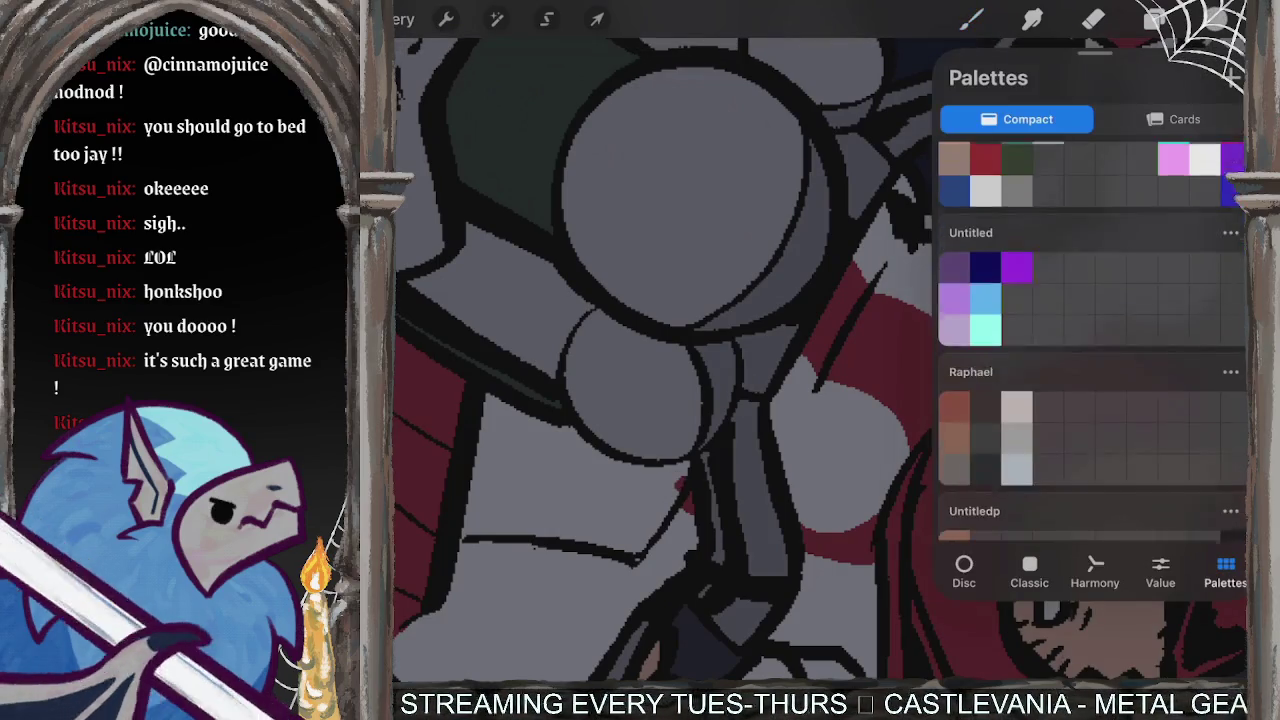
click(985, 262)
click(970, 19)
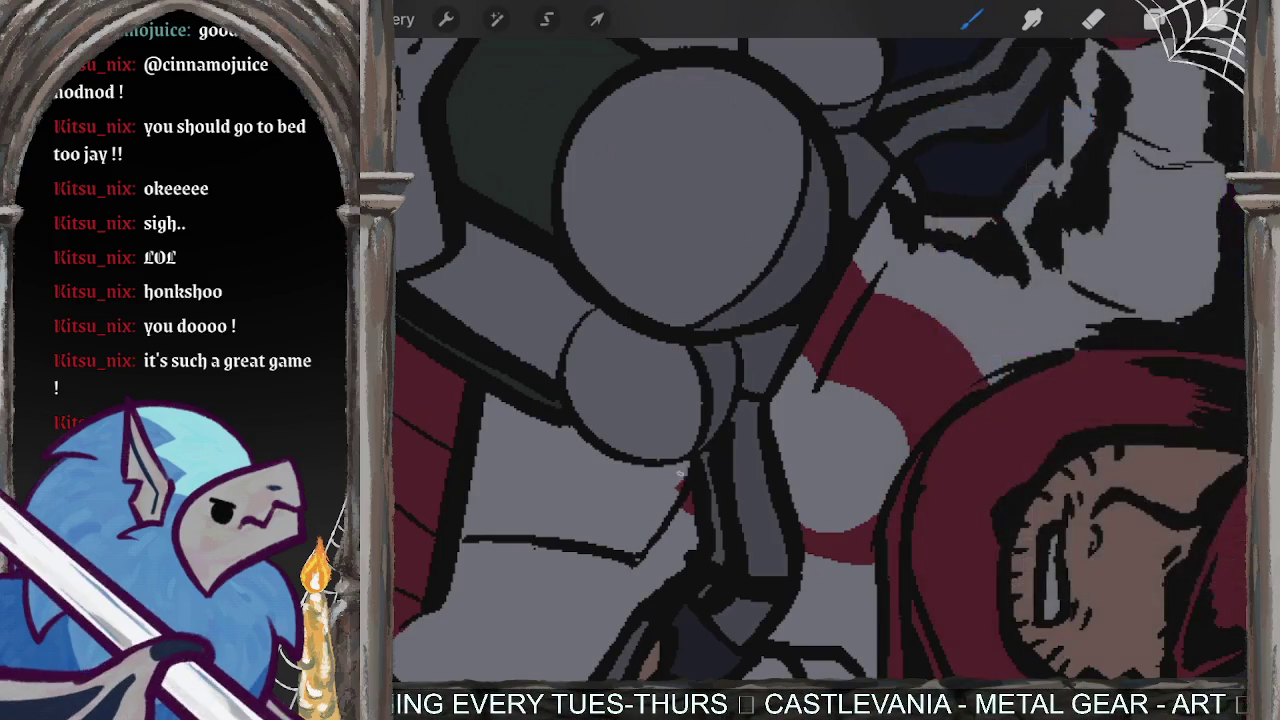
scroll(683, 477, down, 5)
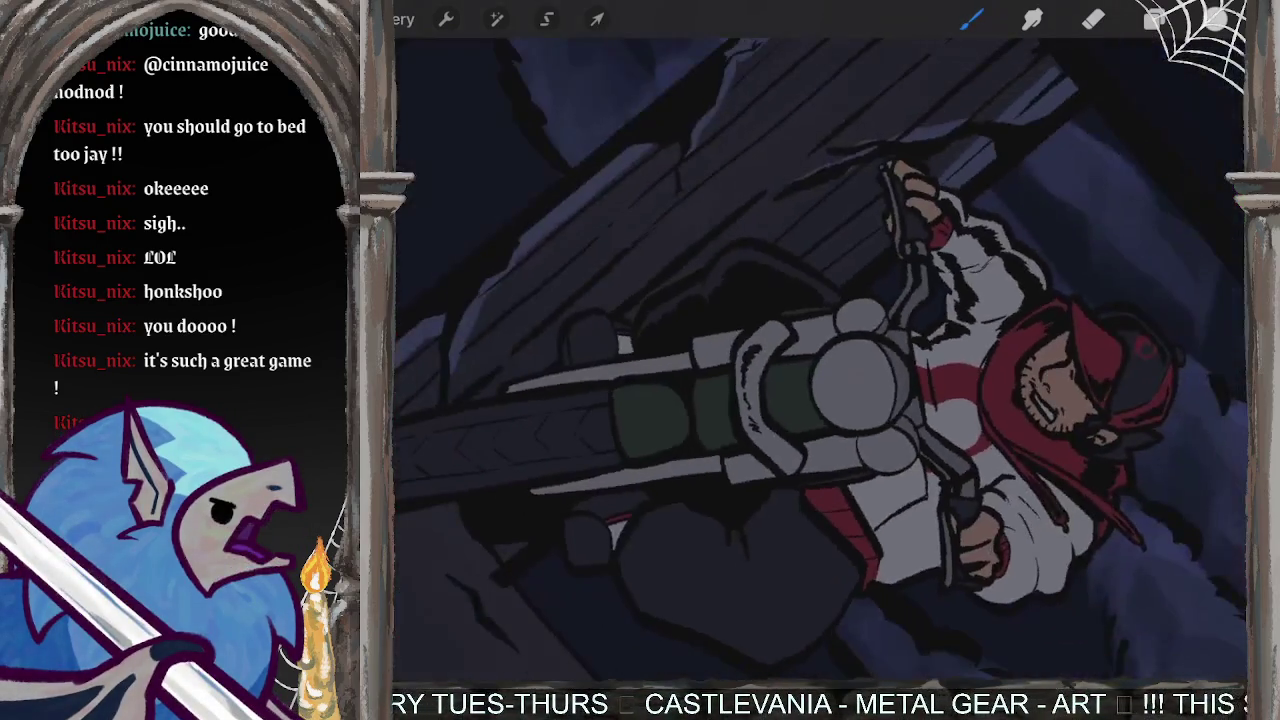
- Switch the colour panel to the Classic picker and confirm the Comics Indigo brush
click(1215, 19)
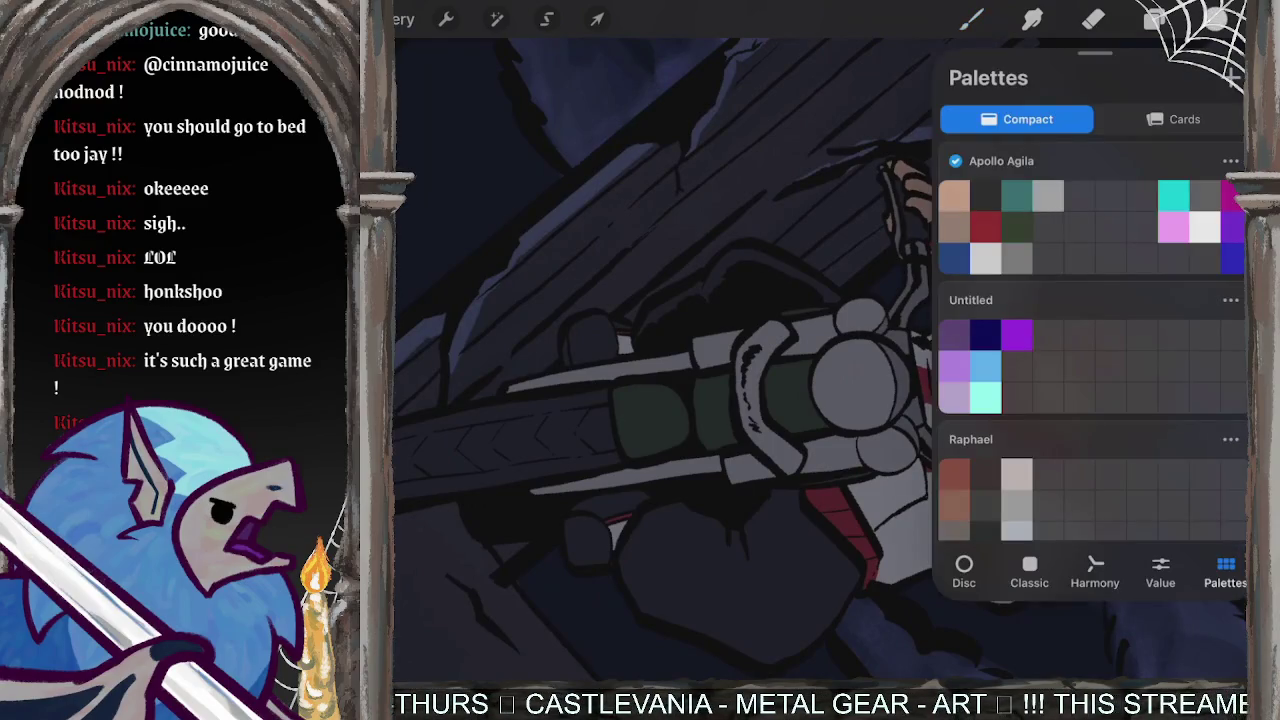
click(1153, 19)
click(1153, 19)
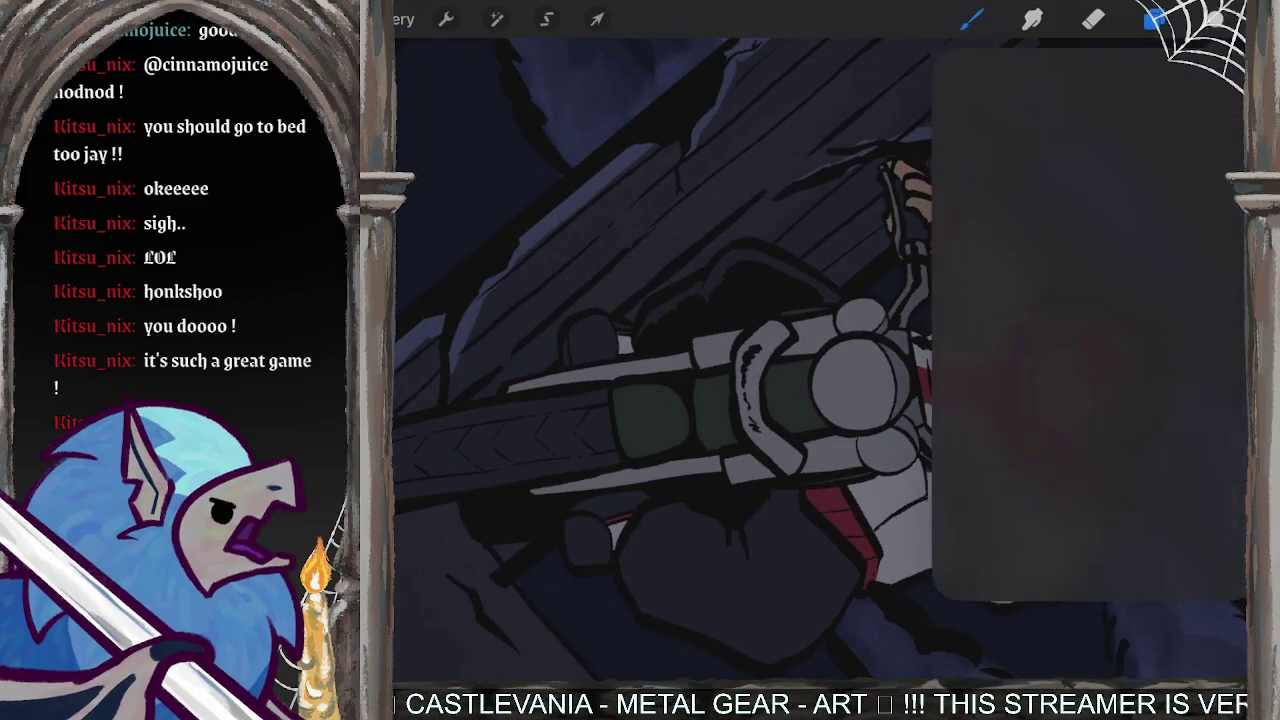
click(1215, 19)
click(964, 570)
click(1029, 575)
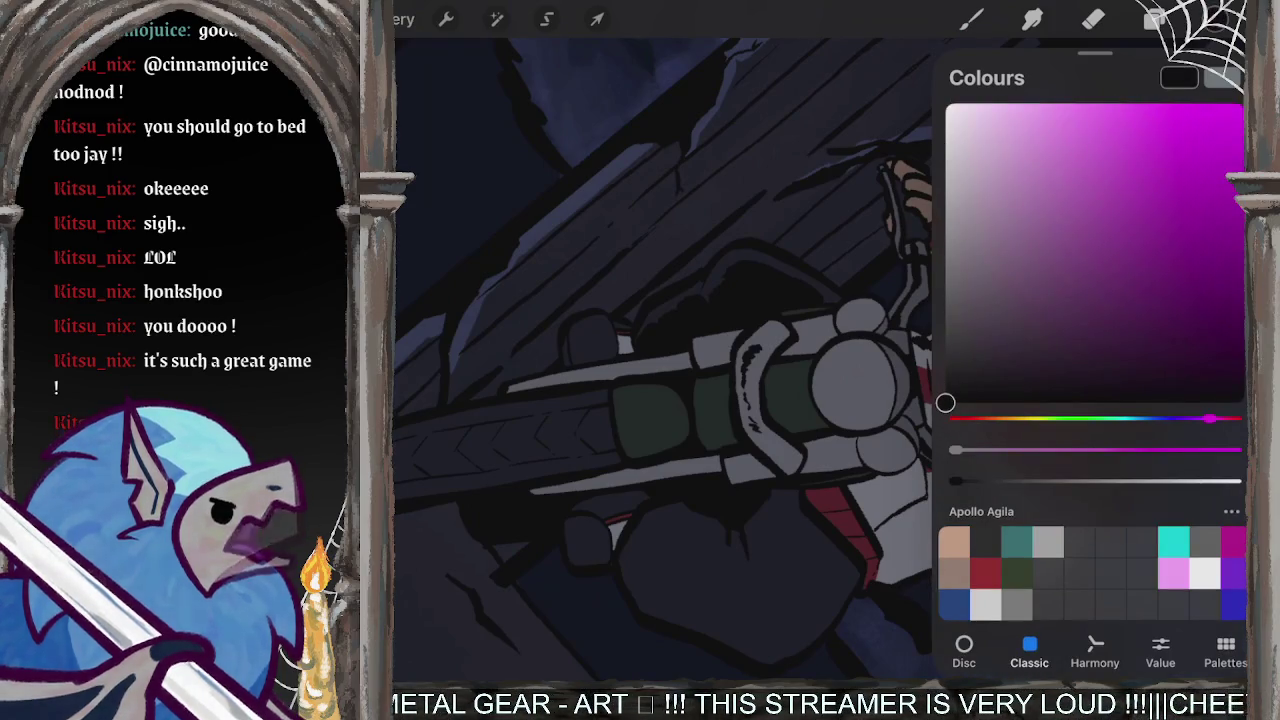
scroll(660, 360, down, 3)
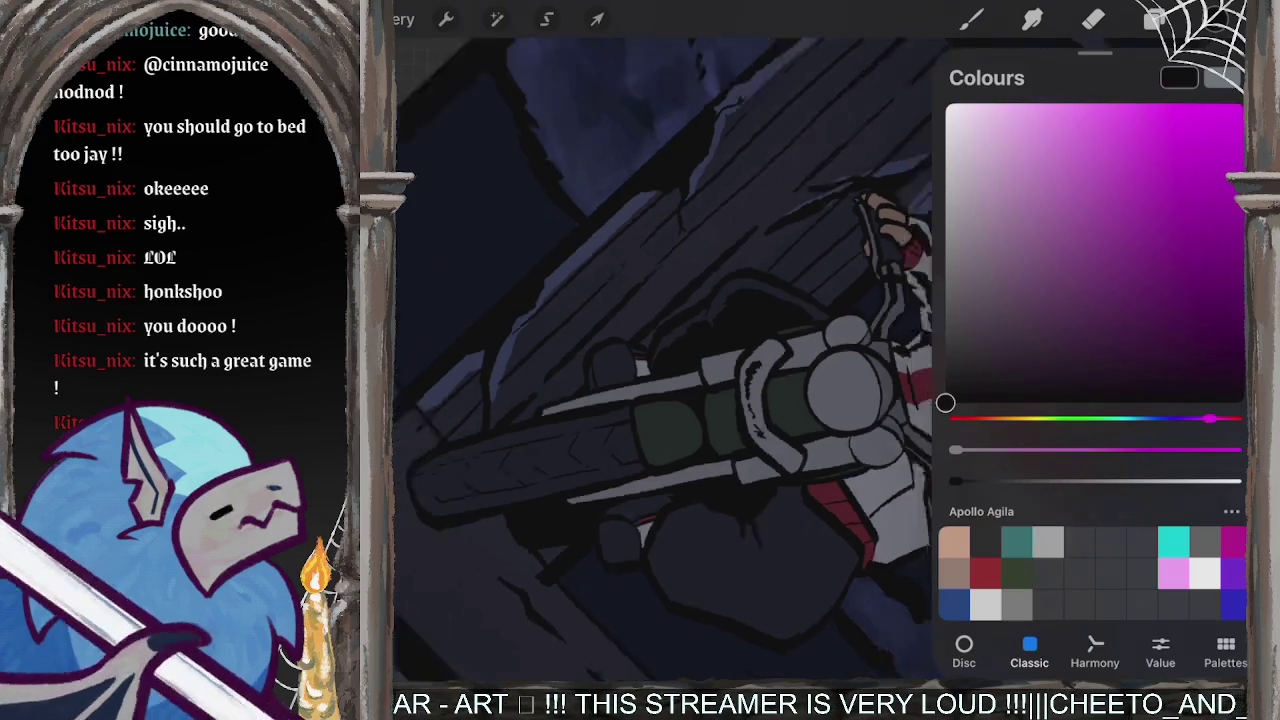
scroll(660, 360, down, 3)
click(970, 19)
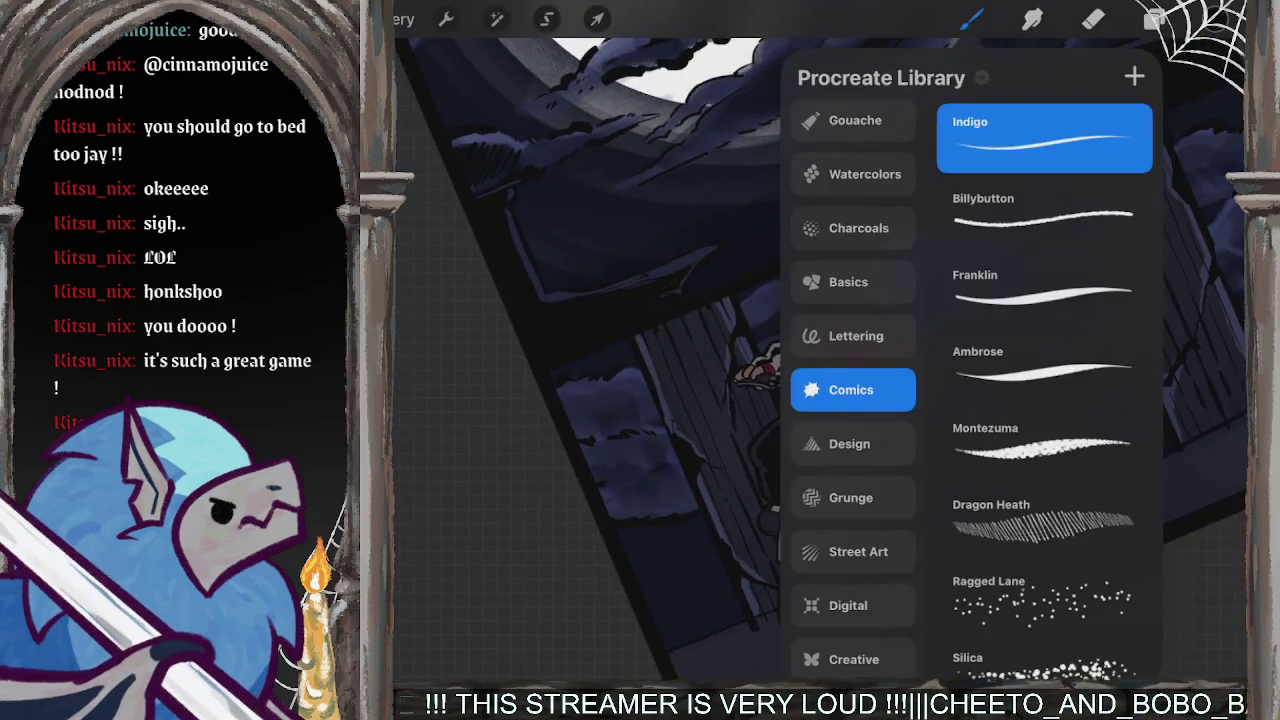
click(970, 19)
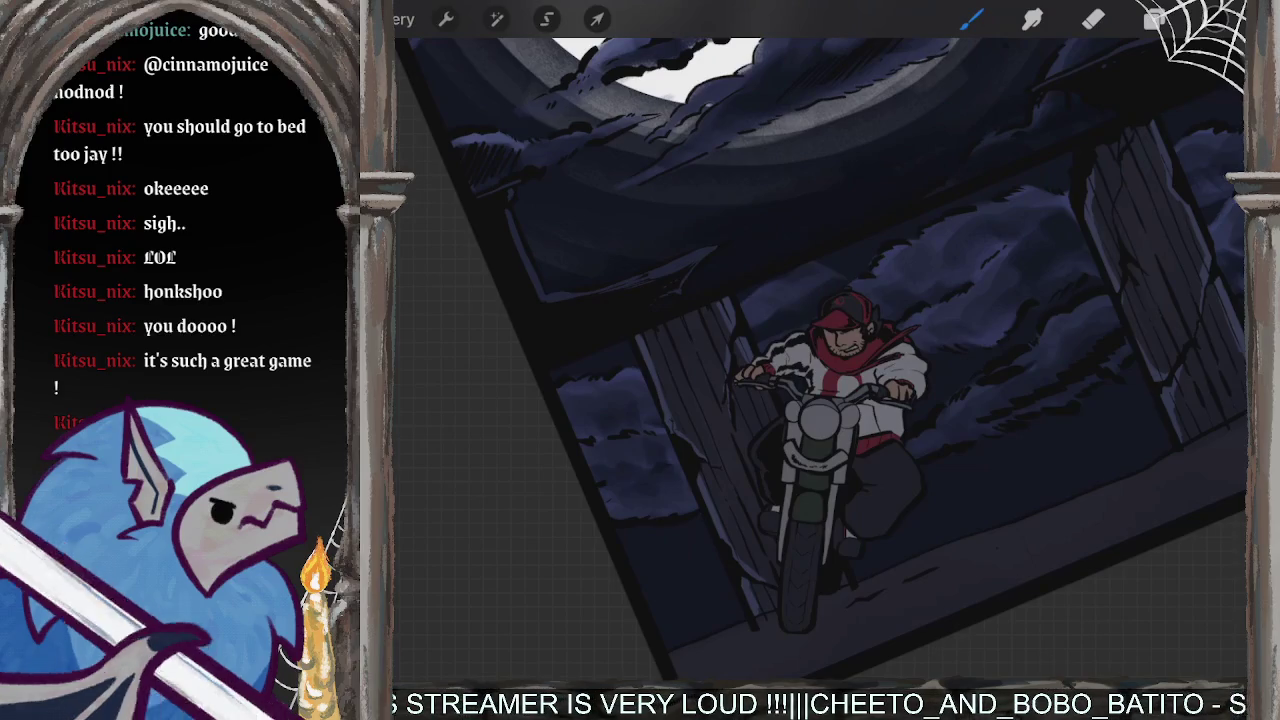
- Zoom in and try a few small dark strokes on the rider's arm
scroll(820, 360, up, 5)
scroll(820, 360, up, 1)
scroll(820, 360, up, 3)
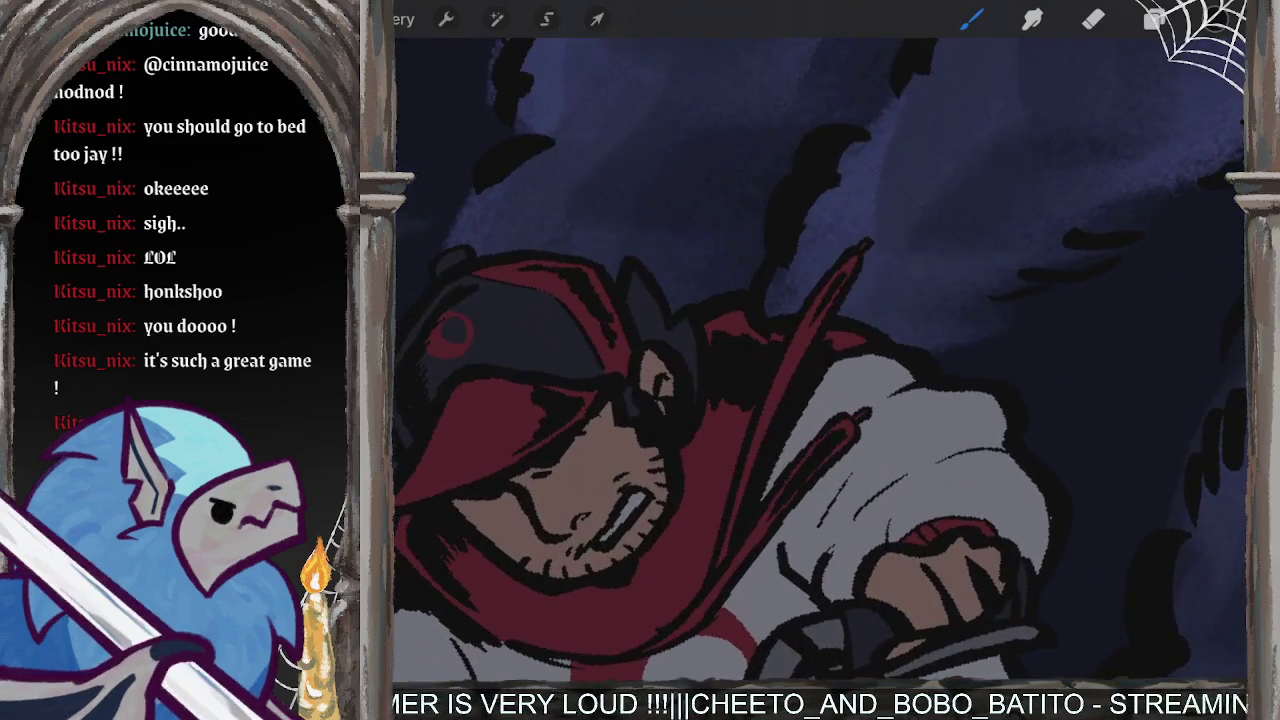
scroll(820, 360, down, 3)
drag(830, 390, 816, 426)
drag(838, 384, 822, 430)
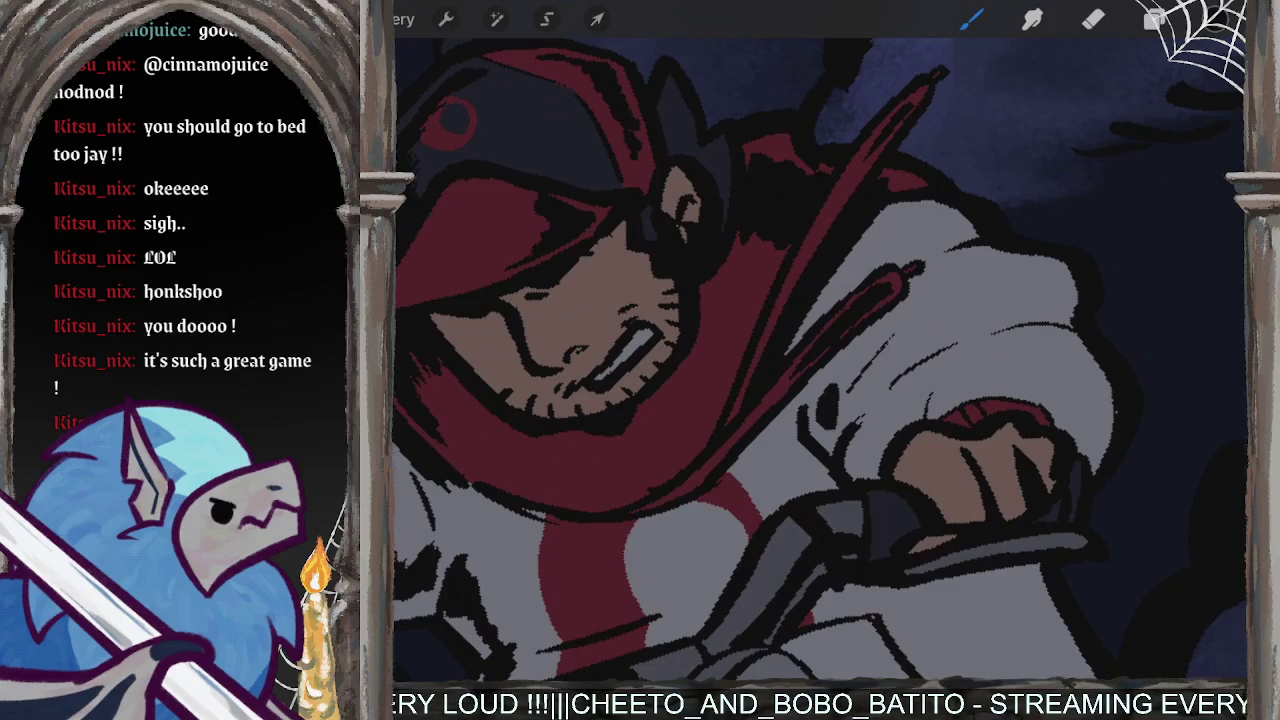
drag(856, 378, 838, 424)
- Undo the trial arm strokes and switch painting to Layer 5
click(1155, 19)
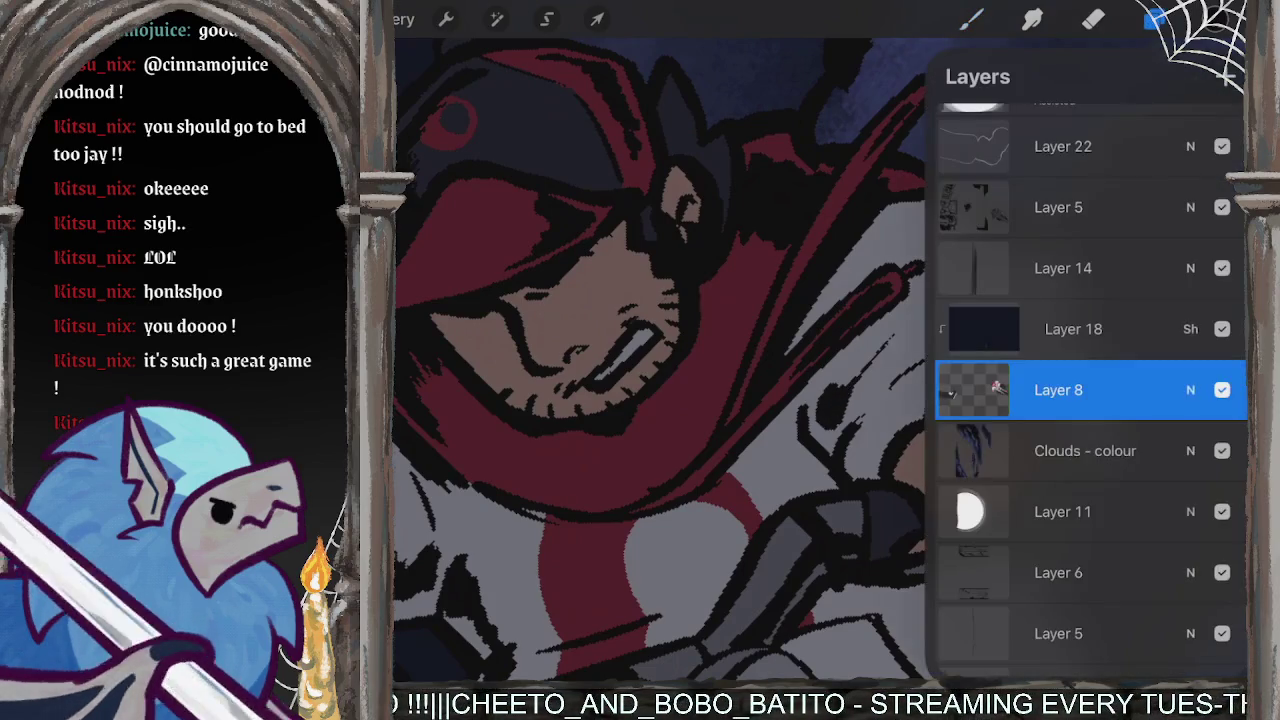
key(ctrl+z)
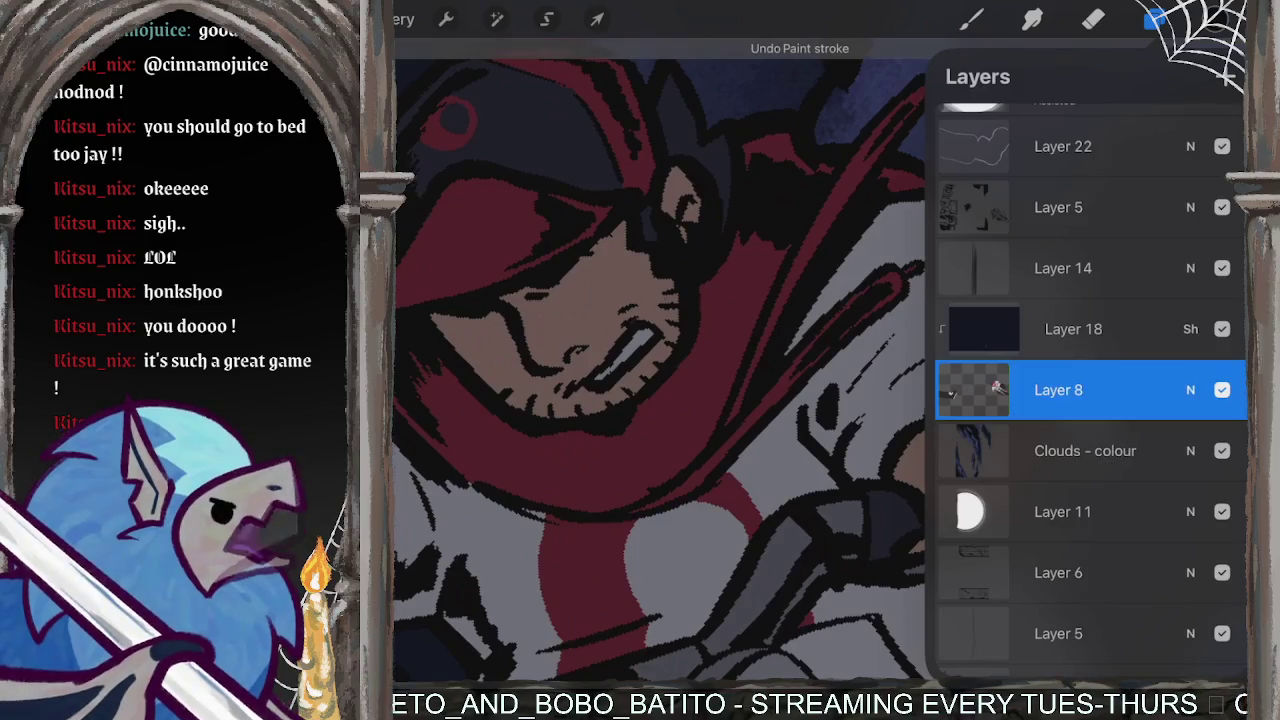
key(ctrl+z)
key(ctrl+z)
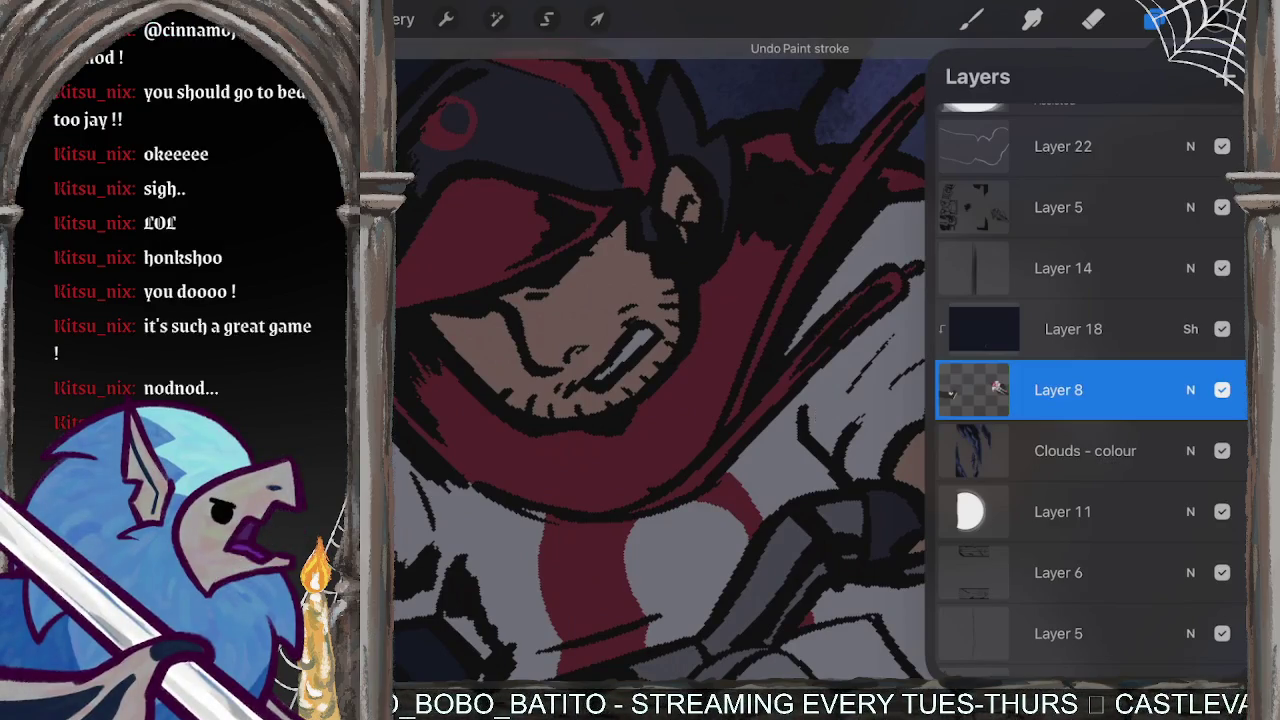
scroll(1090, 390, up, 10)
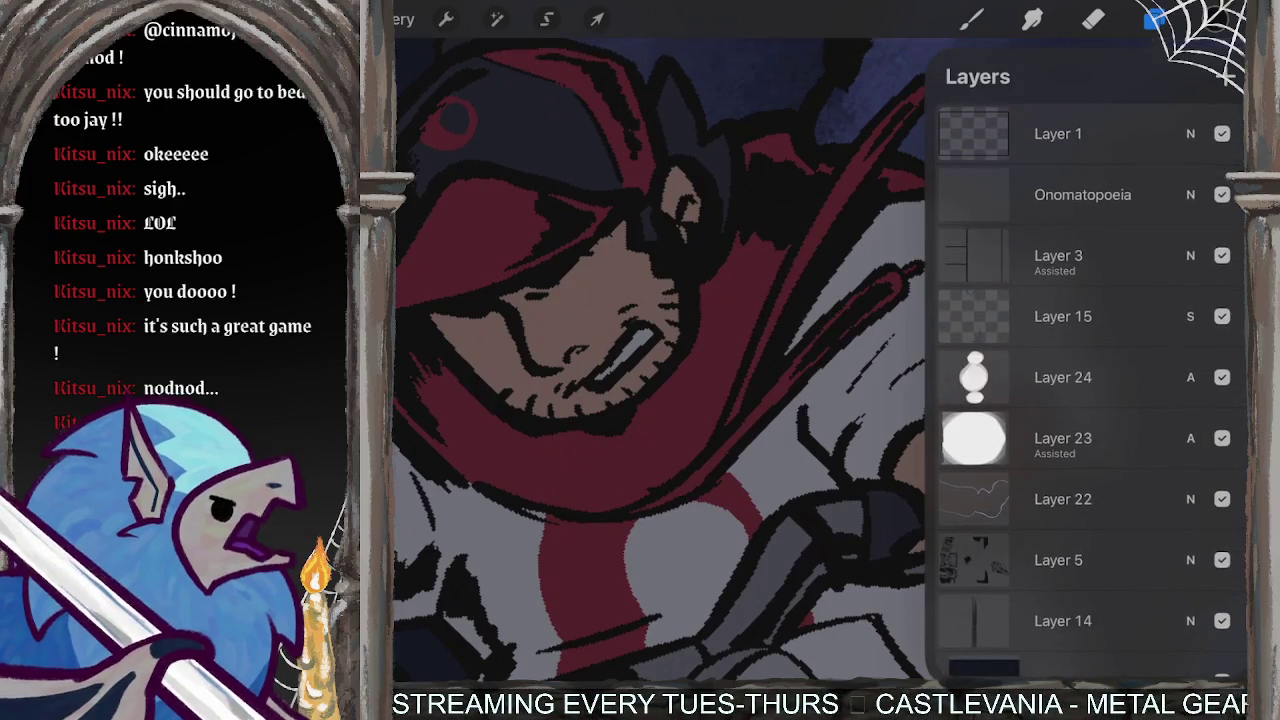
click(1063, 316)
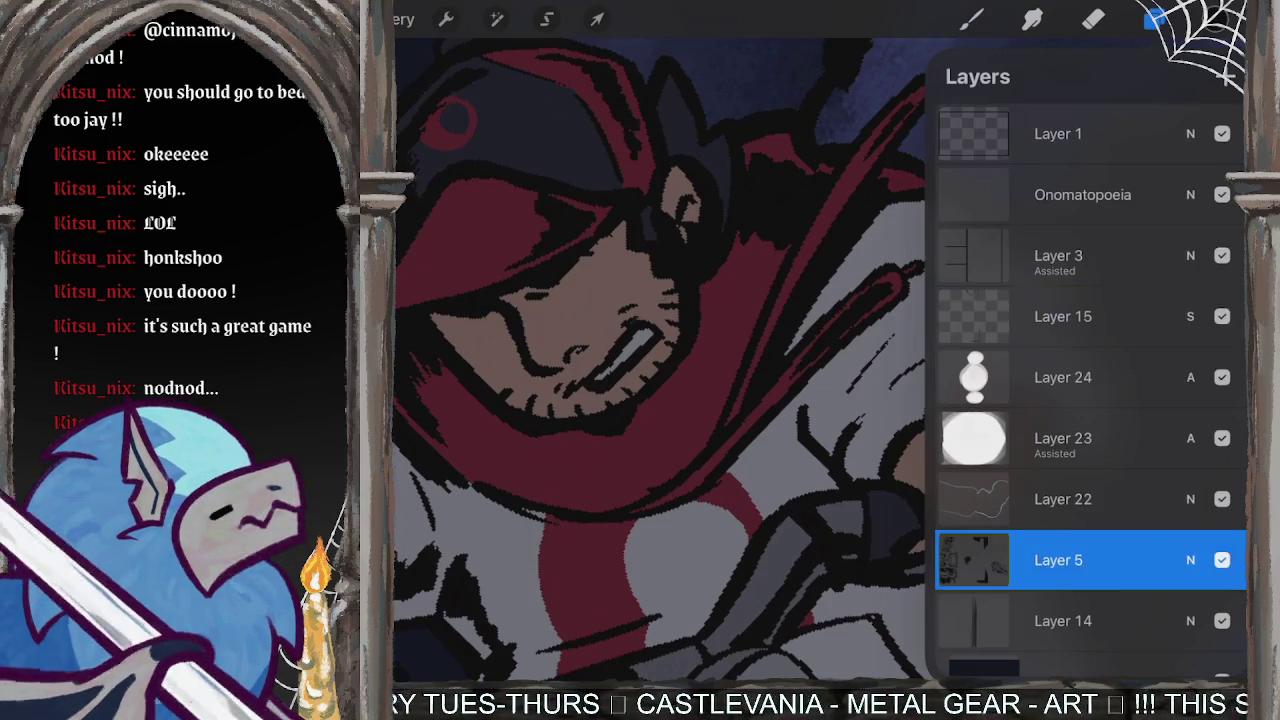
click(970, 19)
- Hatch dark shading across the rider's shoulder, extending toward the outer shoulder
drag(832, 394, 820, 422)
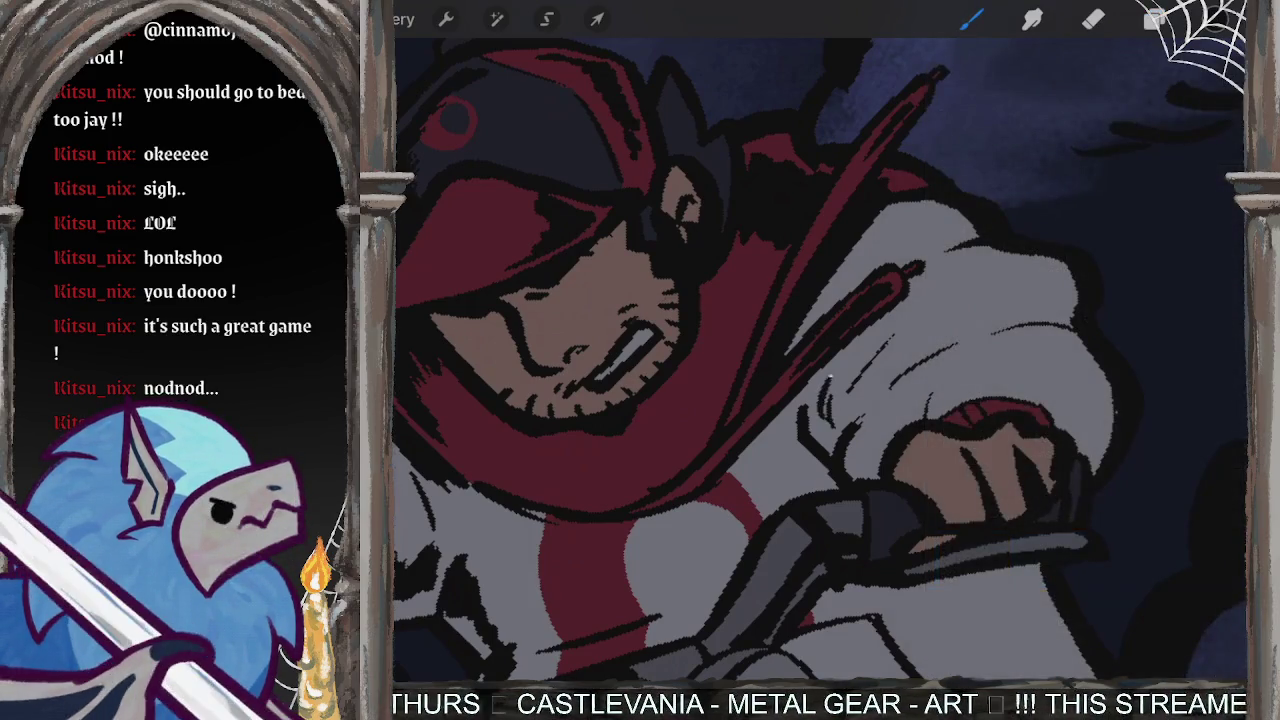
mouse_move(844, 370)
mouse_down()
mouse_move(828, 414)
mouse_move(840, 440)
mouse_up()
drag(890, 378, 856, 424)
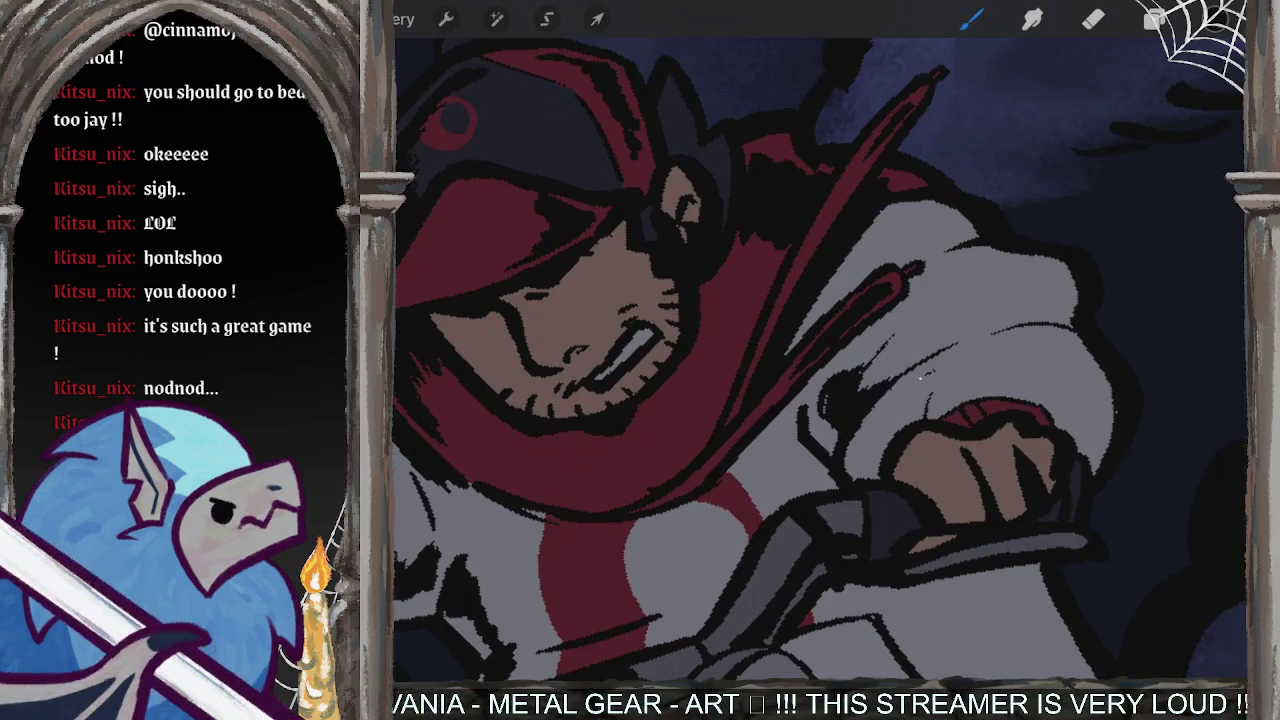
mouse_move(956, 358)
mouse_down()
mouse_move(874, 432)
mouse_move(894, 424)
mouse_up()
drag(970, 366, 922, 414)
drag(982, 370, 932, 408)
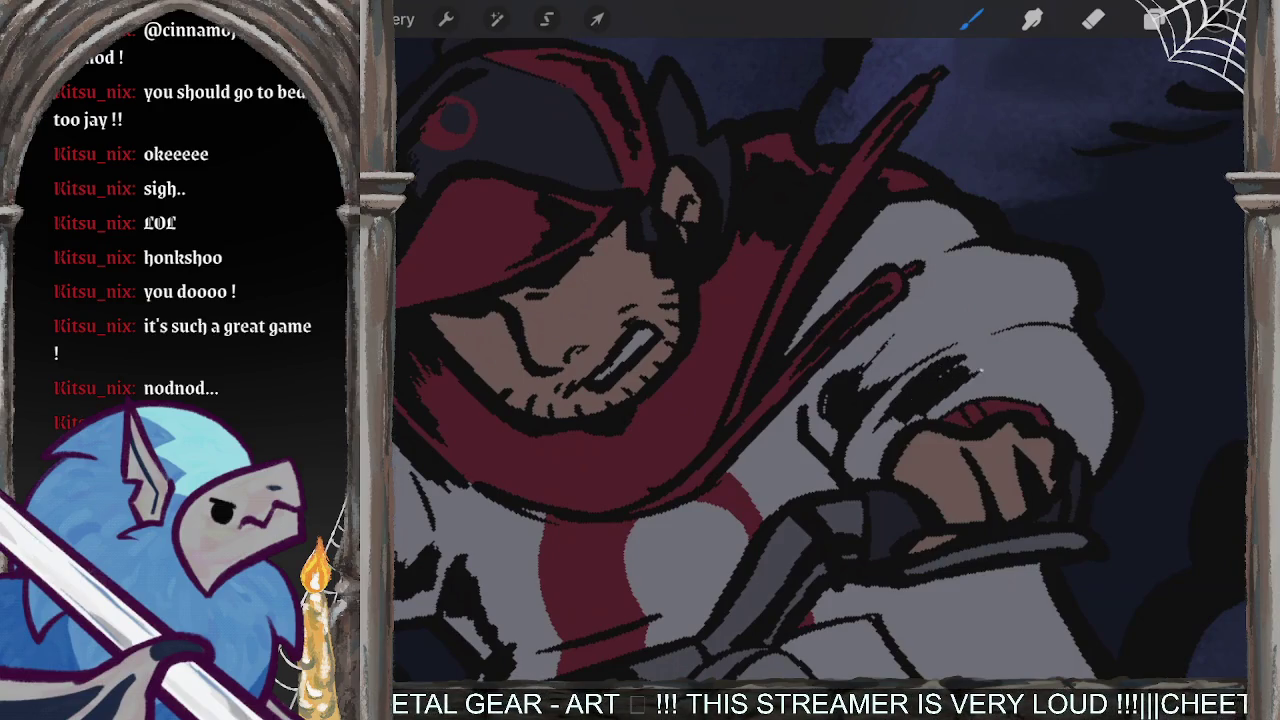
- Hatch dark shading along the fist's right edge and the upper sleeve edge
scroll(980, 372, up, 3)
scroll(990, 420, up, 1)
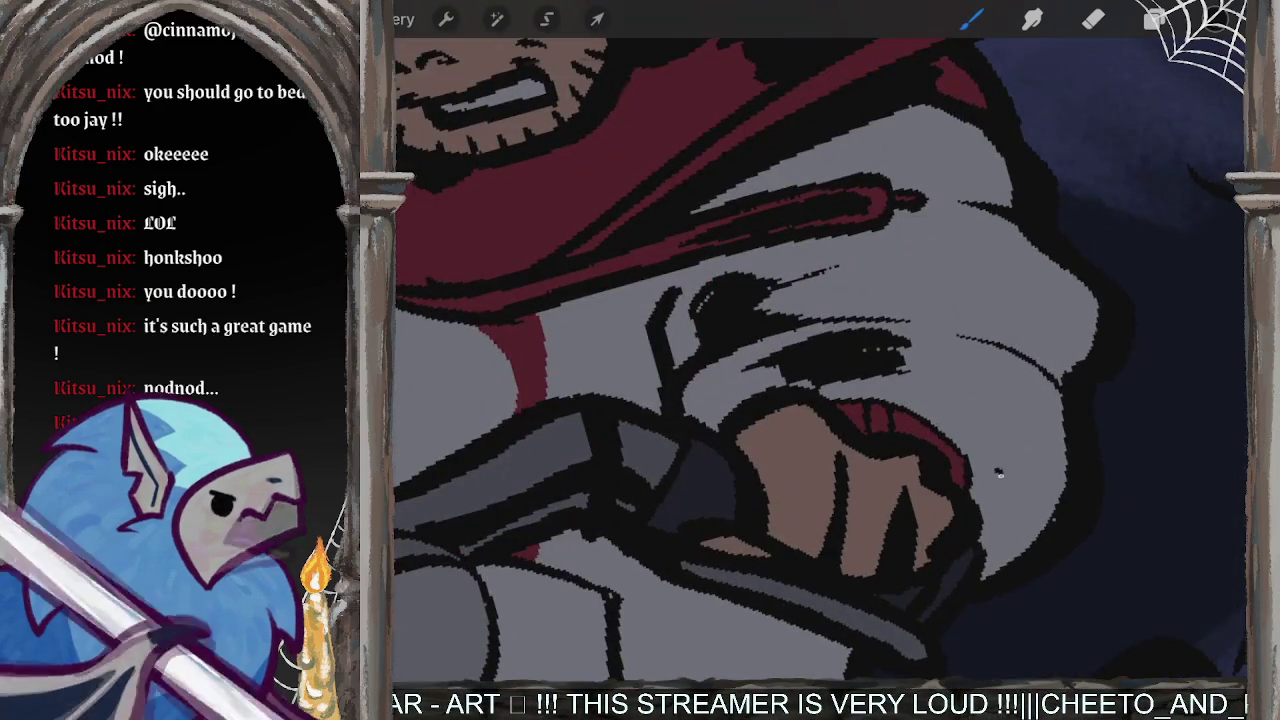
drag(1018, 455, 996, 494)
drag(1034, 430, 1000, 532)
drag(1040, 458, 1016, 532)
drag(1046, 404, 1014, 512)
mouse_move(1054, 382)
mouse_down()
mouse_move(1020, 490)
mouse_move(1020, 452)
mouse_up()
drag(1022, 308, 1048, 338)
drag(1024, 276, 1054, 328)
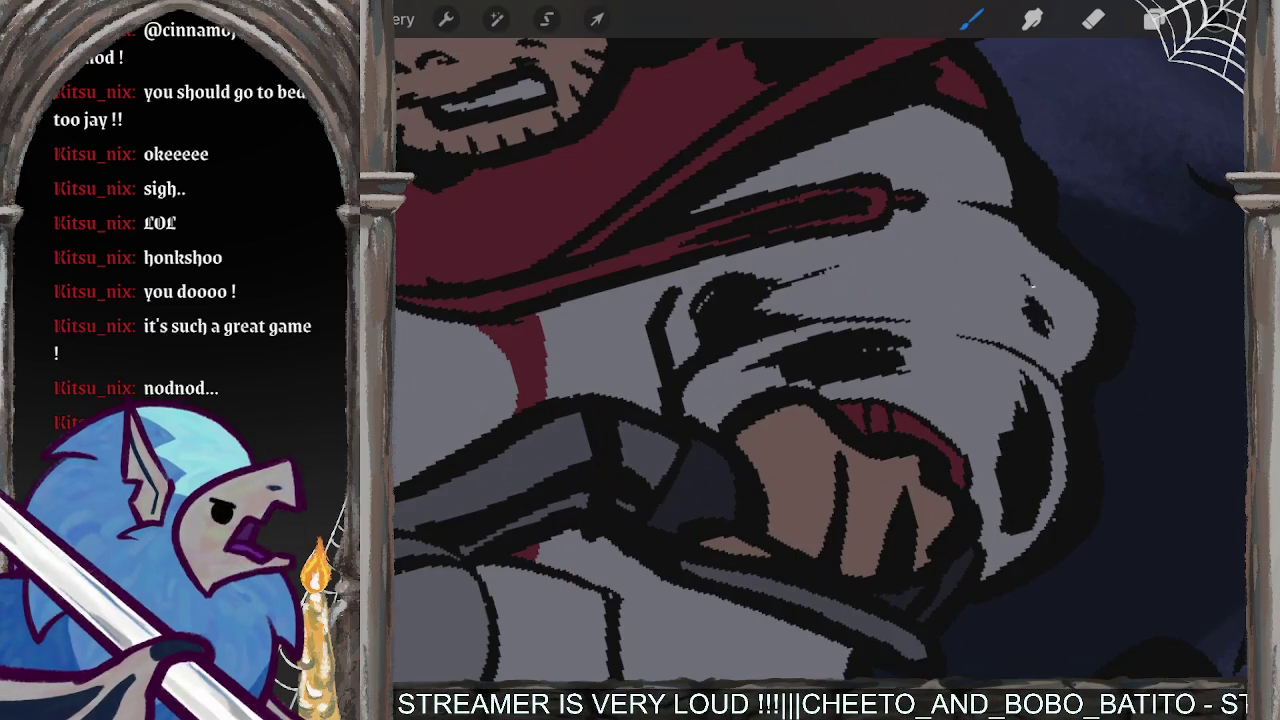
drag(1008, 252, 1078, 342)
- Add longer dark fur-style hatching strokes across the white sleeve
scroll(745, 355, down, 5)
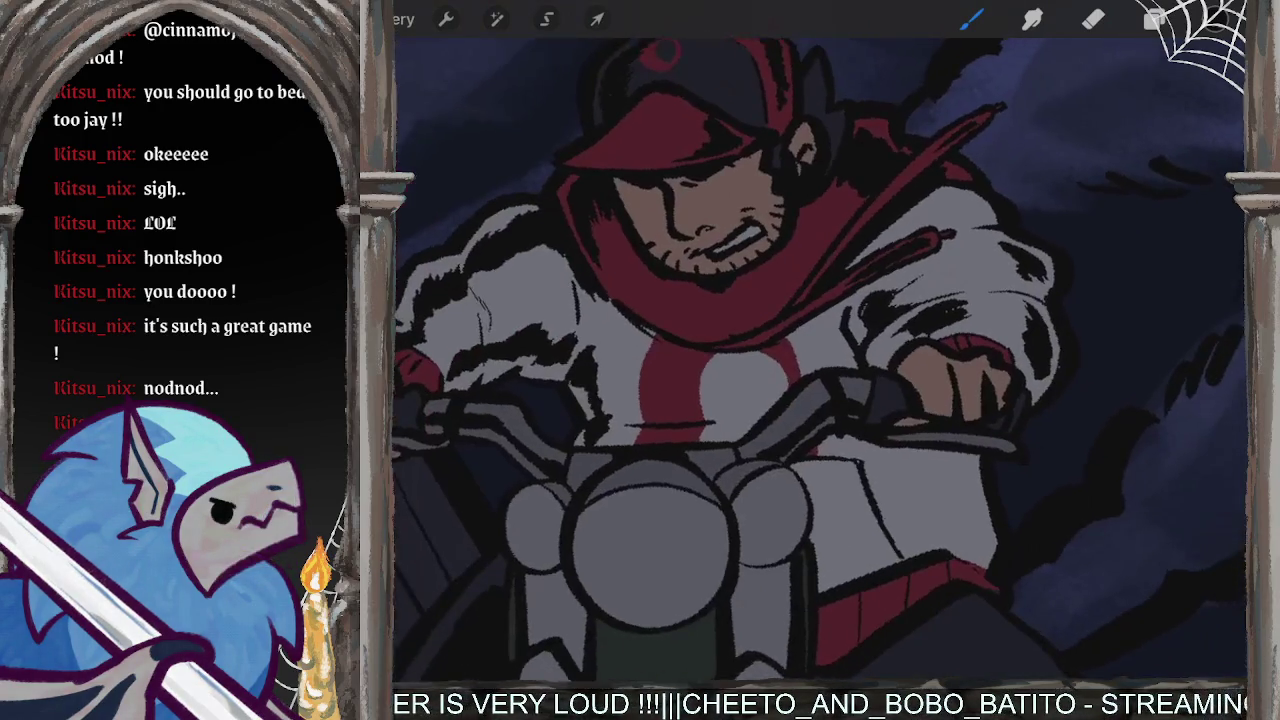
scroll(820, 360, down, 3)
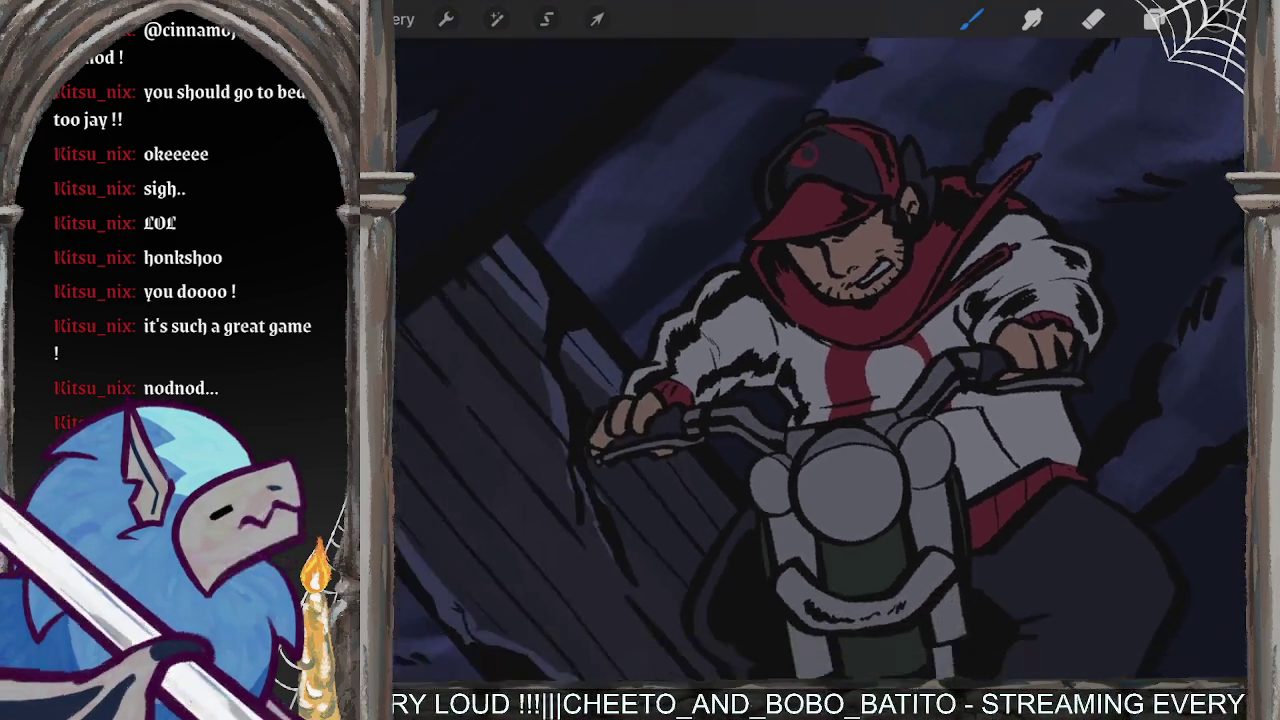
scroll(820, 360, up, 5)
scroll(820, 360, up, 4)
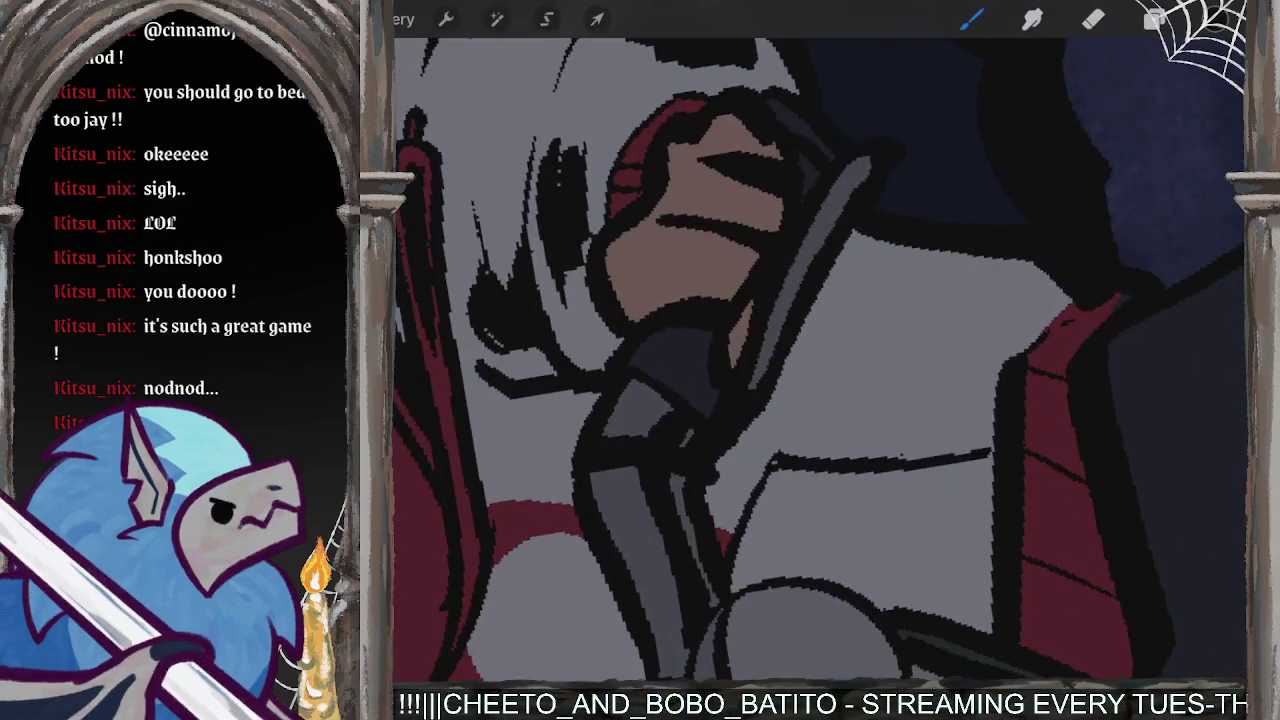
mouse_move(1035, 305)
mouse_down()
mouse_move(962, 368)
mouse_move(1004, 292)
mouse_move(880, 370)
mouse_up()
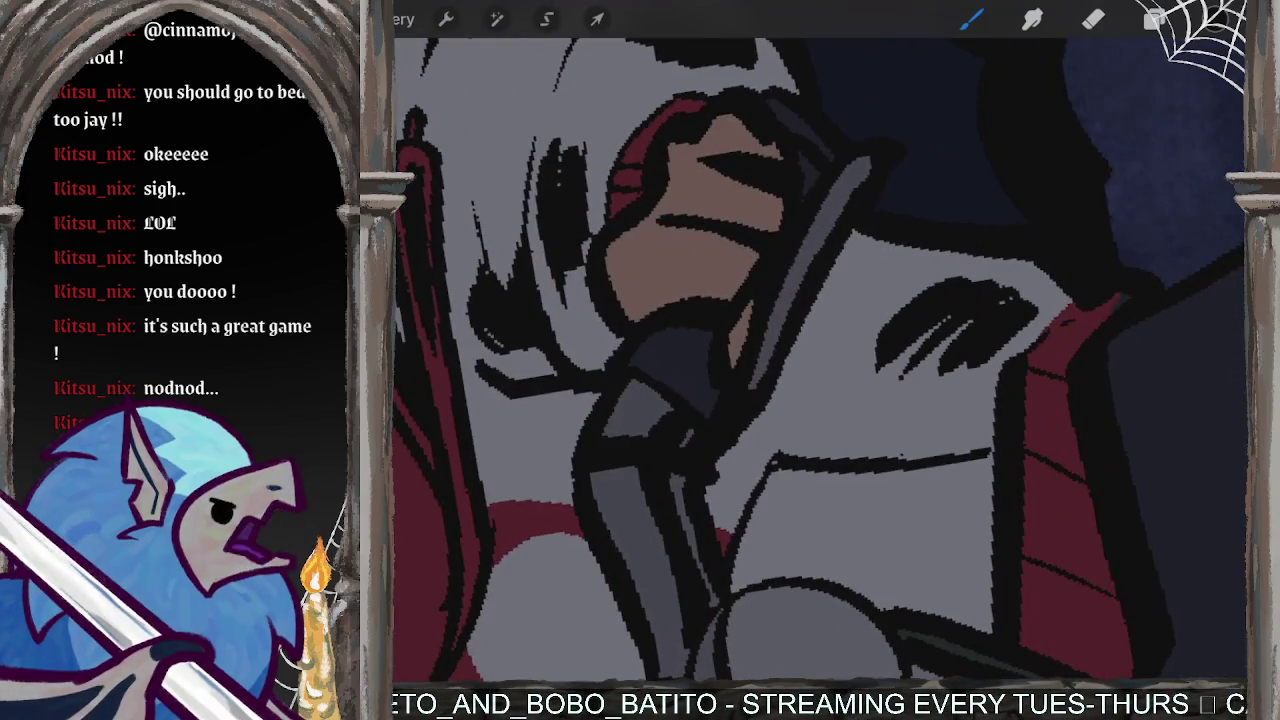
drag(935, 285, 875, 345)
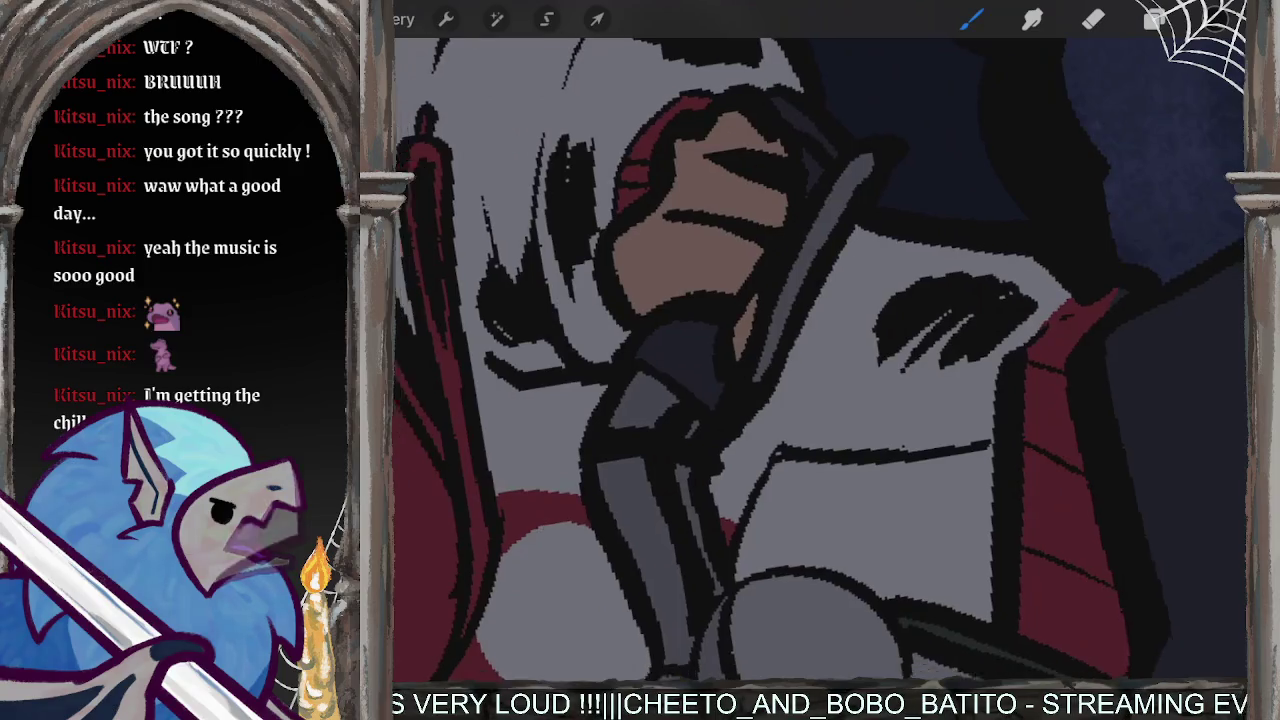
- Zoom the view toward the dark shaded shape beside the rider's fist
scroll(818, 360, down, 3)
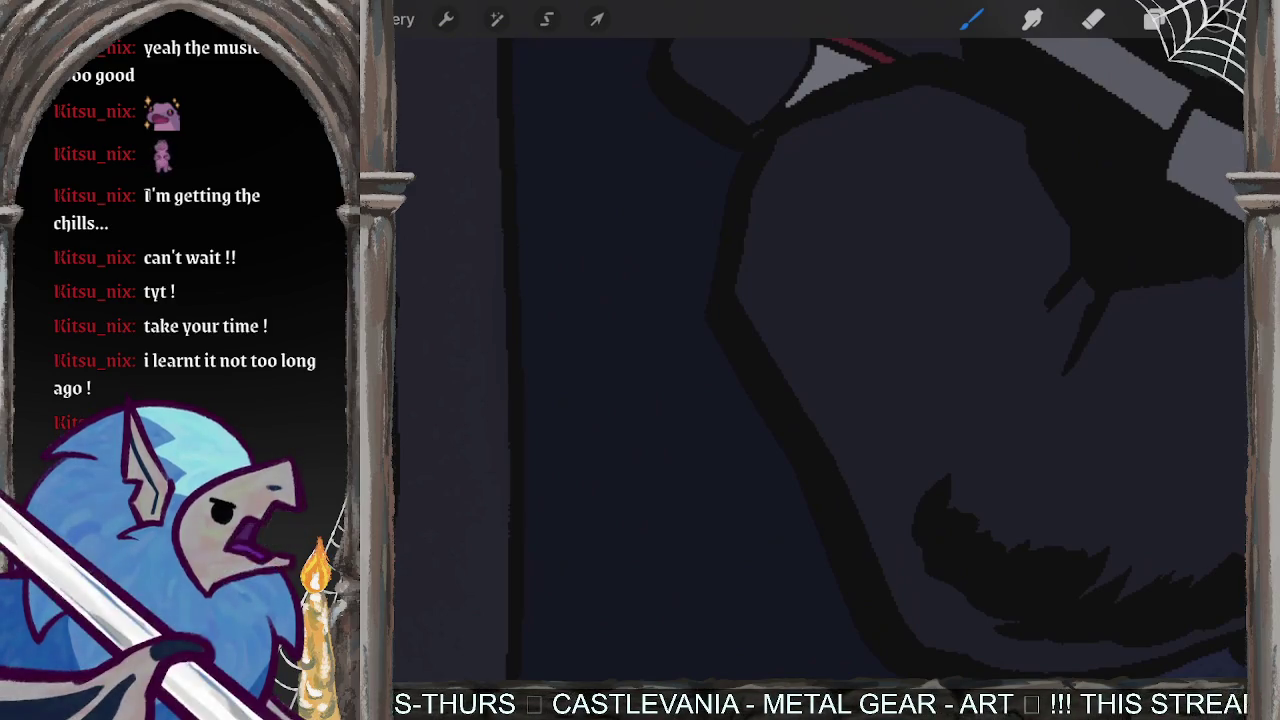
scroll(820, 360, down, 2)
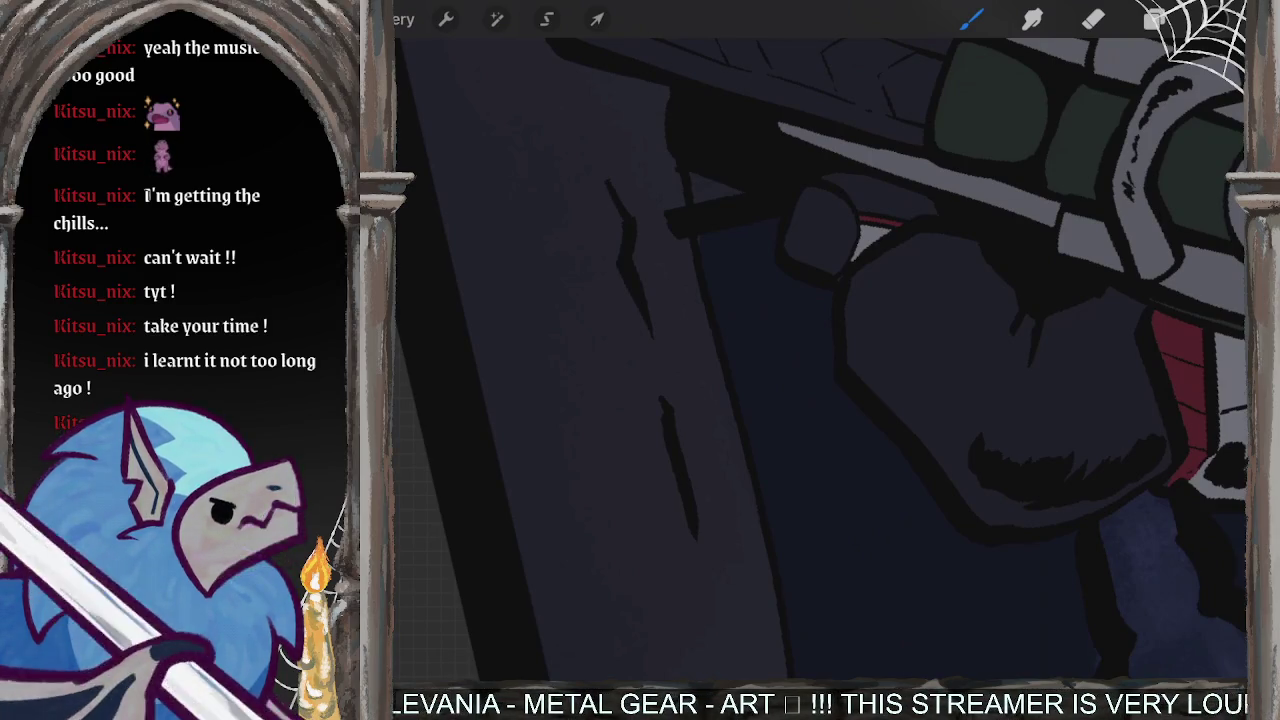
- Bring the engine and red panel into view and add a small dark stroke on the rider
drag(820, 360, 760, 330)
scroll(820, 360, down, 3)
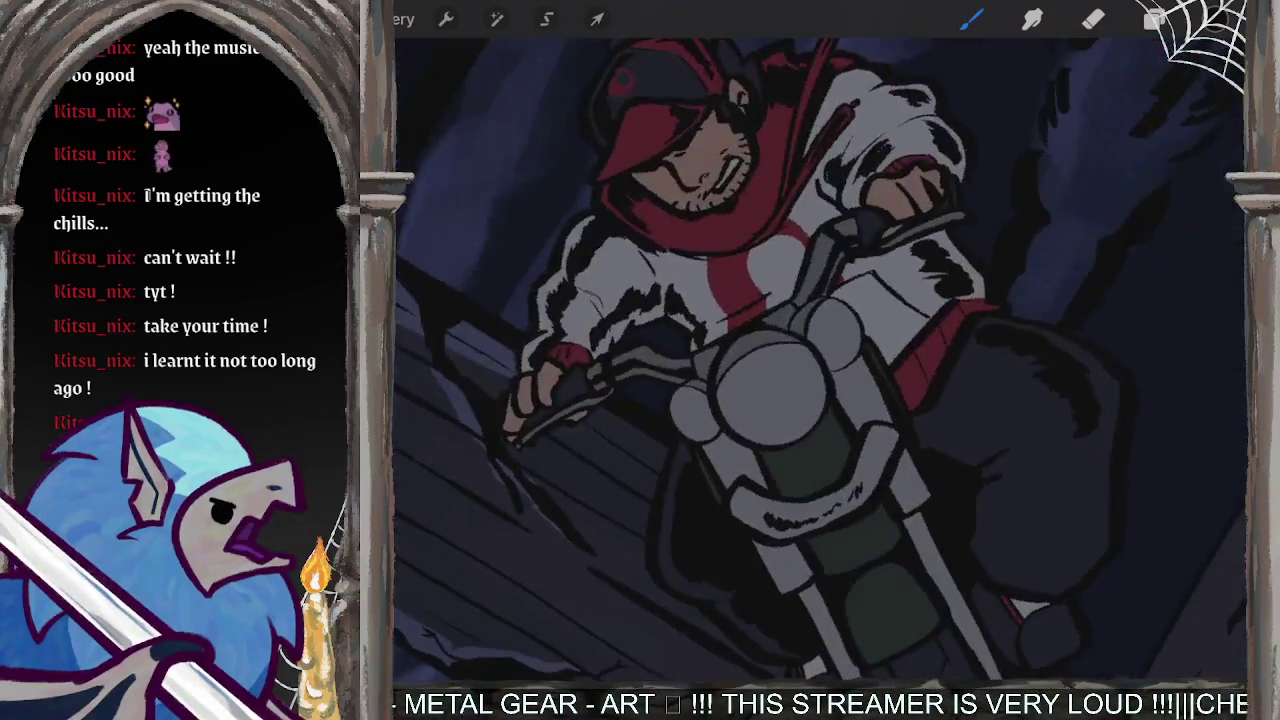
scroll(820, 360, up, 4)
mouse_move(820, 360)
mouse_down()
mouse_move(780, 380)
mouse_move(795, 398)
mouse_move(754, 409)
mouse_move(860, 410)
mouse_move(840, 434)
mouse_move(921, 428)
mouse_move(966, 457)
mouse_move(972, 478)
mouse_move(912, 535)
mouse_move(955, 550)
mouse_move(920, 569)
mouse_move(930, 632)
mouse_move(910, 655)
mouse_up()
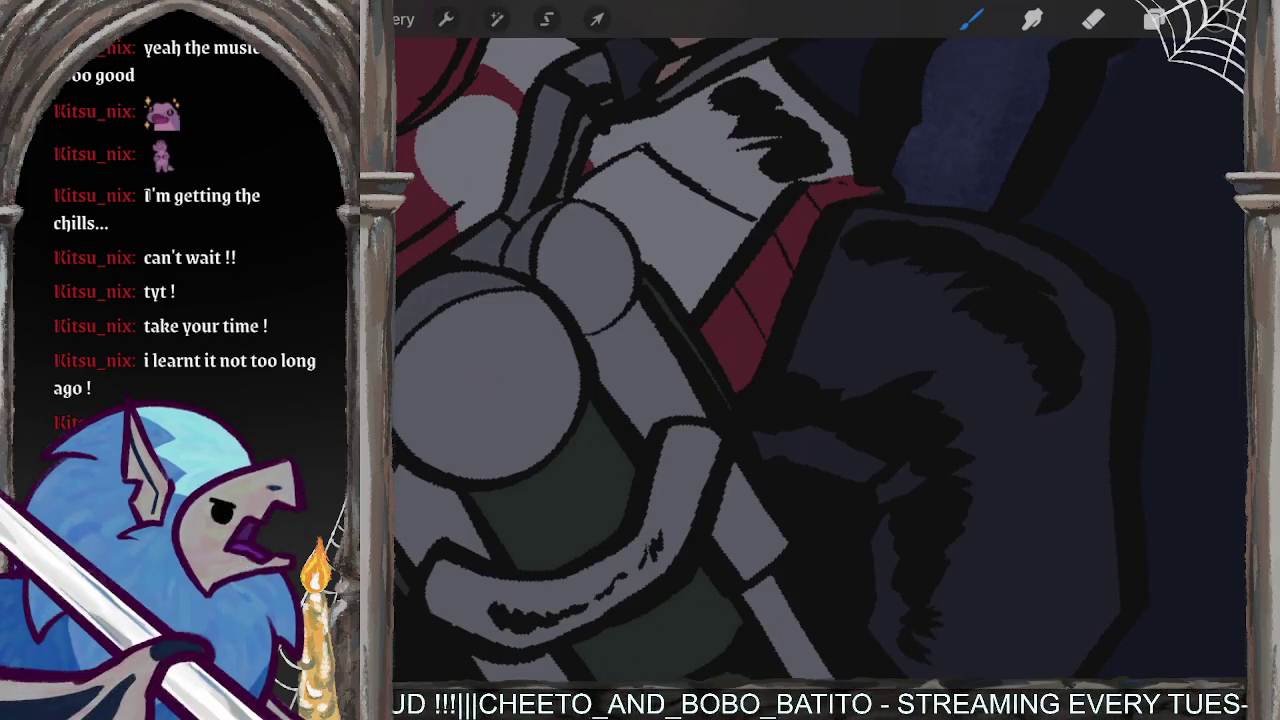
scroll(820, 360, down, 5)
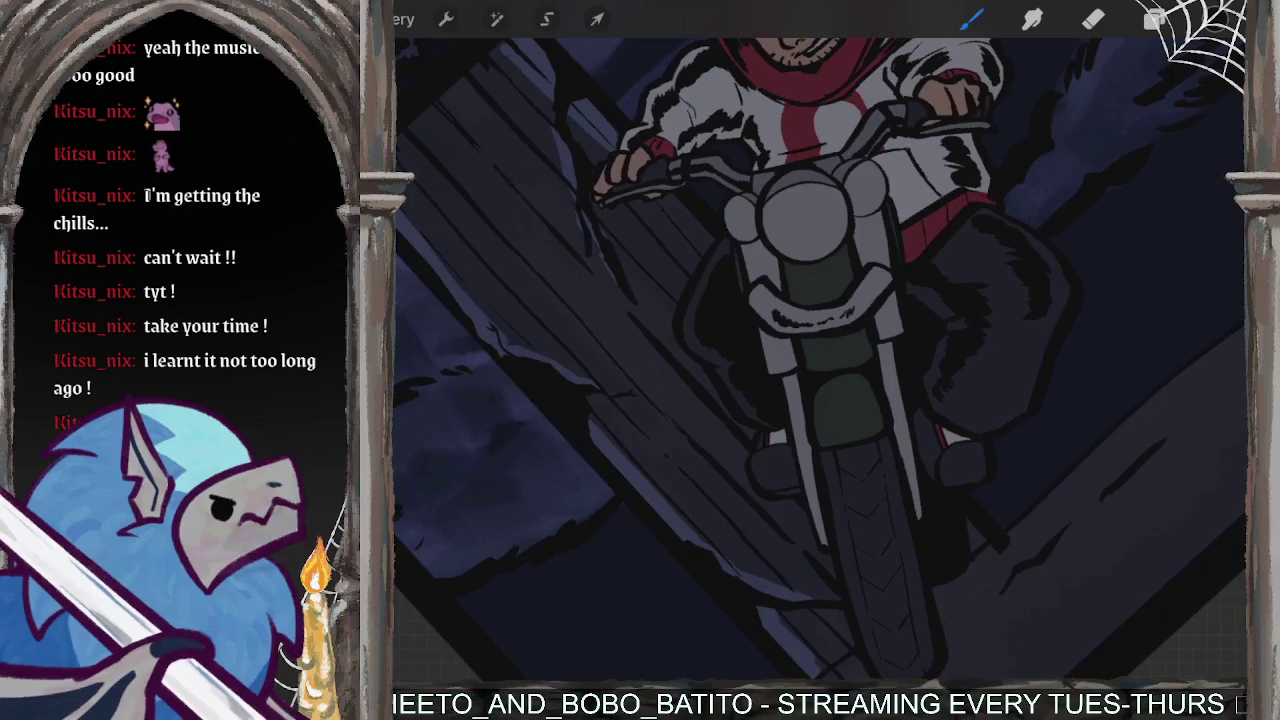
scroll(820, 360, up, 5)
mouse_move(936, 324)
mouse_down()
mouse_move(937, 451)
mouse_move(884, 540)
mouse_up()
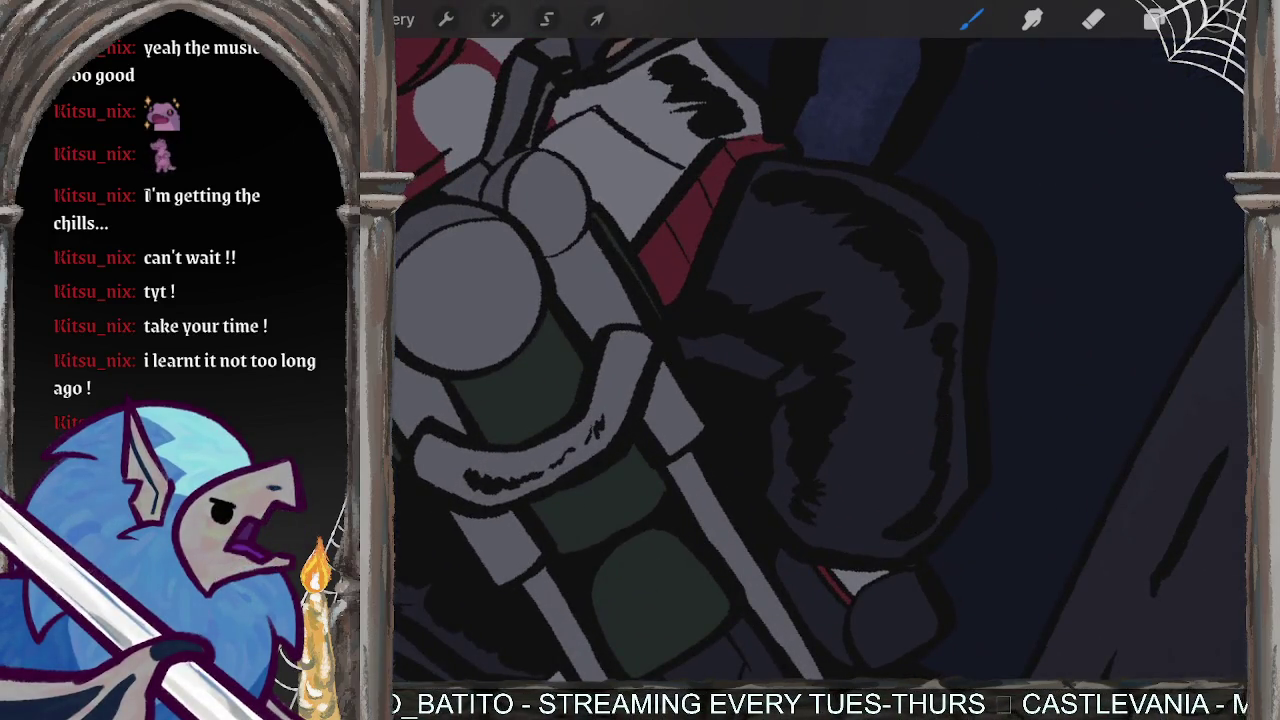
- Darken the front fork's edge and paint a curved shadow on the green headlight
scroll(820, 360, up, 3)
scroll(820, 360, up, 2)
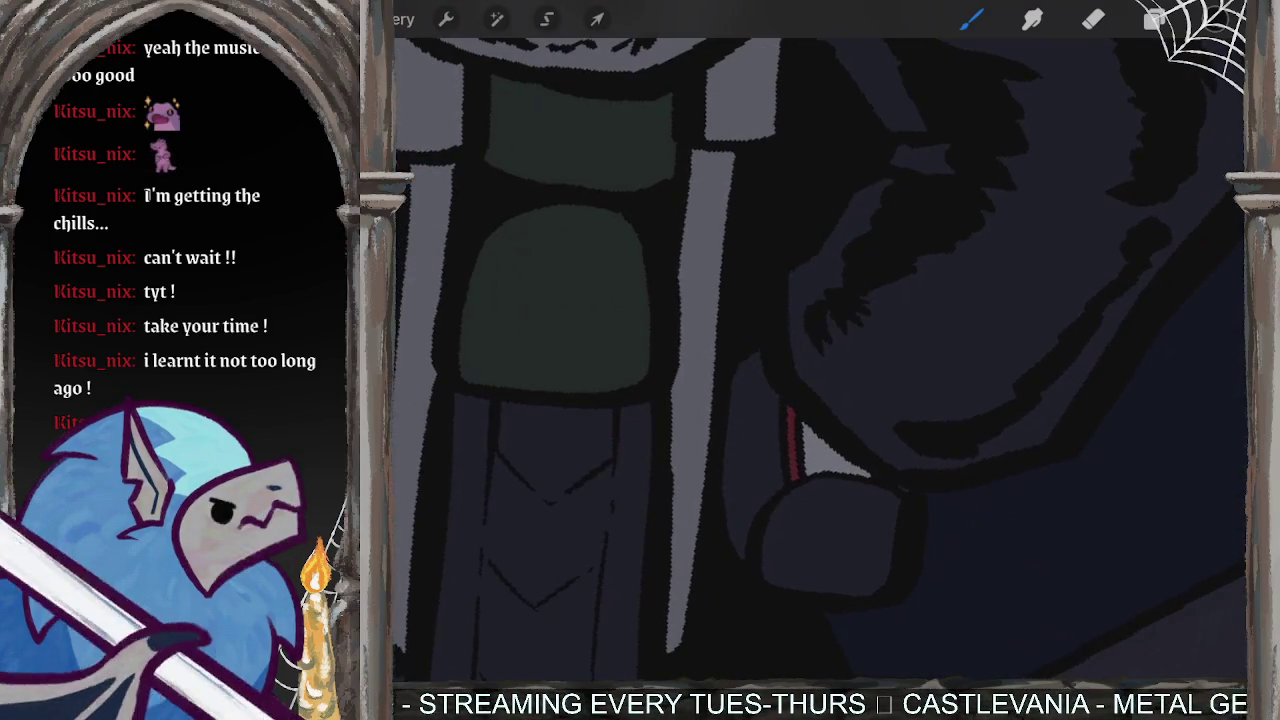
mouse_move(752, 410)
mouse_down()
mouse_move(748, 496)
mouse_move(772, 548)
mouse_up()
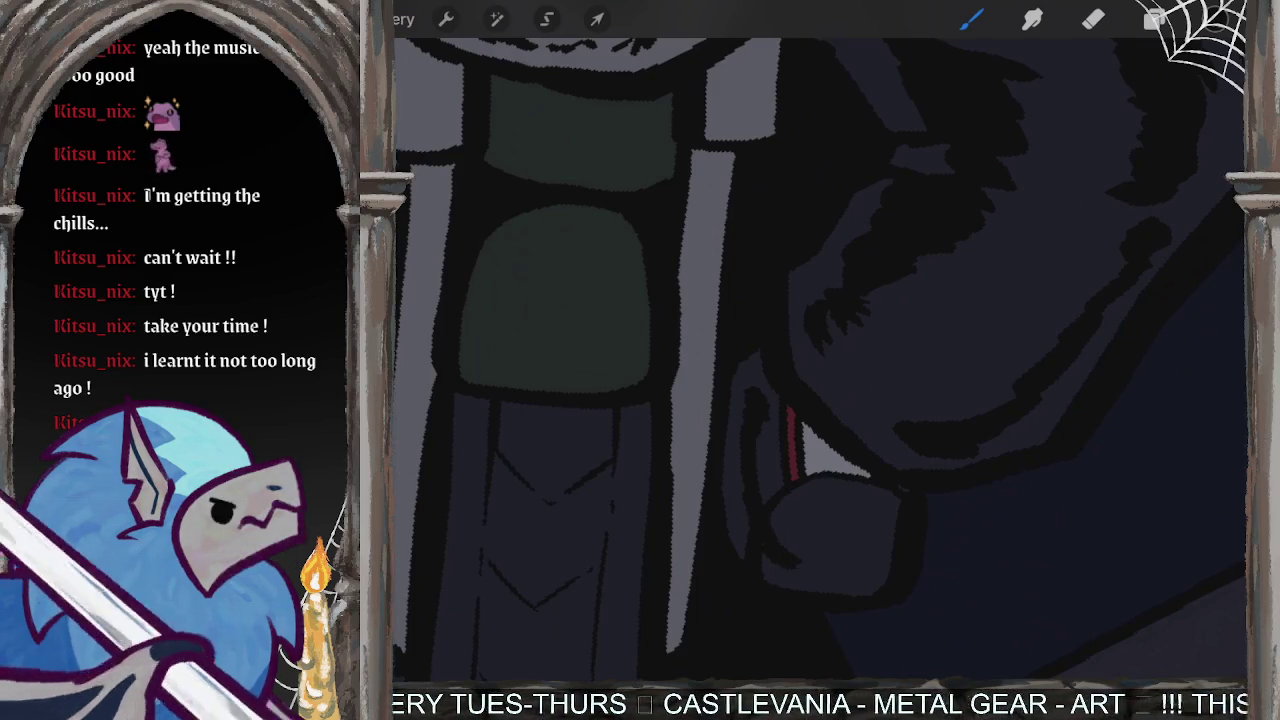
scroll(820, 360, down, 3)
scroll(820, 360, down, 3)
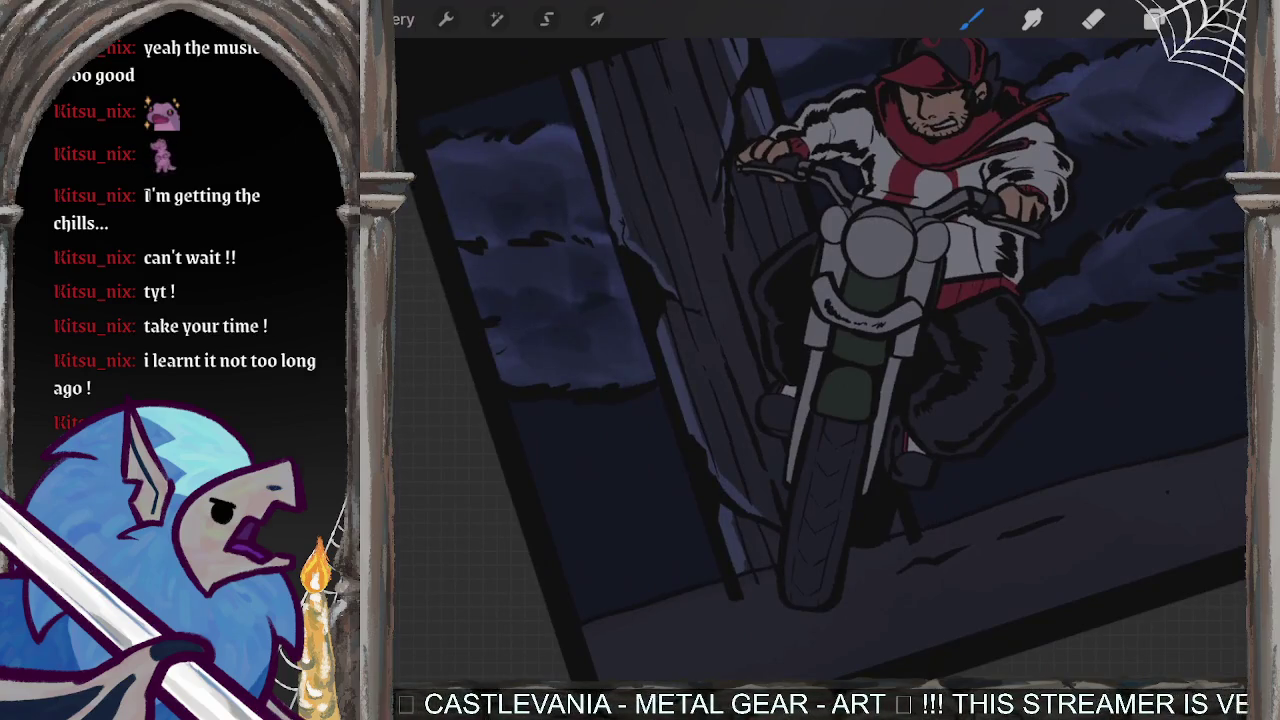
scroll(860, 330, up, 5)
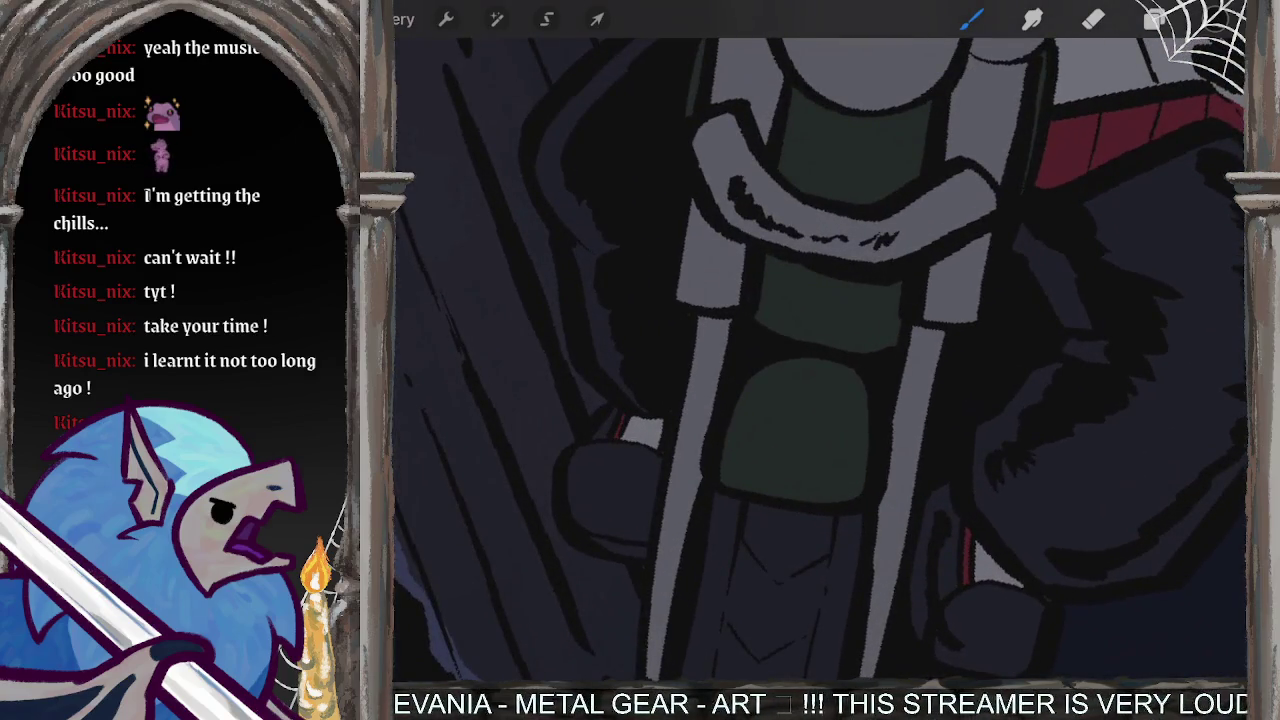
drag(780, 384, 748, 486)
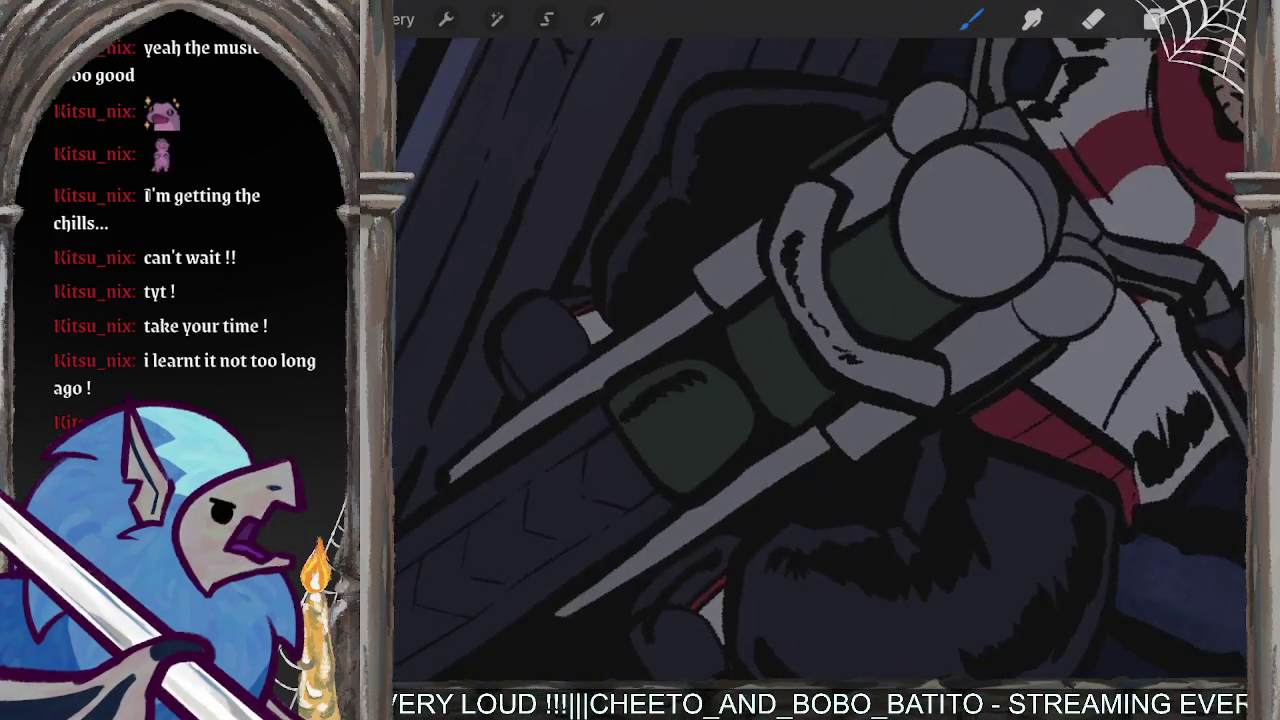
- Add dark shading and scuff strokes to the motorcycle front and light fork edge
scroll(820, 360, up, 3)
scroll(820, 360, up, 3)
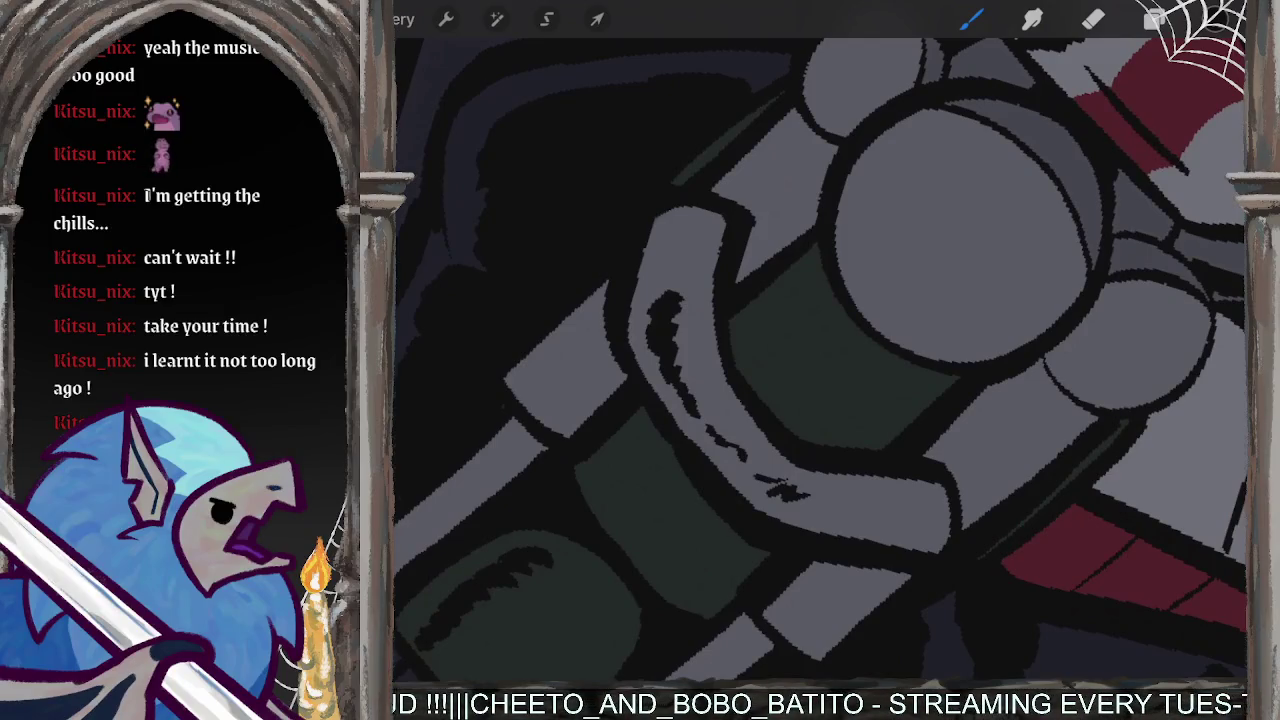
drag(745, 248, 812, 172)
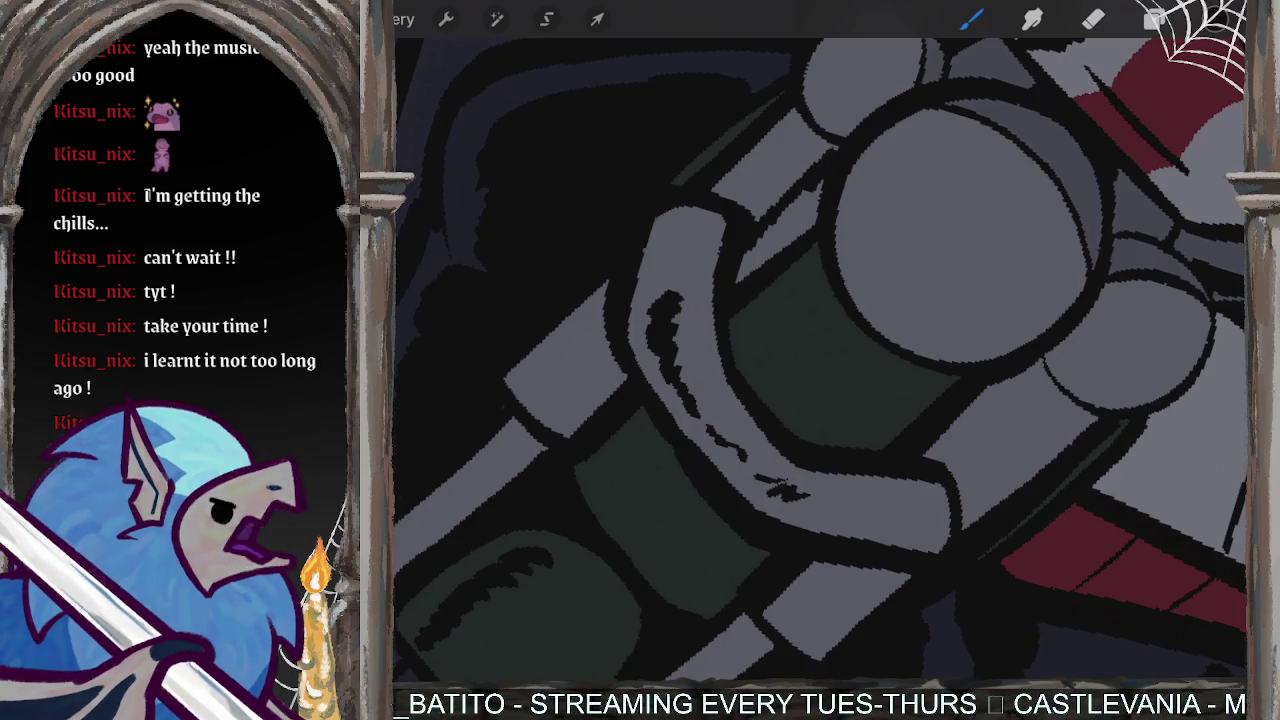
drag(719, 195, 749, 177)
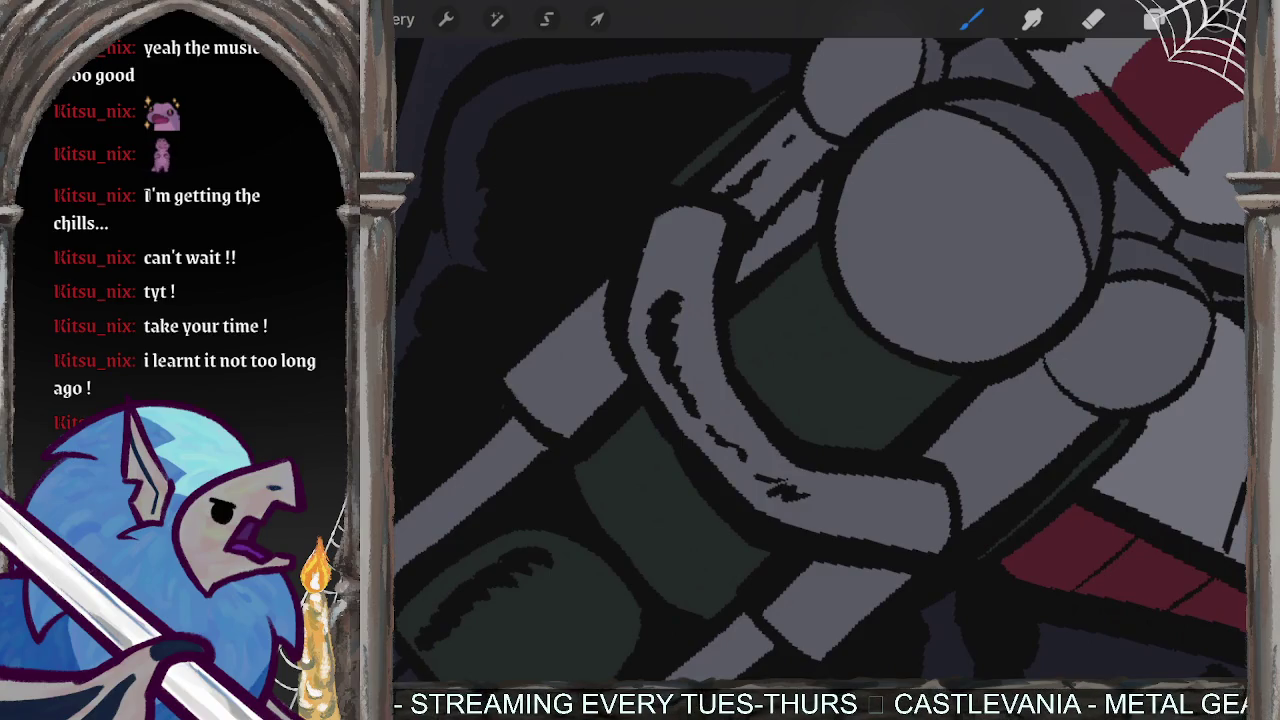
drag(820, 360, 885, 290)
mouse_move(682, 236)
mouse_down()
mouse_move(613, 336)
mouse_move(638, 364)
mouse_up()
mouse_move(680, 320)
mouse_down()
mouse_move(652, 344)
mouse_move(702, 298)
mouse_up()
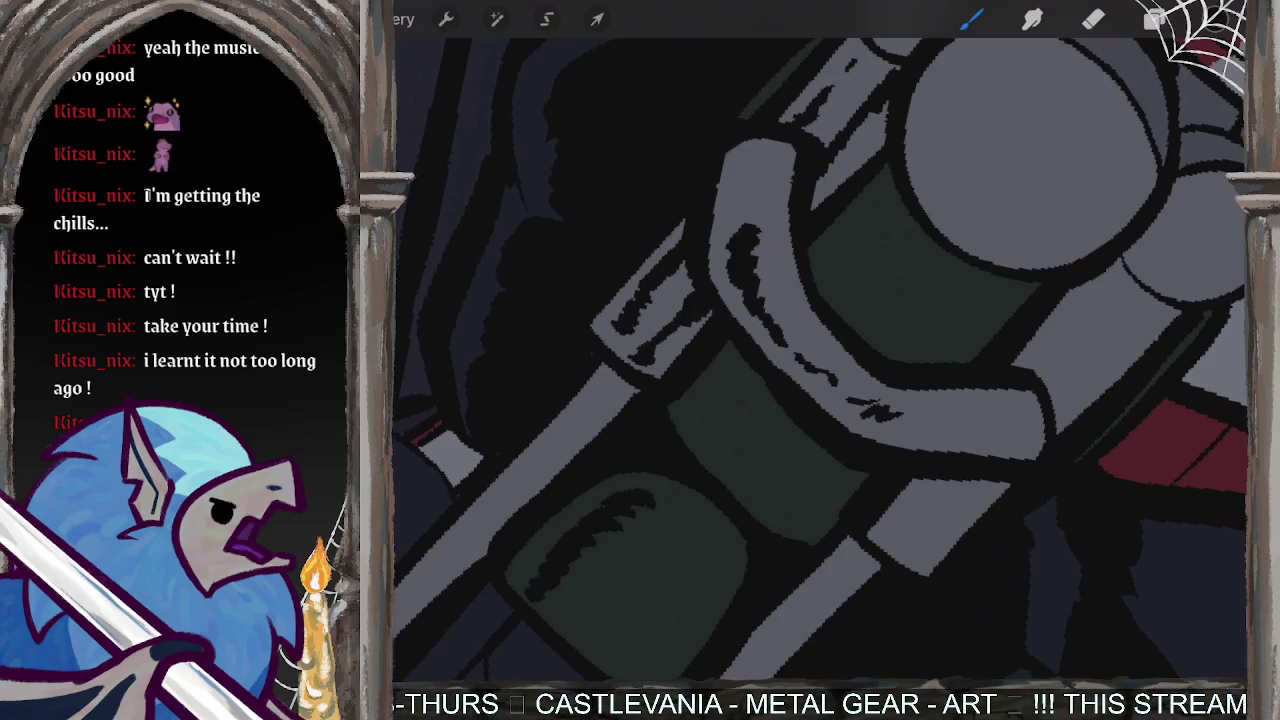
- Dab dark wear marks along the other fork leg, redoing one bad stroke
drag(580, 530, 850, 300)
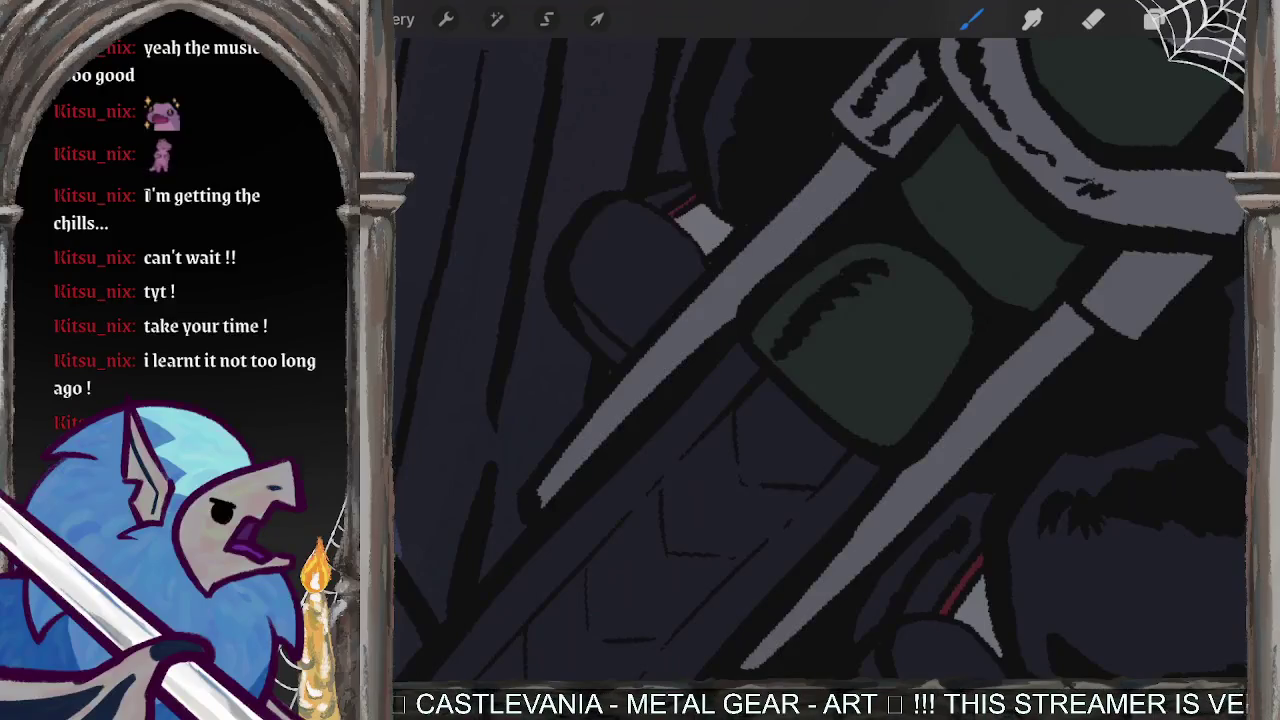
click(845, 175)
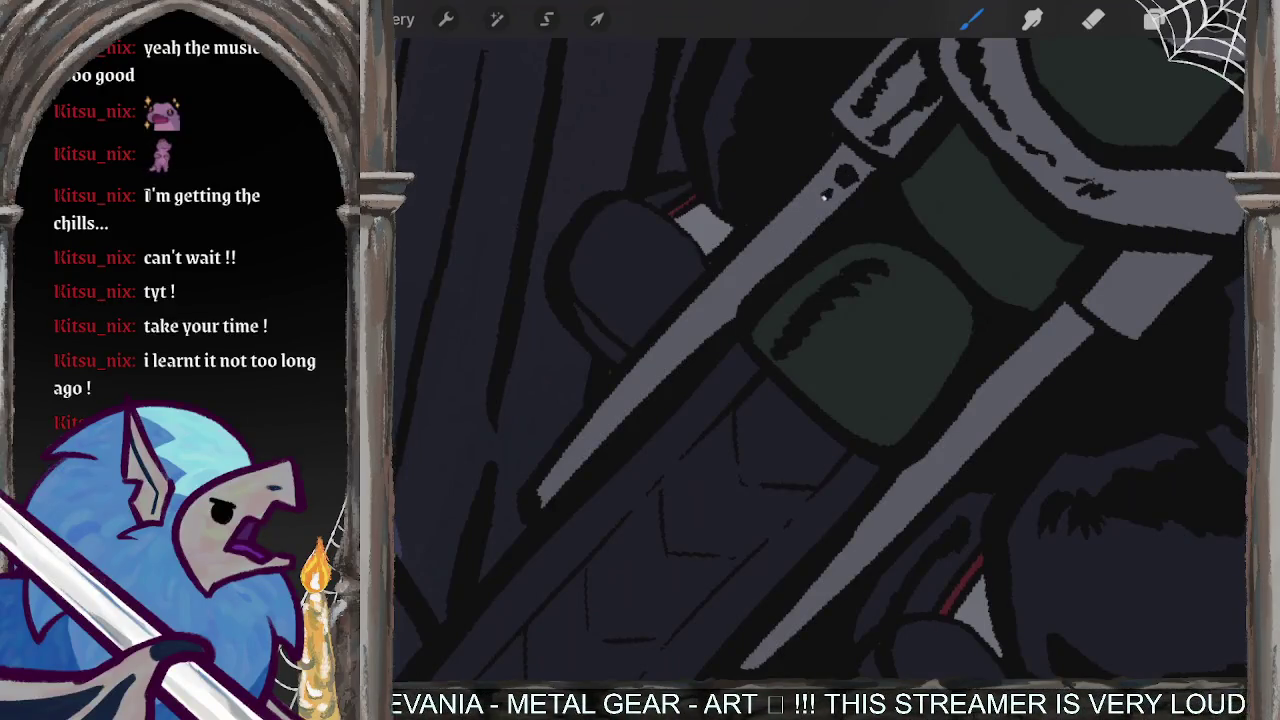
click(808, 219)
drag(795, 232, 768, 260)
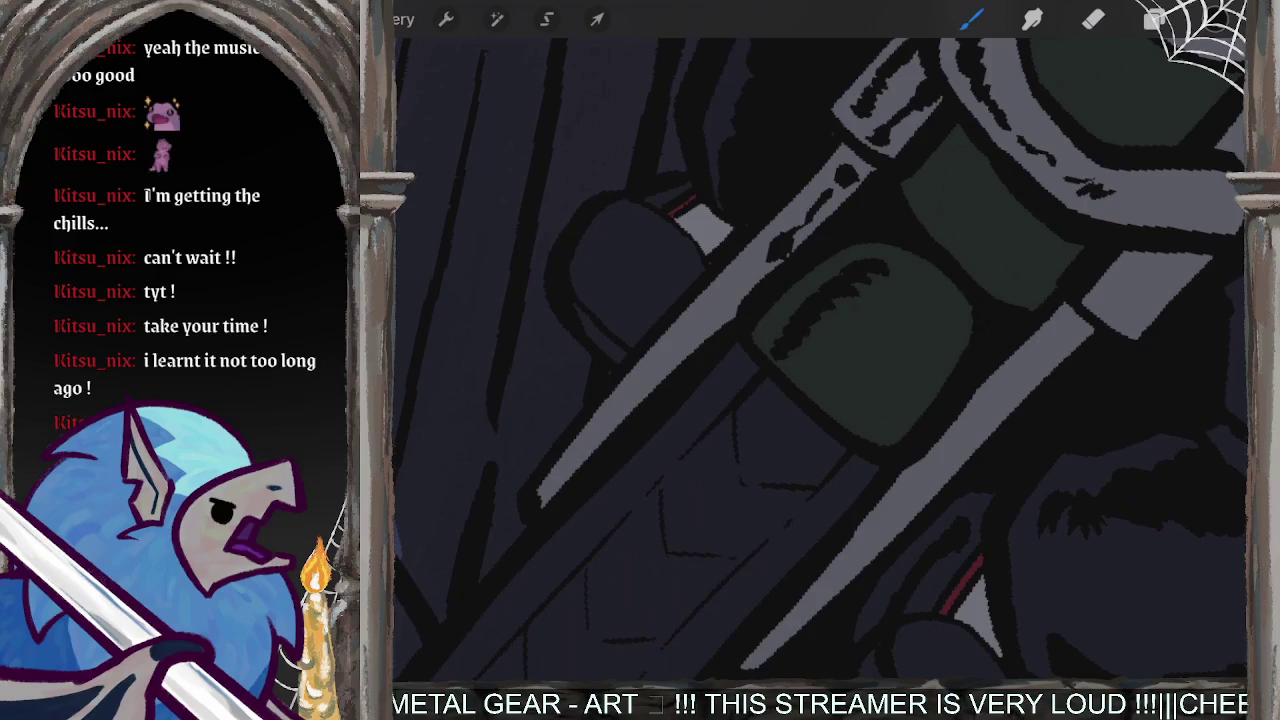
key(ctrl+z)
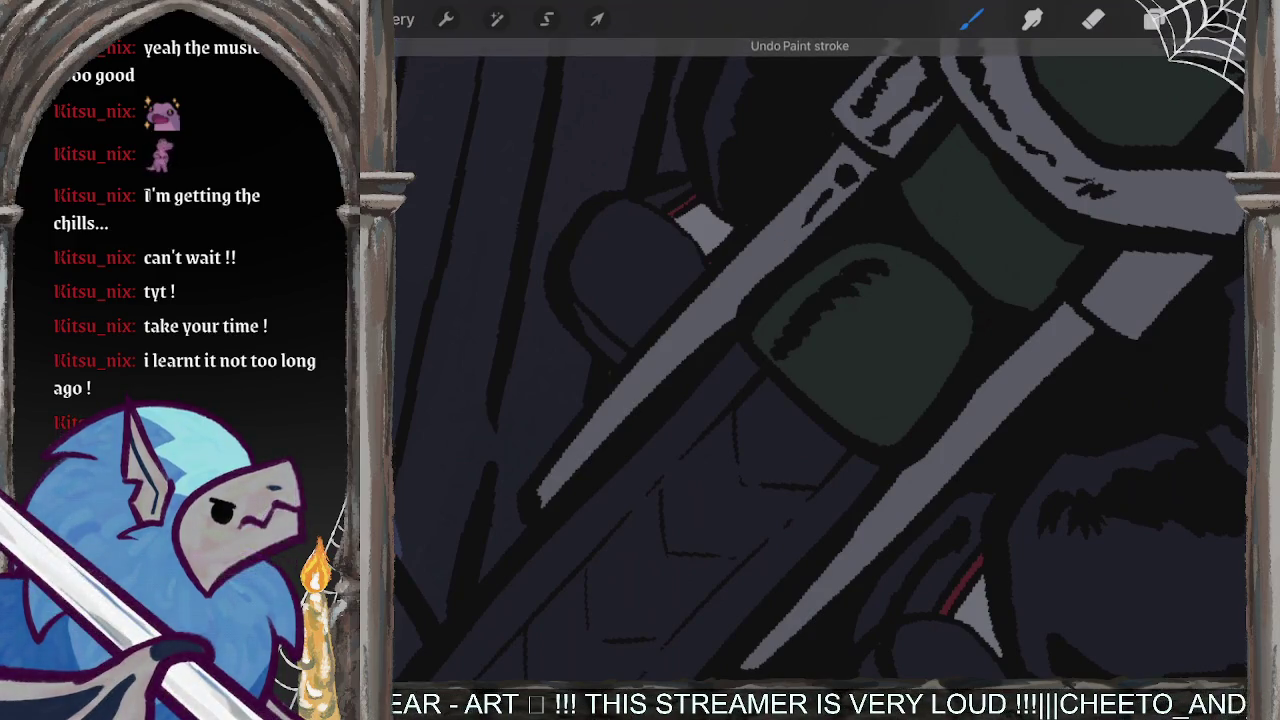
drag(798, 226, 774, 250)
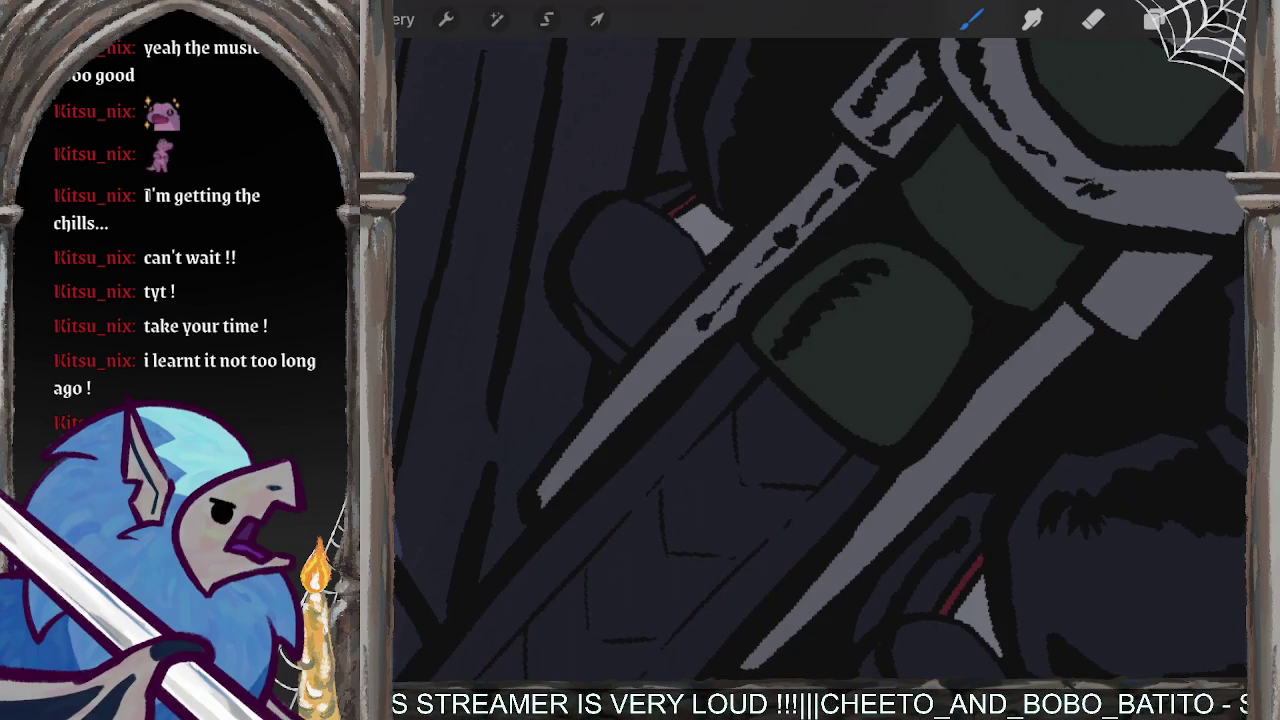
drag(820, 360, 760, 300)
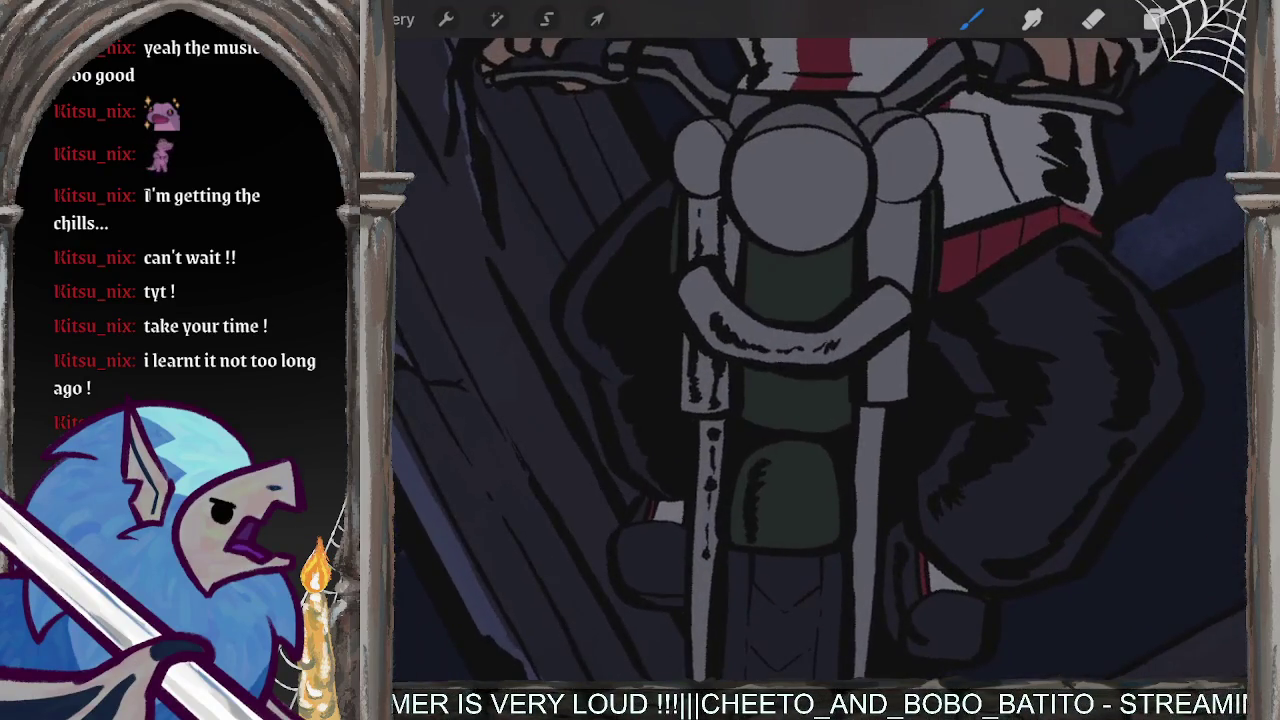
- Add dark wear marks beside the headlight and down the light grey fork leg
scroll(818, 359, up, 3)
drag(856, 311, 900, 414)
click(953, 574)
drag(953, 578, 958, 610)
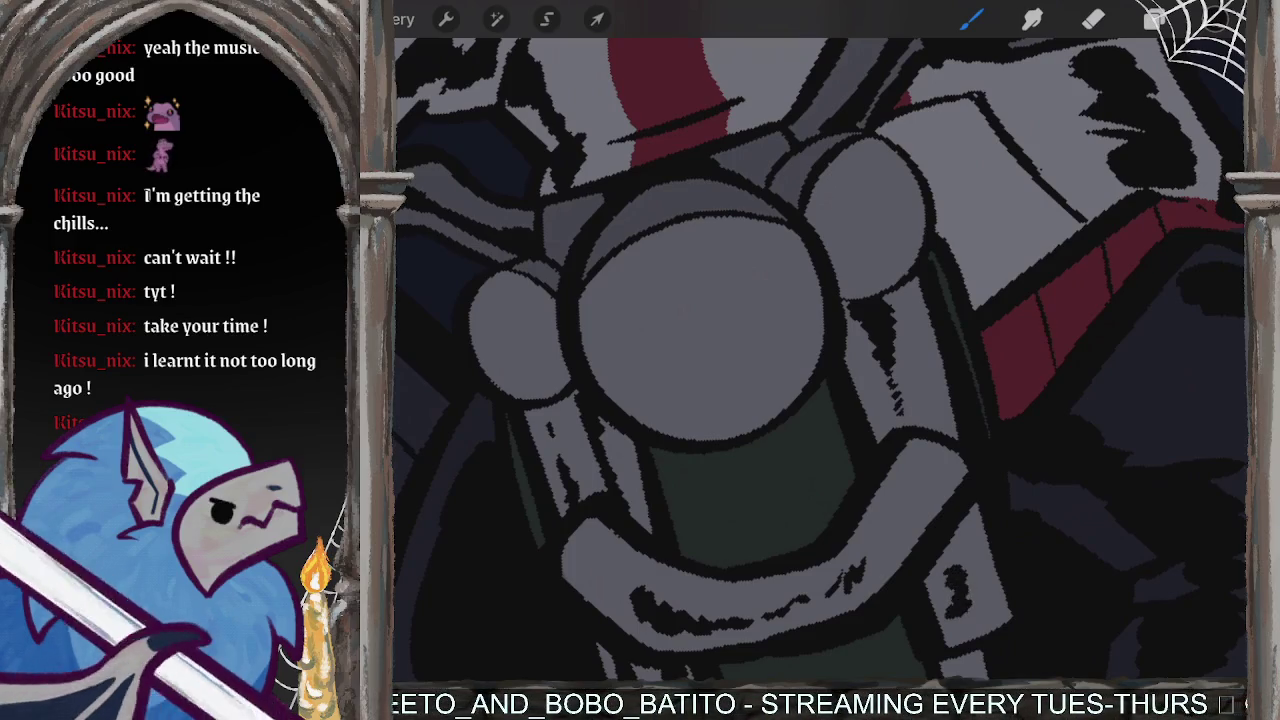
scroll(820, 360, down, 5)
drag(921, 444, 940, 500)
click(954, 550)
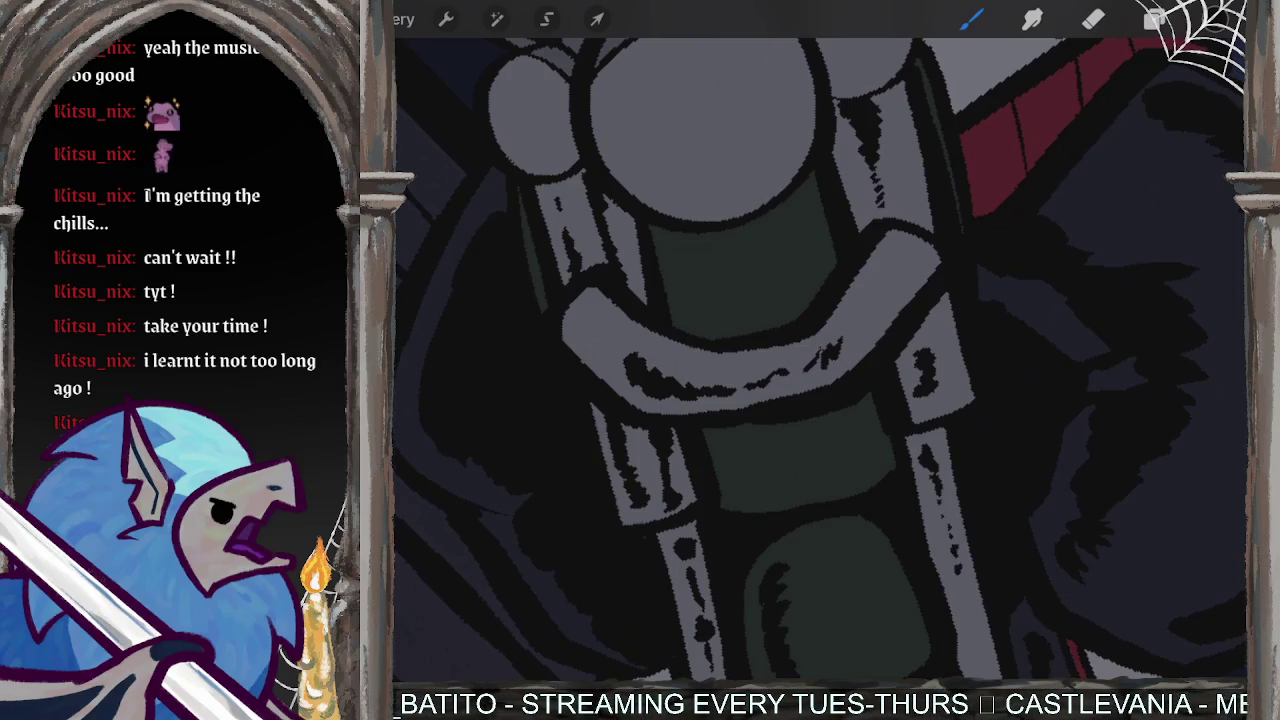
drag(954, 550, 895, 408)
click(881, 434)
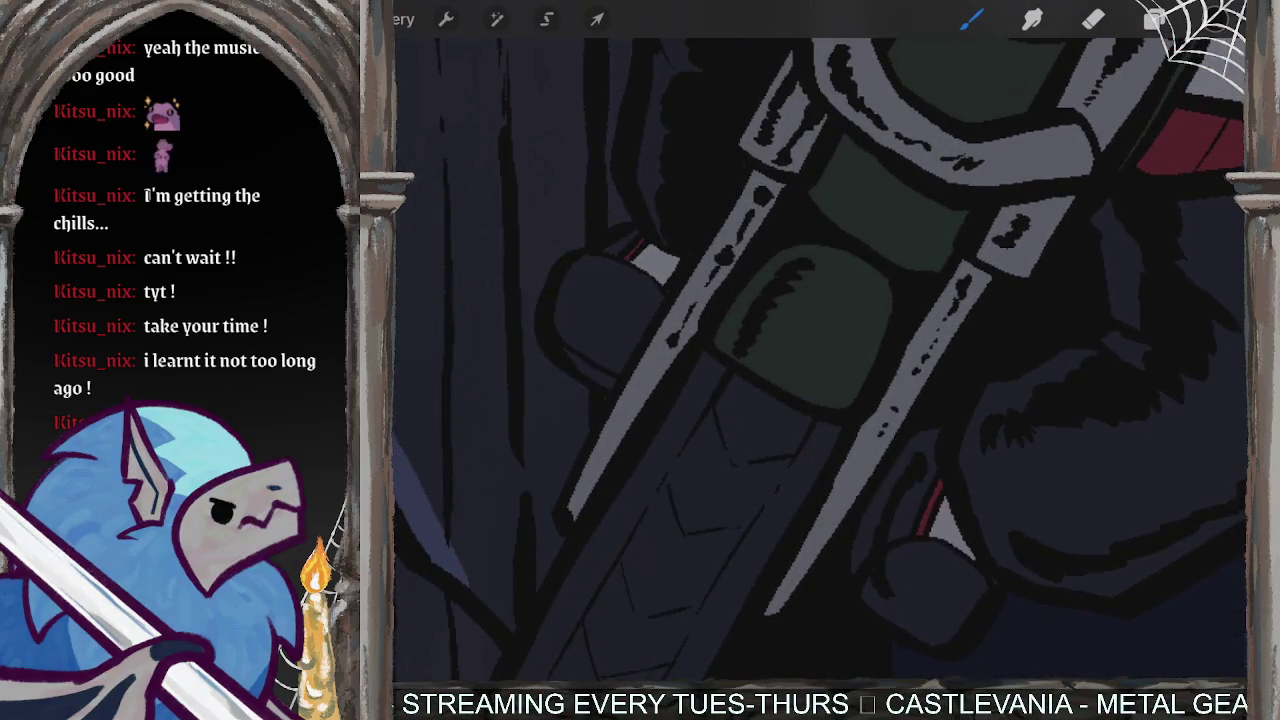
- Scratch both fork legs and hatch dark strokes along the lower fork
mouse_move(716, 368)
mouse_down()
mouse_move(680, 435)
mouse_move(686, 396)
mouse_move(632, 515)
mouse_up()
drag(650, 468, 612, 524)
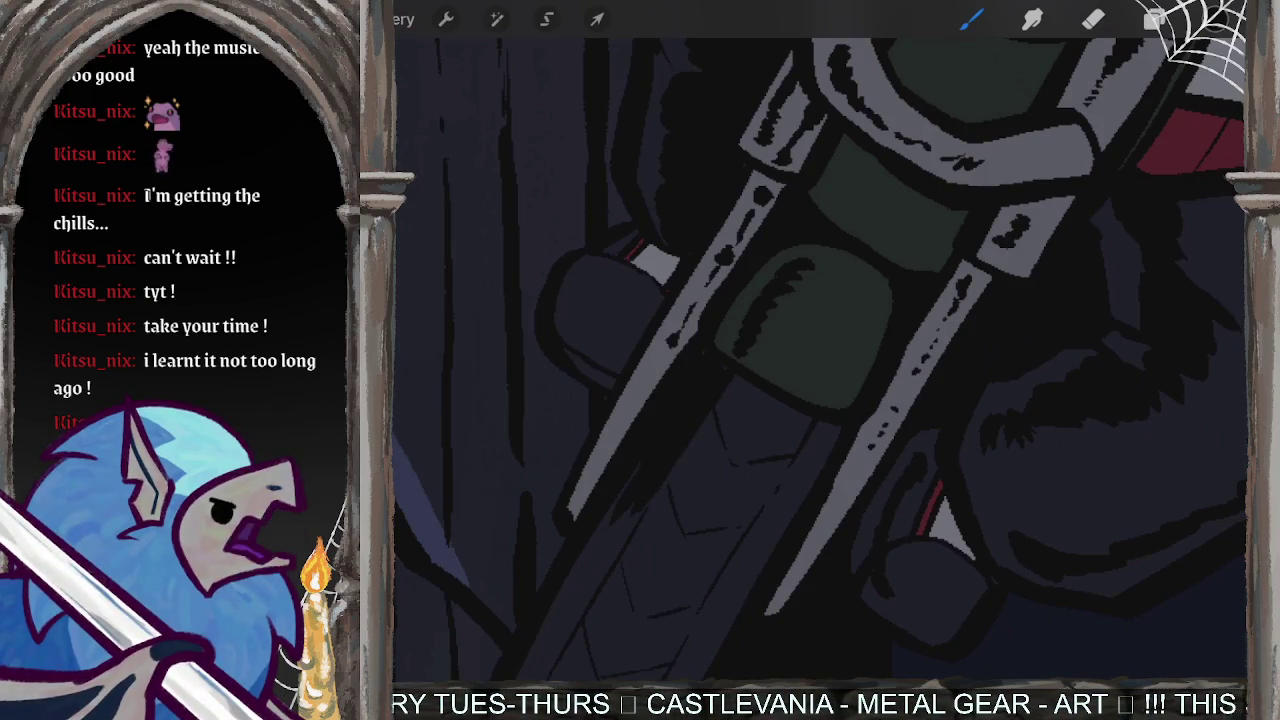
mouse_move(826, 430)
mouse_down()
mouse_move(762, 522)
mouse_move(754, 584)
mouse_up()
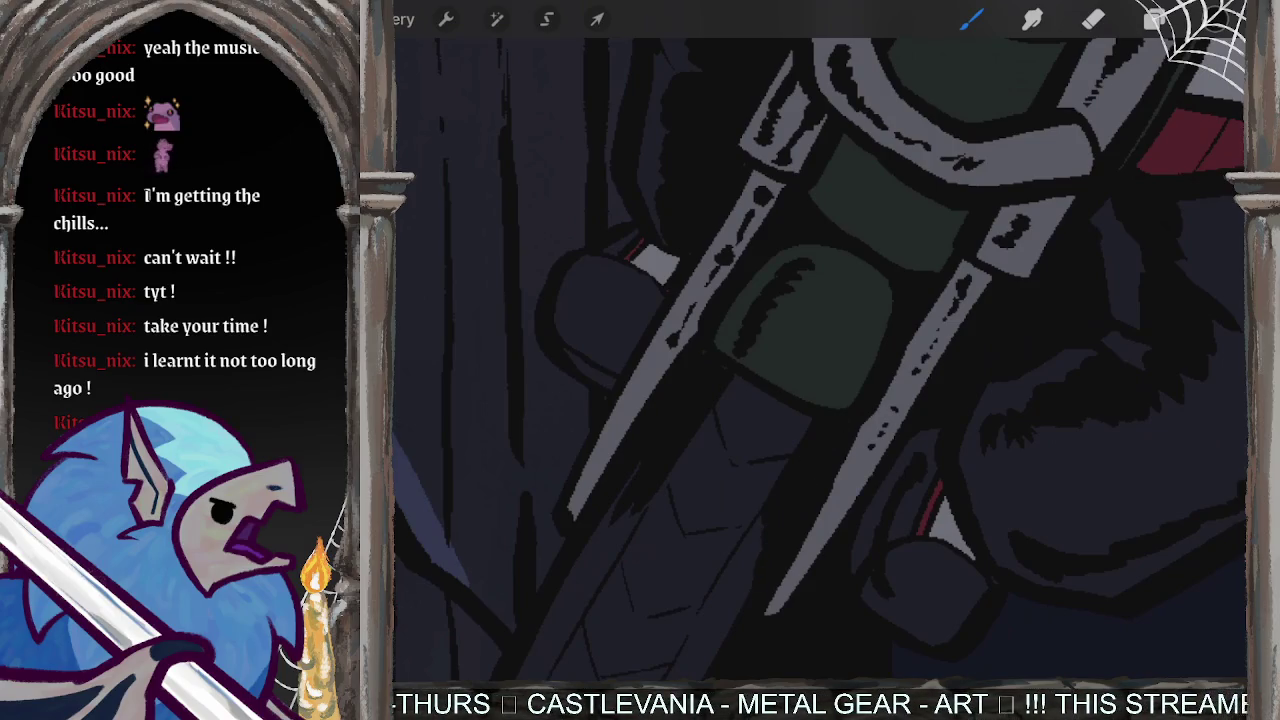
scroll(815, 360, down, 3)
scroll(815, 360, down, 2)
mouse_move(700, 418)
mouse_down()
mouse_move(648, 500)
mouse_move(694, 446)
mouse_up()
mouse_move(758, 352)
mouse_down()
mouse_move(706, 398)
mouse_move(702, 428)
mouse_up()
drag(766, 520, 700, 571)
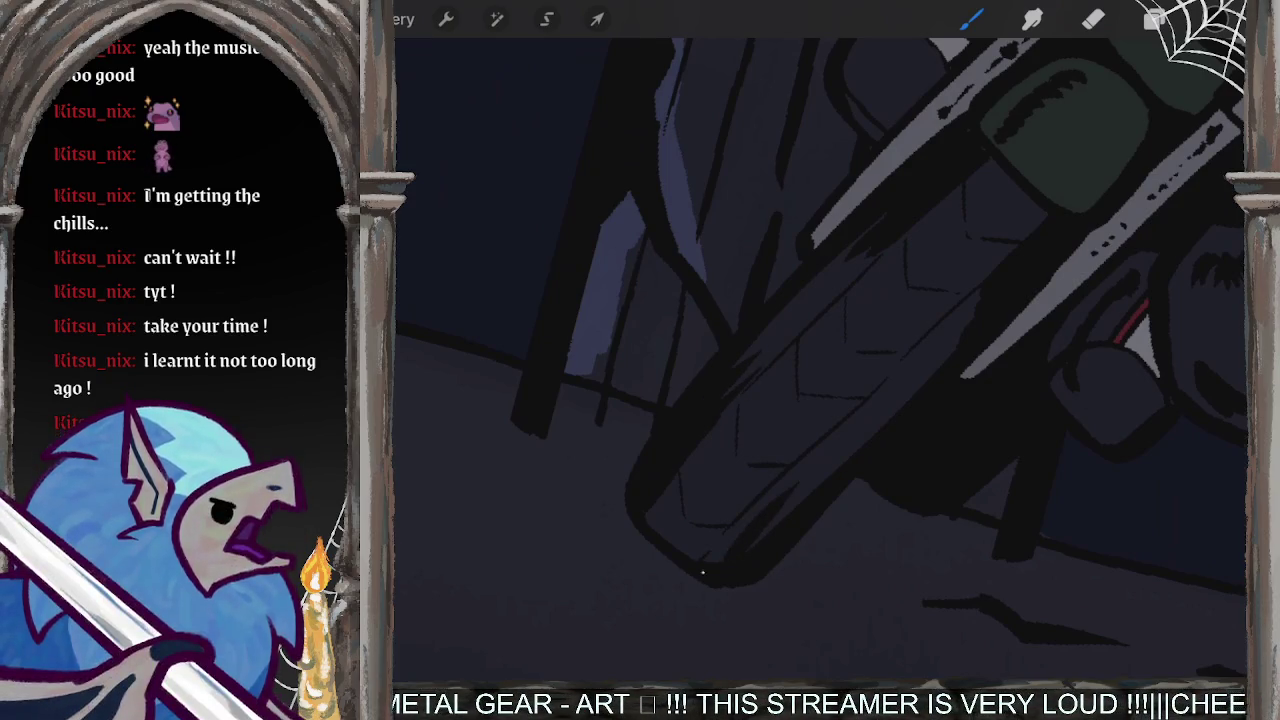
drag(814, 474, 752, 546)
mouse_move(840, 450)
mouse_down()
mouse_move(800, 500)
mouse_move(828, 476)
mouse_up()
scroll(820, 350, down, 3)
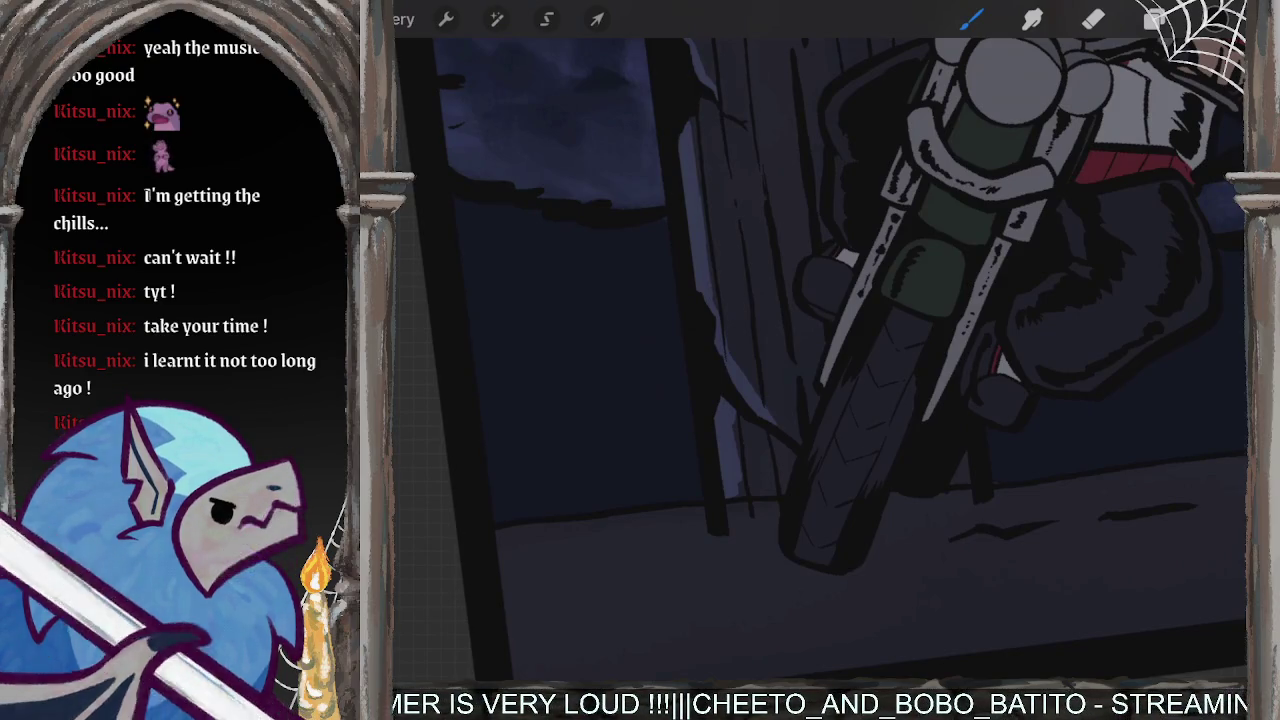
- Zoom onto the fork and add a couple of short dark strokes beside it
scroll(820, 360, down, 2)
scroll(900, 350, down, 1)
scroll(820, 360, up, 3)
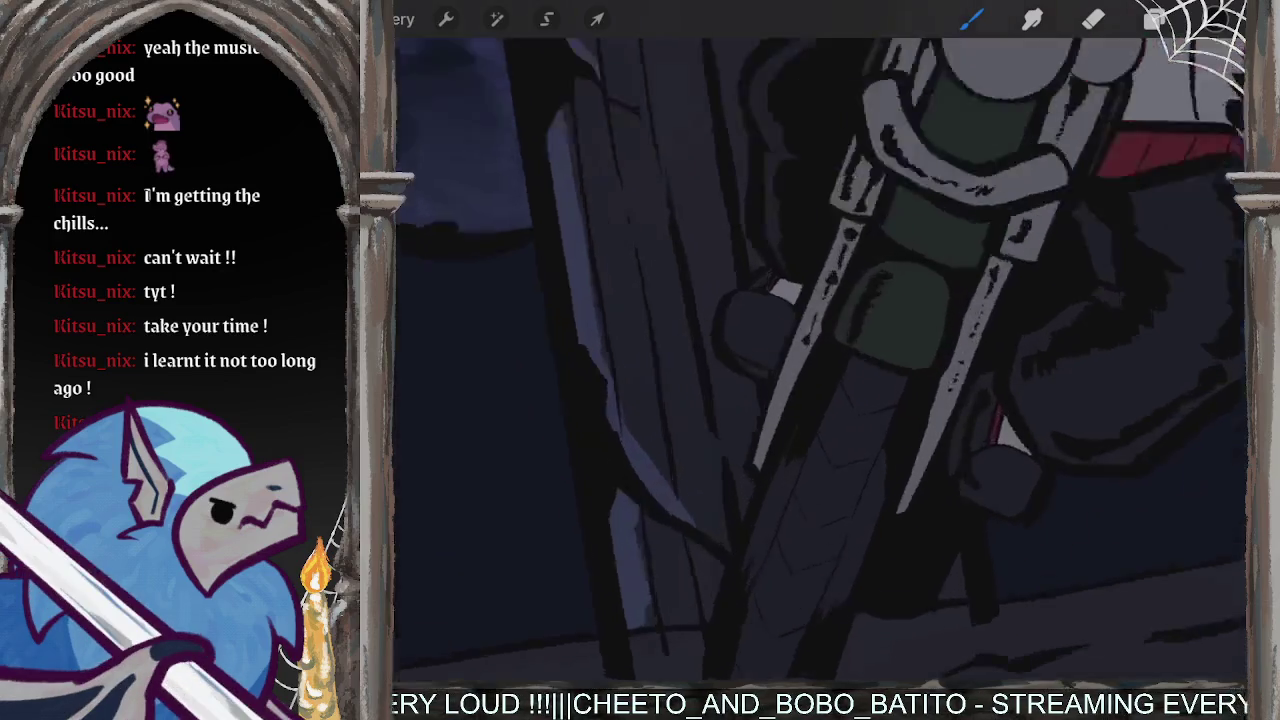
scroll(820, 360, up, 2)
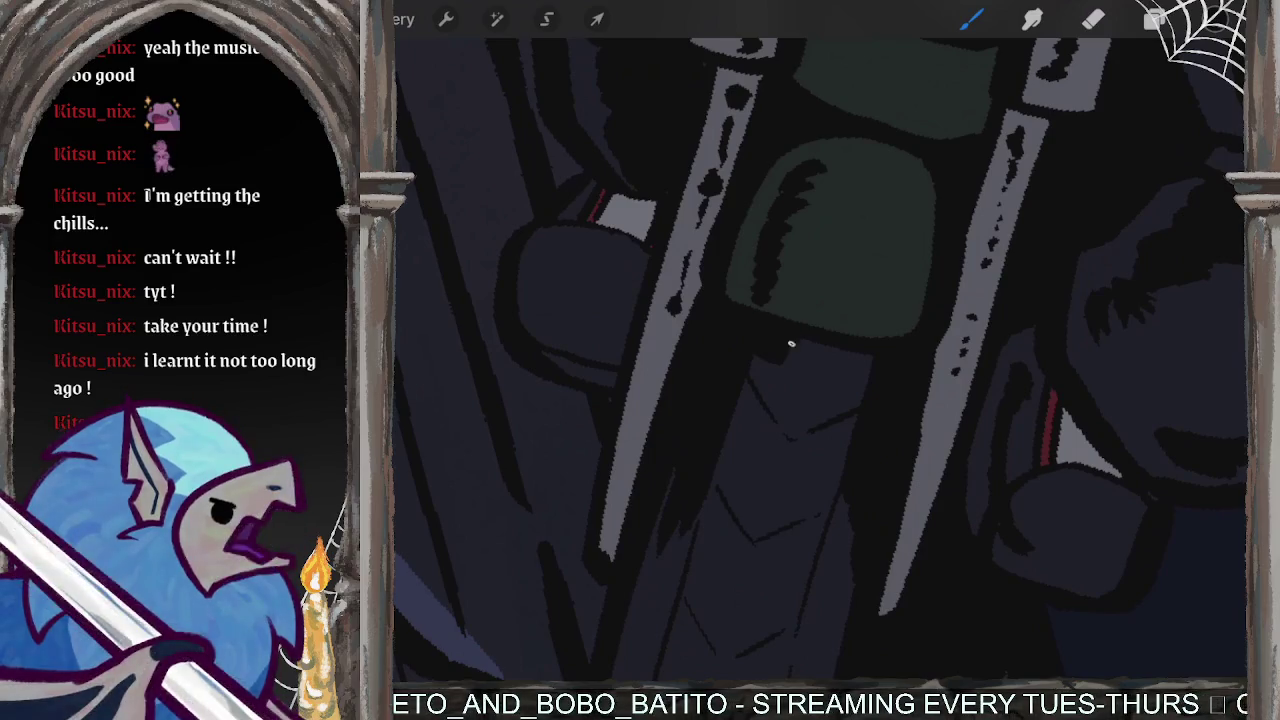
drag(836, 378, 866, 372)
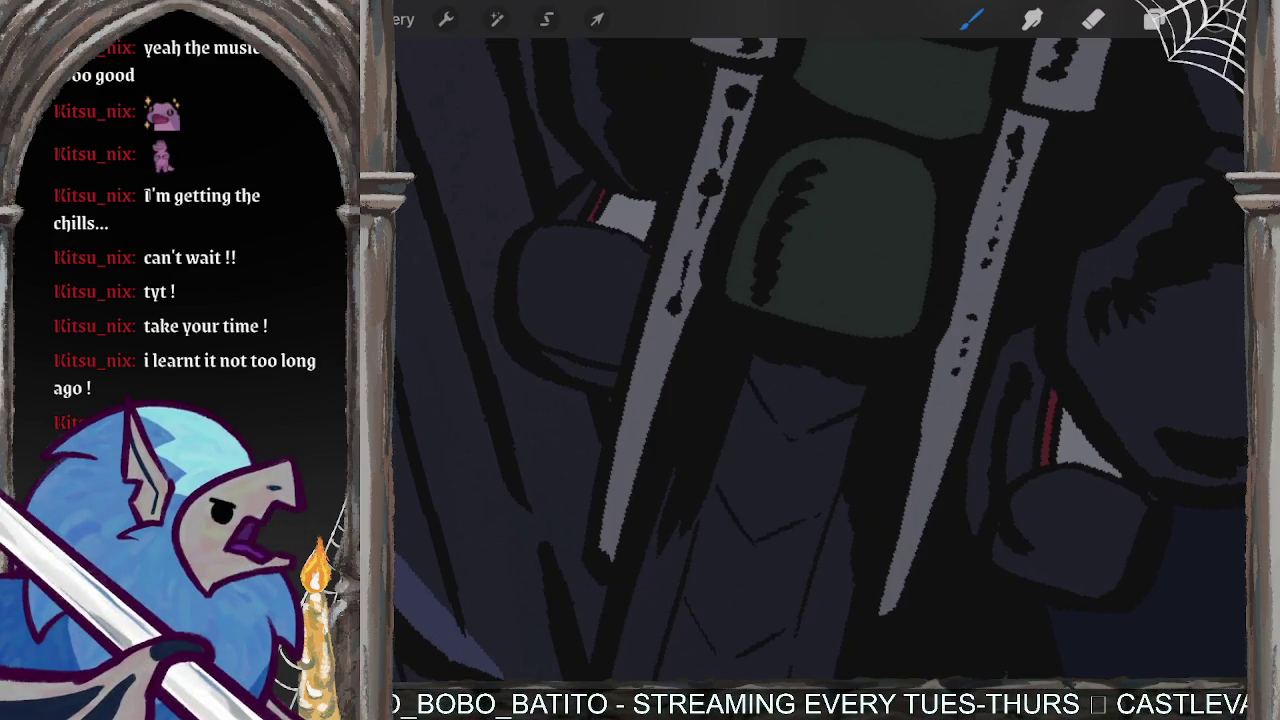
mouse_move(746, 384)
mouse_down()
mouse_move(780, 478)
mouse_move(820, 440)
mouse_move(840, 450)
mouse_up()
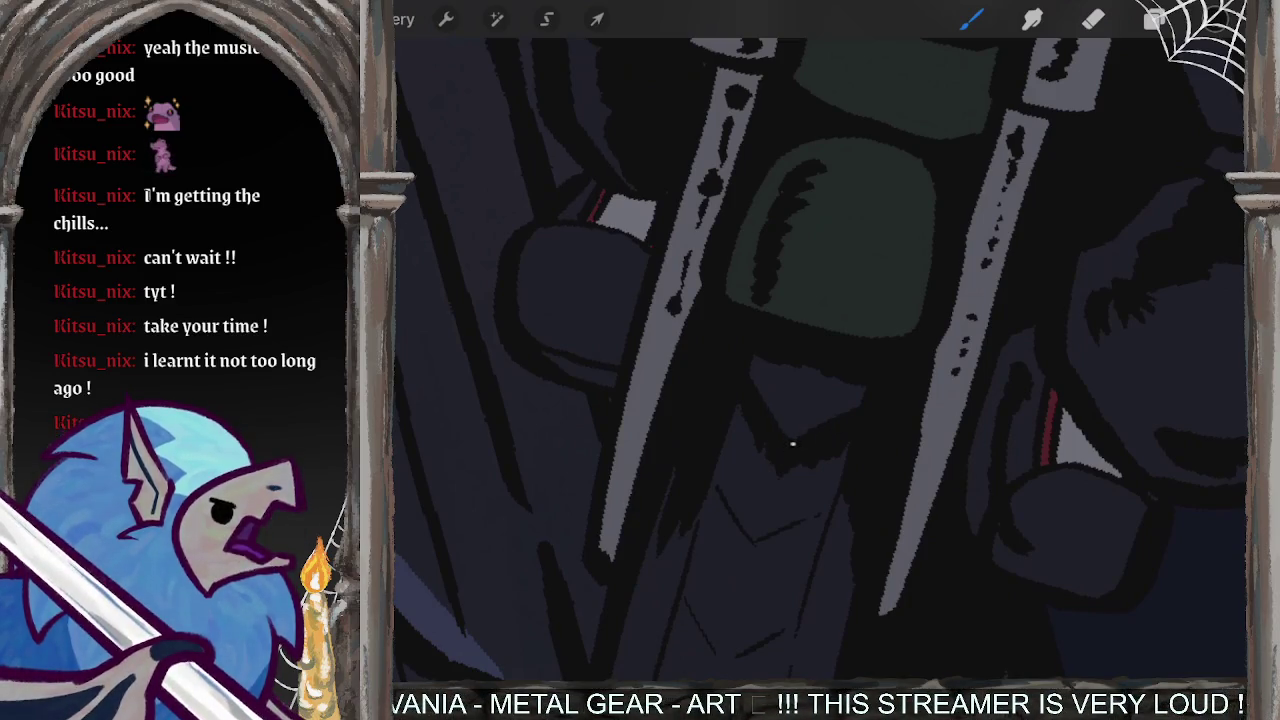
- Hatch dark tread marks along the front tyre's lower-left corner and edges
mouse_move(820, 400)
mouse_down()
mouse_move(800, 380)
mouse_move(760, 250)
mouse_move(720, 200)
mouse_up()
mouse_move(660, 462)
mouse_down()
mouse_move(686, 424)
mouse_move(696, 440)
mouse_up()
drag(674, 472, 698, 444)
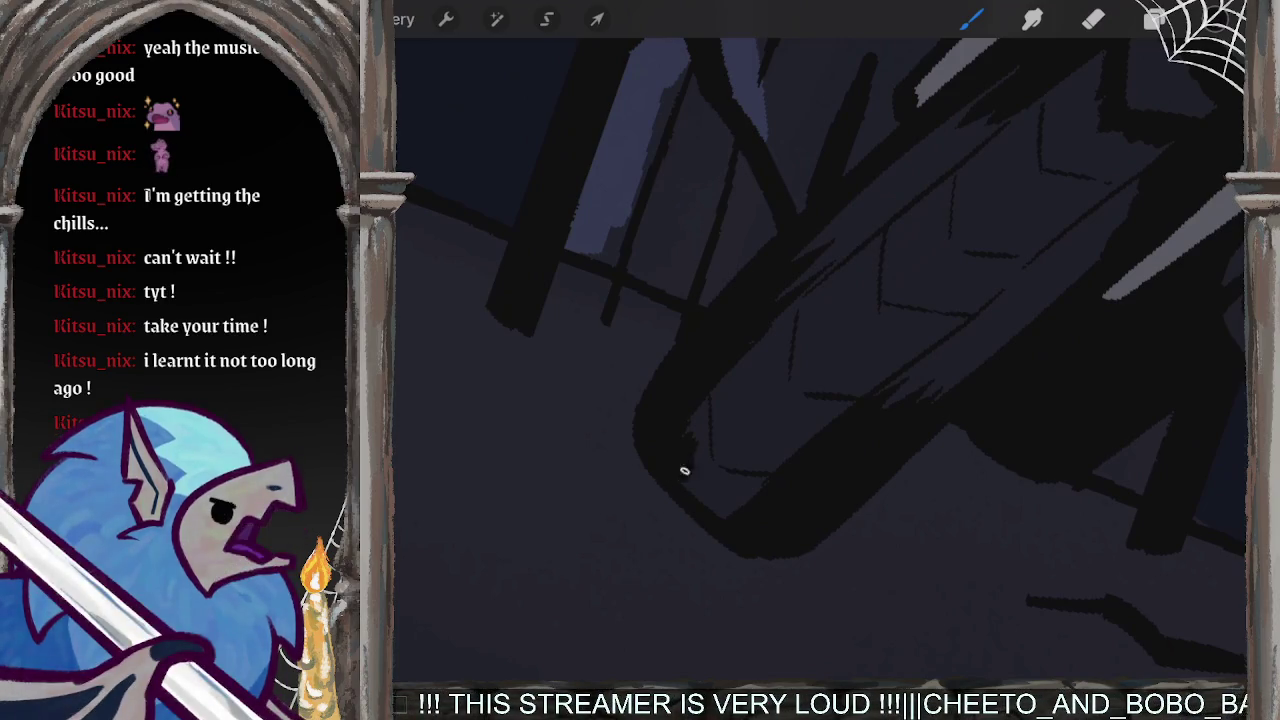
mouse_move(682, 488)
mouse_down()
mouse_move(700, 468)
mouse_move(746, 492)
mouse_up()
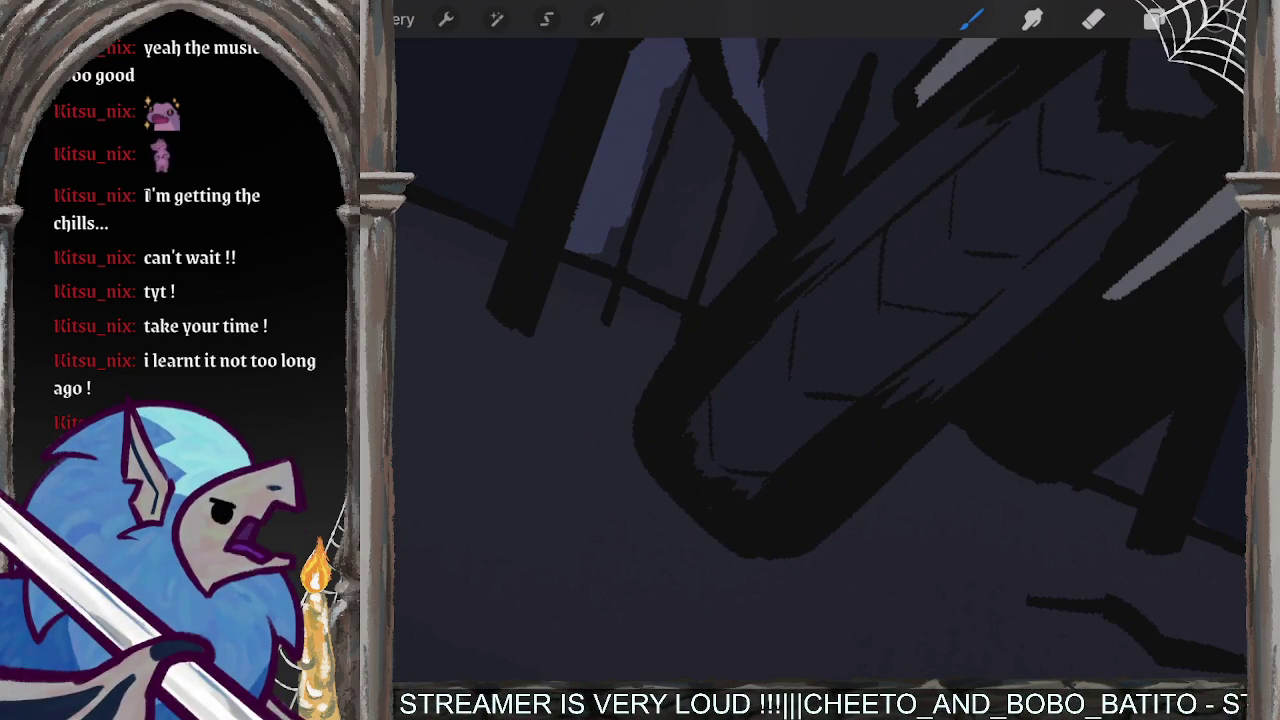
drag(706, 396, 740, 370)
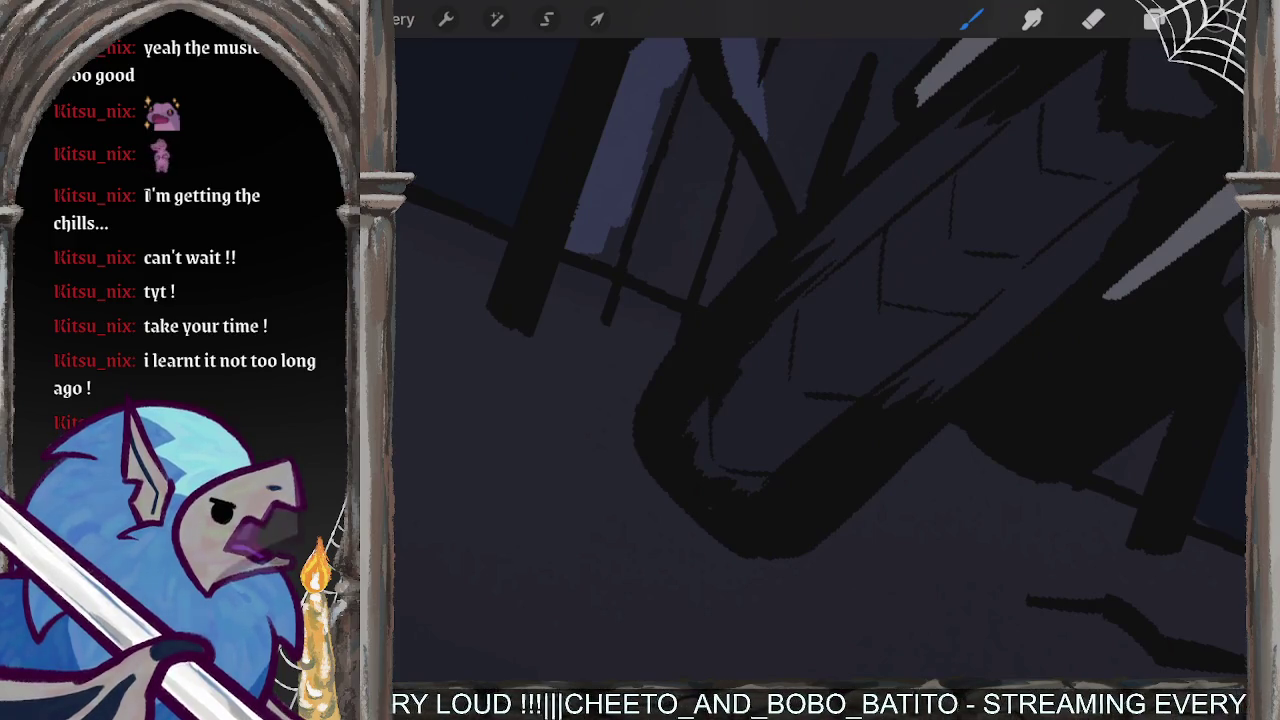
mouse_move(800, 444)
mouse_down()
mouse_move(758, 472)
mouse_move(740, 468)
mouse_up()
- Try a thin vertical line down the headlight, then undo it
scroll(820, 350, down, 5)
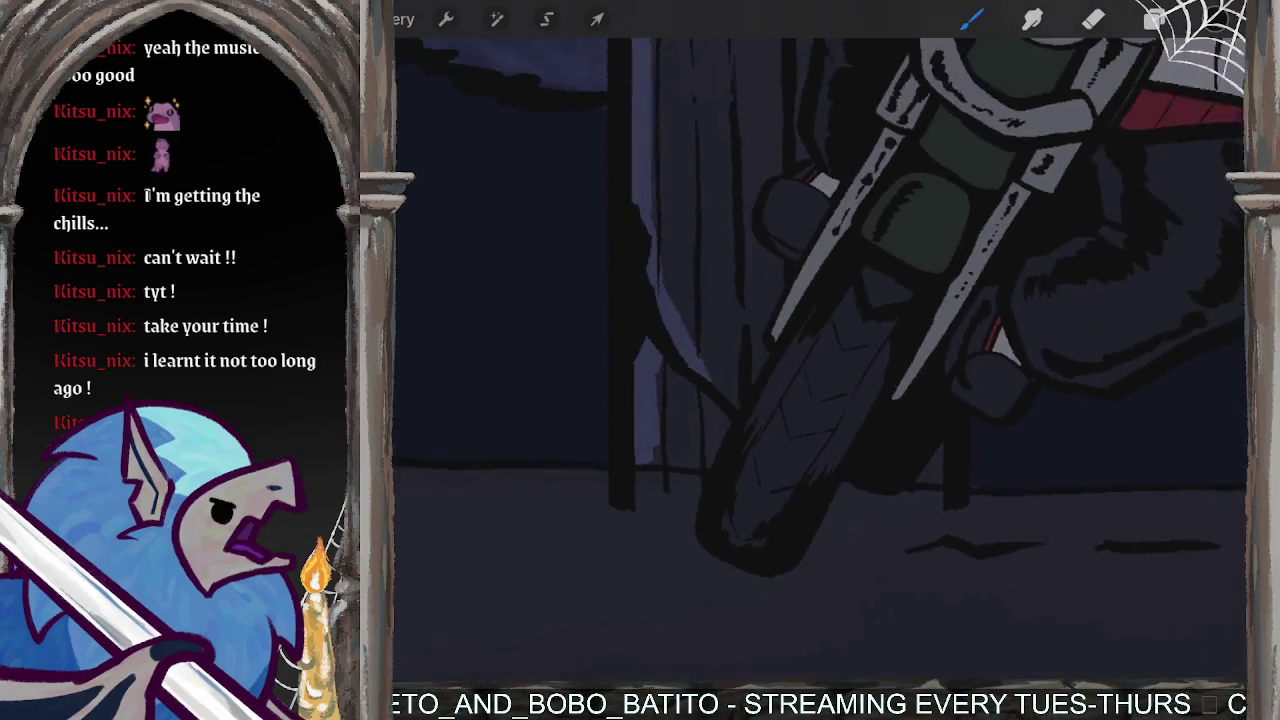
scroll(800, 300, up, 5)
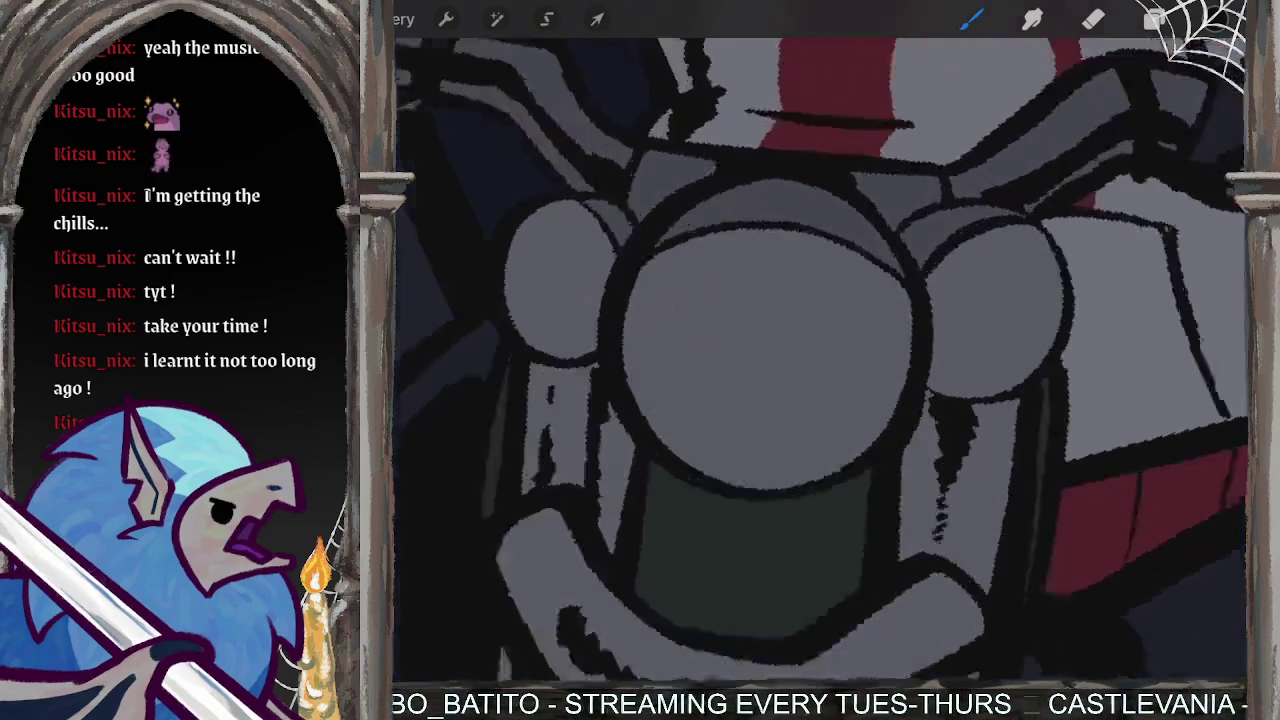
scroll(760, 330, up, 1)
drag(755, 248, 735, 392)
scroll(820, 355, down, 5)
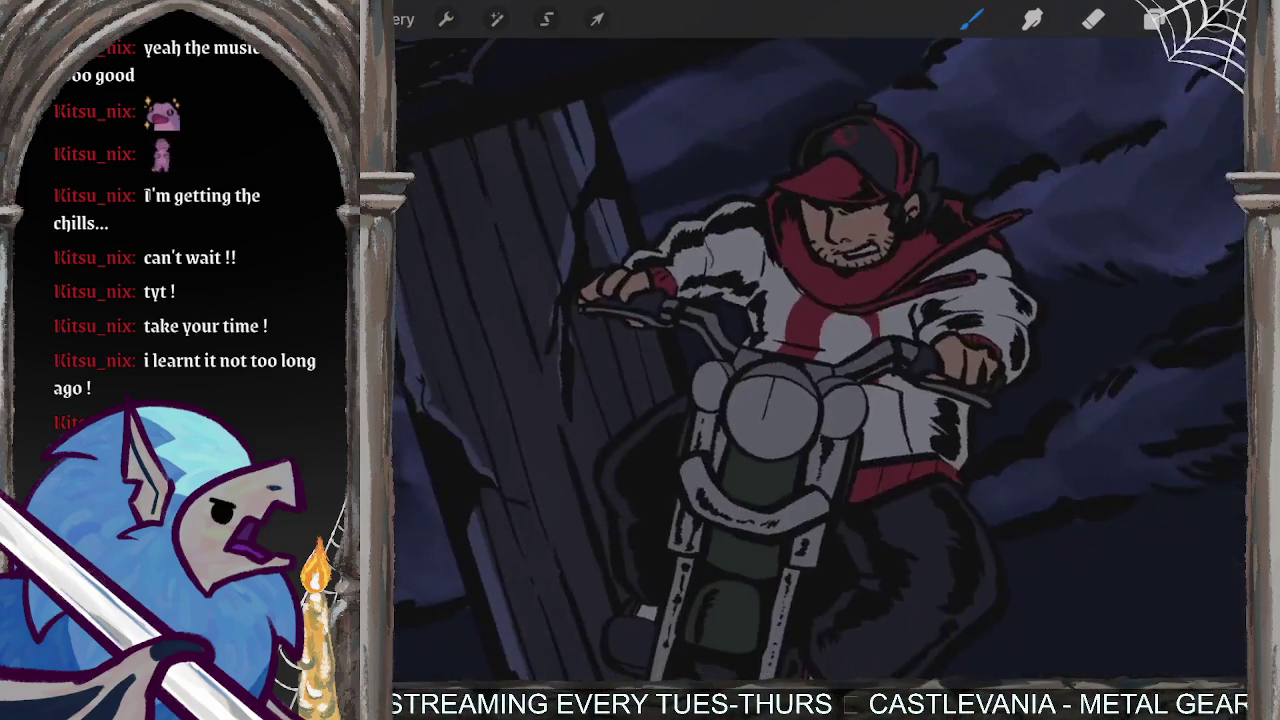
key(ctrl+z)
- Zoom in and try a curved line down the headlight, then undo it
scroll(820, 355, down, 2)
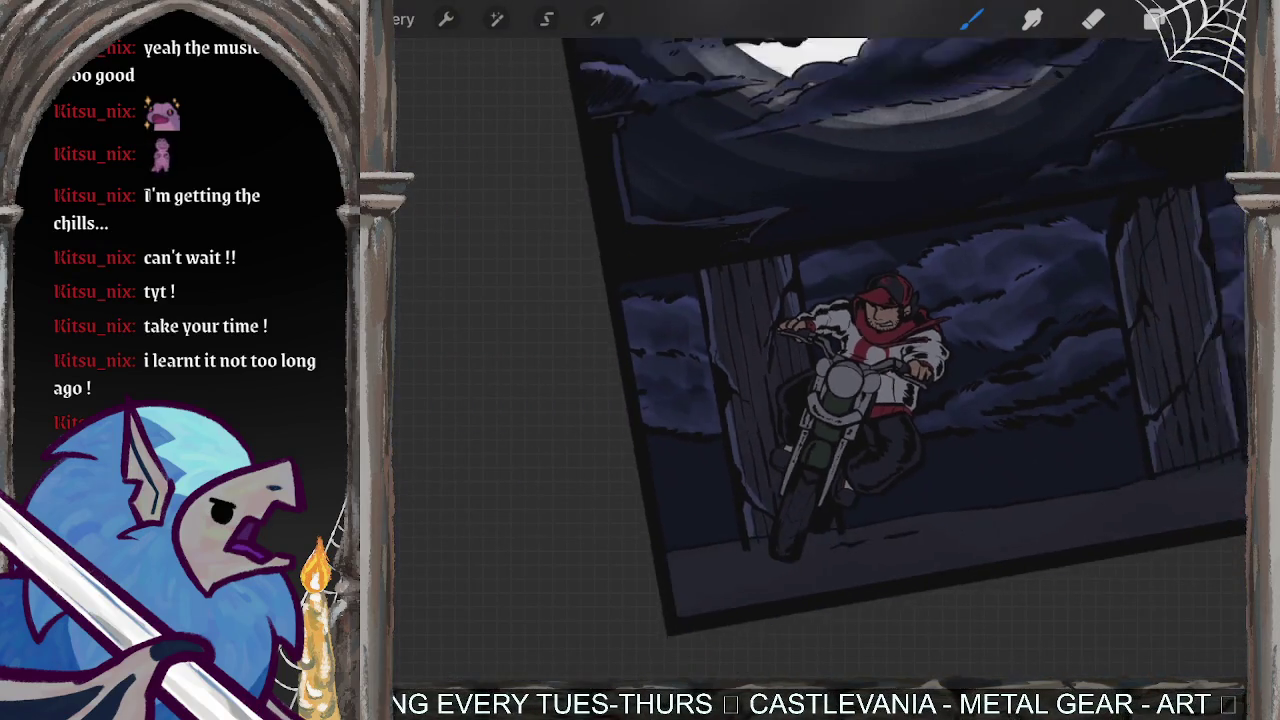
scroll(820, 355, down, 3)
scroll(820, 355, up, 3)
scroll(840, 450, up, 2)
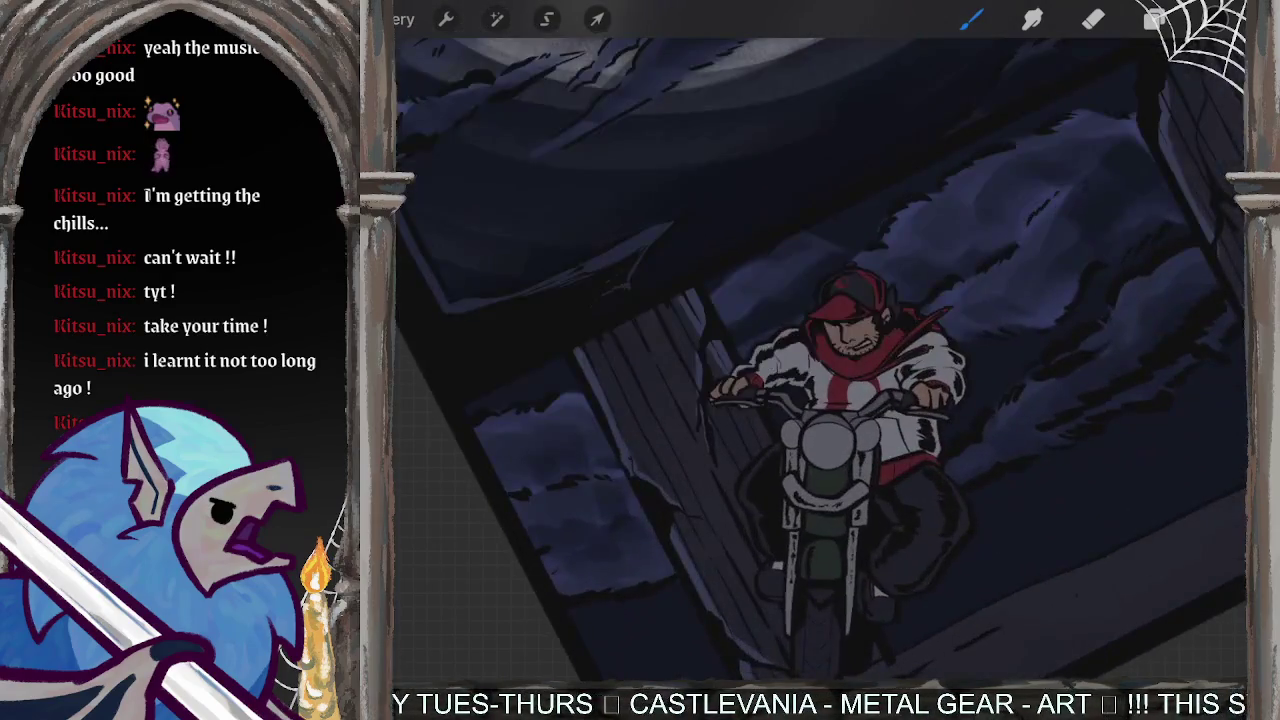
scroll(830, 420, up, 2)
scroll(830, 420, up, 2)
scroll(830, 420, up, 2)
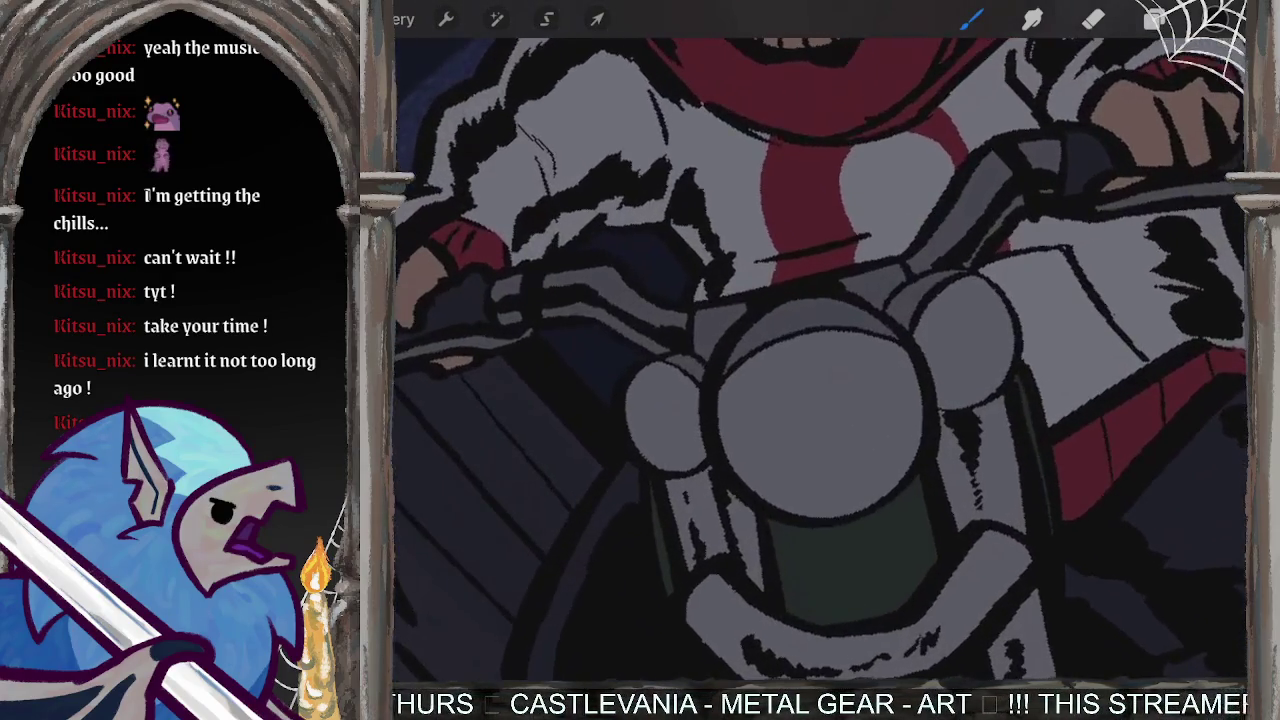
drag(798, 336, 742, 486)
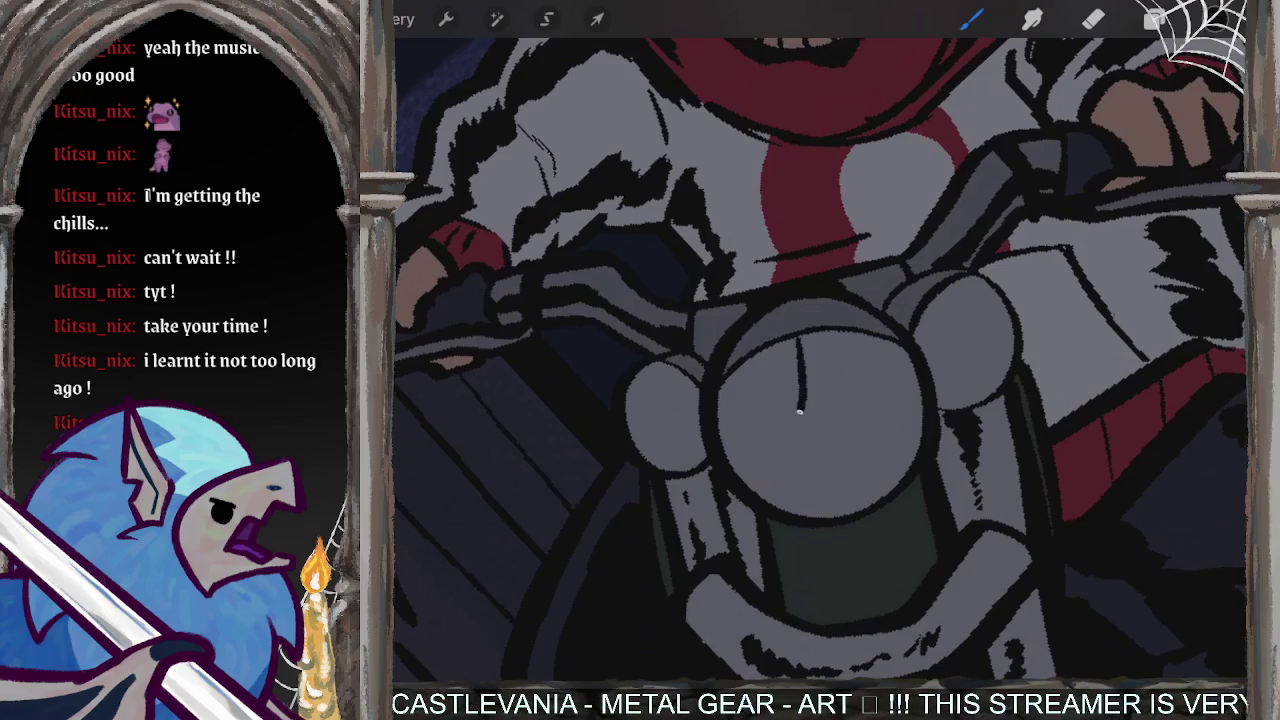
key(ctrl+z)
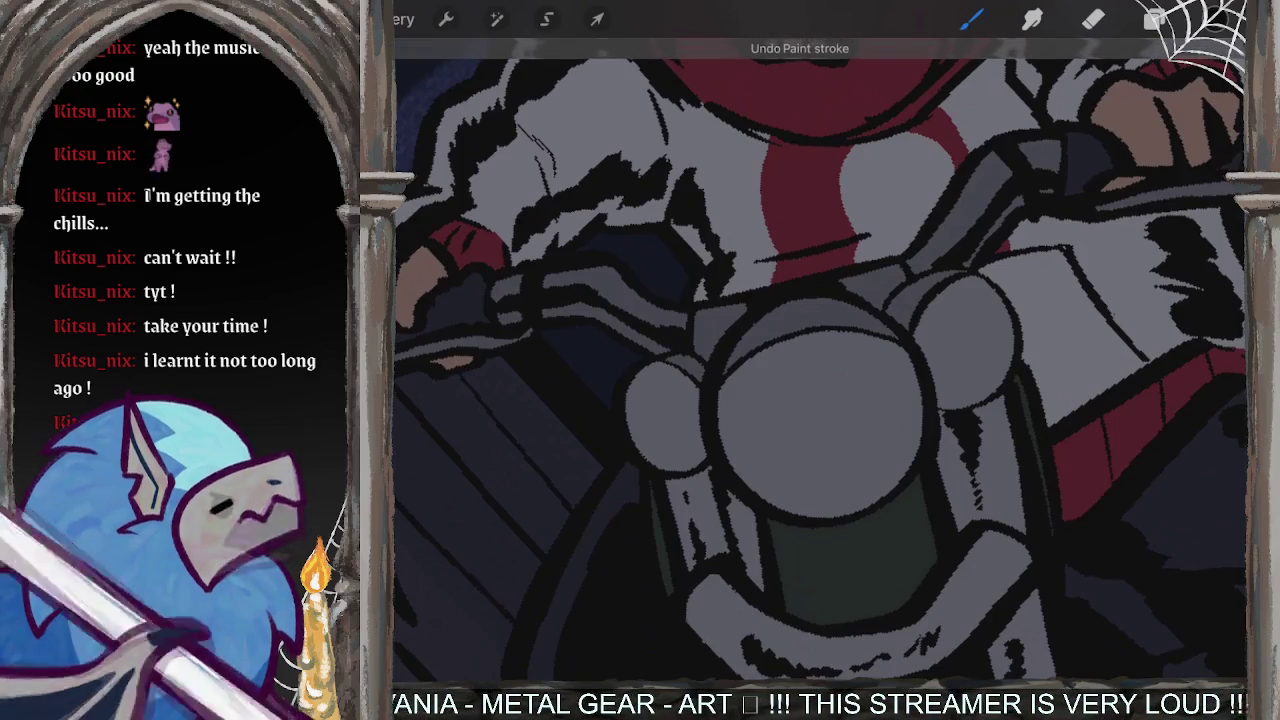
- Draw a small triangle at the headlight centre with a spoke to the rim
mouse_move(815, 403)
mouse_down()
mouse_move(807, 427)
mouse_move(840, 438)
mouse_move(822, 402)
mouse_up()
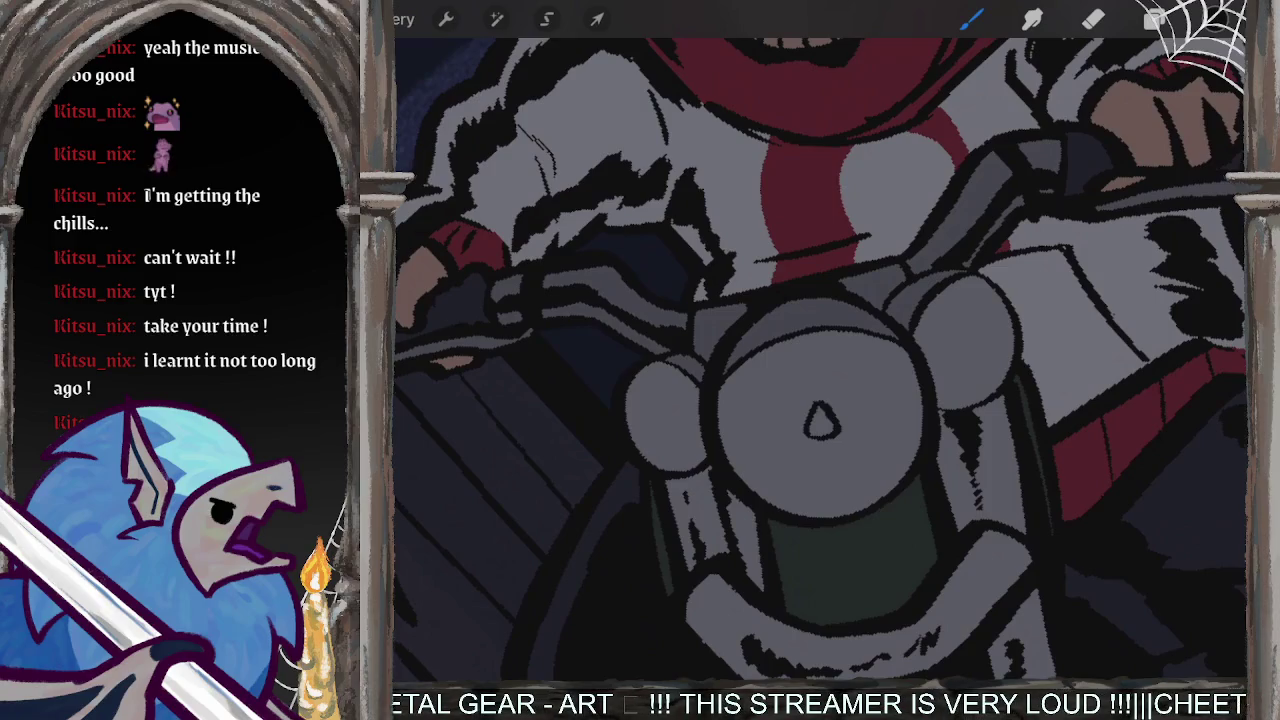
drag(797, 336, 807, 408)
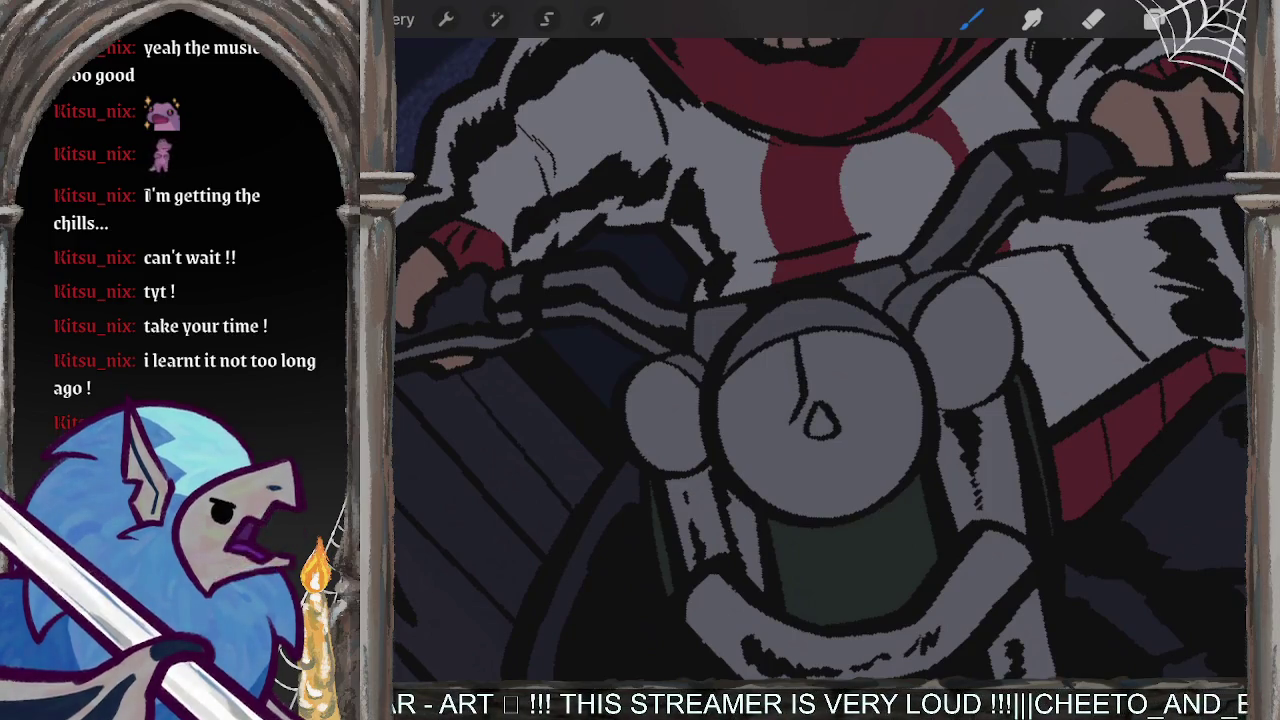
mouse_move(828, 332)
mouse_down()
mouse_move(850, 410)
mouse_move(786, 437)
mouse_move(744, 486)
mouse_move(849, 447)
mouse_move(866, 420)
mouse_move(920, 446)
mouse_move(895, 475)
mouse_move(906, 482)
mouse_up()
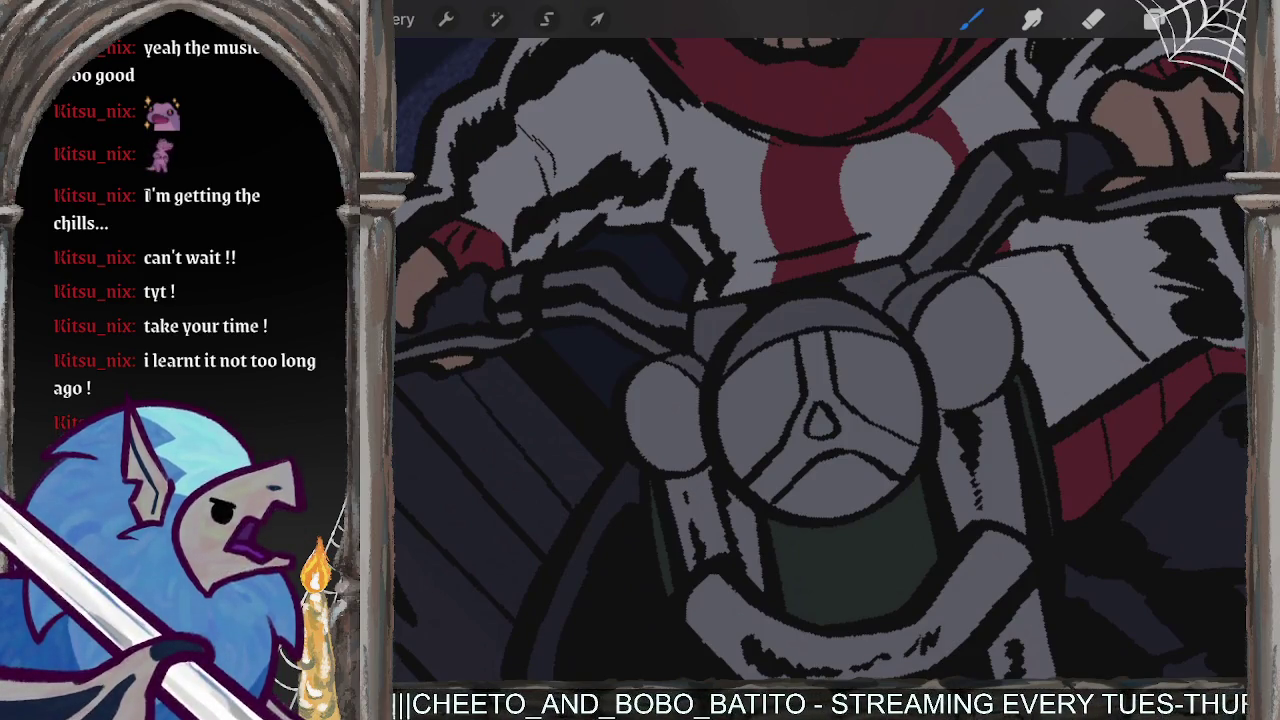
- Switch painting to Layer 8
scroll(820, 360, down, 3)
scroll(820, 360, down, 5)
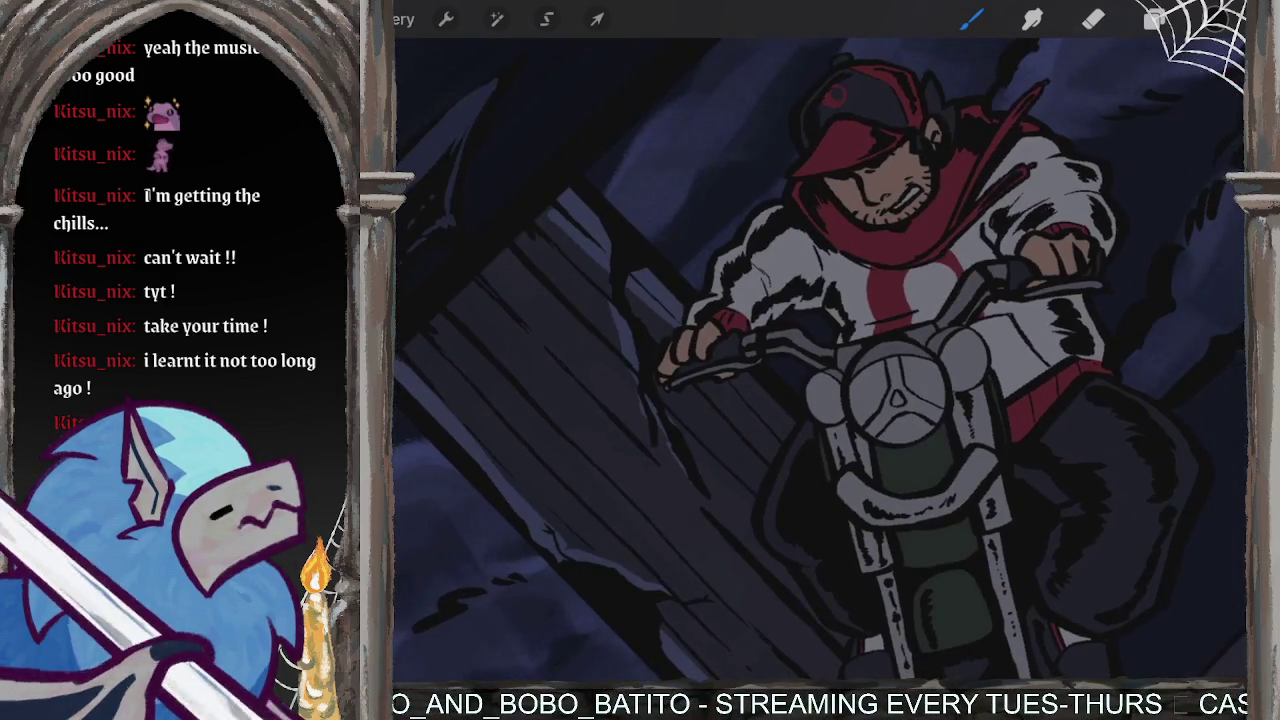
scroll(820, 360, up, 3)
click(1155, 19)
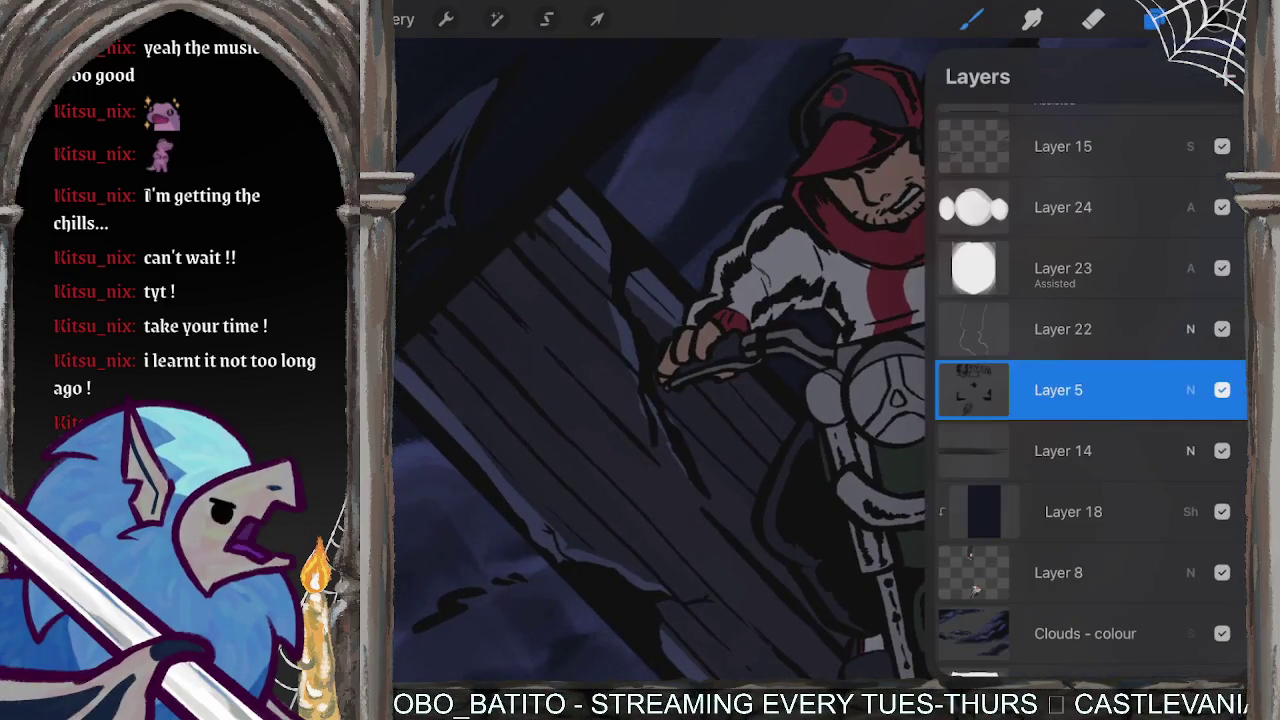
scroll(1090, 380, down, 5)
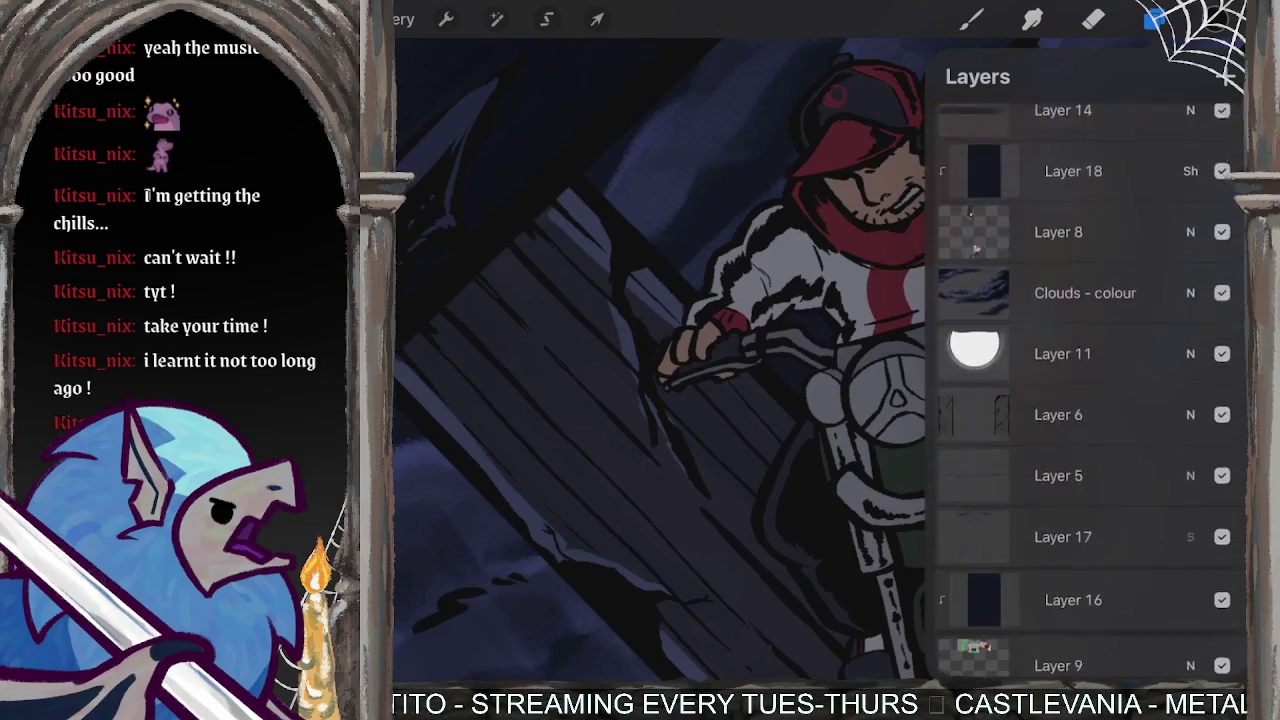
click(1058, 226)
- Pick a mid grey in the colour picker and lighten it to a pale grey
click(1215, 20)
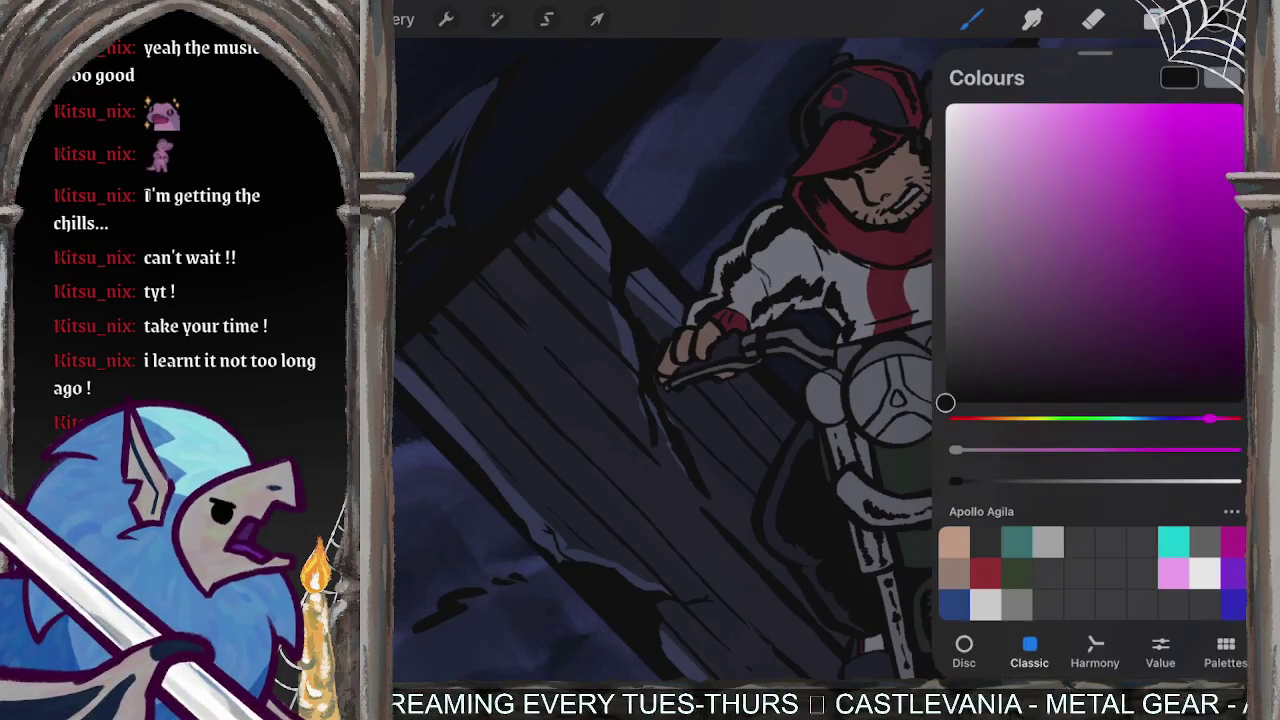
scroll(800, 360, down, 2)
scroll(800, 360, down, 3)
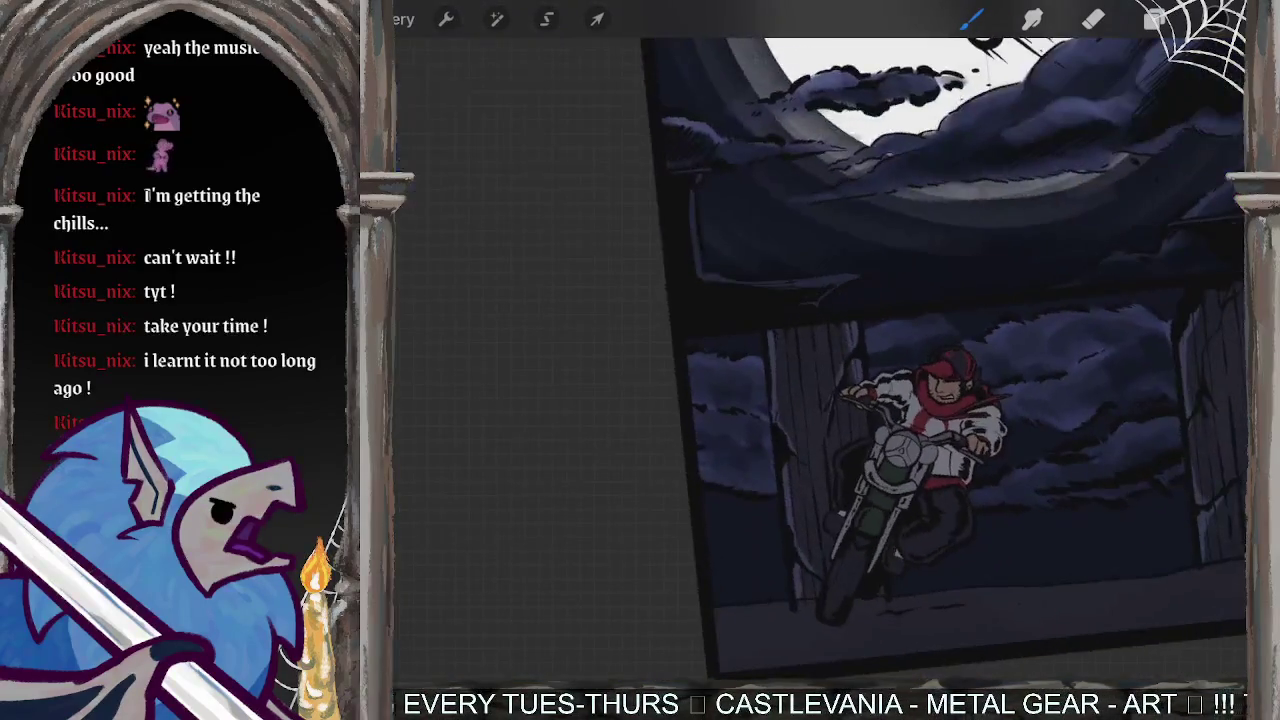
scroll(800, 360, down, 2)
scroll(900, 380, down, 2)
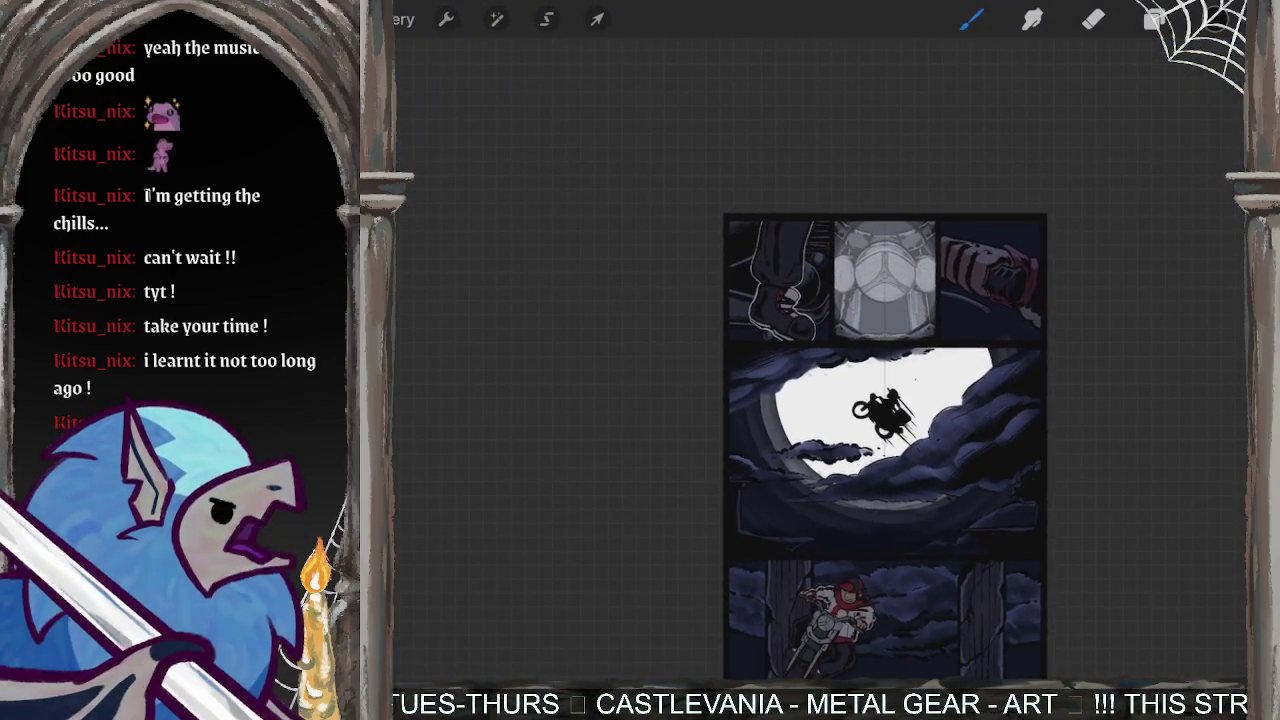
scroll(880, 400, up, 3)
scroll(880, 400, up, 2)
scroll(880, 400, up, 1)
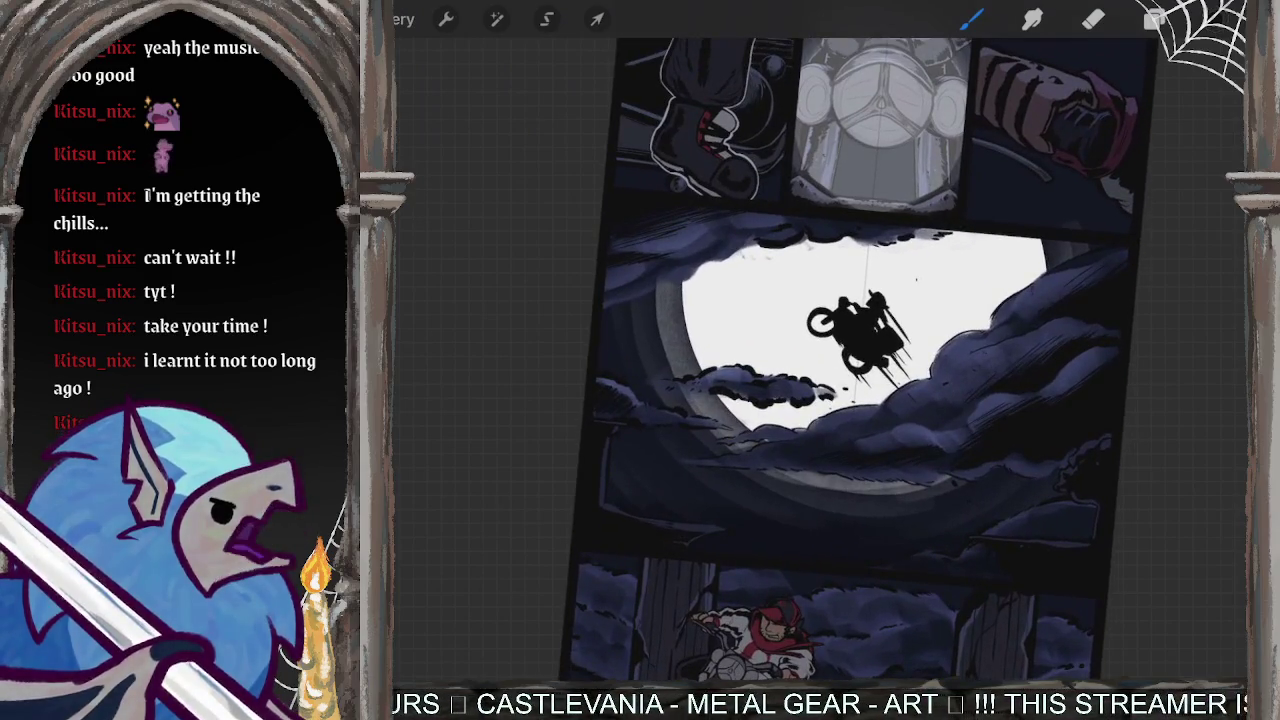
click(1215, 20)
click(1017, 604)
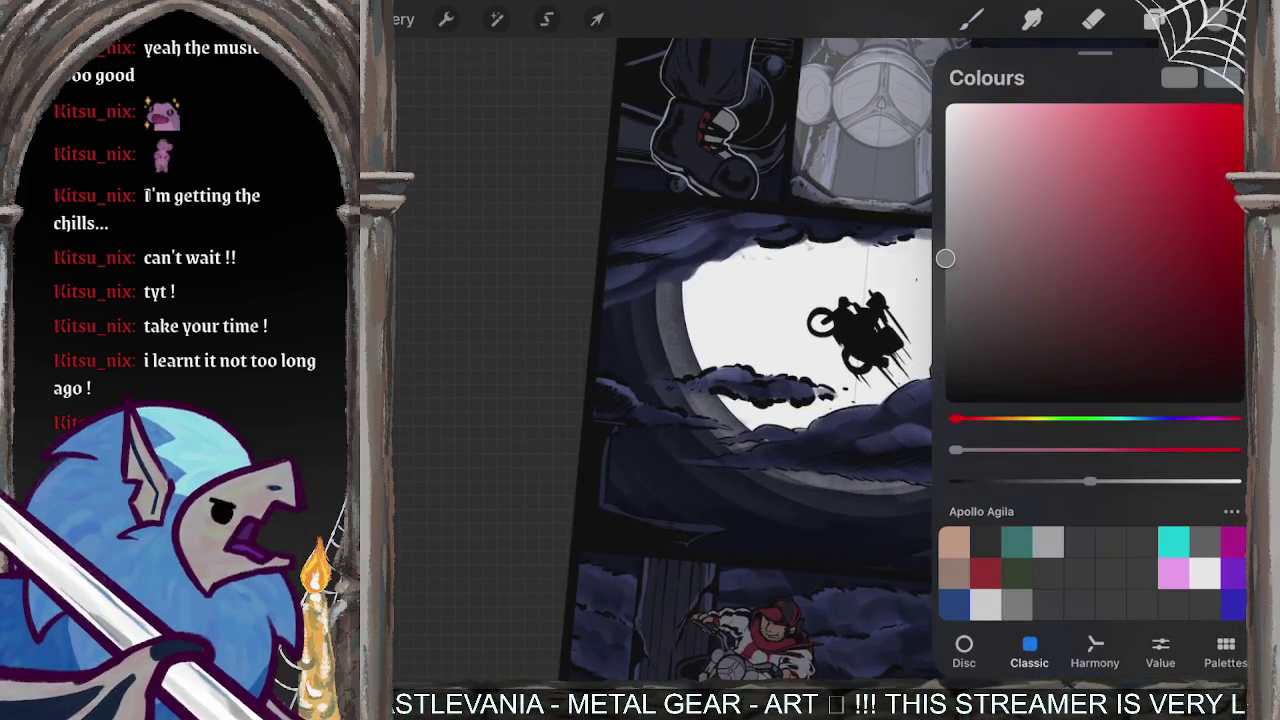
drag(1090, 481, 1141, 481)
- Close Colours and paint a short pale grey test stroke on the headlight
scroll(660, 360, down, 5)
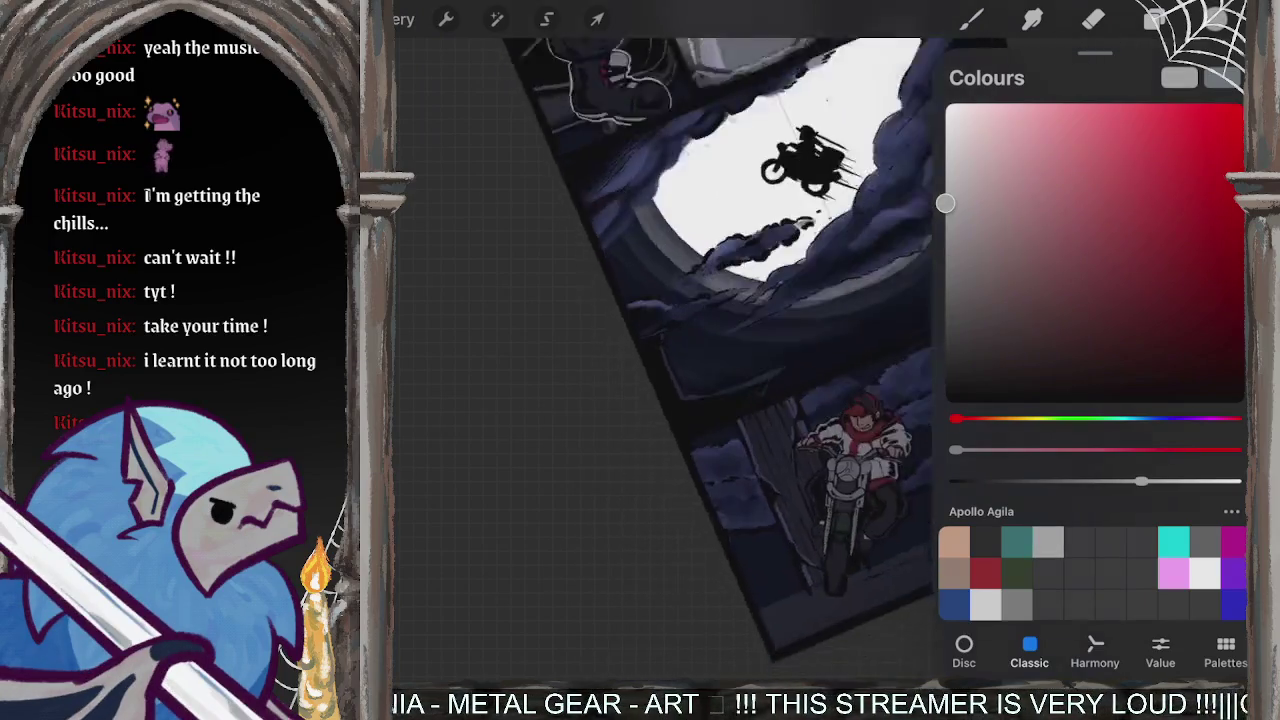
scroll(660, 360, down, 2)
scroll(660, 400, up, 3)
scroll(660, 400, up, 2)
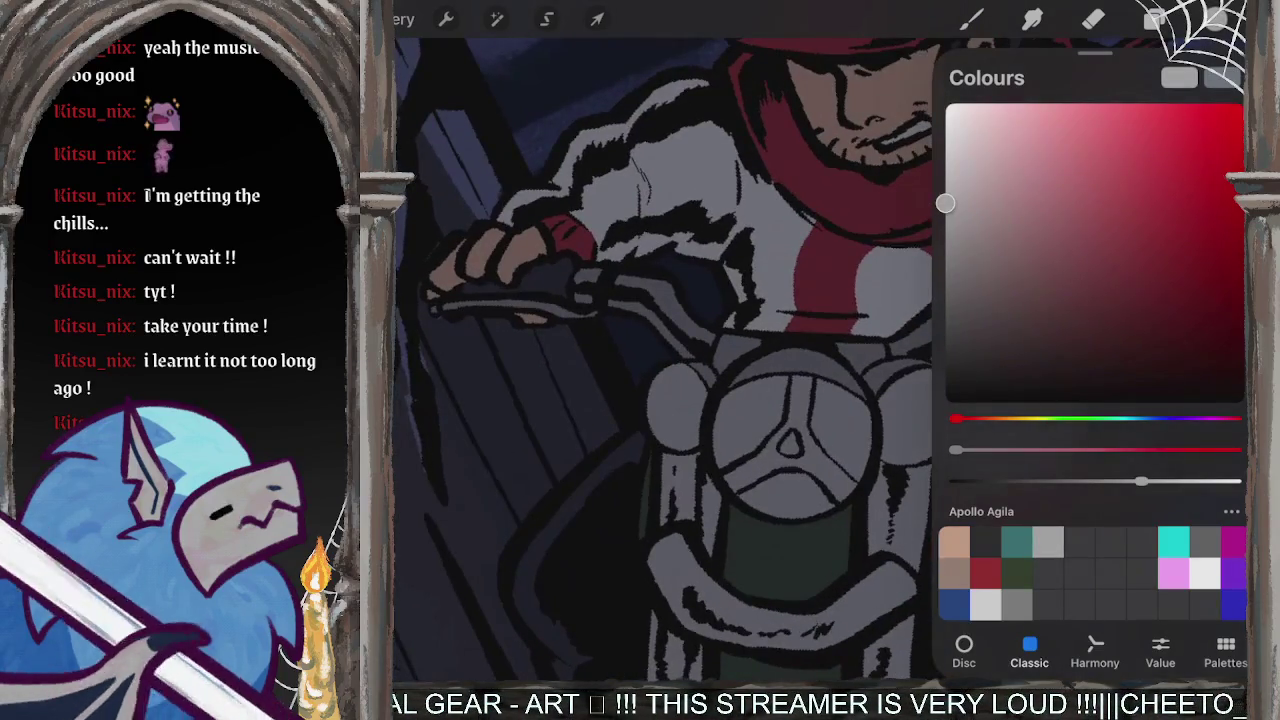
click(801, 411)
click(1215, 19)
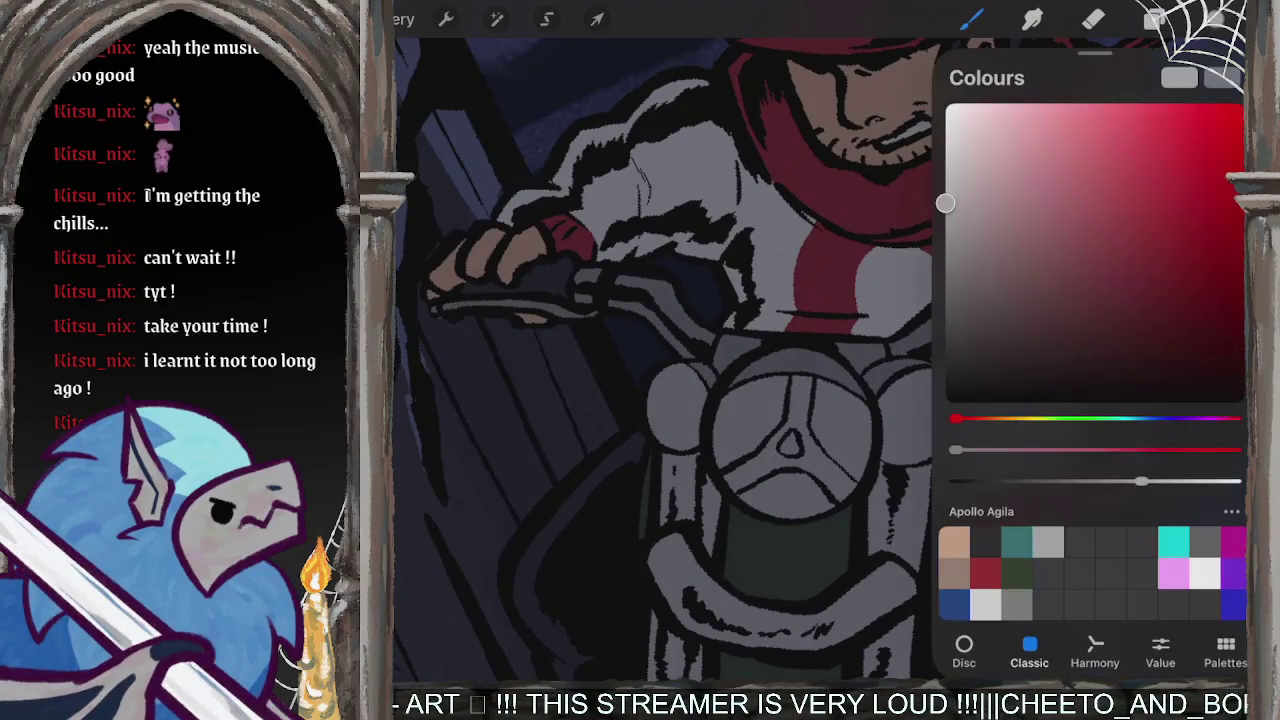
click(972, 19)
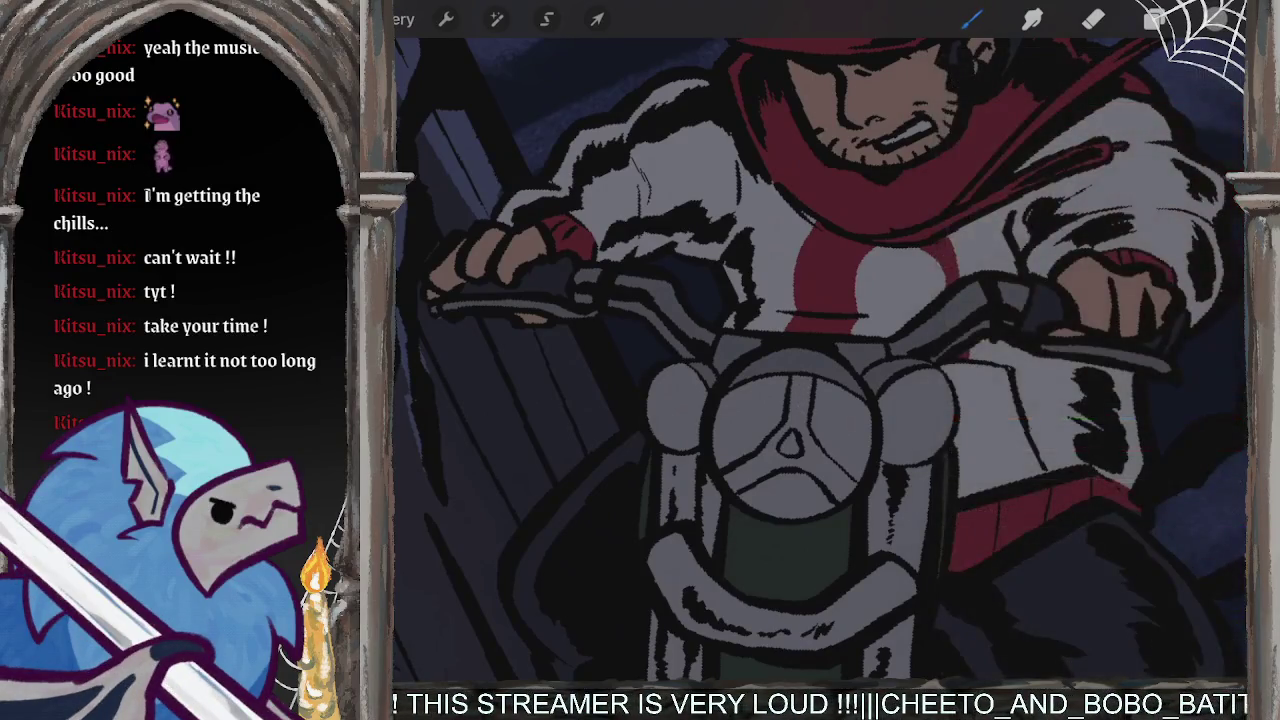
mouse_move(798, 381)
mouse_down()
mouse_move(795, 411)
mouse_move(808, 370)
mouse_up()
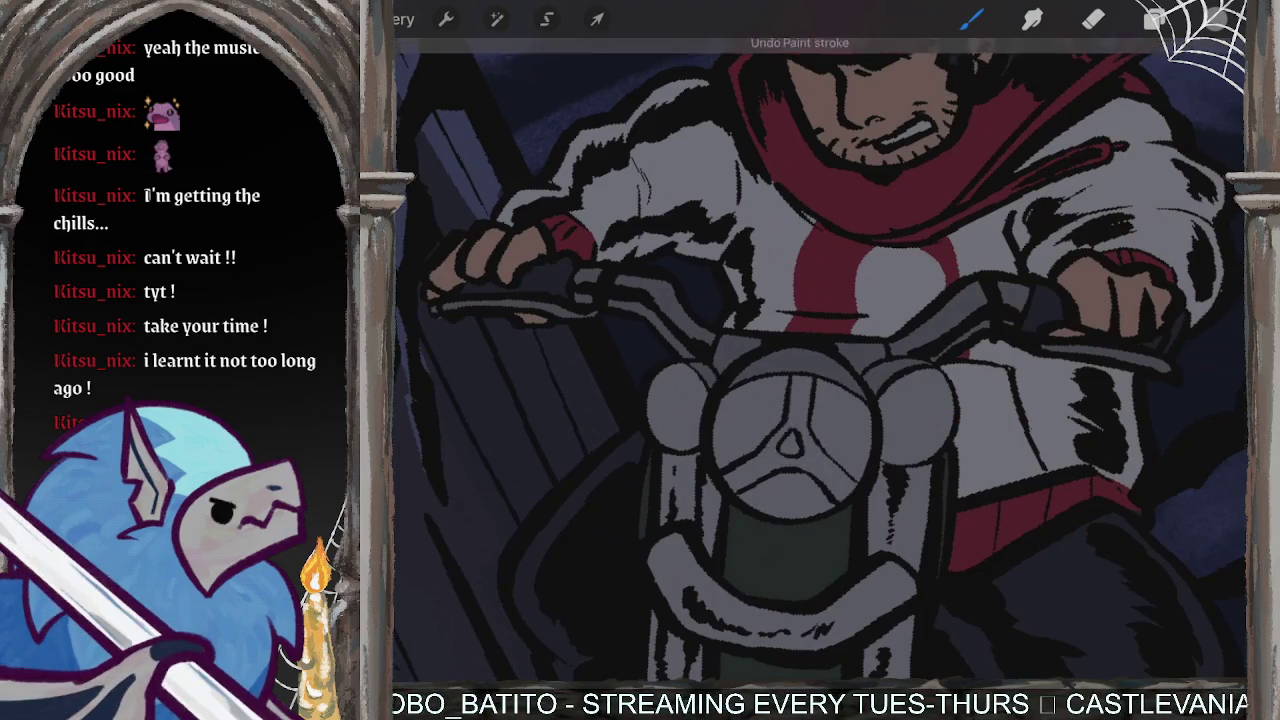
- Fill the headlight's three spokes with flat grey shading so the hub emblem stands out
scroll(790, 440, up, 5)
drag(790, 440, 830, 471)
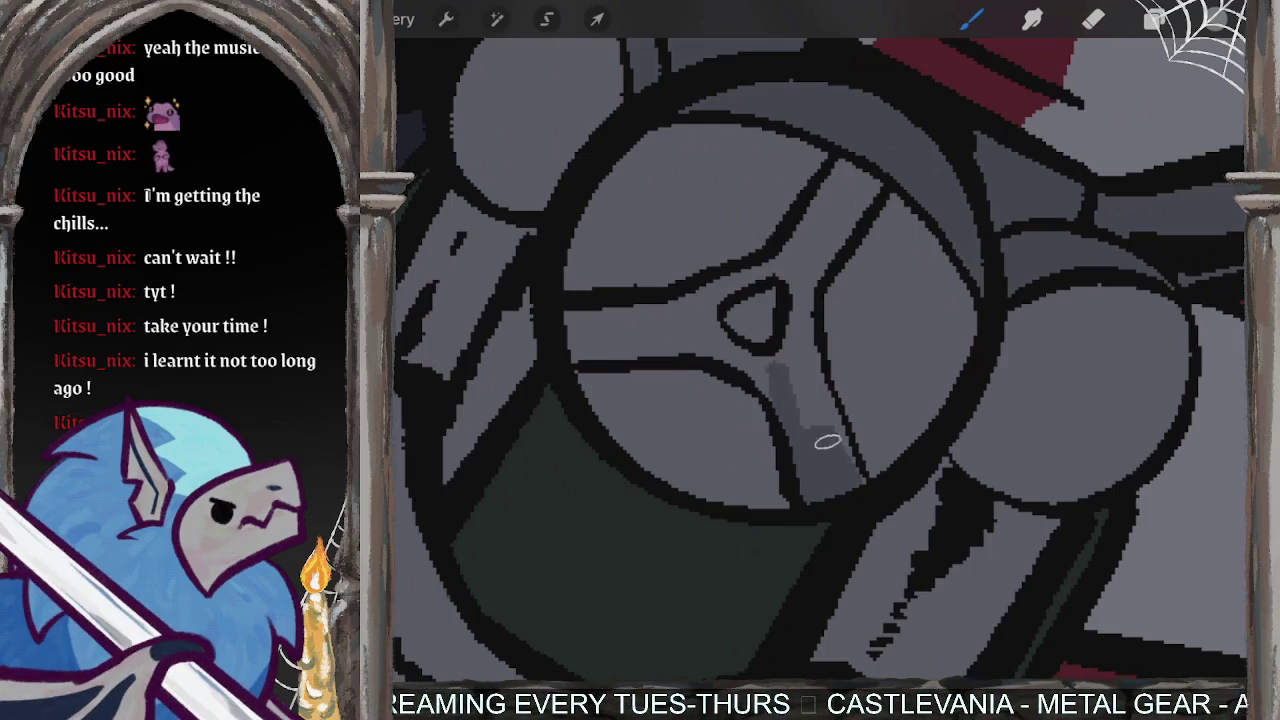
drag(800, 368, 842, 460)
mouse_move(806, 310)
mouse_down()
mouse_move(783, 371)
mouse_move(808, 366)
mouse_move(814, 251)
mouse_move(808, 286)
mouse_up()
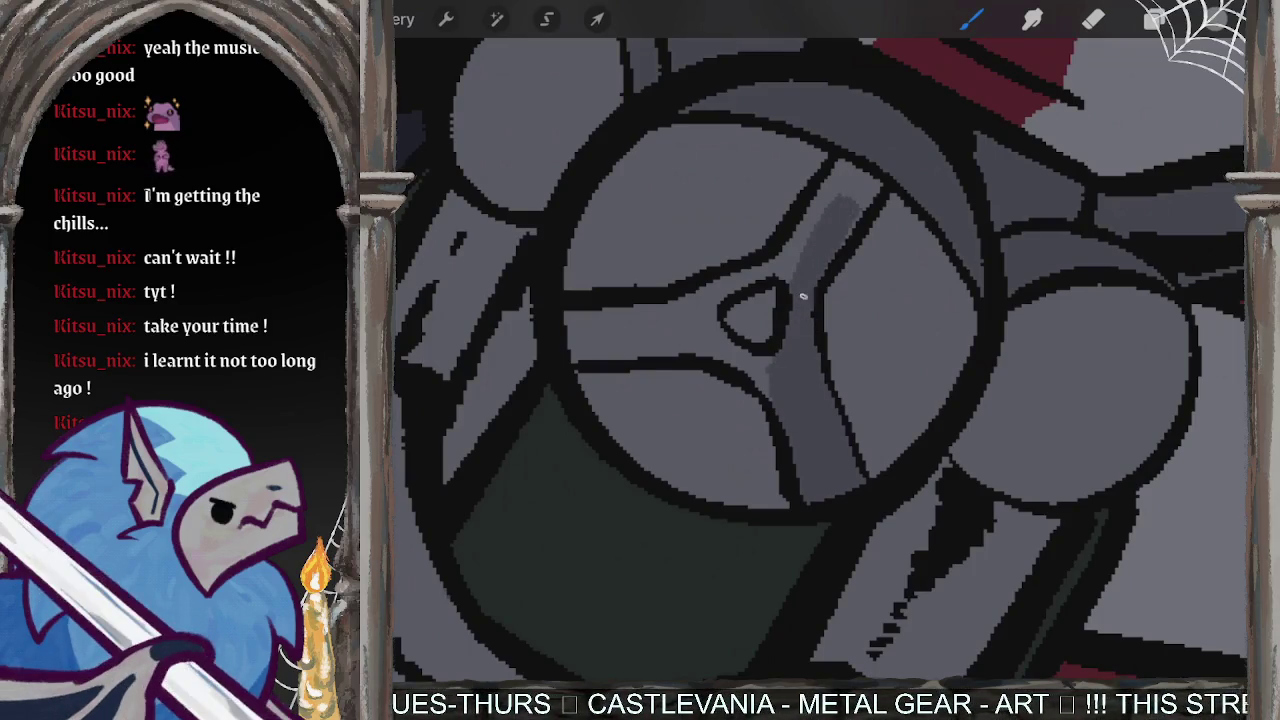
mouse_move(880, 175)
mouse_down()
mouse_move(850, 235)
mouse_move(805, 235)
mouse_up()
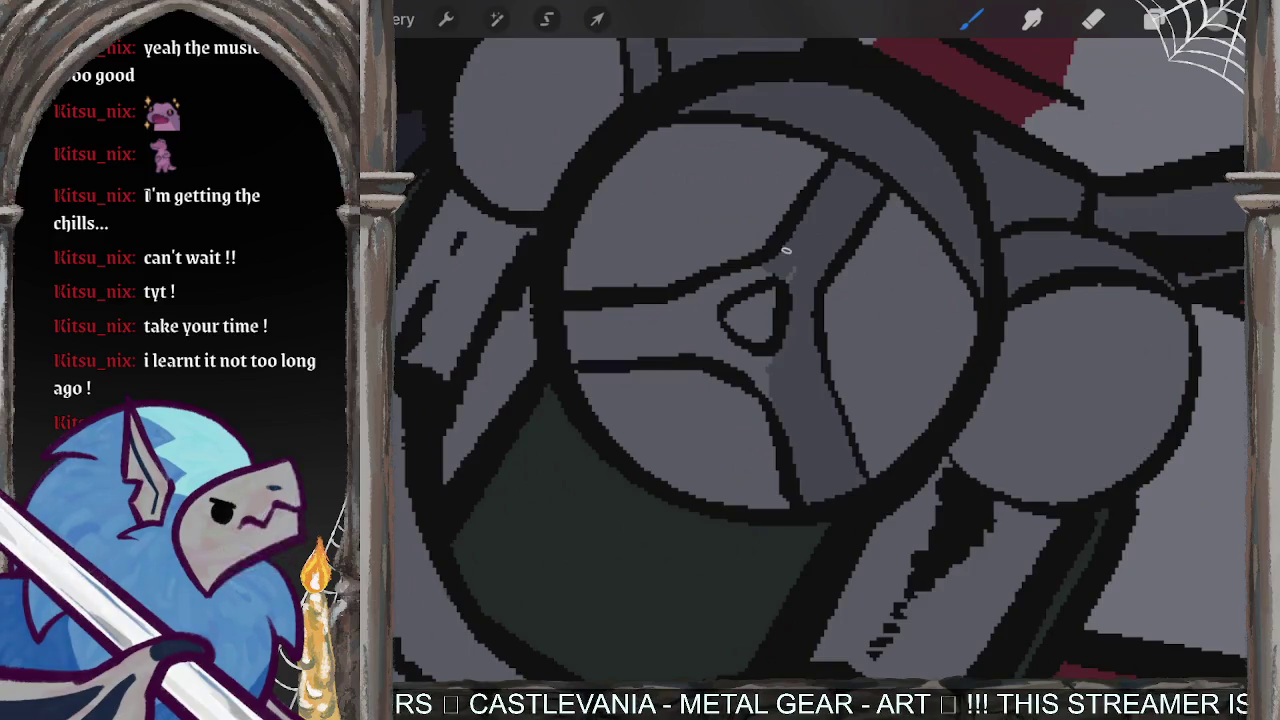
mouse_move(664, 314)
mouse_down()
mouse_move(716, 306)
mouse_move(736, 356)
mouse_move(761, 371)
mouse_up()
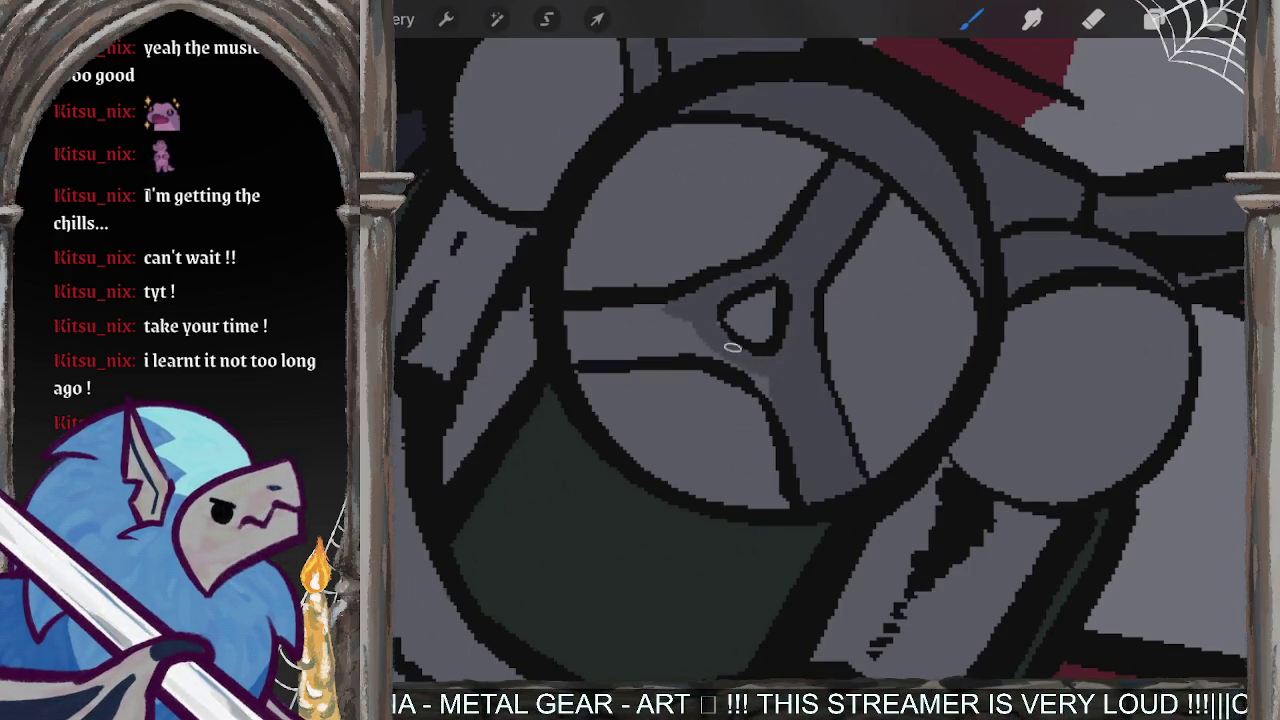
drag(700, 342, 592, 347)
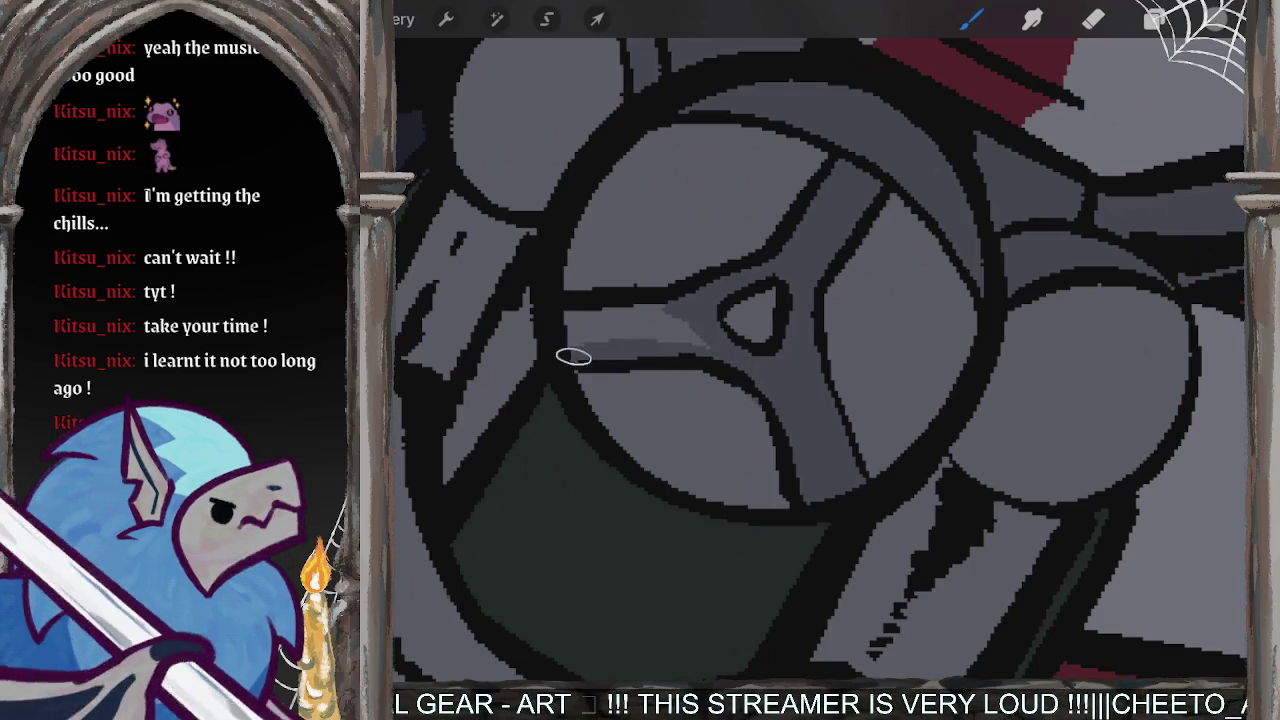
mouse_move(660, 322)
mouse_down()
mouse_move(690, 316)
mouse_move(596, 340)
mouse_up()
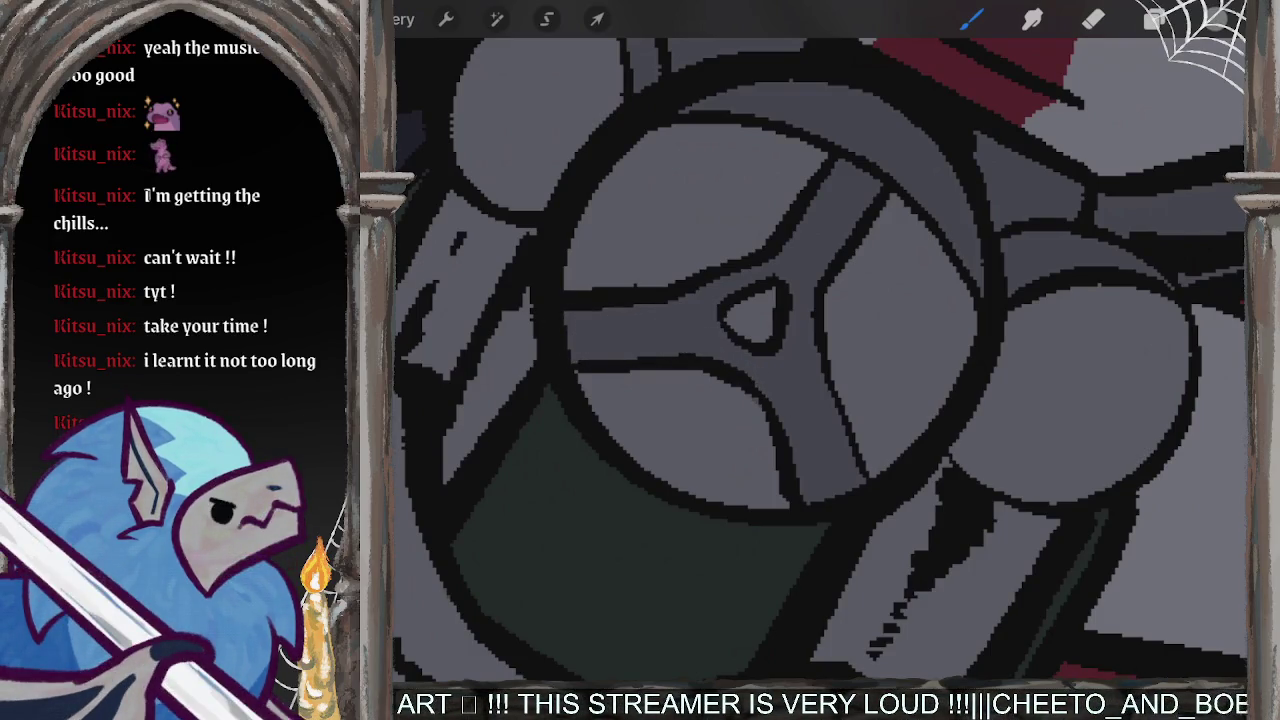
scroll(820, 355, down, 5)
scroll(820, 360, down, 5)
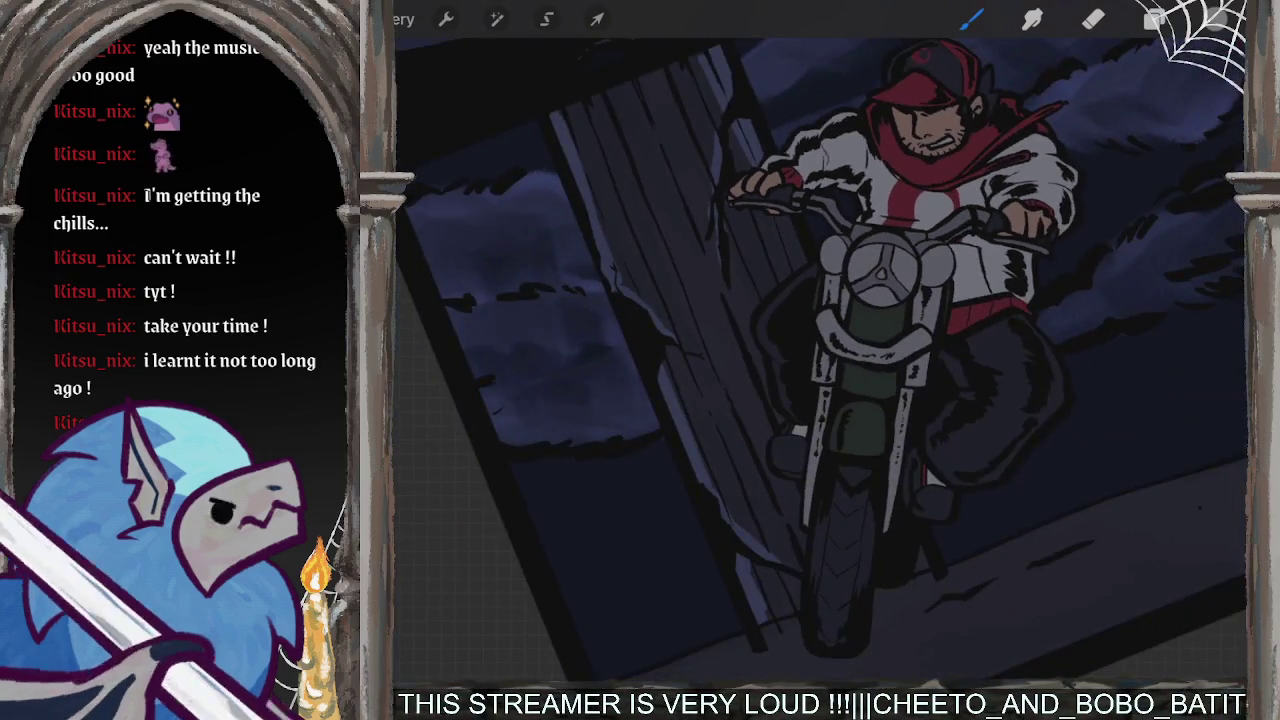
- Select Layer 5 and choose black as the painting colour
scroll(820, 360, down, 5)
click(1155, 18)
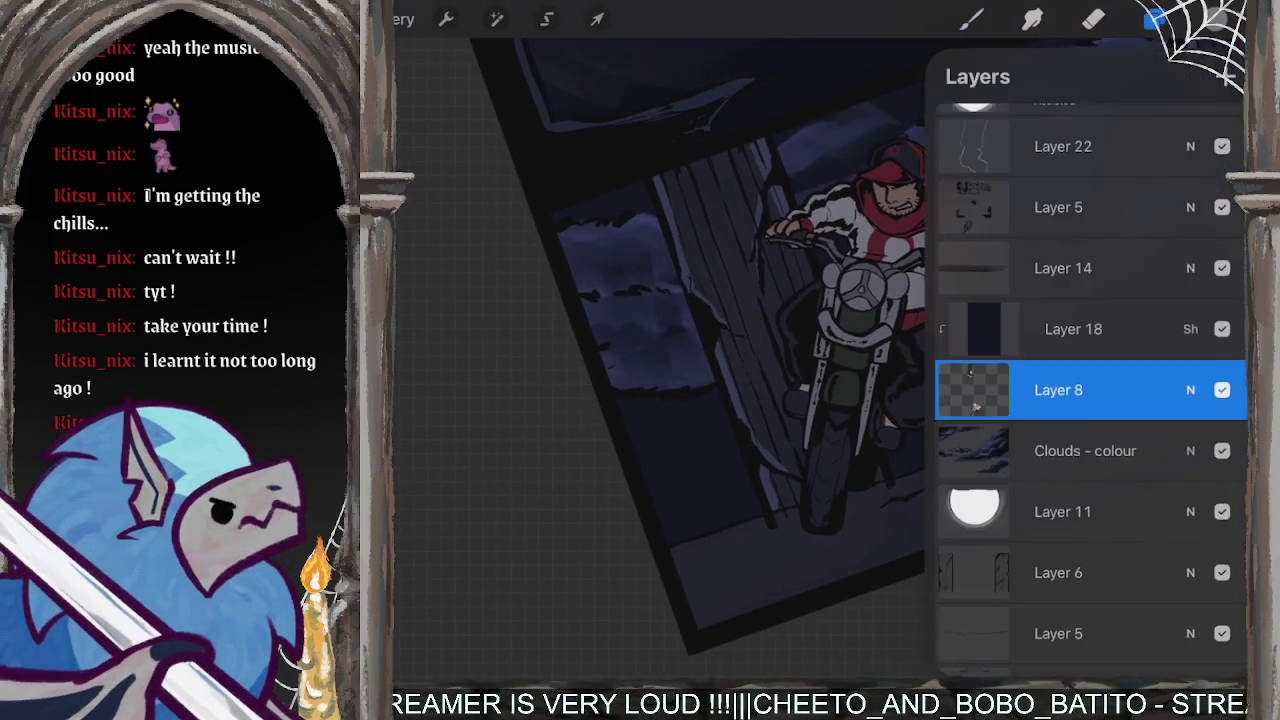
scroll(1090, 390, up, 5)
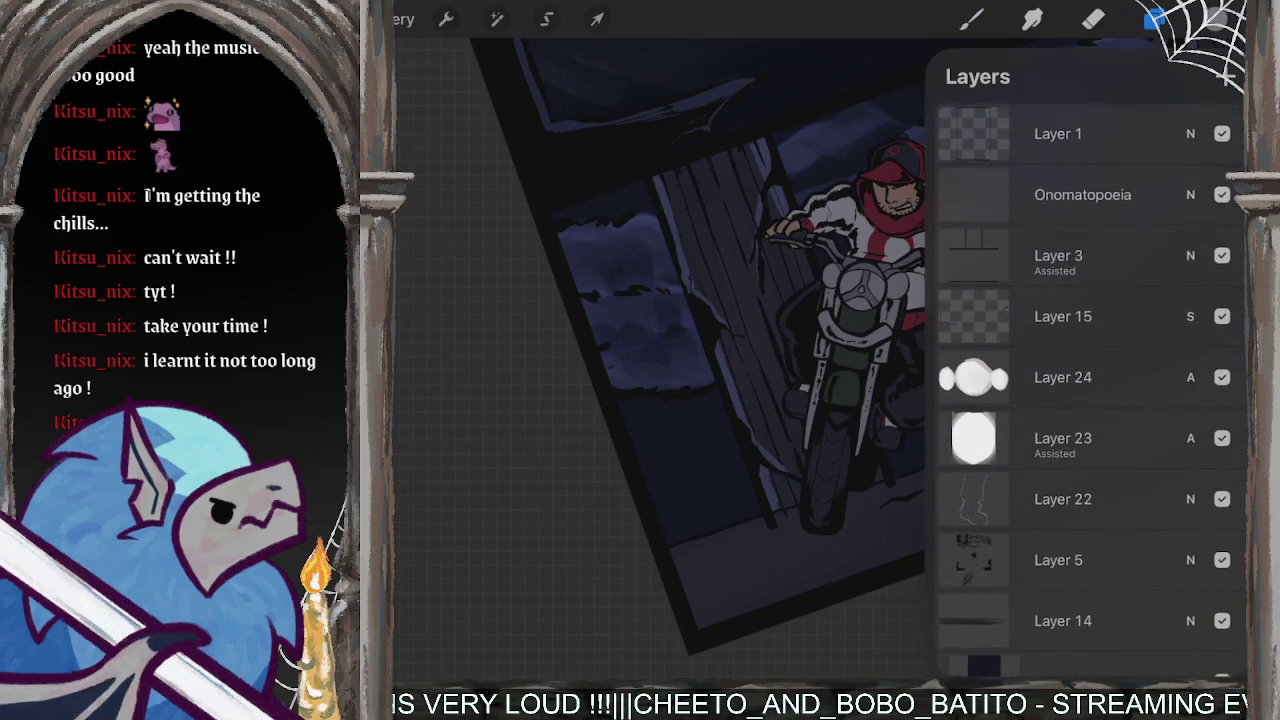
scroll(1090, 390, down, 2)
click(1063, 413)
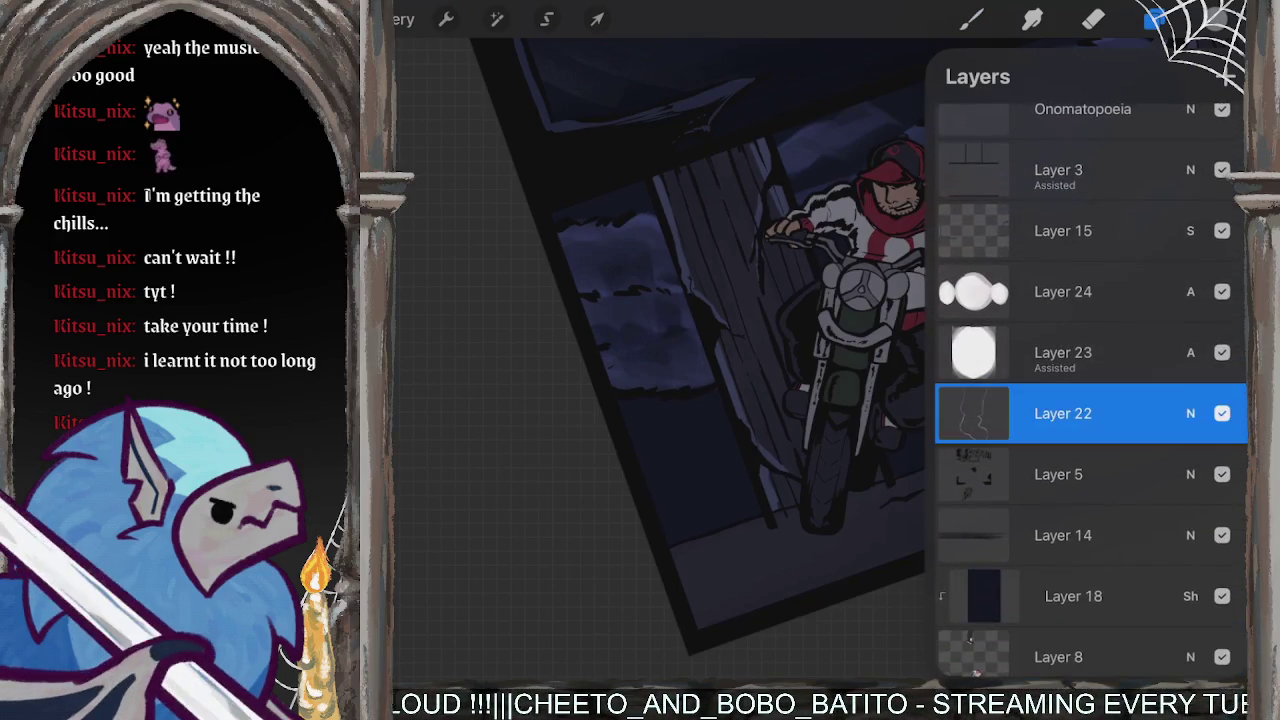
click(1058, 474)
click(1213, 18)
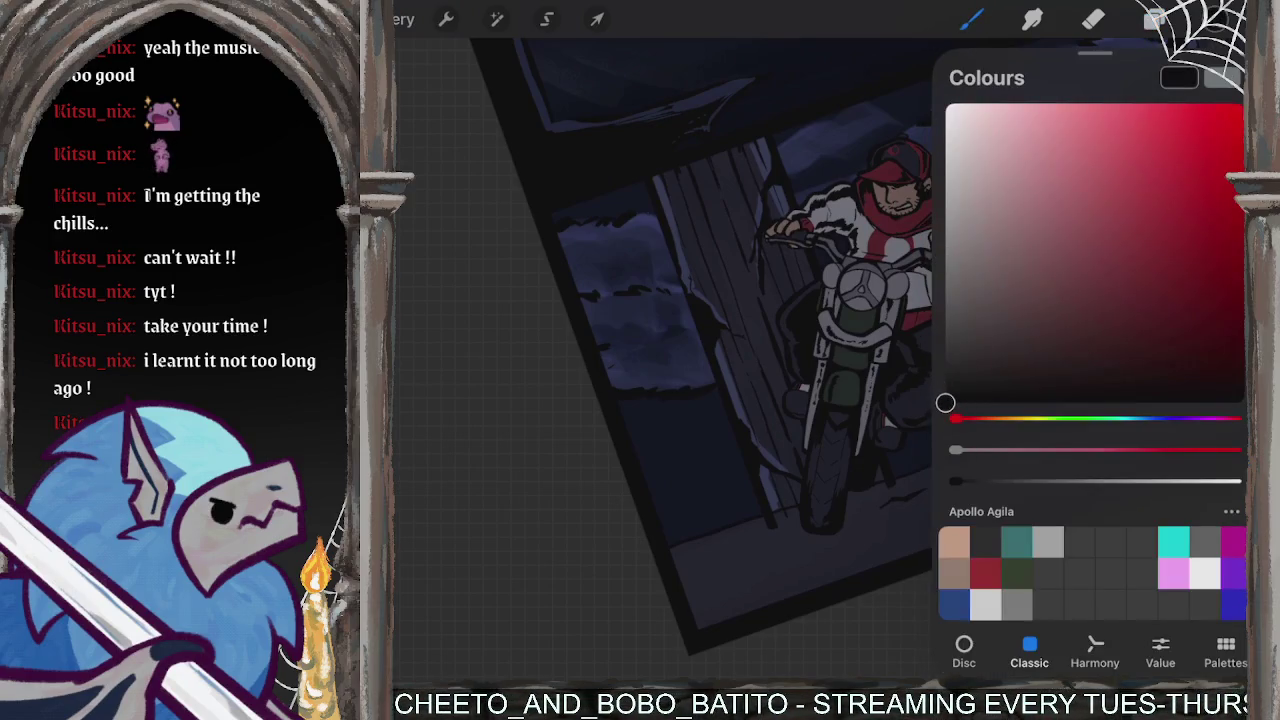
click(970, 18)
- Darken the green panel below the headlight with black shading, redoing one misplaced stroke
scroll(1000, 470, up, 5)
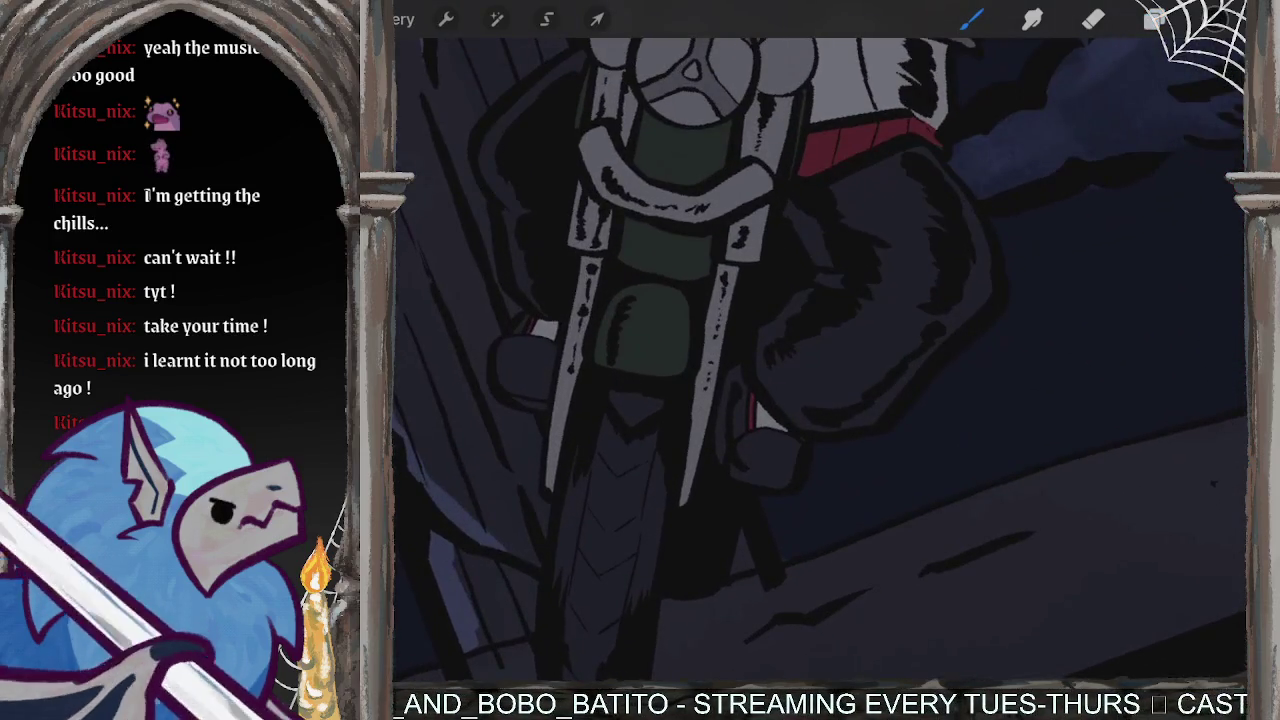
scroll(820, 360, up, 2)
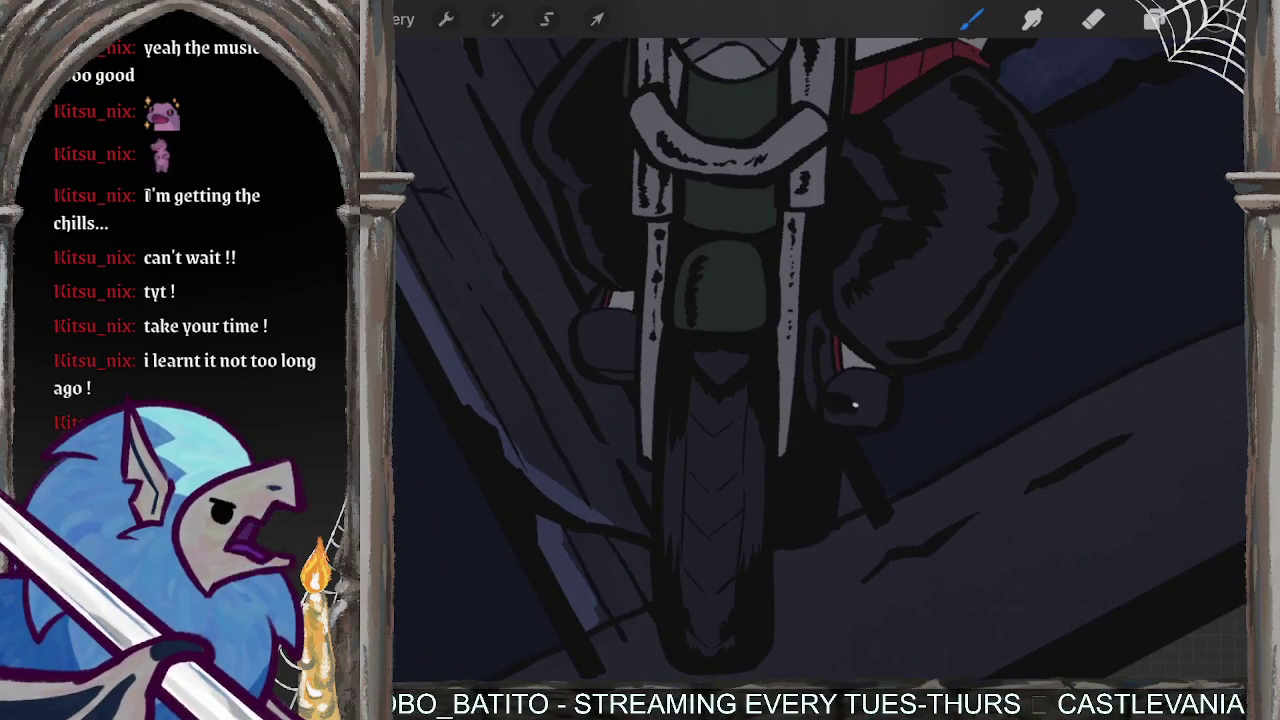
scroll(820, 360, down, 3)
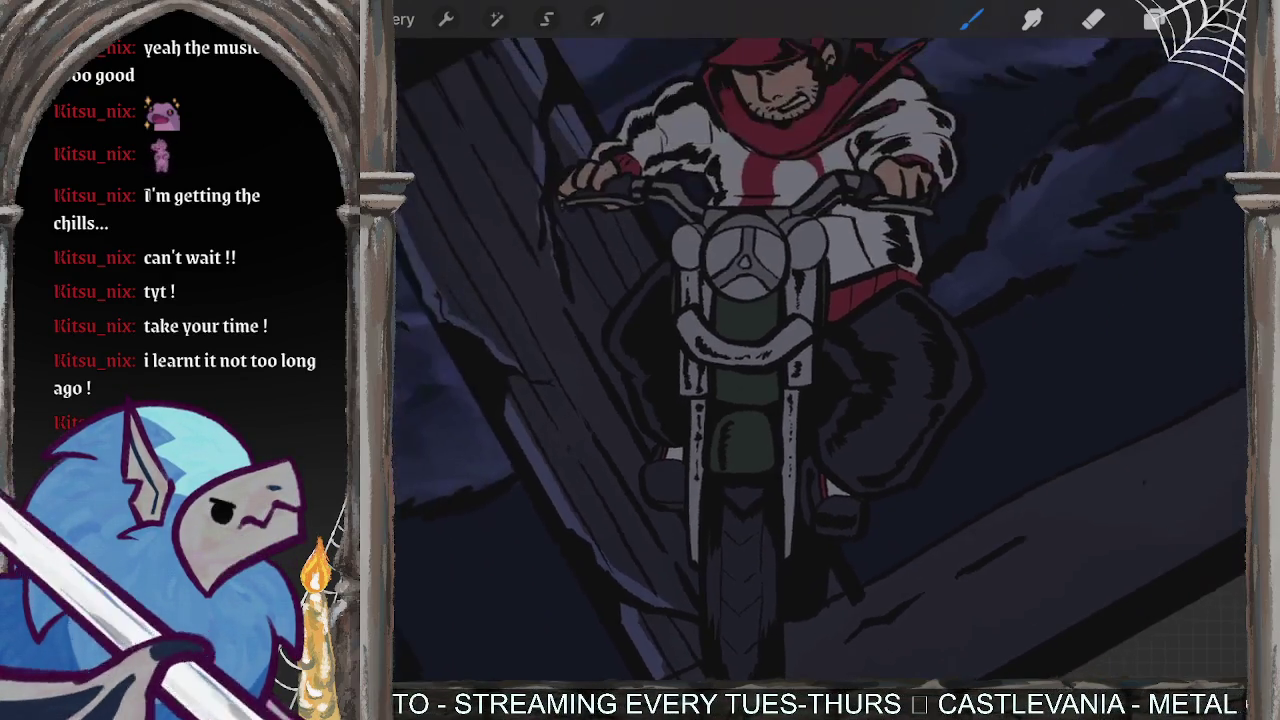
scroll(820, 360, up, 5)
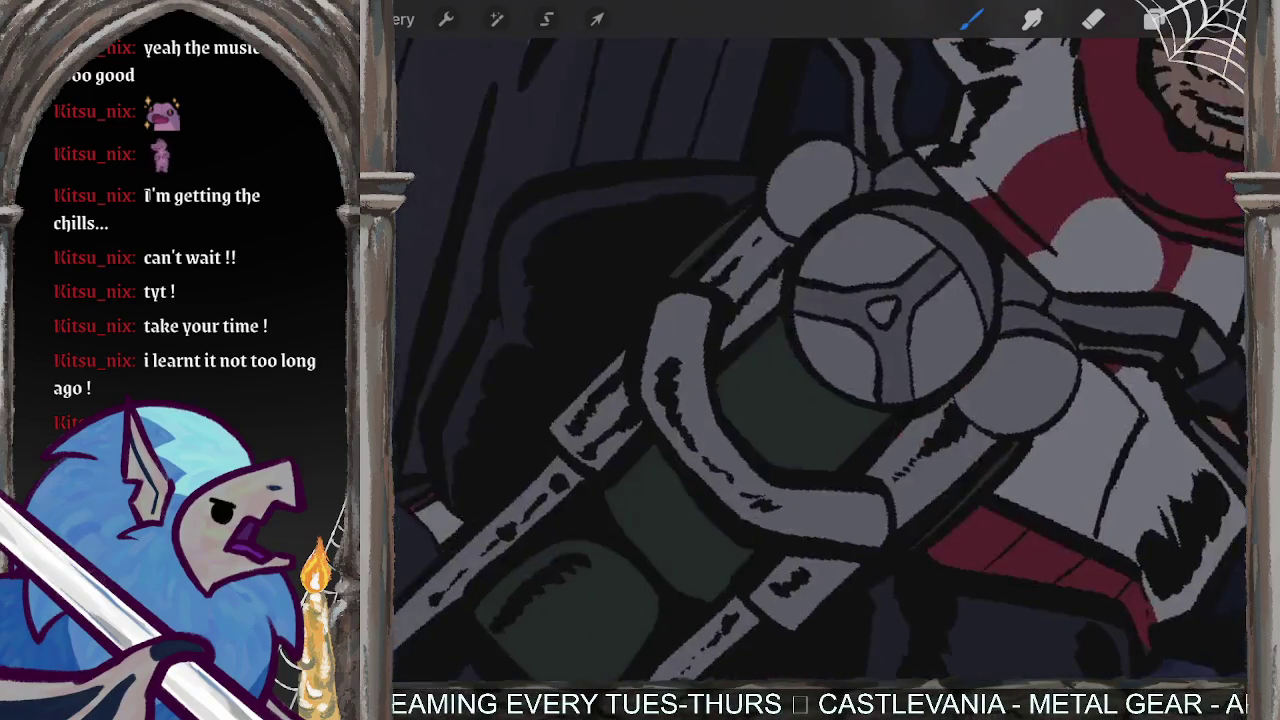
mouse_move(738, 393)
mouse_down()
mouse_move(830, 445)
mouse_move(769, 328)
mouse_up()
key(ctrl+z)
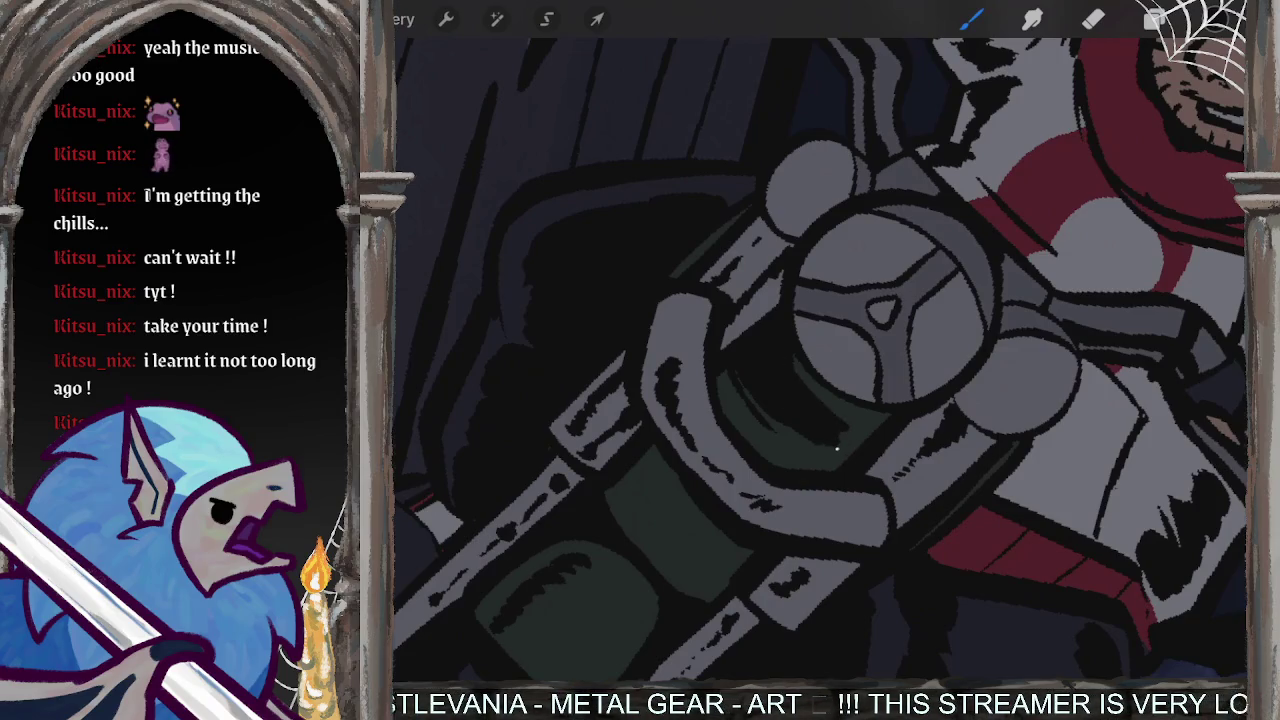
drag(843, 432, 775, 349)
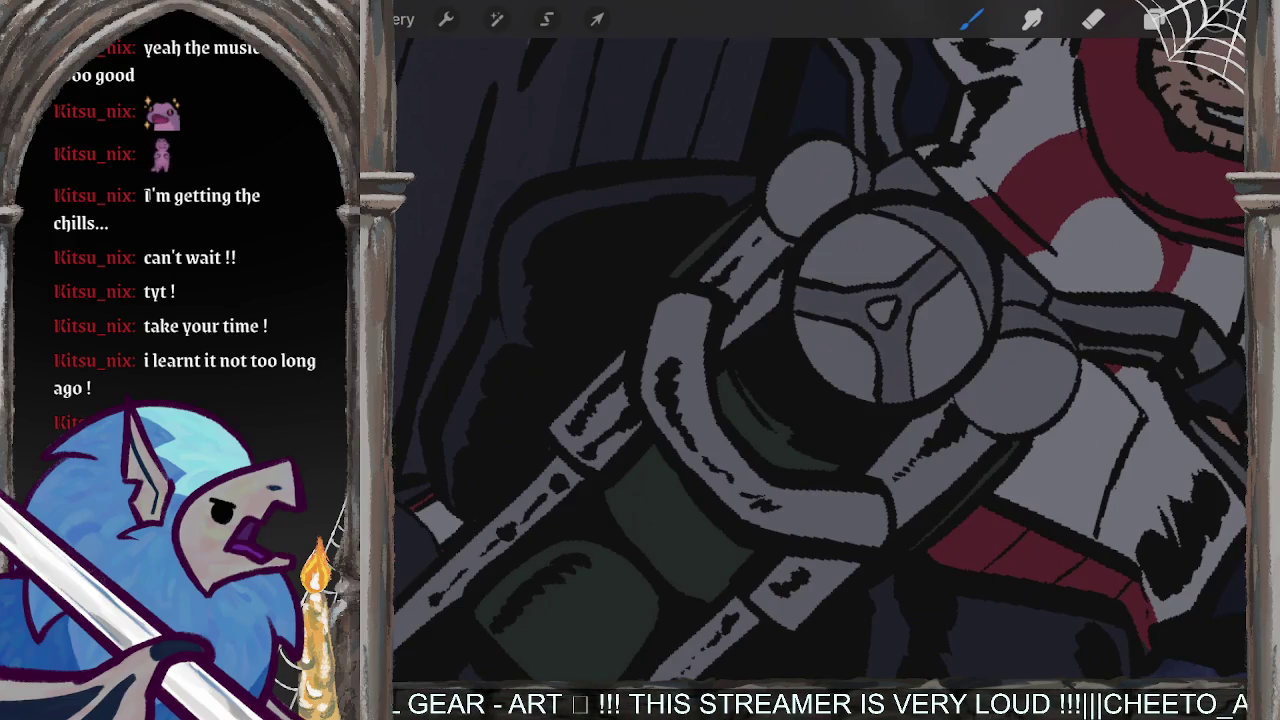
scroll(820, 360, down, 5)
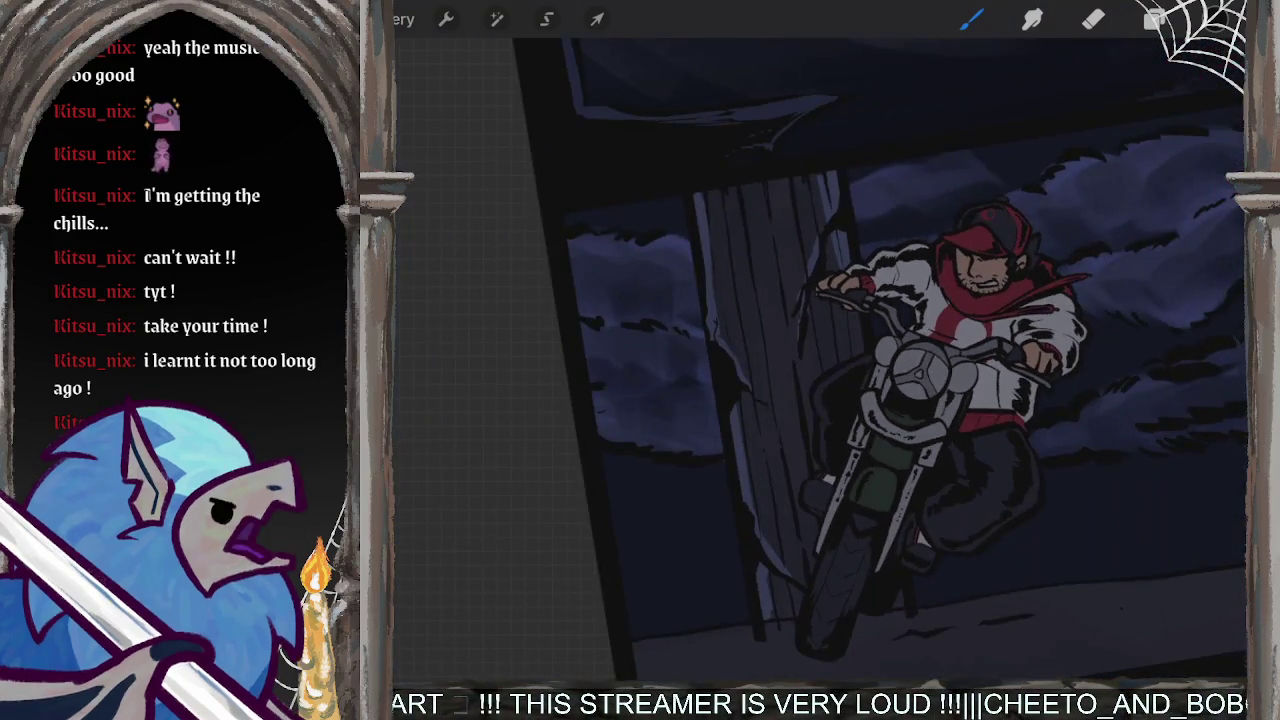
scroll(880, 360, down, 3)
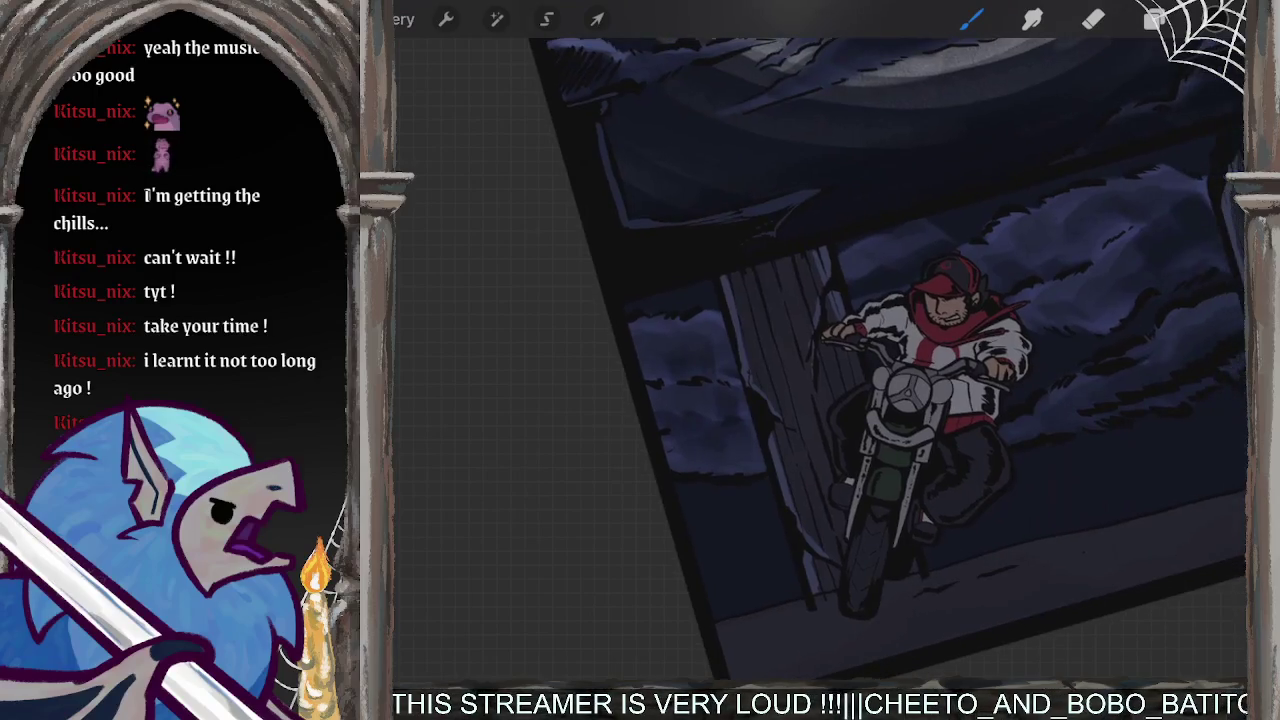
scroll(880, 380, up, 5)
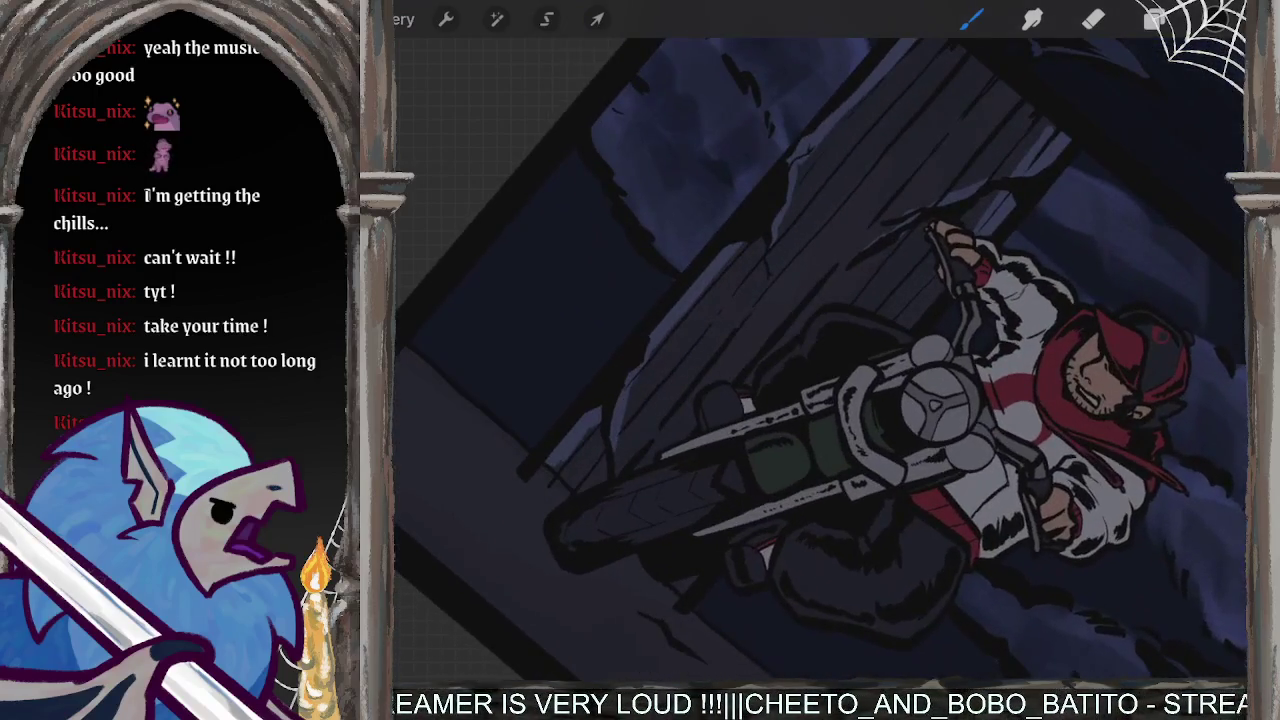
- Make Layer 6 the active painting layer
click(1155, 19)
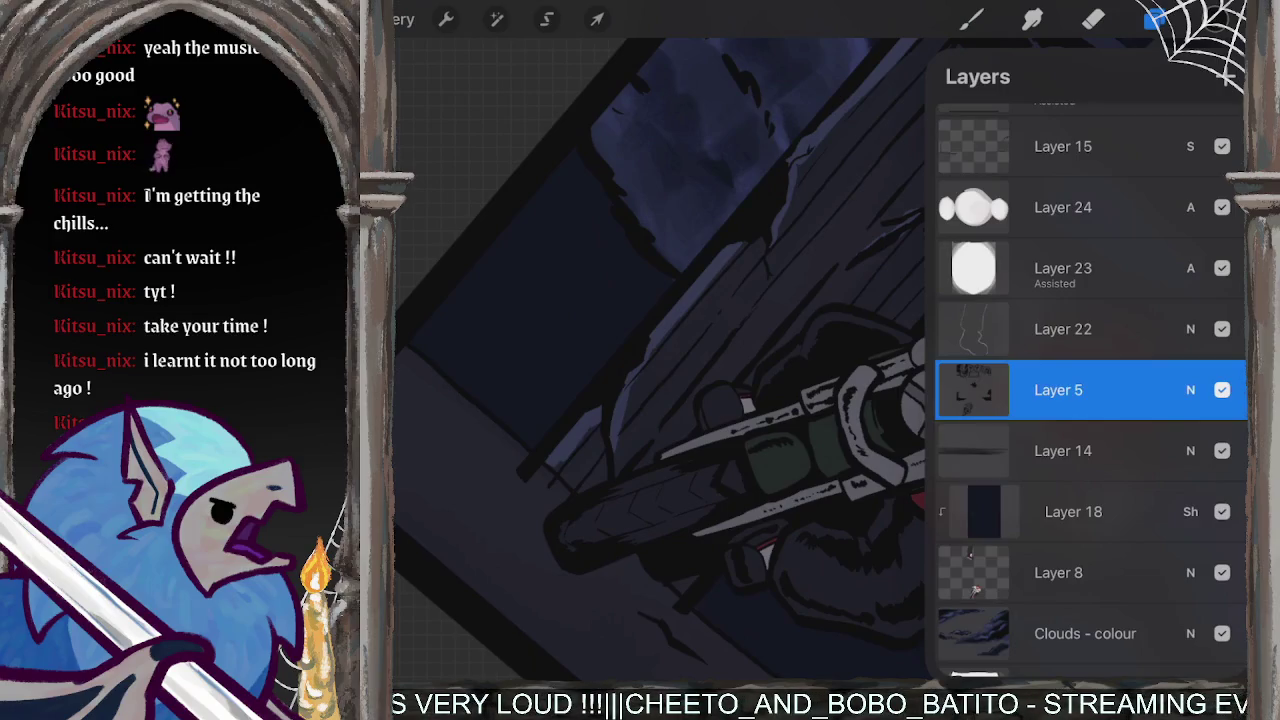
scroll(1090, 400, down, 5)
click(1058, 364)
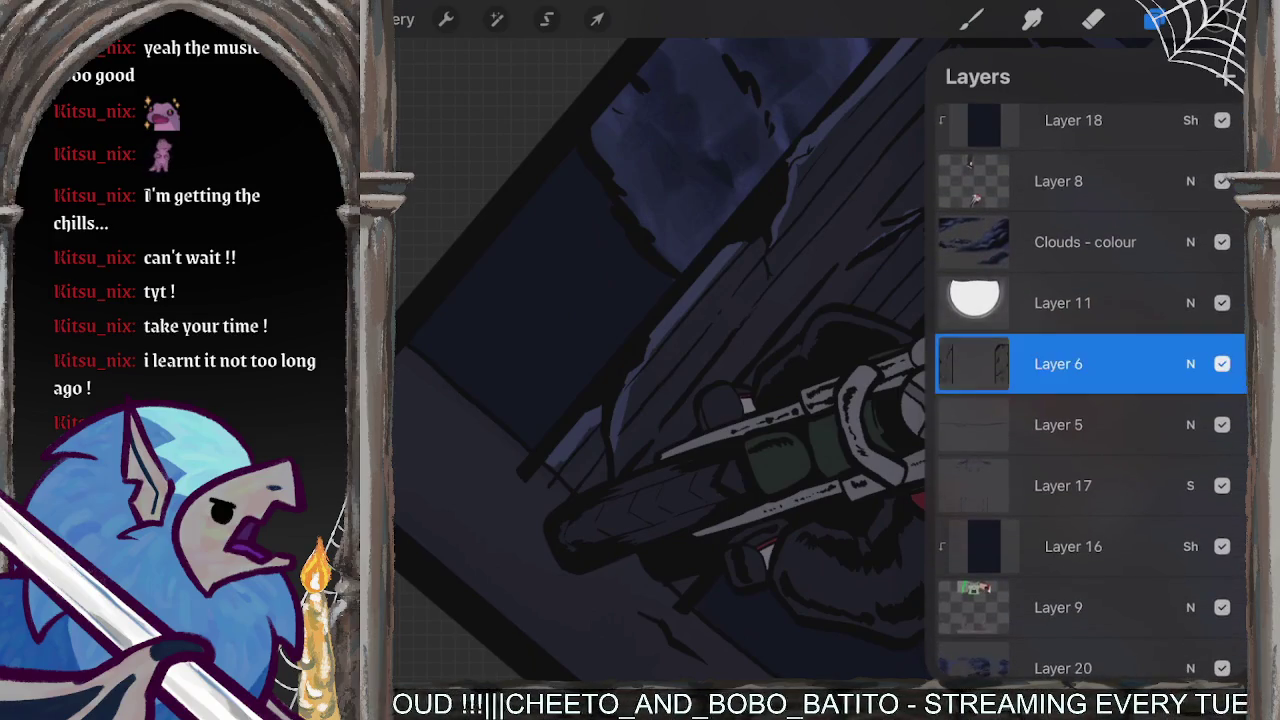
click(970, 19)
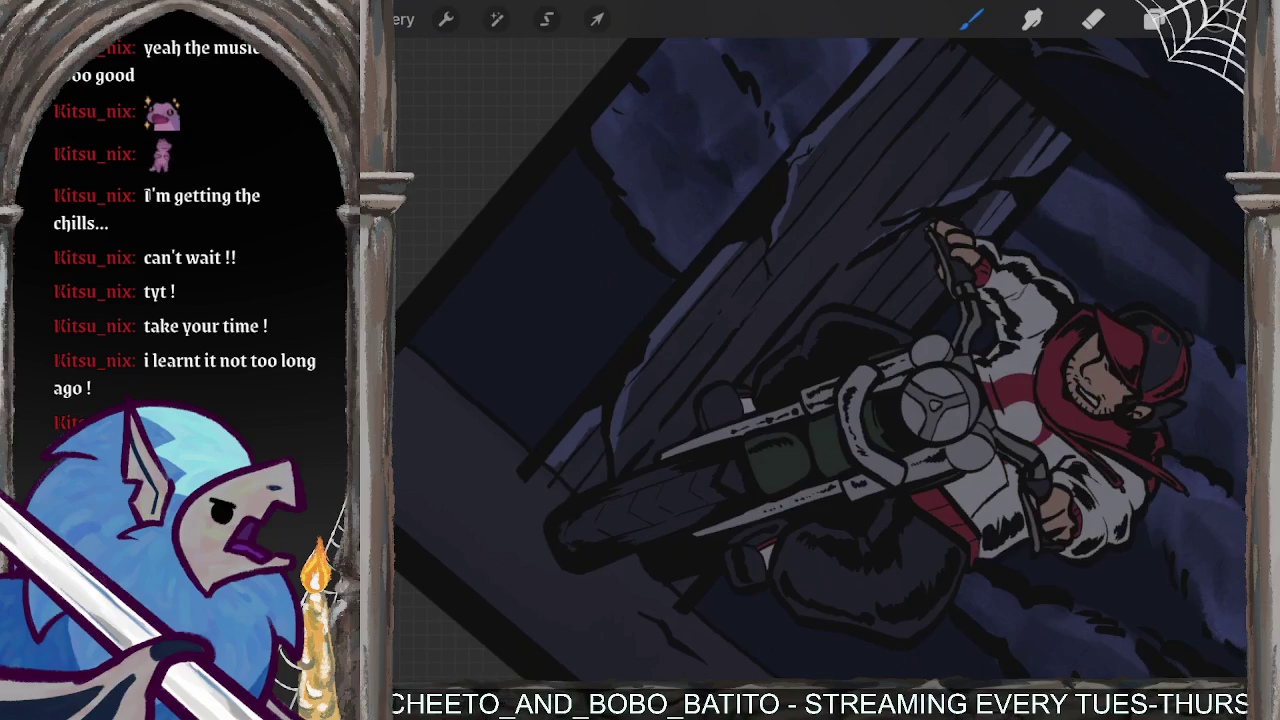
- Darken the wooden posts left of the bike and above the handlebars, removing the last two strokes
drag(650, 460, 855, 220)
mouse_move(760, 318)
mouse_down()
mouse_move(918, 150)
mouse_move(872, 206)
mouse_up()
scroll(820, 360, up, 3)
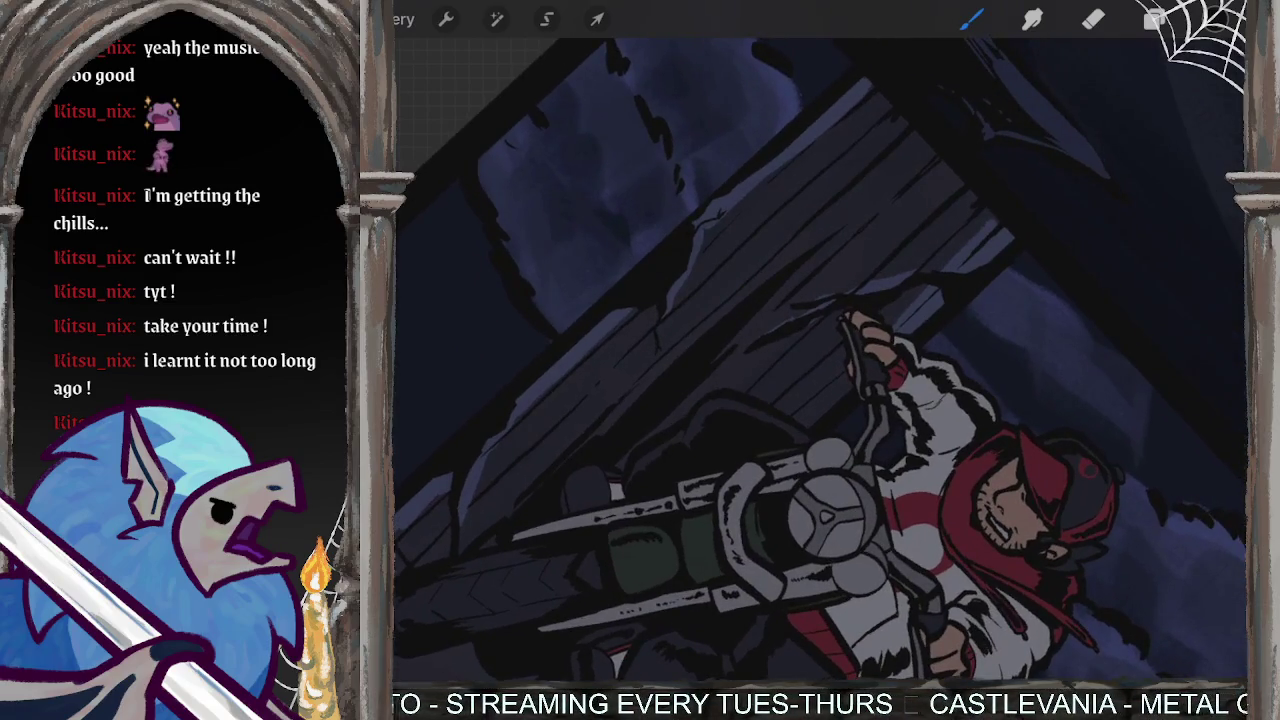
drag(725, 315, 910, 160)
drag(828, 218, 912, 148)
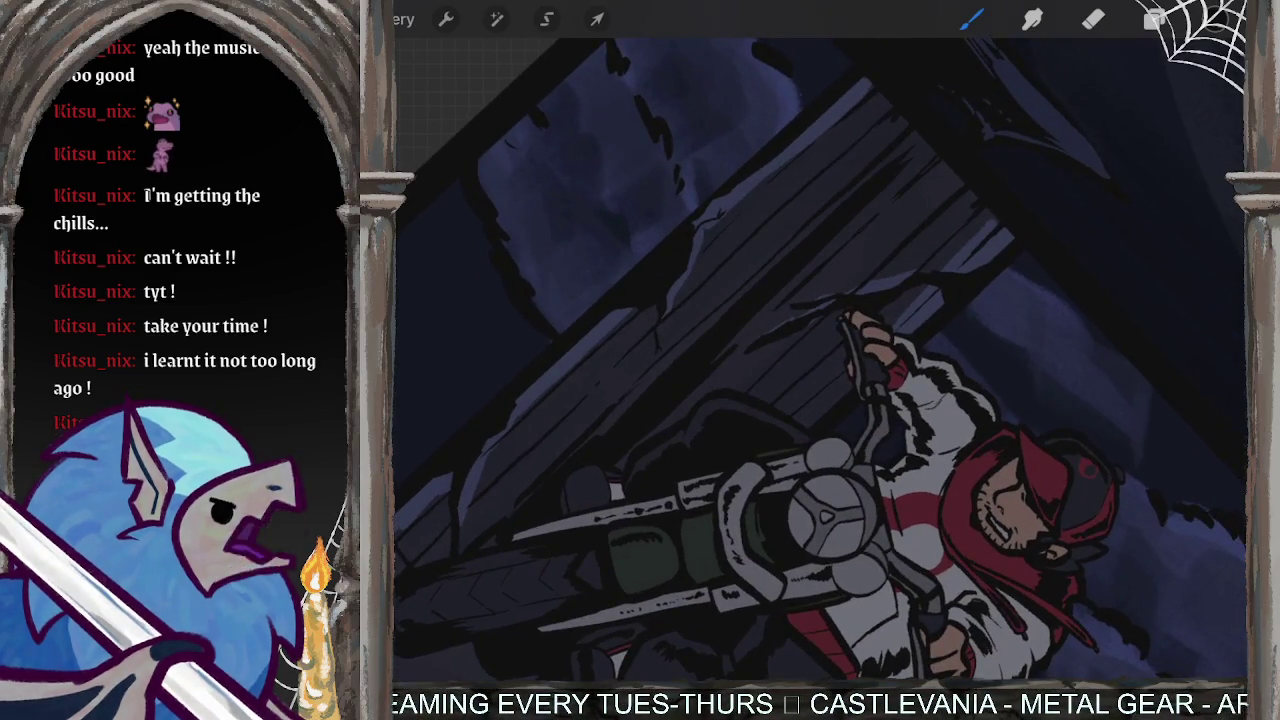
drag(740, 275, 860, 160)
drag(650, 345, 845, 165)
drag(580, 415, 750, 268)
drag(635, 372, 745, 275)
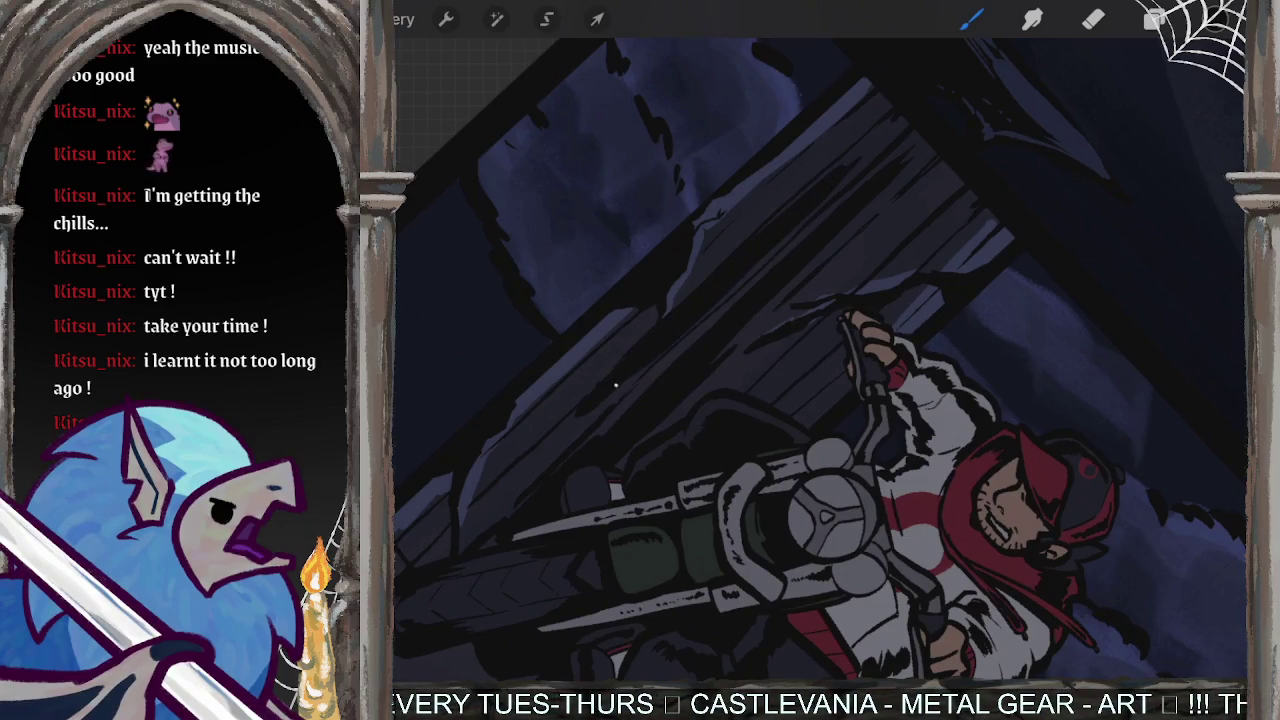
scroll(820, 360, up, 2)
key(ctrl+z)
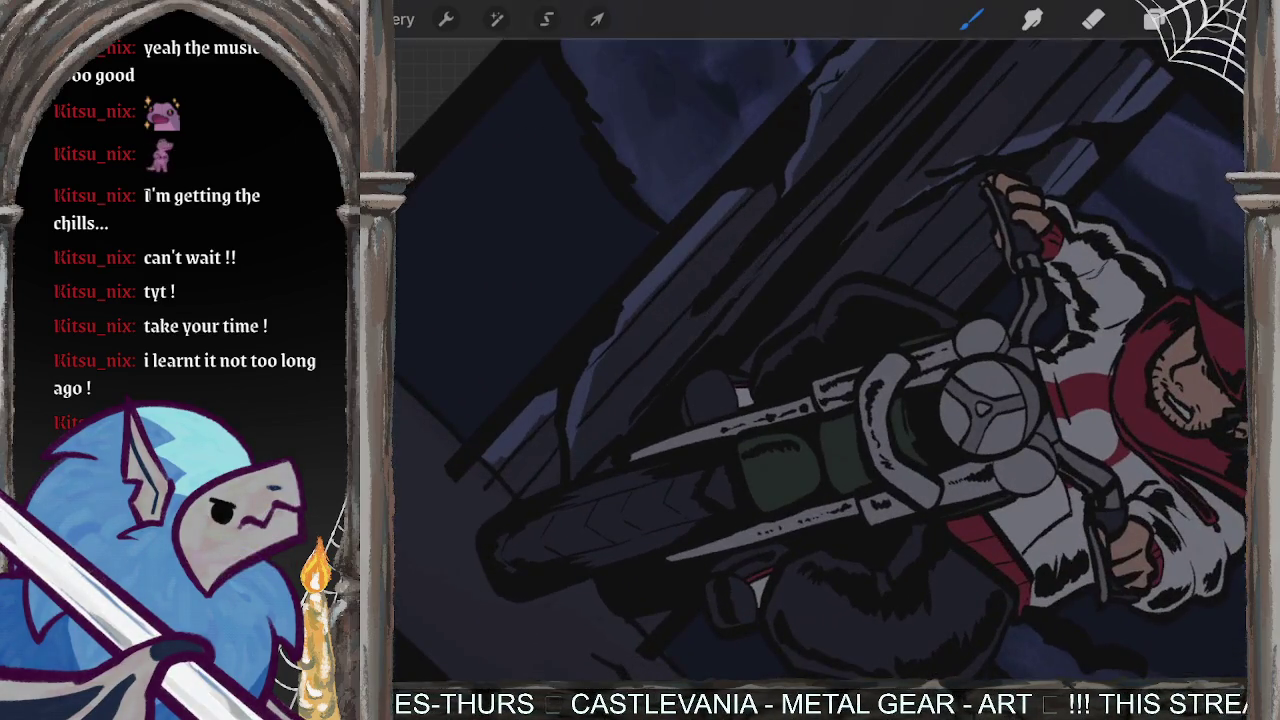
key(ctrl+z)
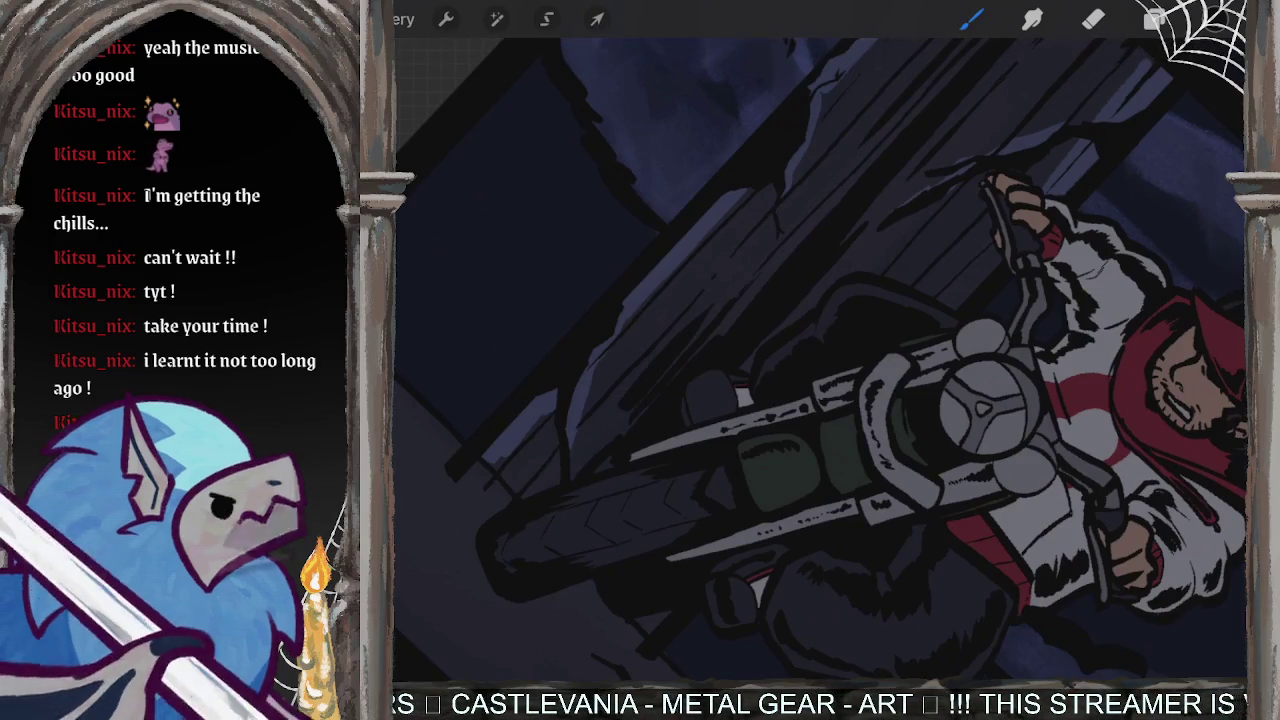
- Shade the beam's left edge, upper section and full length with dark streaks
drag(678, 335, 568, 465)
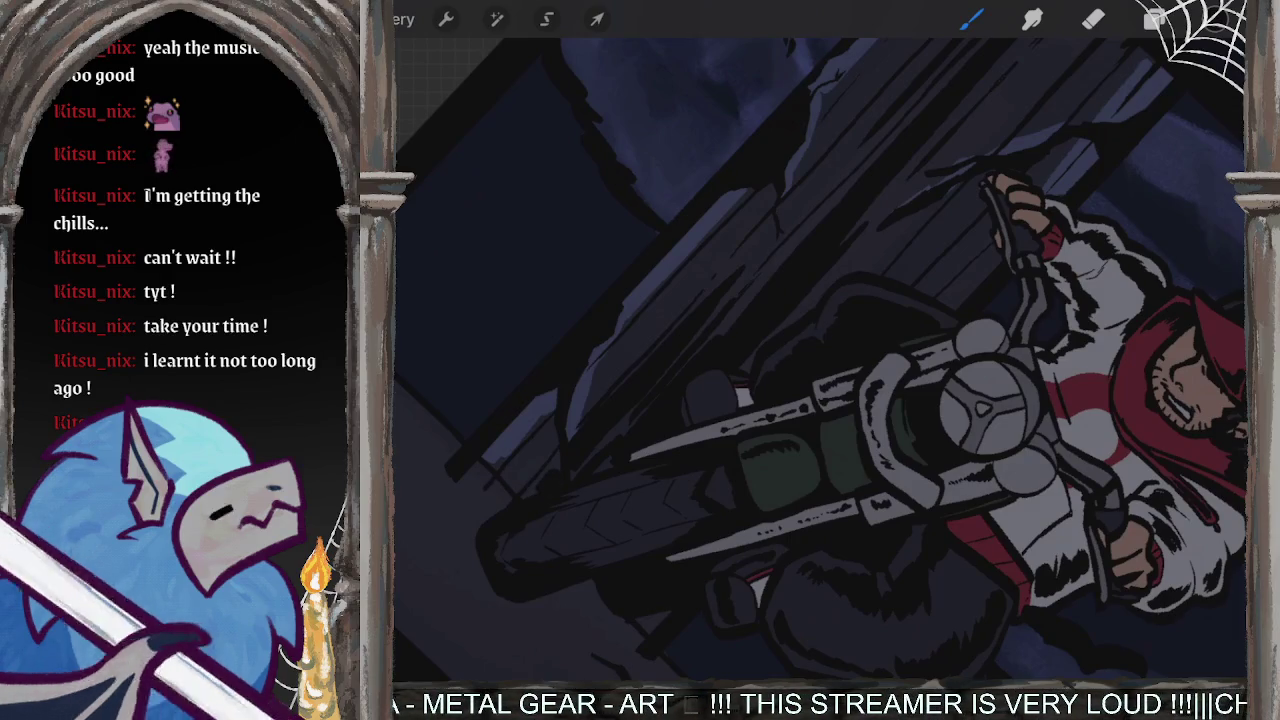
scroll(820, 360, up, 3)
drag(955, 186, 832, 309)
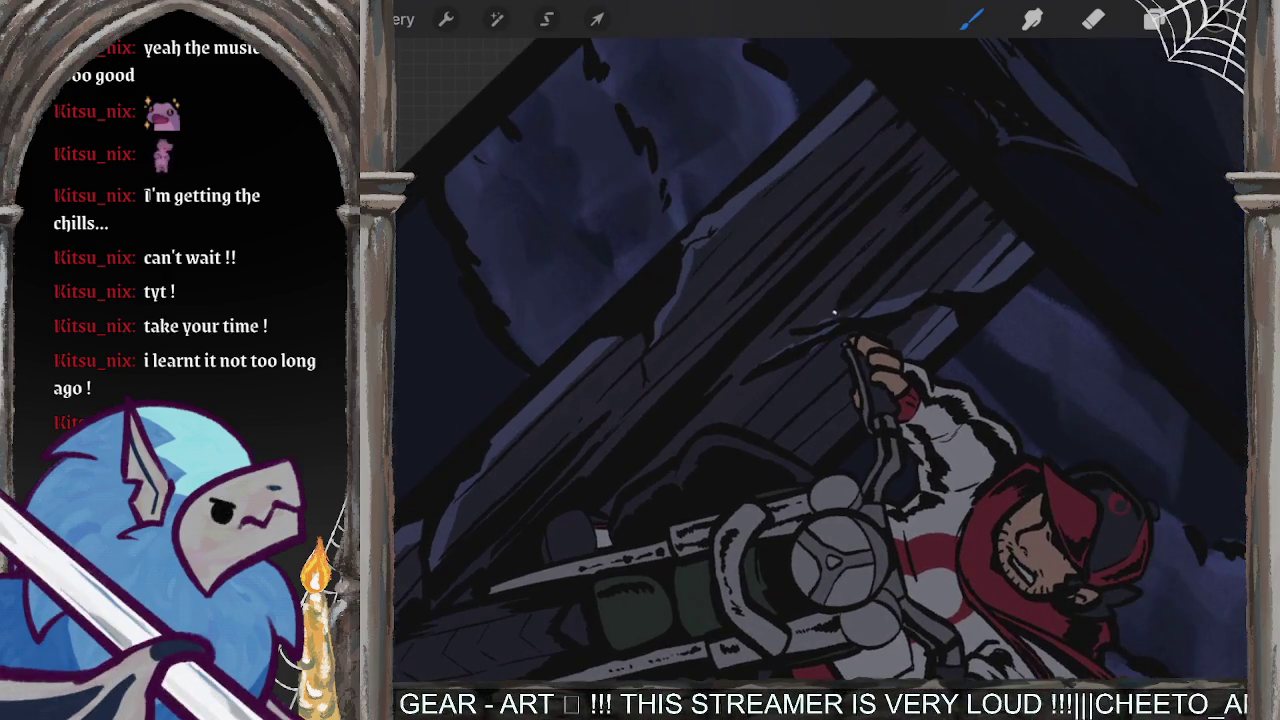
drag(890, 238, 810, 326)
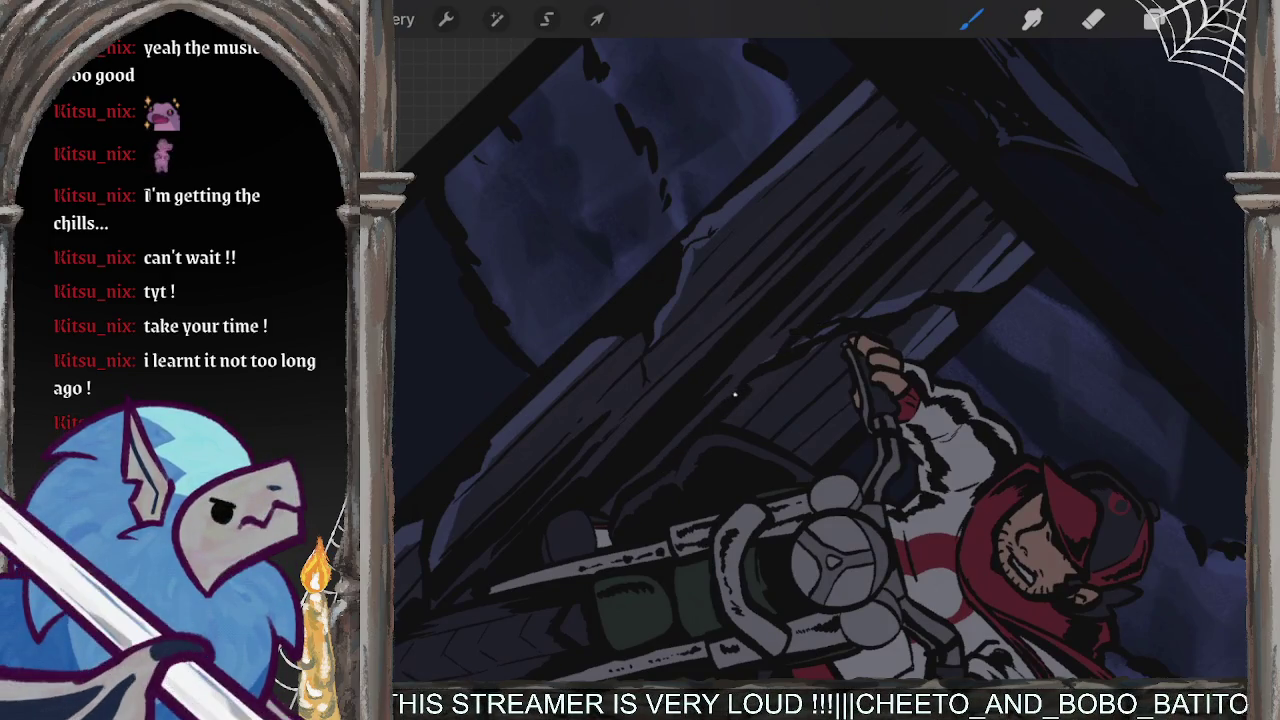
mouse_move(754, 393)
mouse_down()
mouse_move(767, 384)
mouse_move(766, 438)
mouse_up()
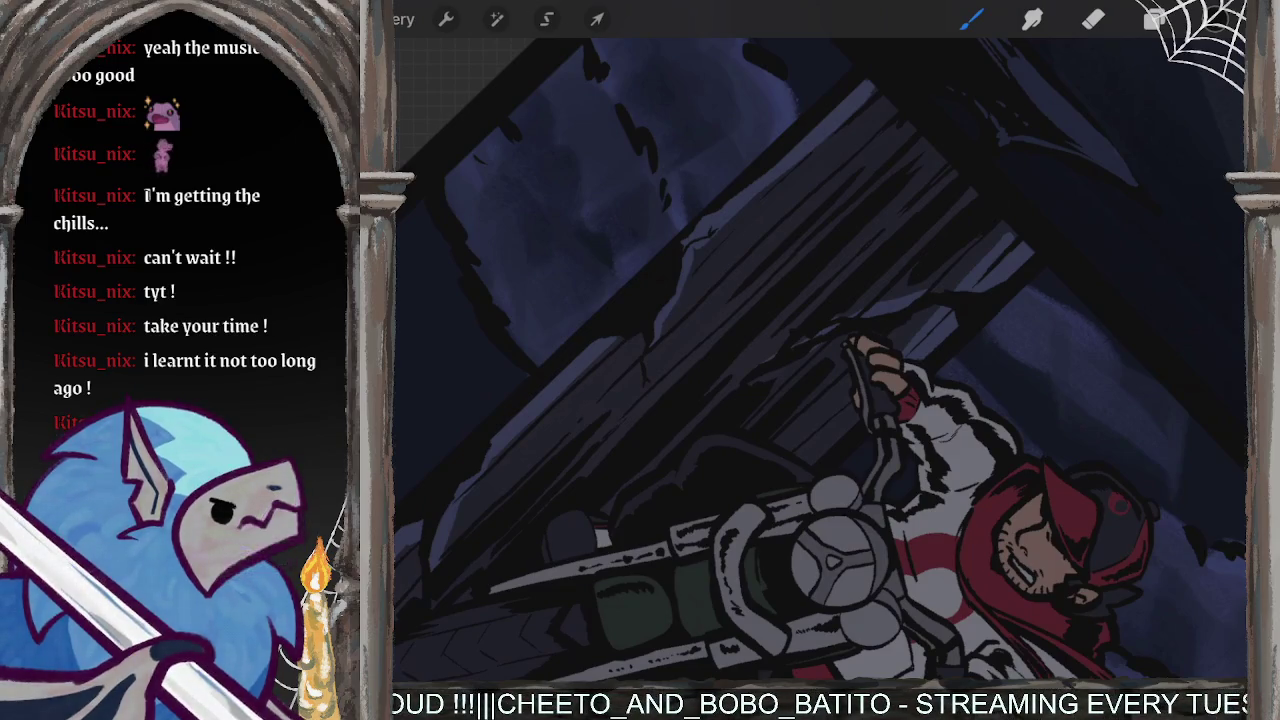
drag(842, 390, 772, 452)
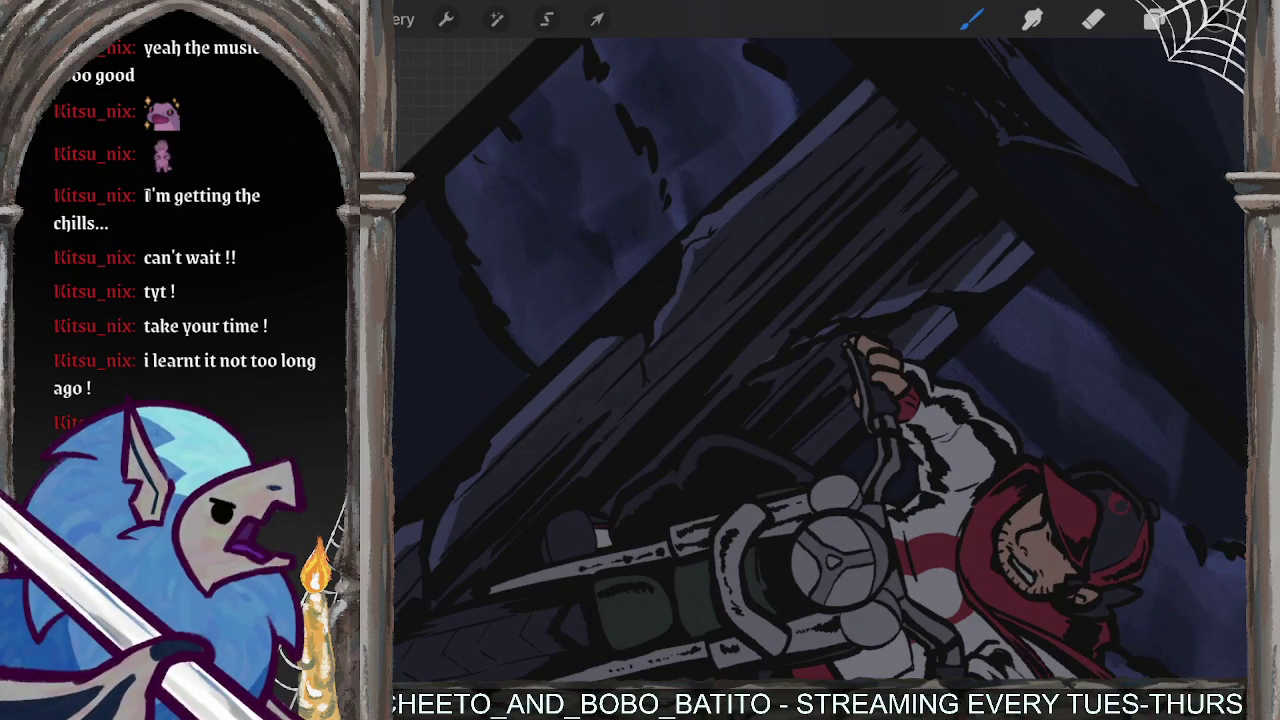
drag(746, 268, 662, 354)
drag(790, 226, 696, 330)
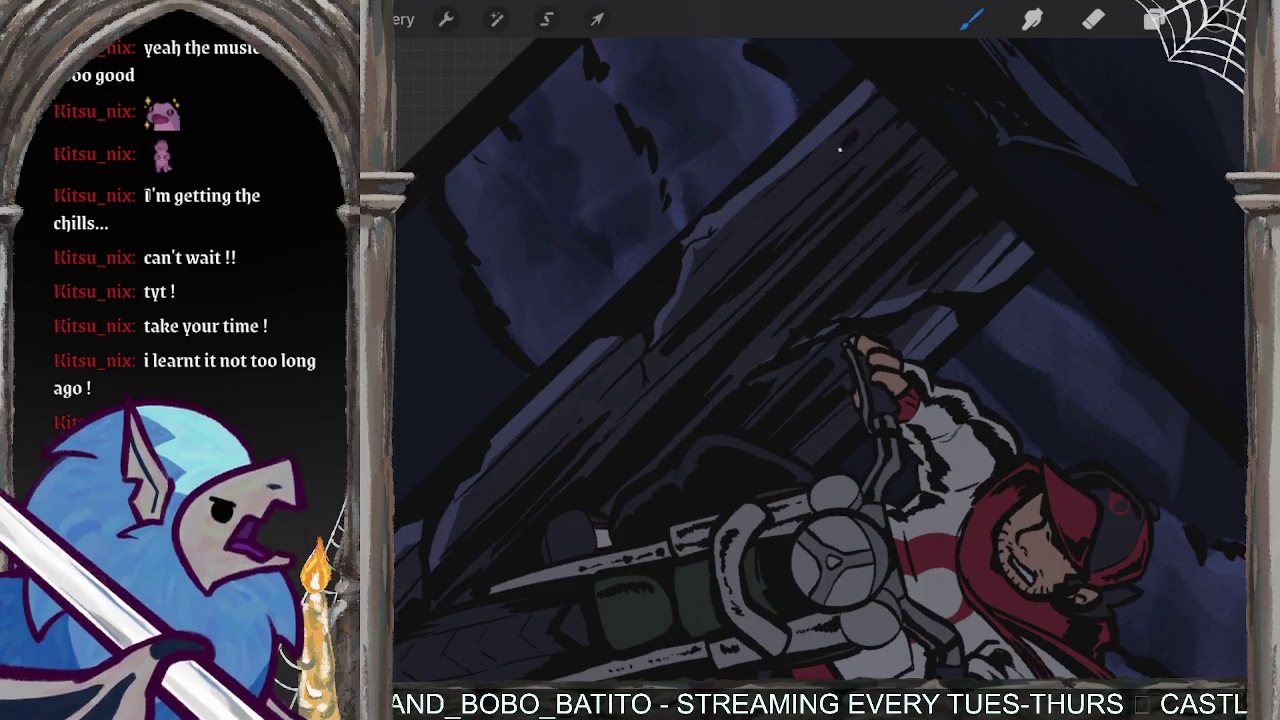
drag(862, 128, 735, 255)
drag(790, 180, 710, 272)
drag(760, 222, 684, 298)
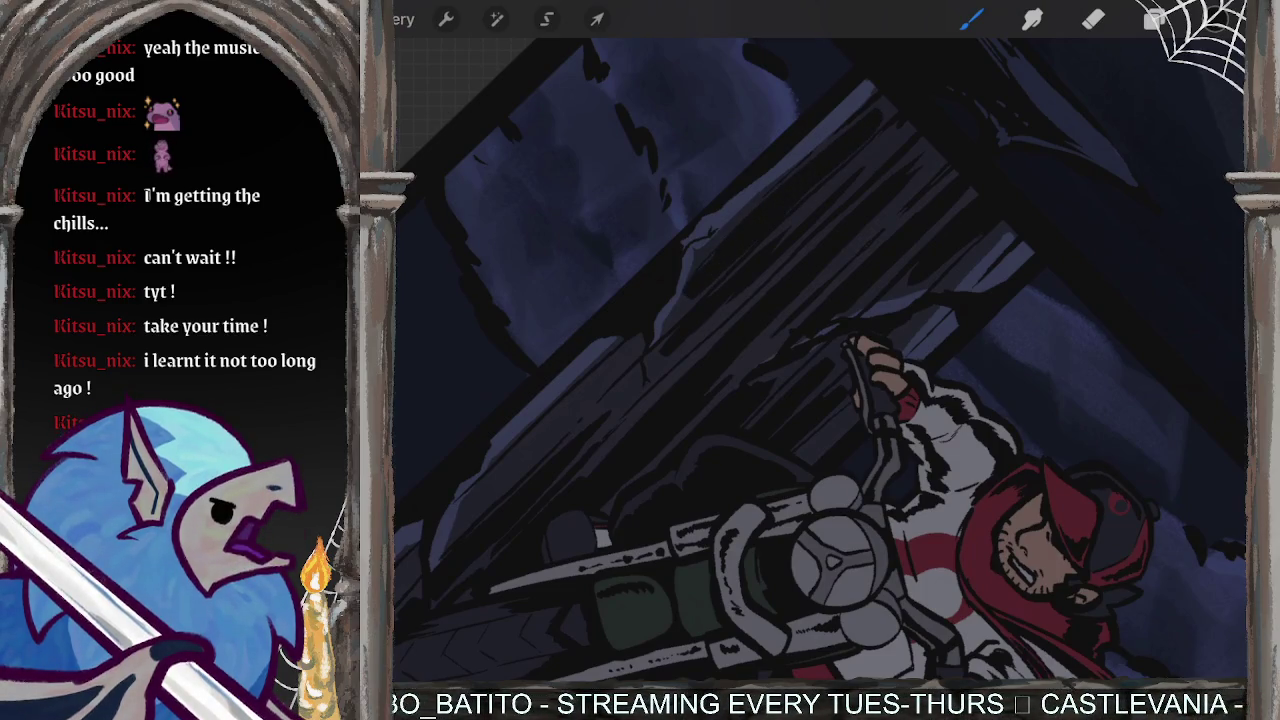
- Cover the upper part of the right wooden post with dark diagonal strokes
scroll(820, 360, down, 2)
scroll(820, 360, down, 5)
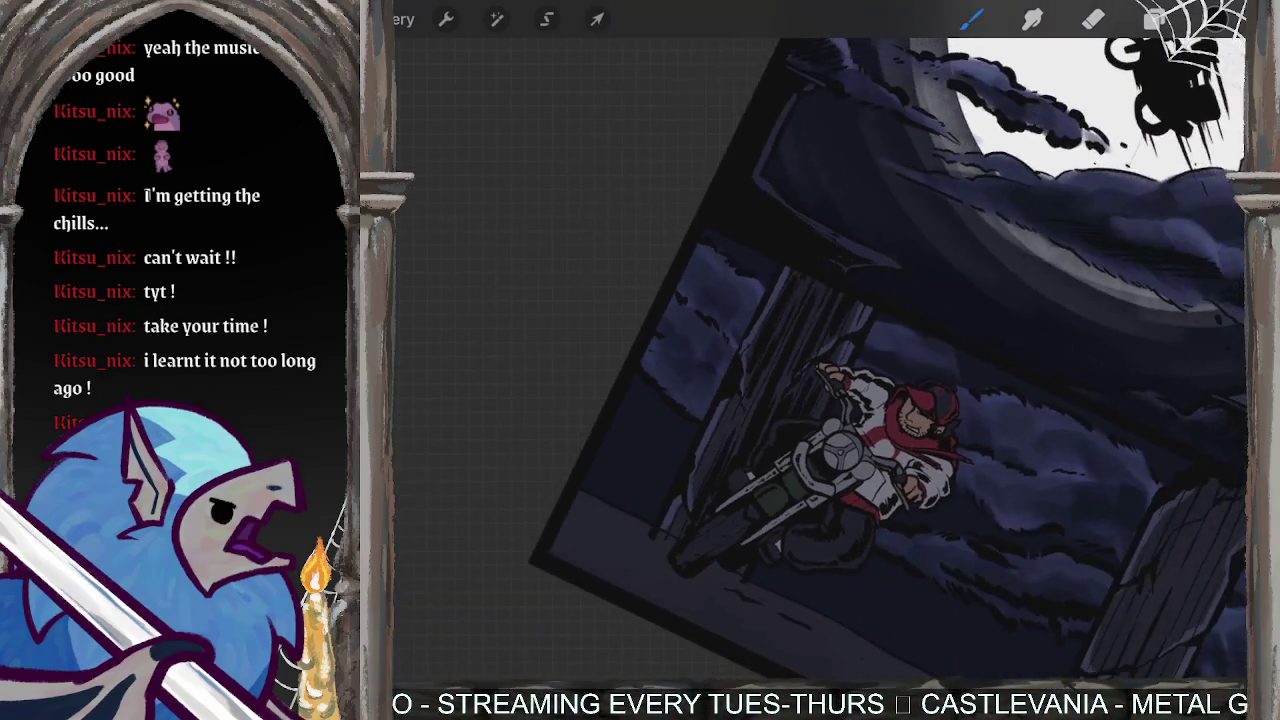
scroll(820, 360, down, 3)
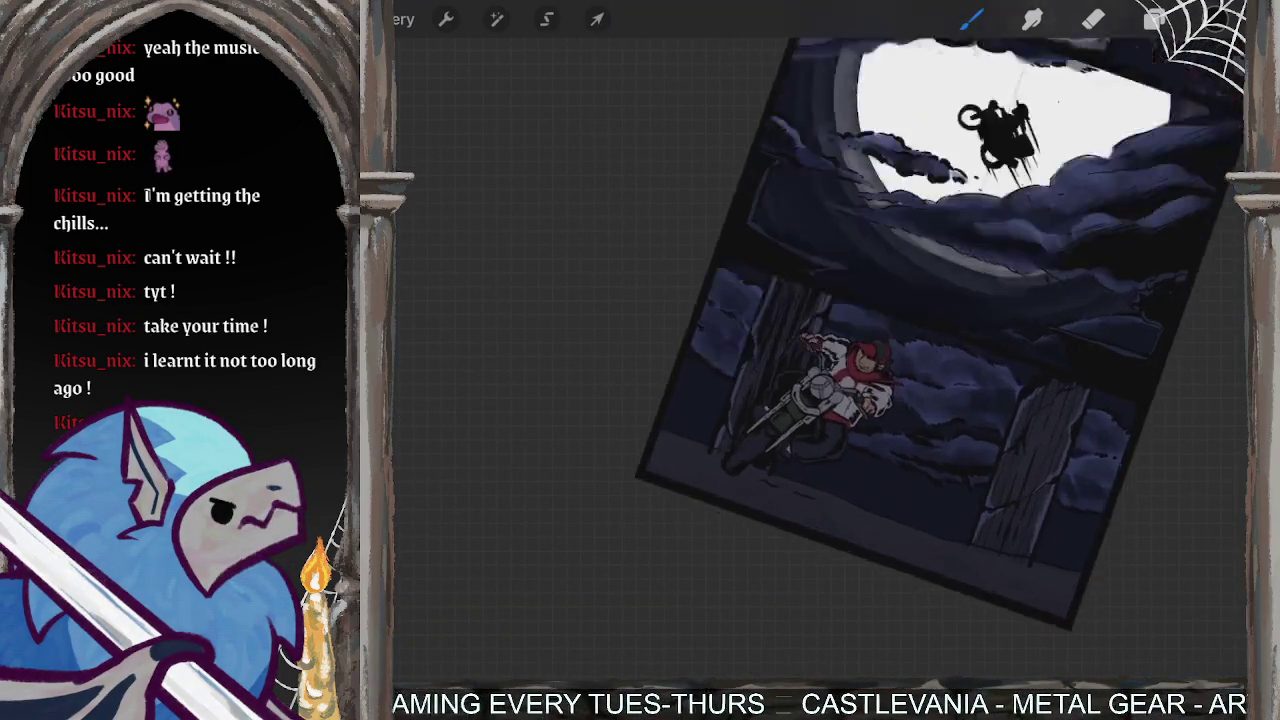
scroll(820, 360, up, 4)
scroll(820, 360, up, 2)
scroll(820, 360, up, 2)
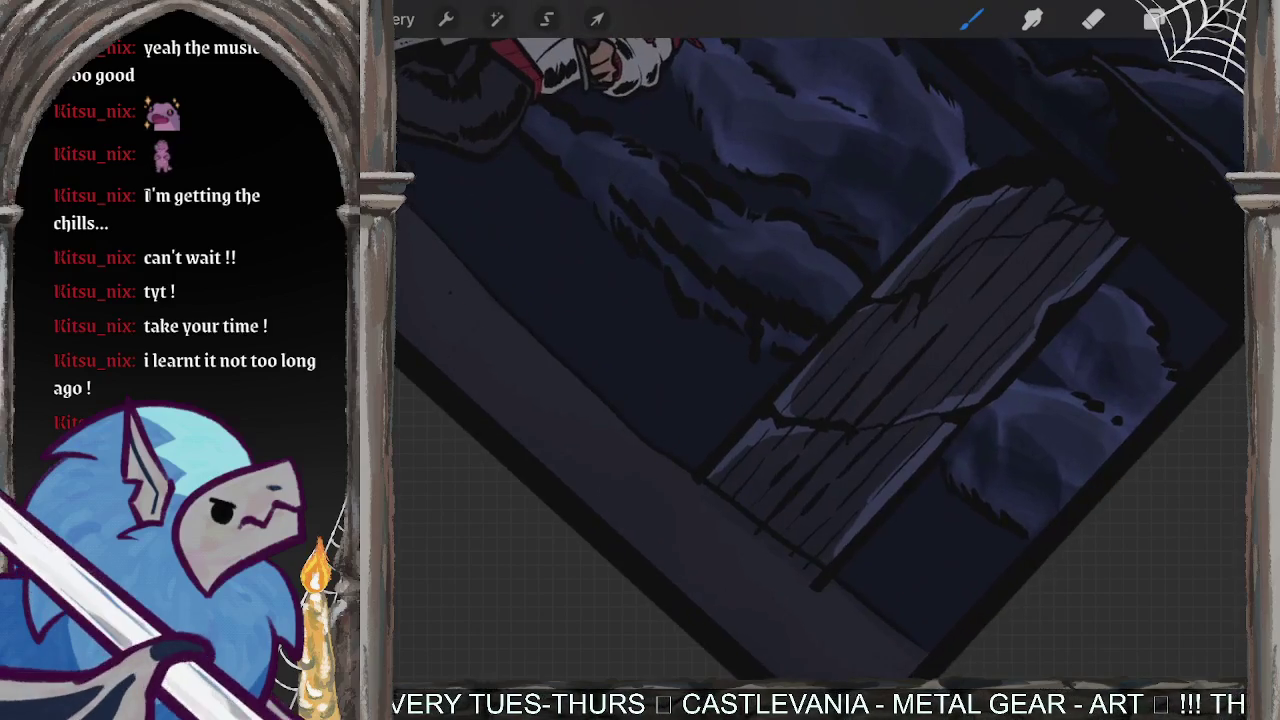
scroll(820, 360, up, 2)
scroll(820, 360, up, 1)
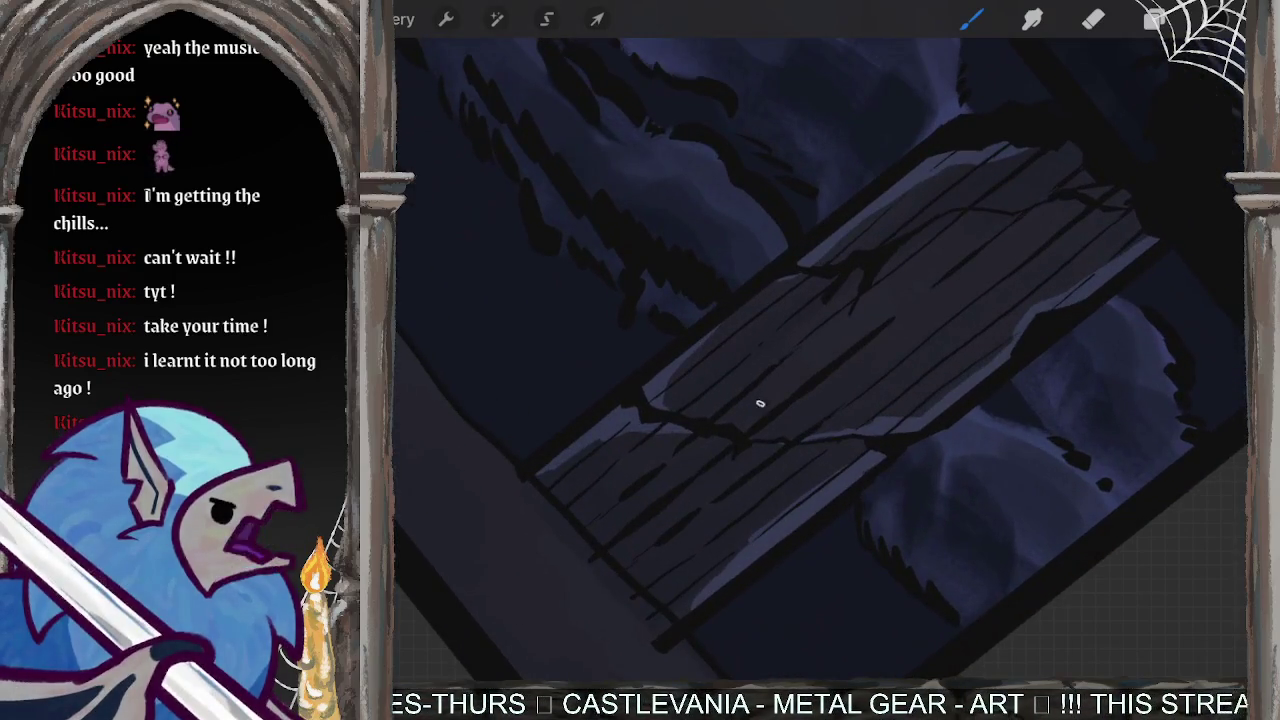
drag(870, 312, 760, 400)
mouse_move(905, 276)
mouse_down()
mouse_move(750, 400)
mouse_move(795, 350)
mouse_up()
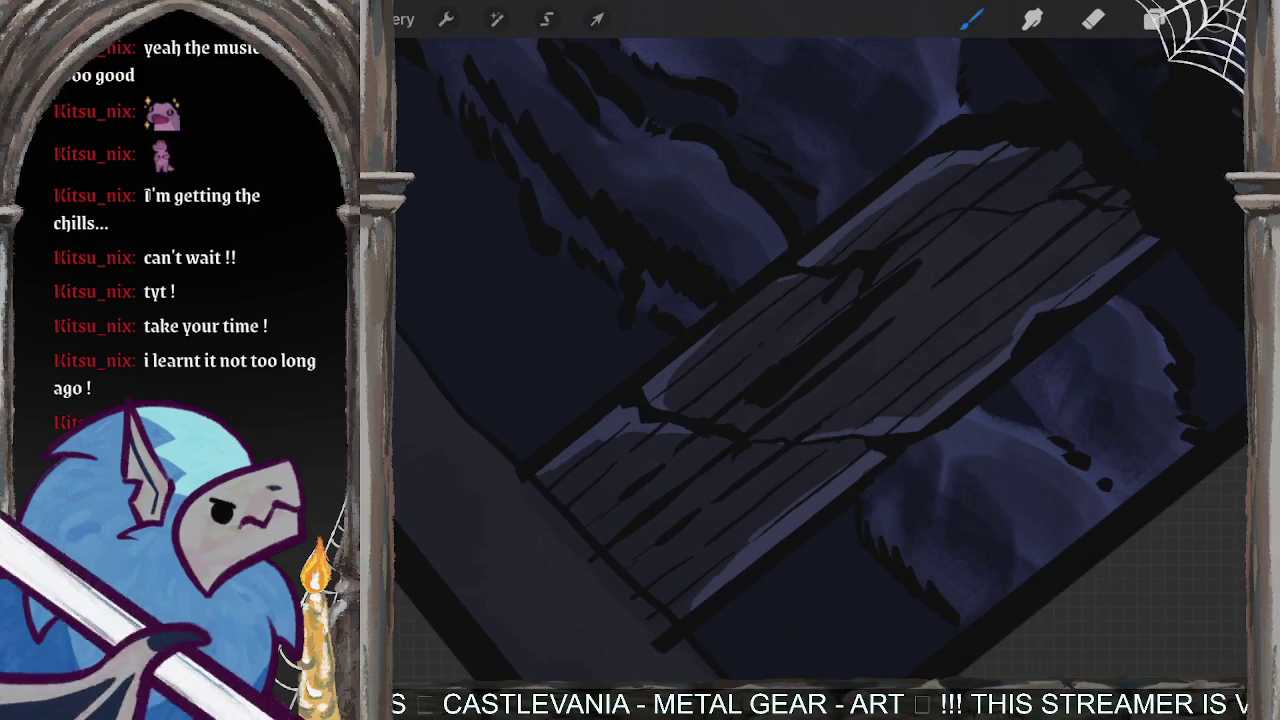
drag(960, 245, 764, 404)
drag(818, 310, 708, 405)
drag(862, 270, 736, 370)
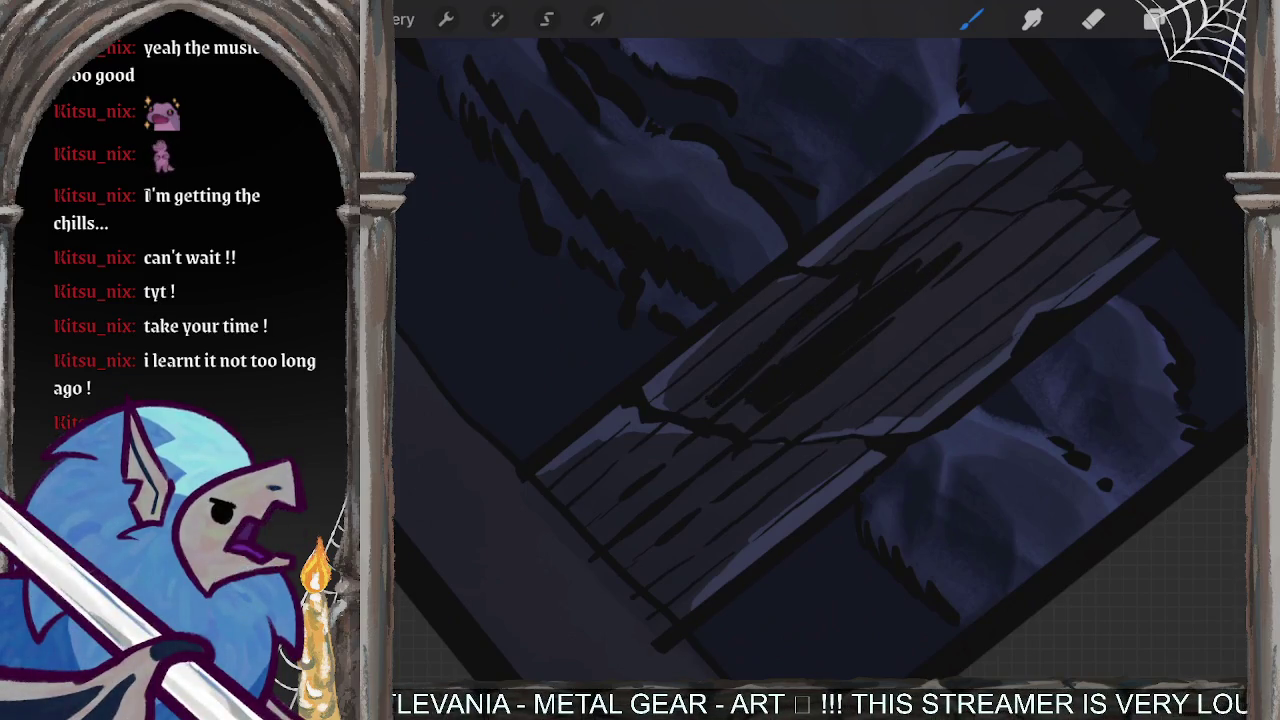
drag(810, 293, 668, 400)
drag(777, 314, 684, 398)
drag(722, 348, 891, 224)
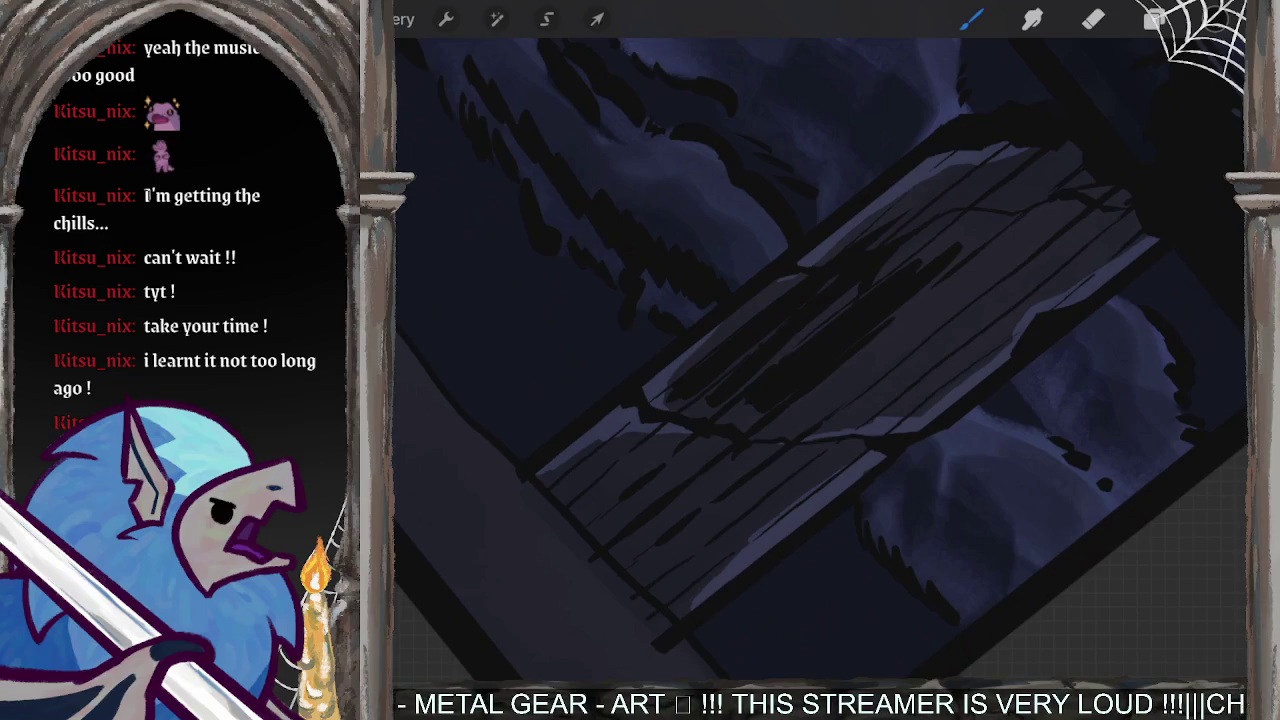
- Shade the post's lower and middle sections with diagonal strokes, replacing one stray stroke
drag(662, 448, 576, 518)
key(ctrl+z)
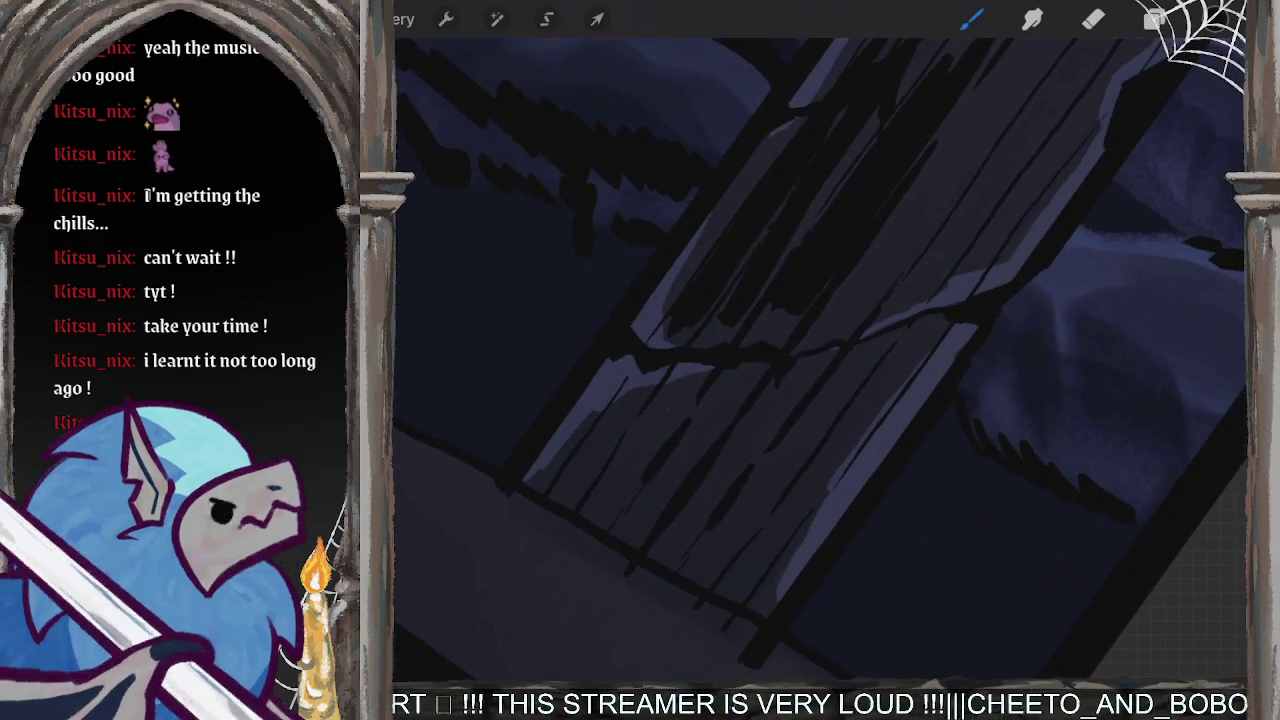
mouse_move(670, 404)
mouse_down()
mouse_move(588, 516)
mouse_move(598, 524)
mouse_up()
drag(744, 376, 624, 553)
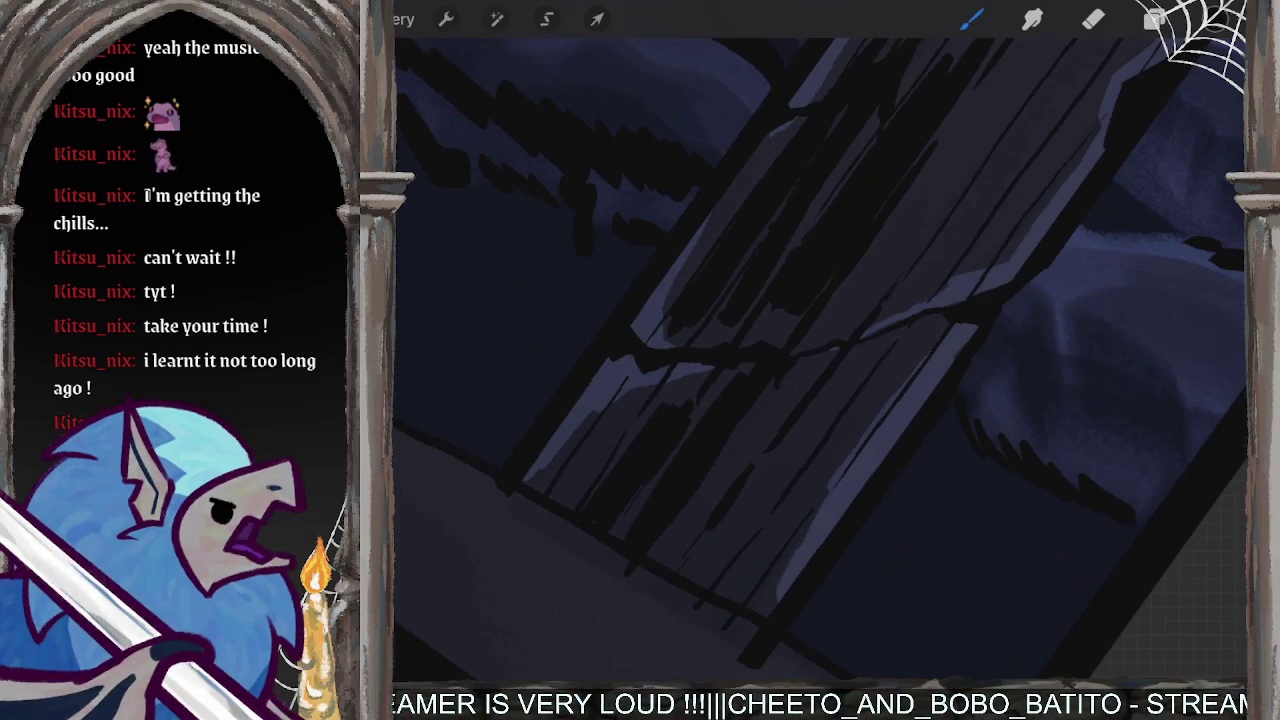
drag(792, 390, 684, 546)
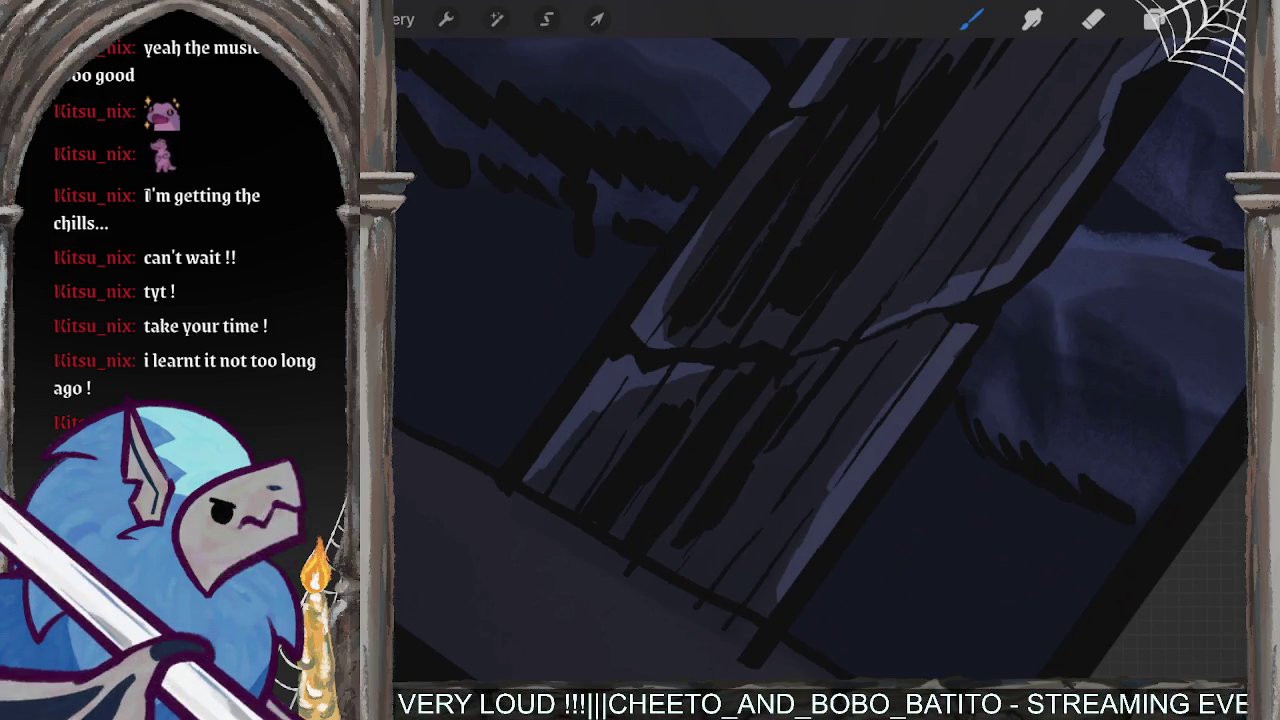
mouse_move(771, 406)
mouse_down()
mouse_move(820, 330)
mouse_move(720, 400)
mouse_up()
scroll(820, 360, up, 3)
drag(875, 280, 690, 420)
drag(905, 252, 650, 455)
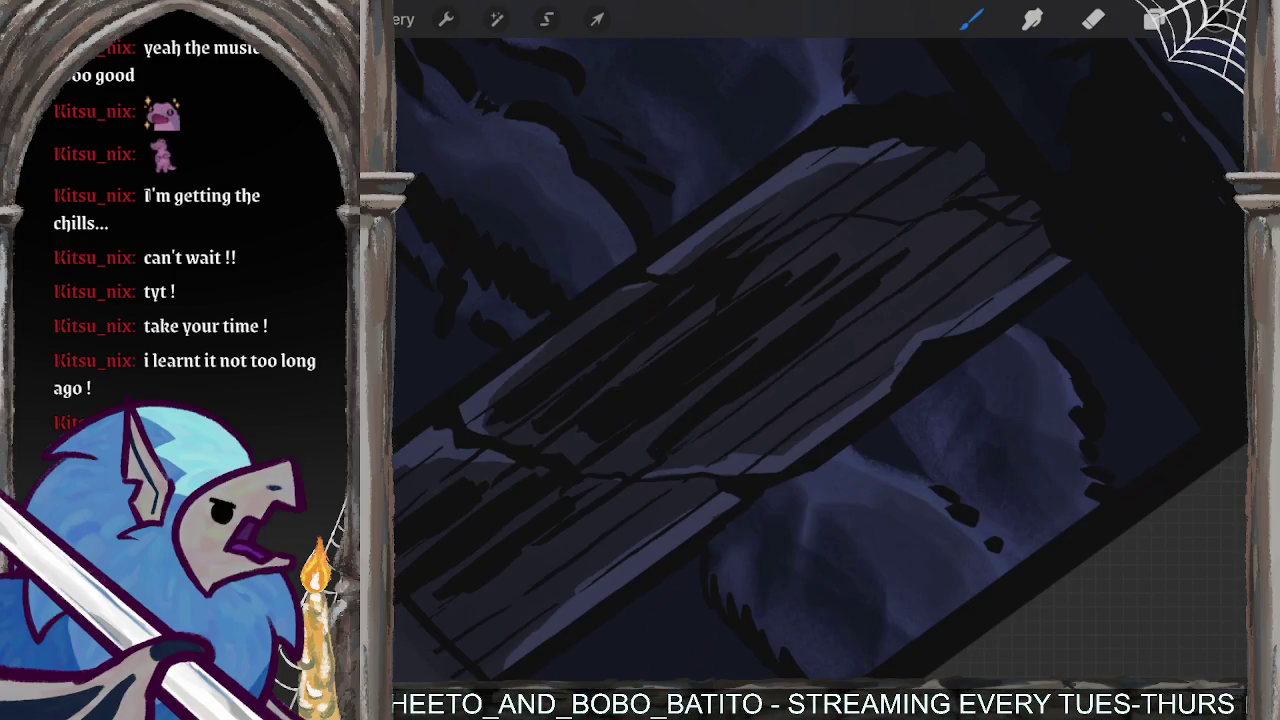
drag(748, 360, 632, 462)
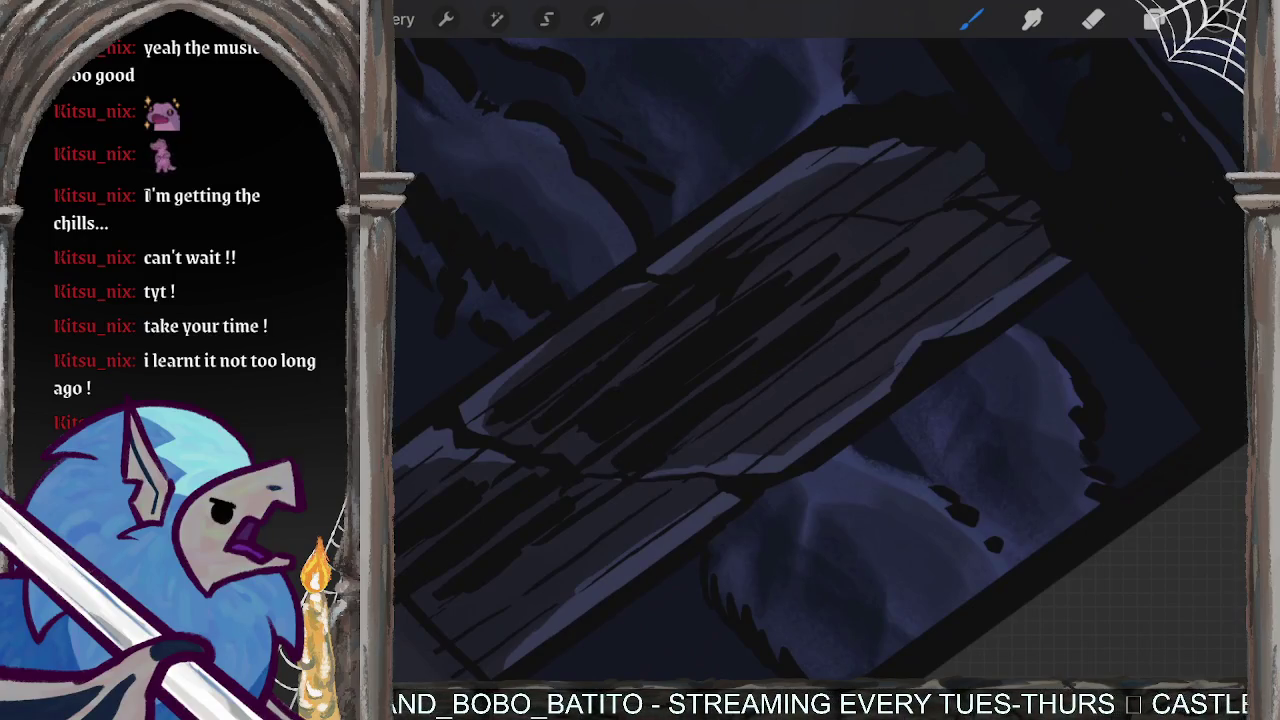
scroll(820, 360, down, 3)
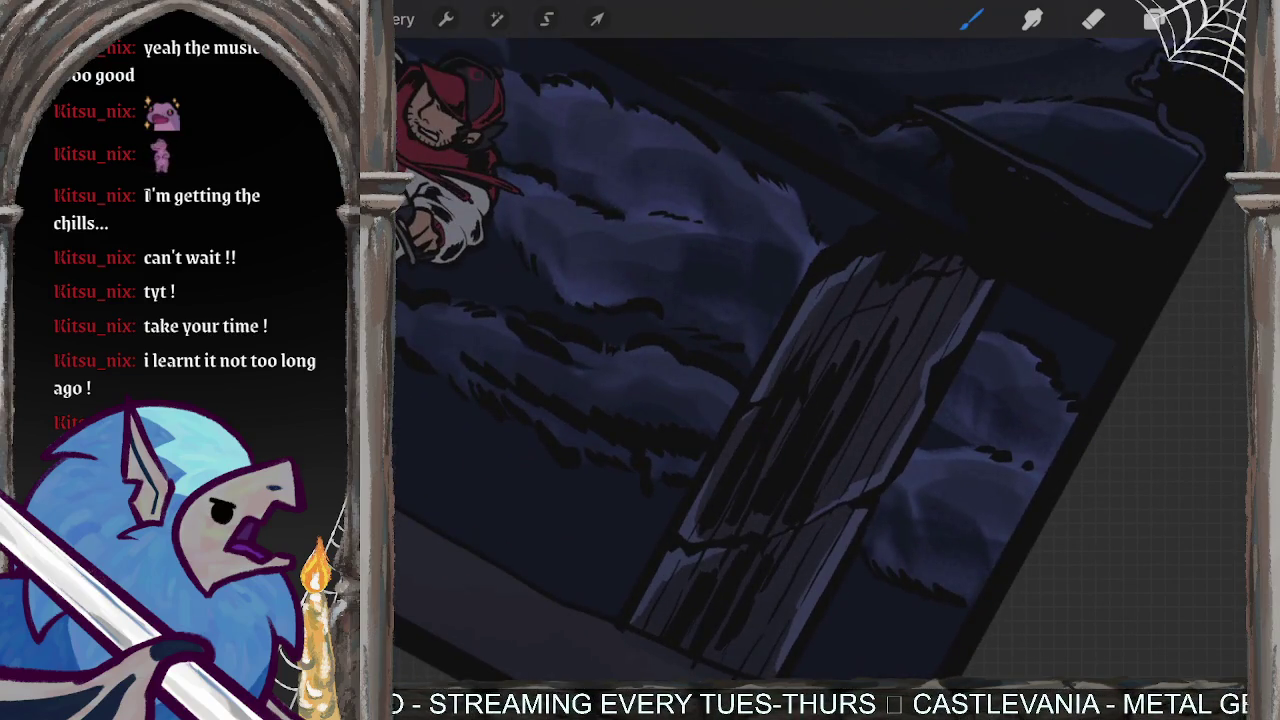
- Add small dark strokes near the post's top and more strokes across its planks
drag(948, 280, 914, 350)
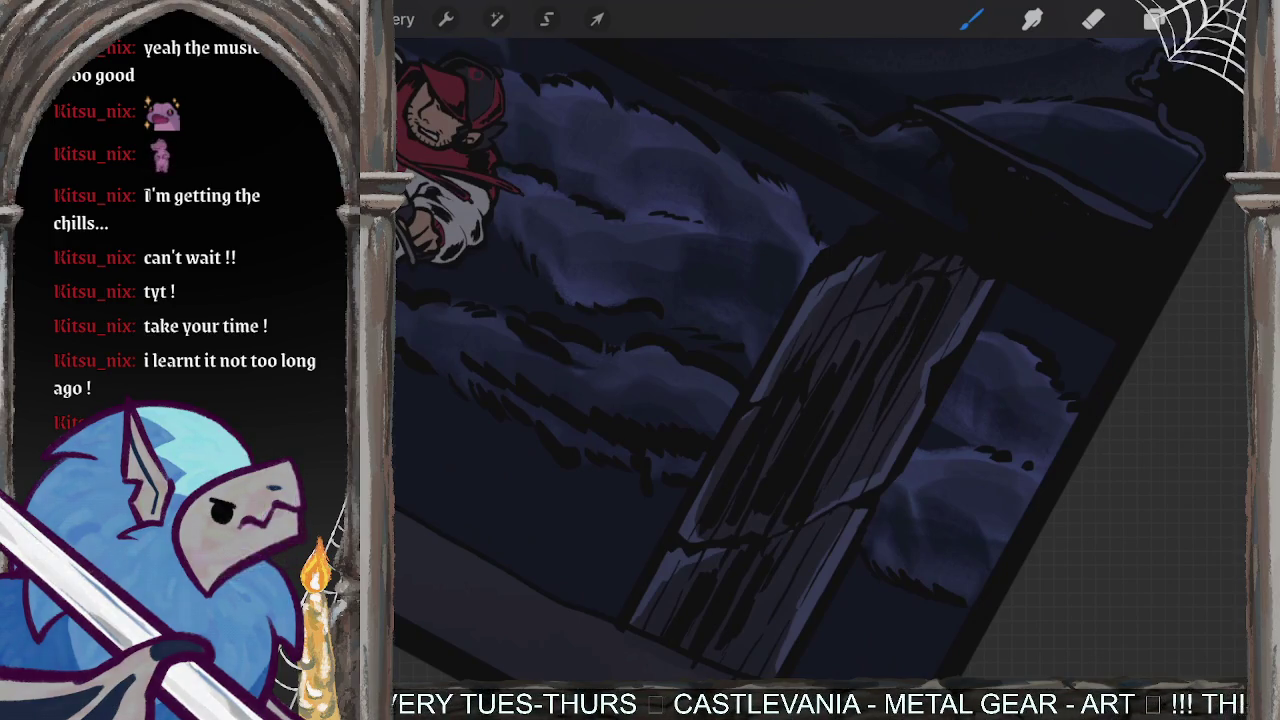
drag(944, 340, 906, 414)
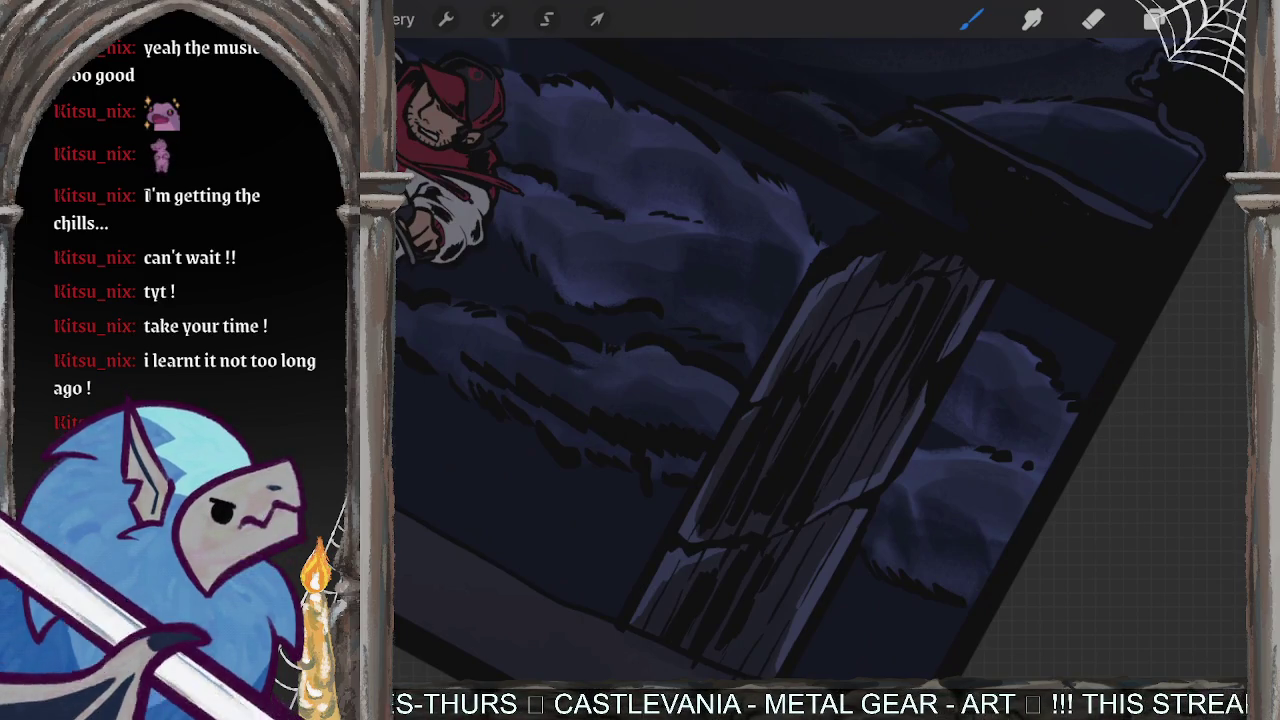
scroll(818, 360, down, 3)
scroll(818, 360, down, 3)
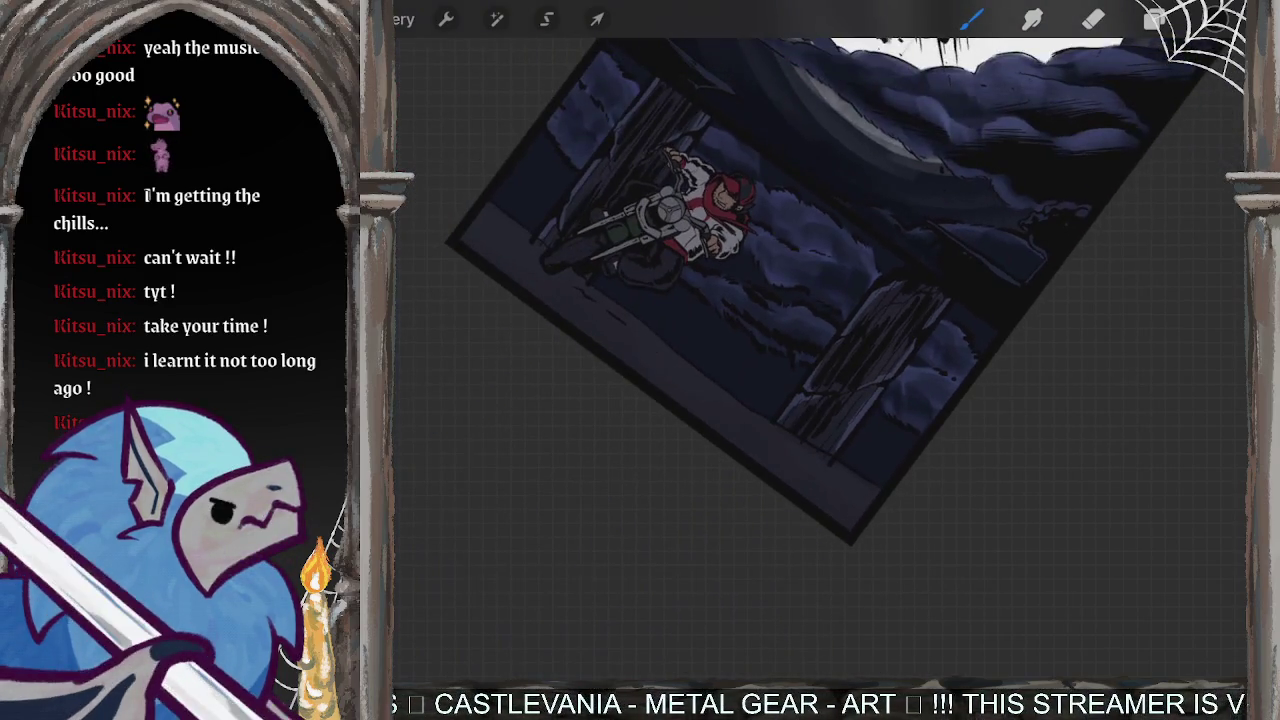
scroll(880, 340, up, 3)
scroll(880, 340, up, 2)
scroll(880, 340, up, 2)
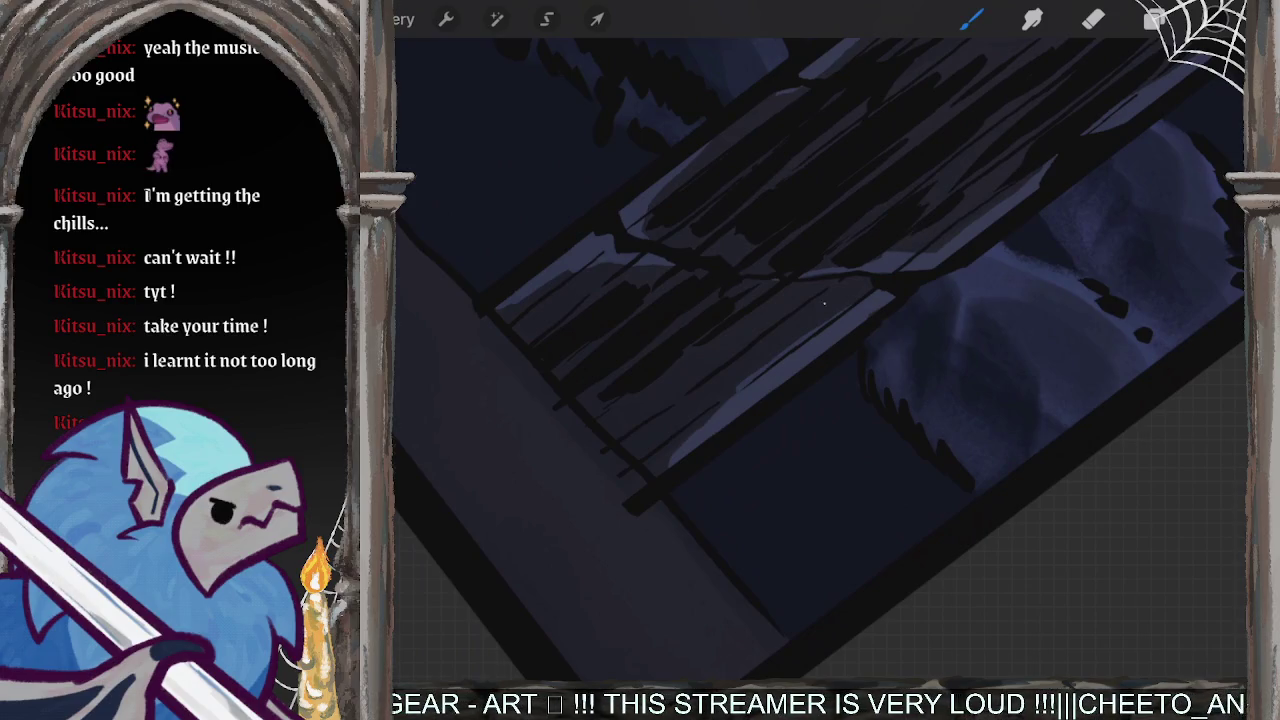
drag(830, 298, 664, 436)
drag(740, 334, 644, 410)
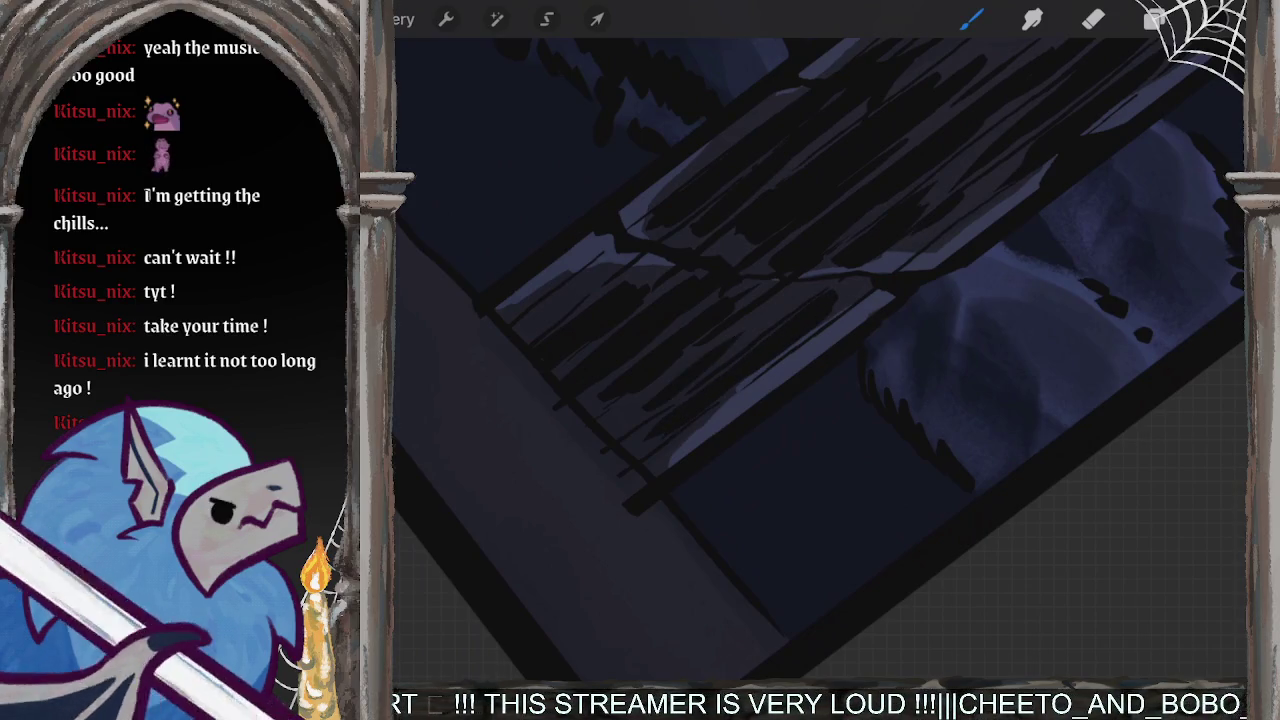